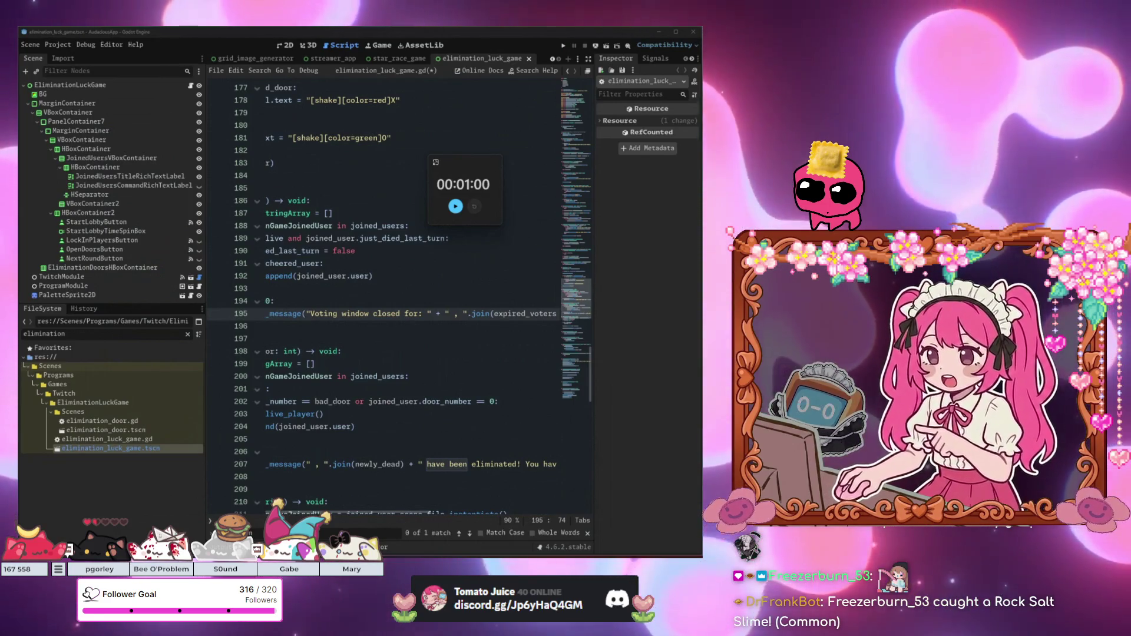
# Step: Place the caret in the _process_new_deaths code at line 199 and bring up the Todo List notes
pyautogui.hscroll(-5, 383, 353)
pyautogui.click(382, 363)
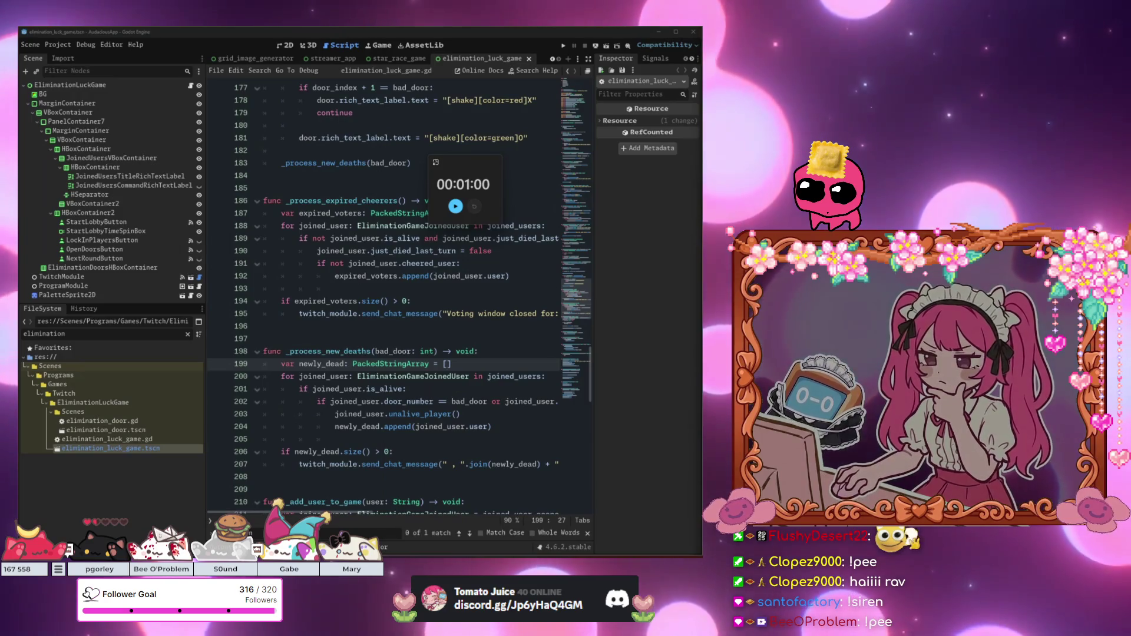
pyautogui.hotkey('alt', 'Tab')
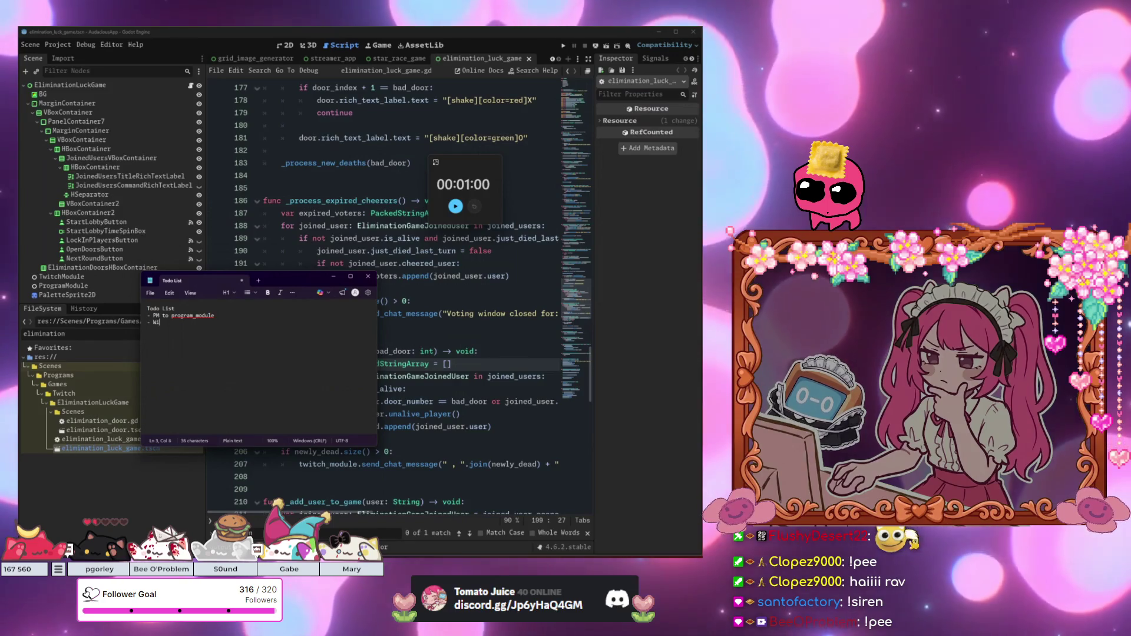
# Step: Add a 'Win State' item with an indented '- Animation Effects' sub-item to the Todo List
pyautogui.write('Win State')
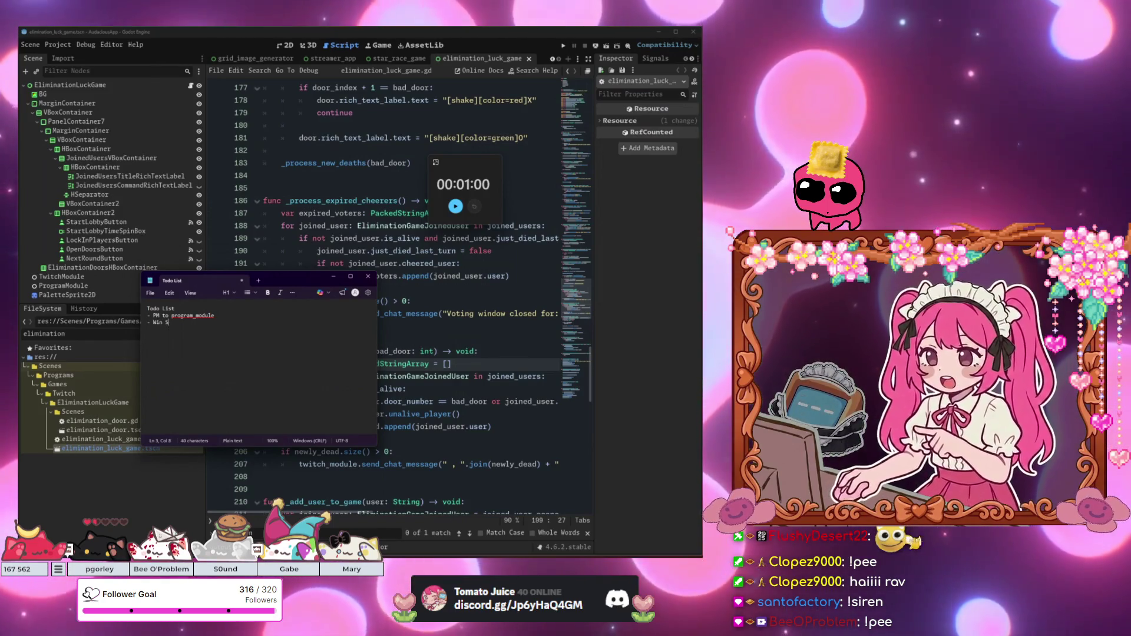
pyautogui.press('Return')
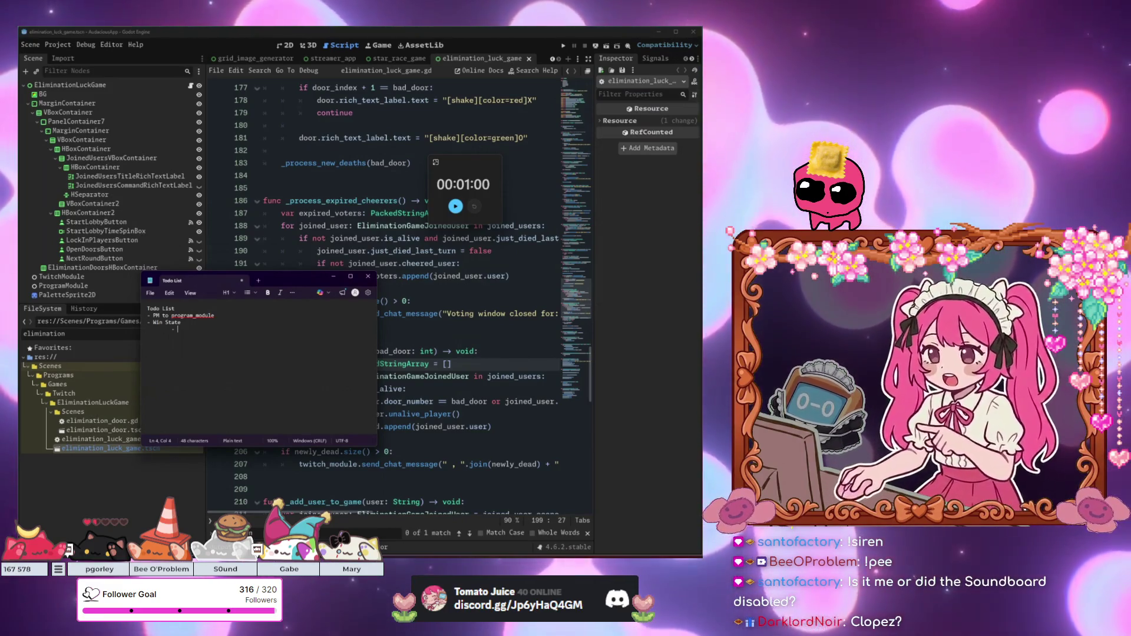
pyautogui.write('nimation Eff')
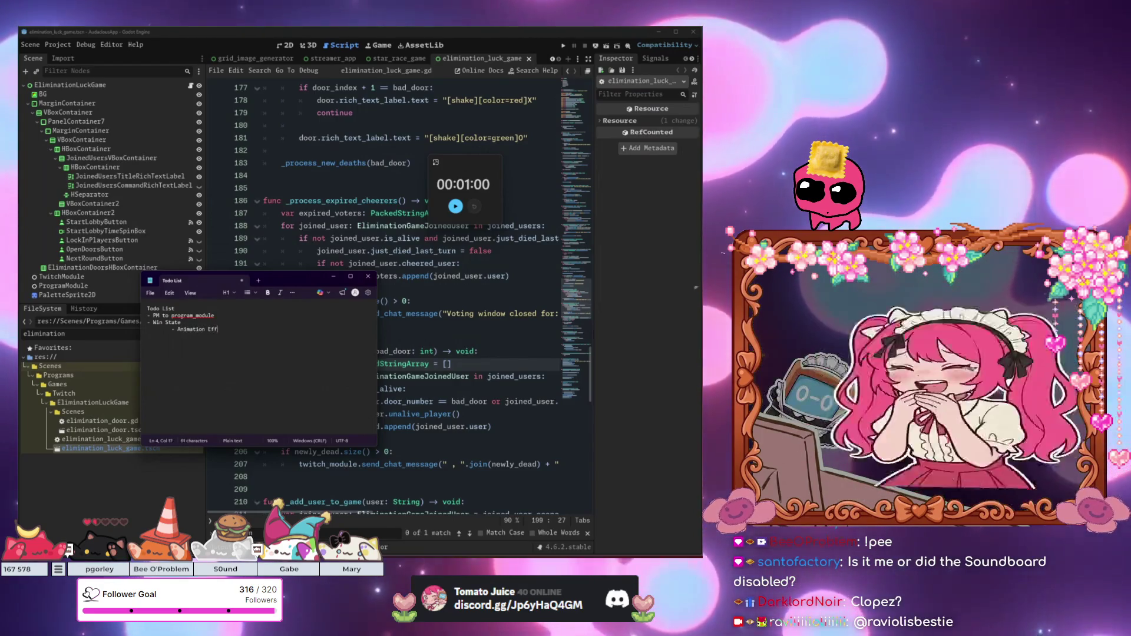
pyautogui.press('Tab')
pyautogui.write('-')
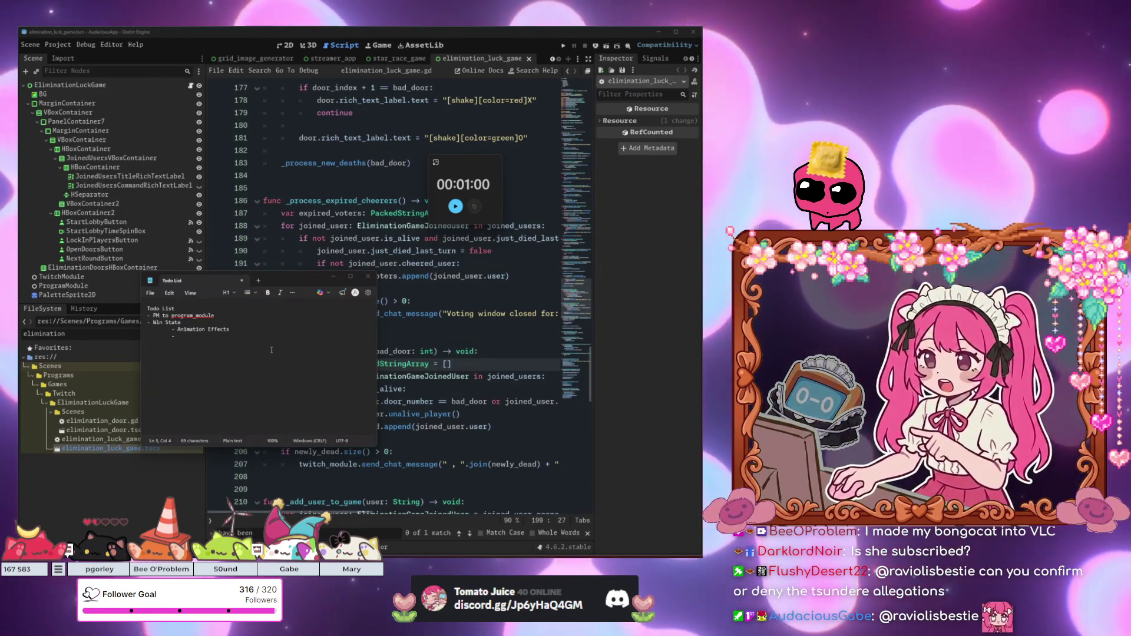
pyautogui.click(271, 349)
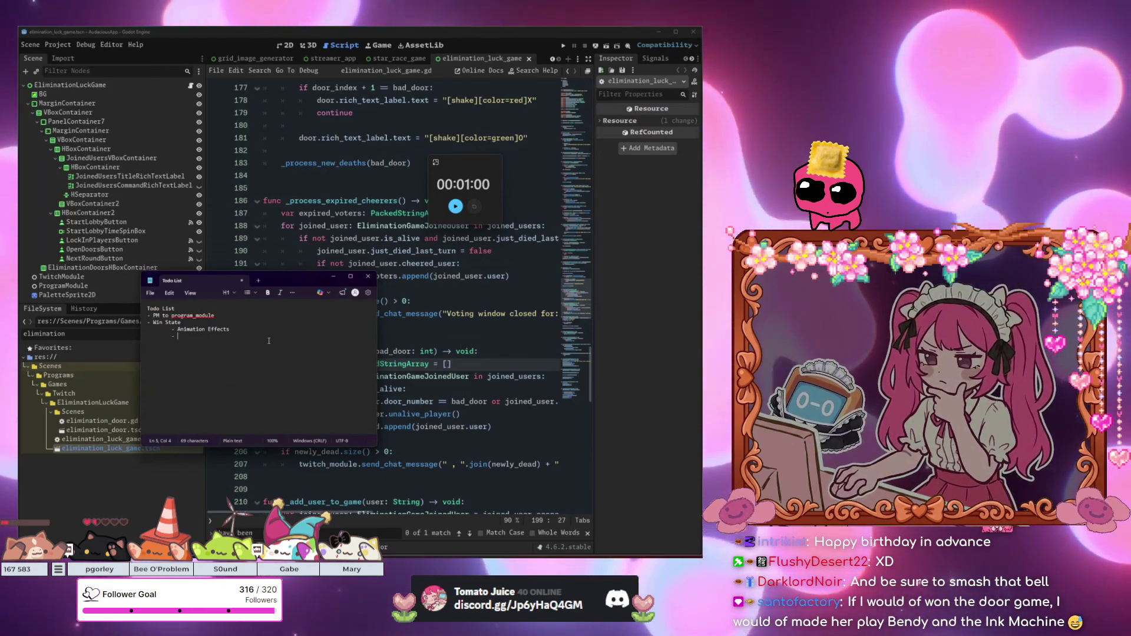
# Step: Add the sub-item 'Acknowledge winners and cheerers in the chat', correcting the misspelling to Acknowledge
pyautogui.write('Ackn')
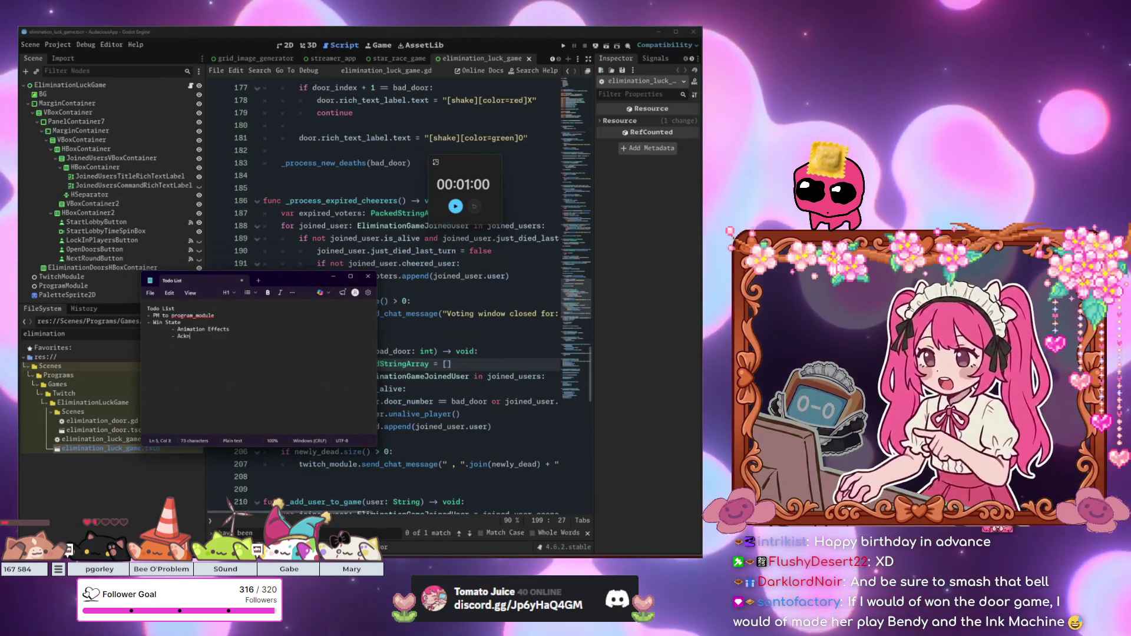
pyautogui.write('edge winners an')
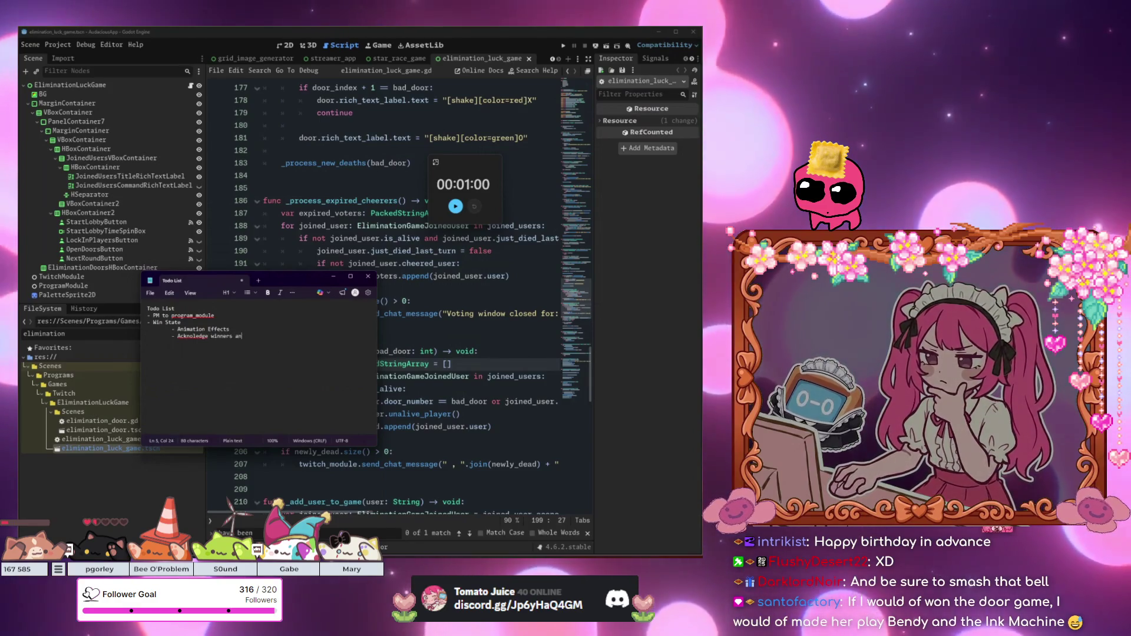
pyautogui.write('d cheere')
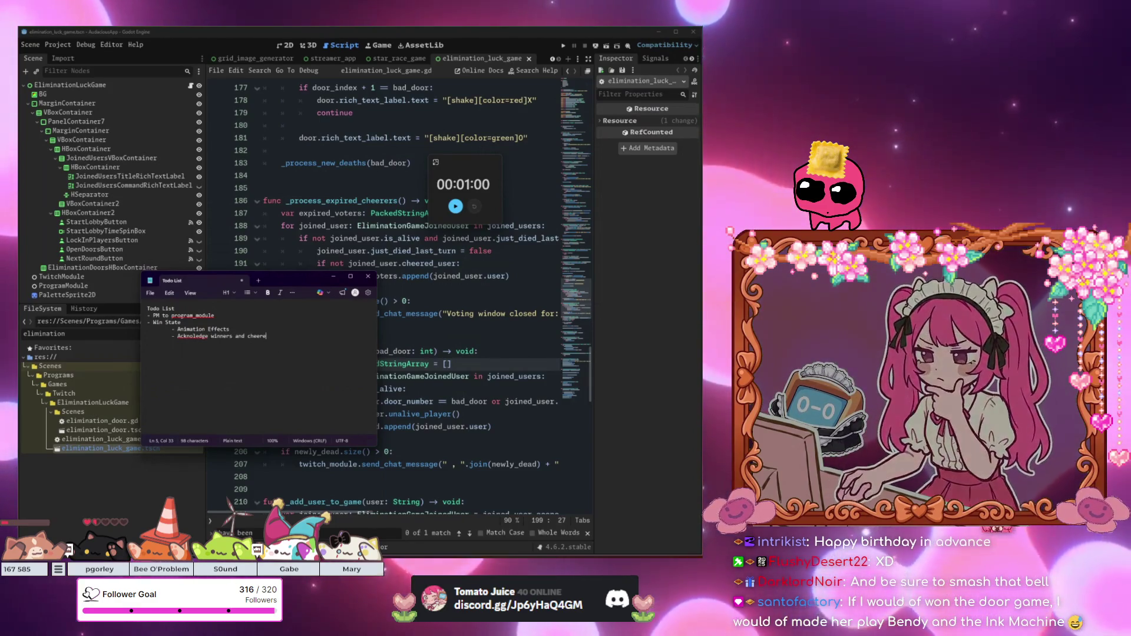
pyautogui.write(' the chat')
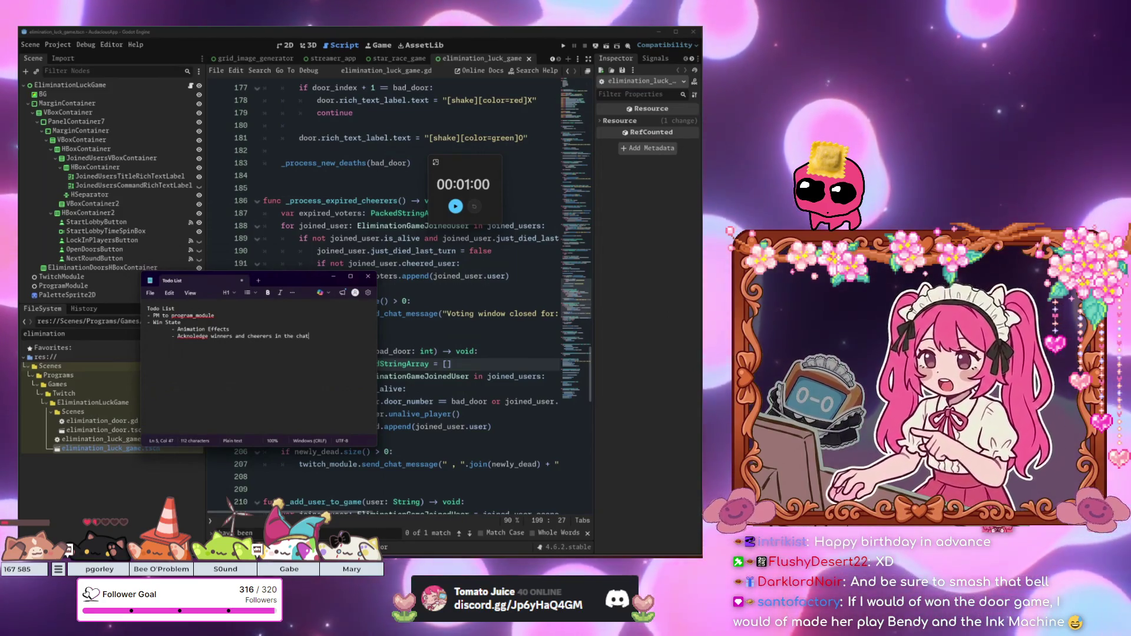
pyautogui.rightClick(187, 337)
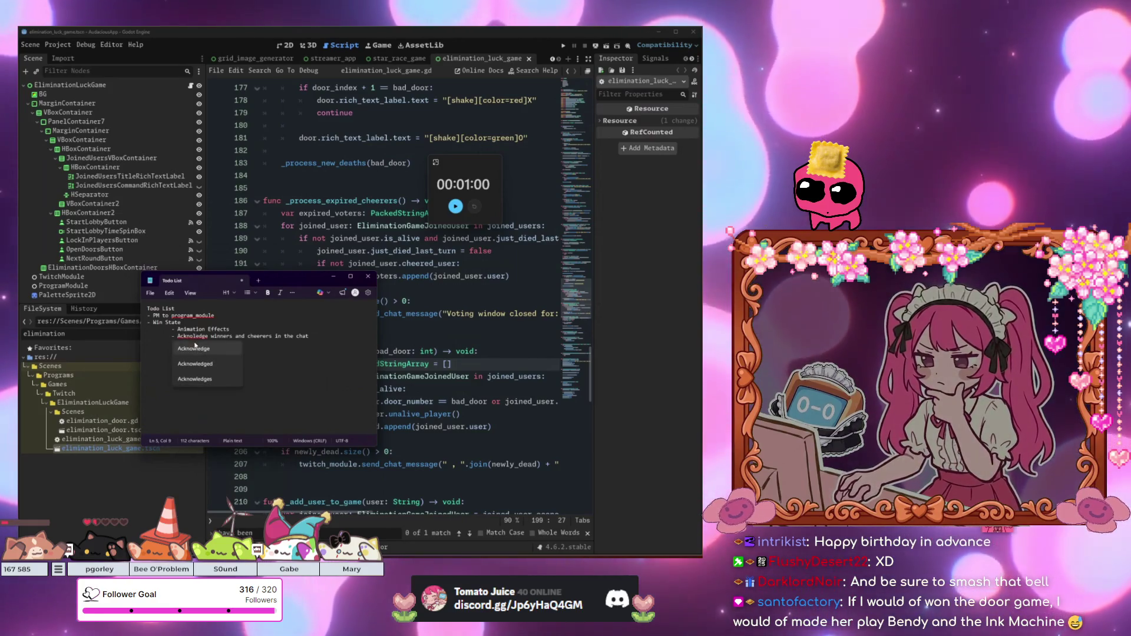
pyautogui.click(194, 352)
pyautogui.click(307, 337)
# Step: Insert blank lines and an empty '- ' bullet after 'PM to program_module'
pyautogui.press('End')
pyautogui.press('Return')
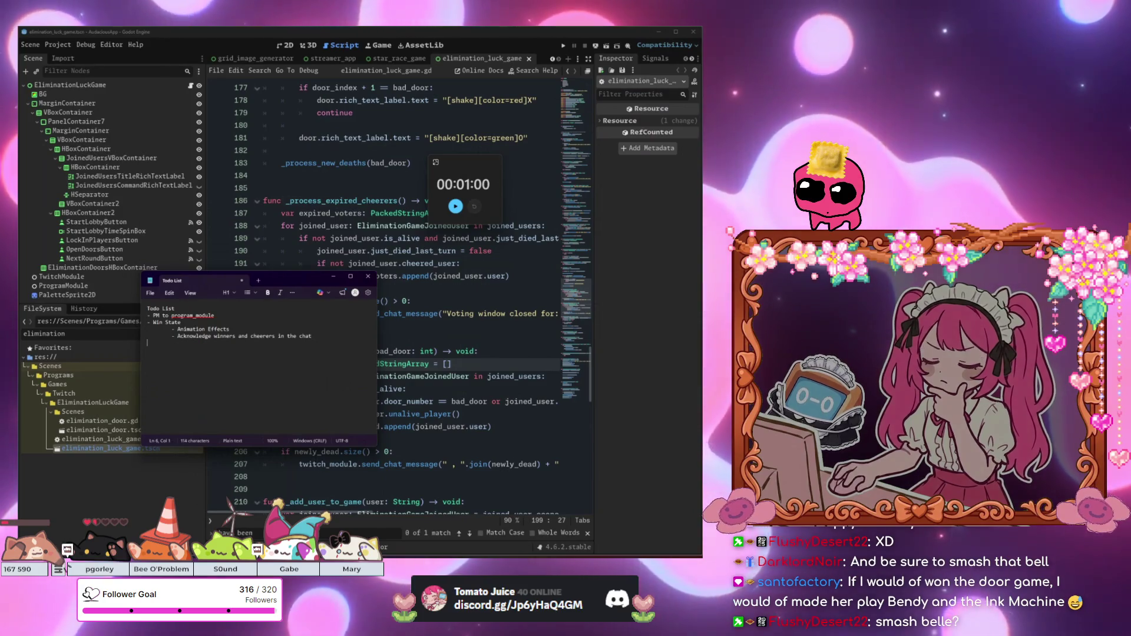
pyautogui.press('Return')
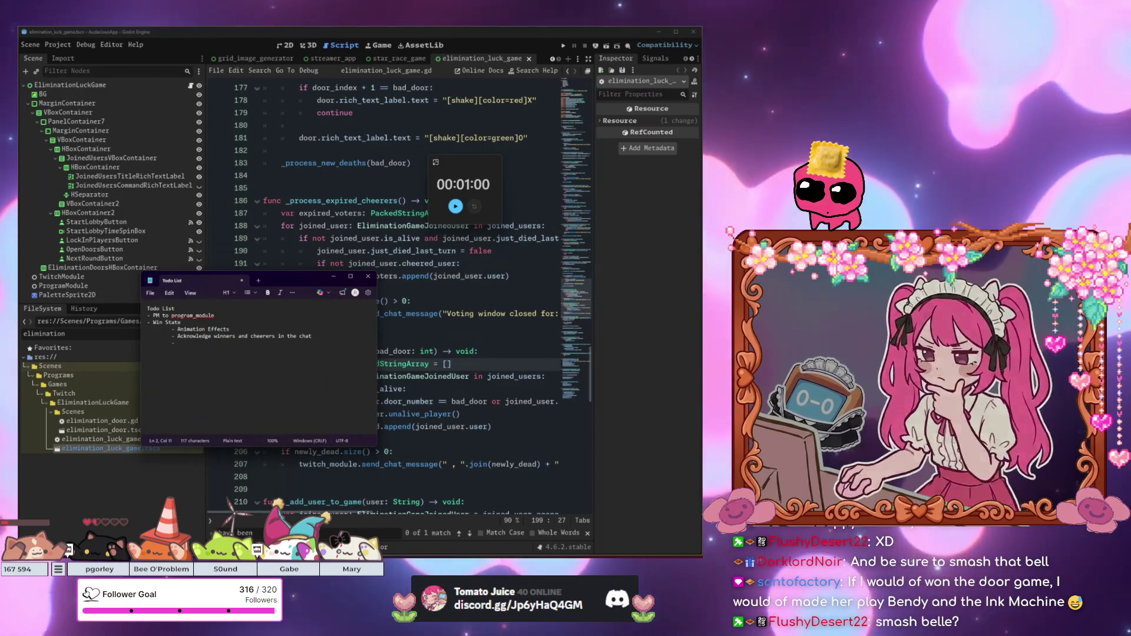
pyautogui.press('Return')
pyautogui.press('Return')
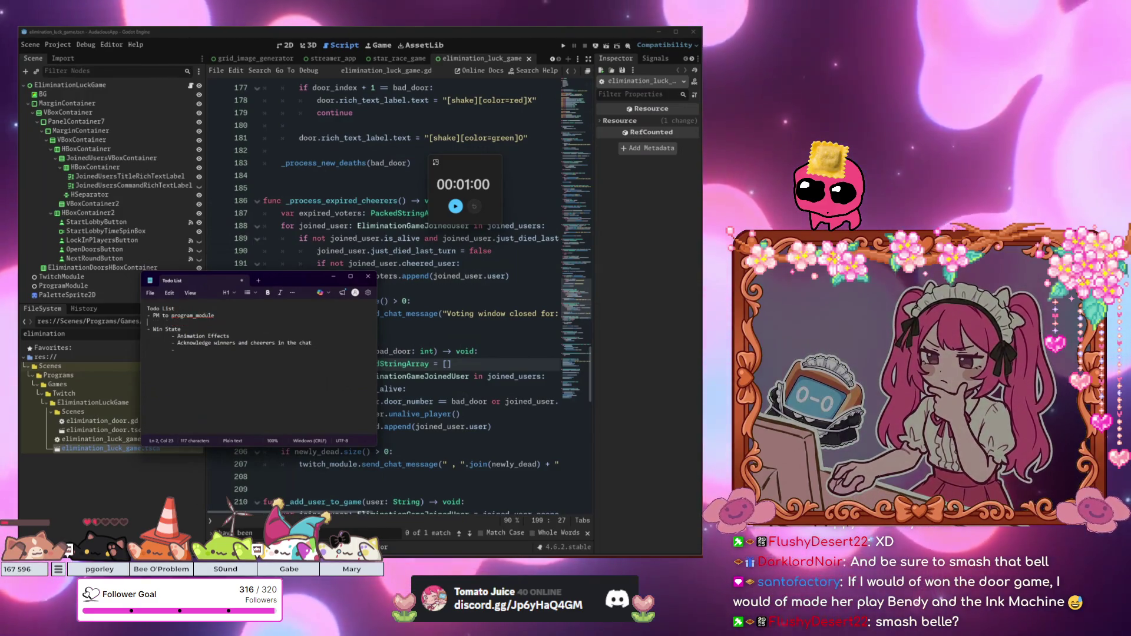
pyautogui.write('-')
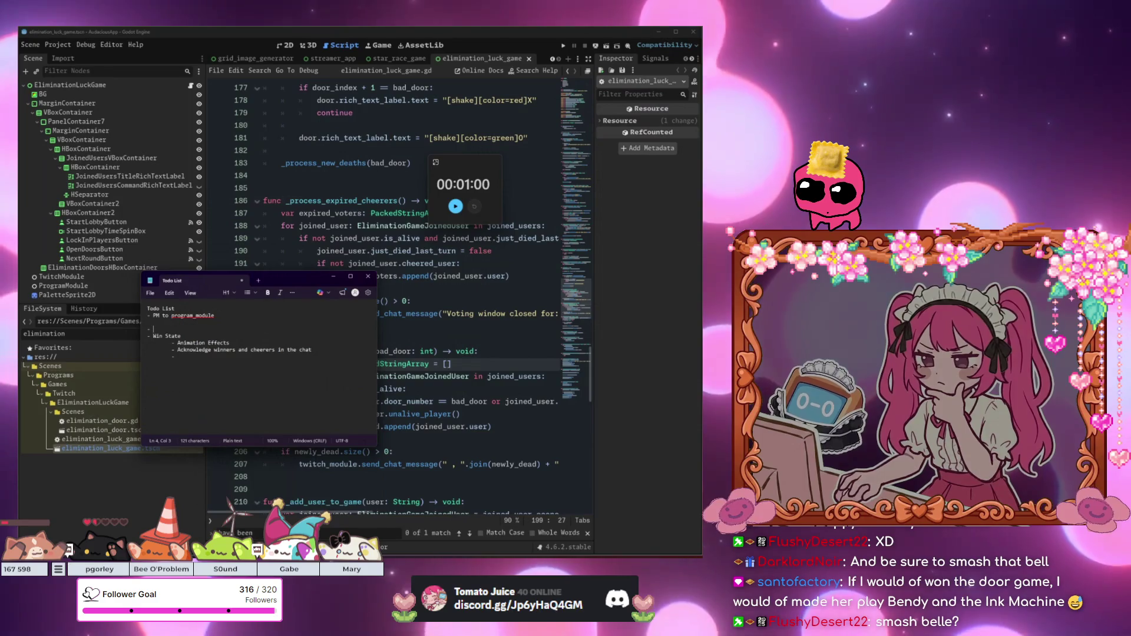
pyautogui.keyDown('ctrl'); pyautogui.scroll(2, 324, 334); pyautogui.keyUp('ctrl')
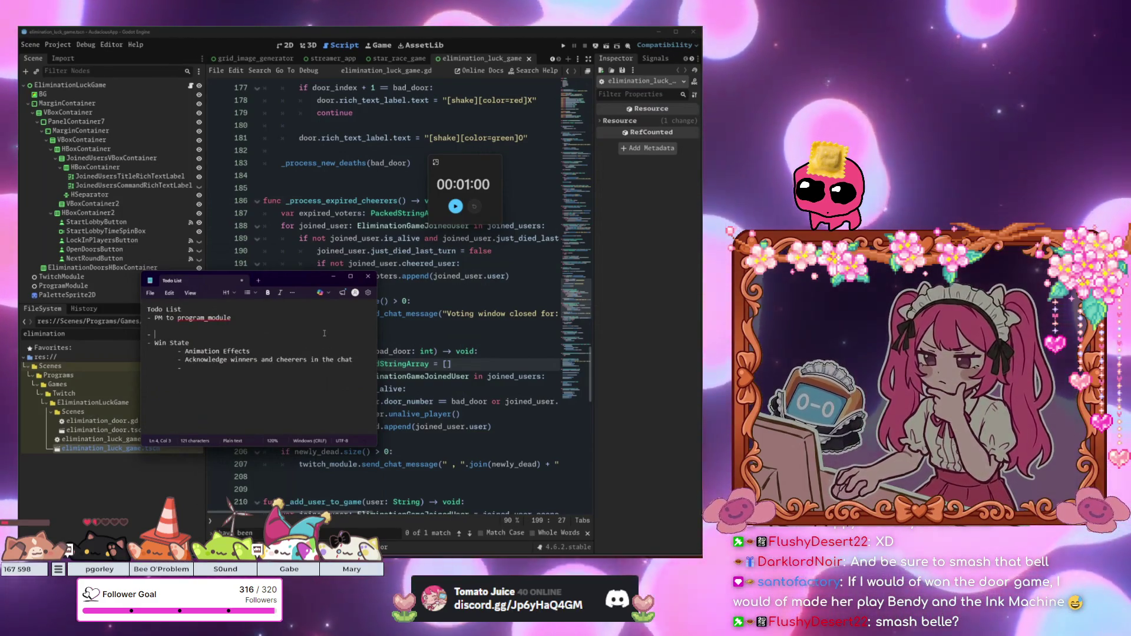
# Step: Type the '## Elimination Door Game' heading above Win State
pyautogui.write('Eliminatin')
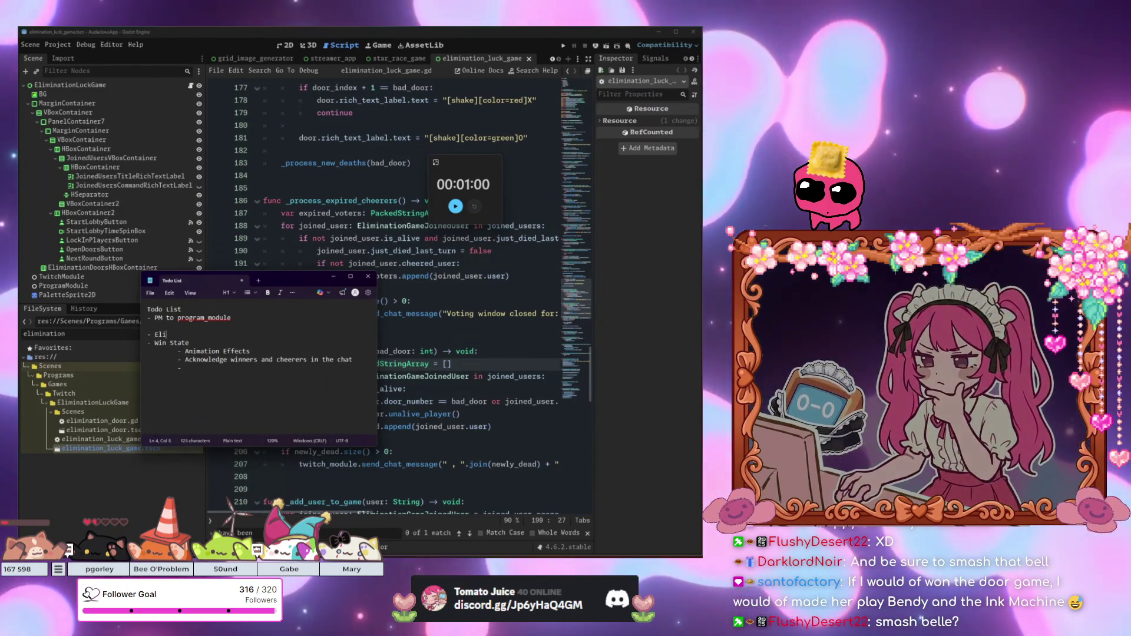
pyautogui.press('BackSpace')
pyautogui.press('BackSpace')
pyautogui.write('on Door ')
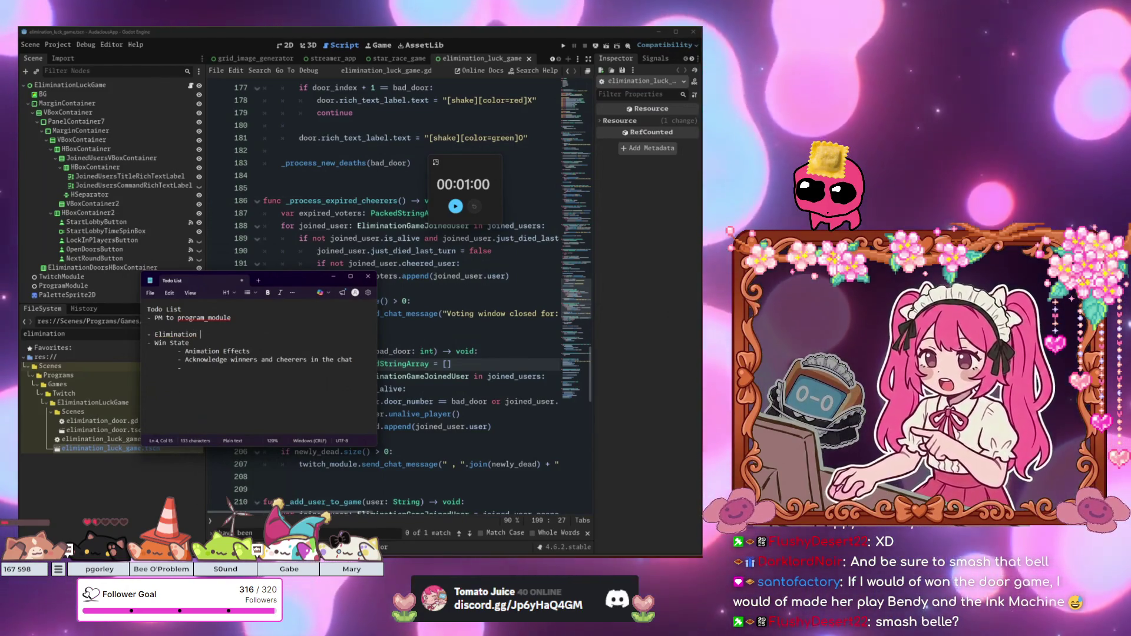
pyautogui.write('Game')
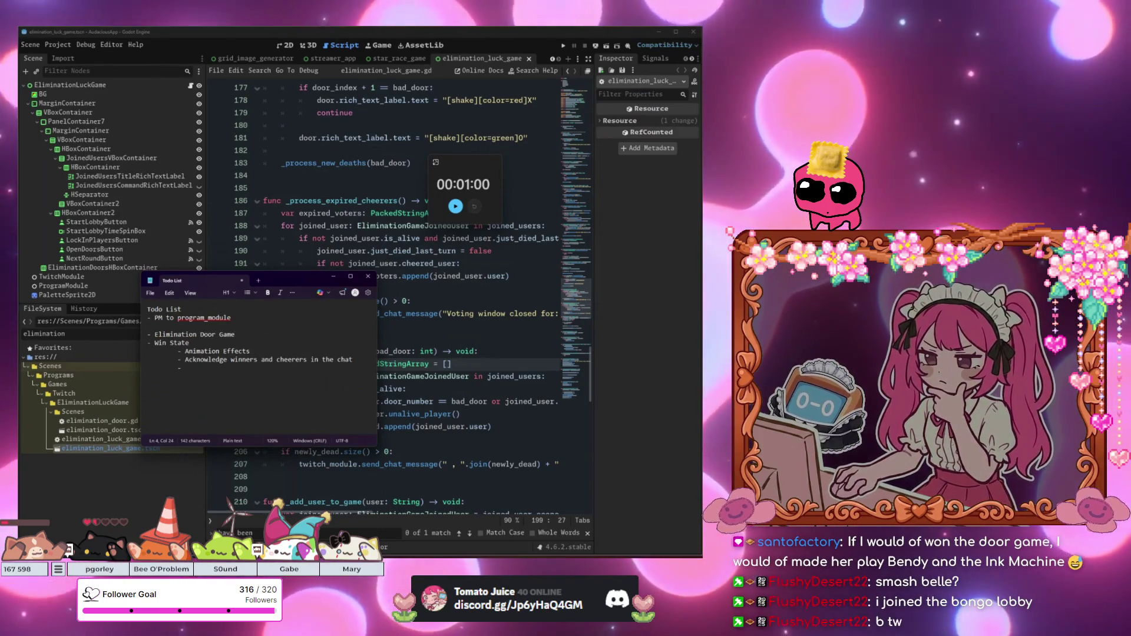
pyautogui.write('#')
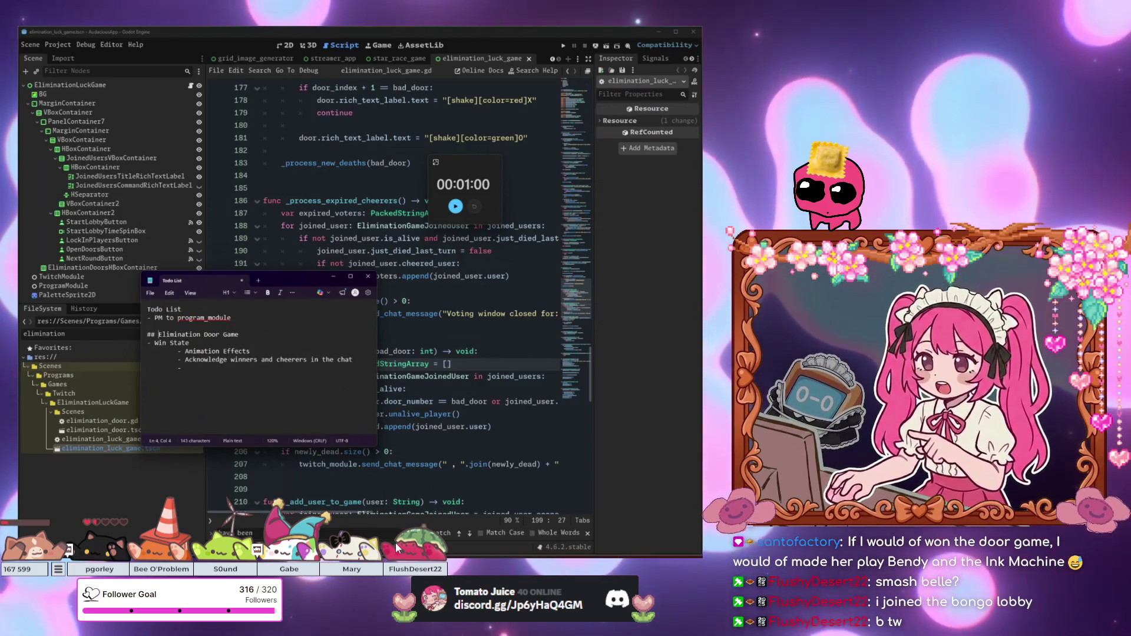
# Step: Add an 'In Game Timer' item at the end of the list, followed by an empty bullet
pyautogui.click(218, 392)
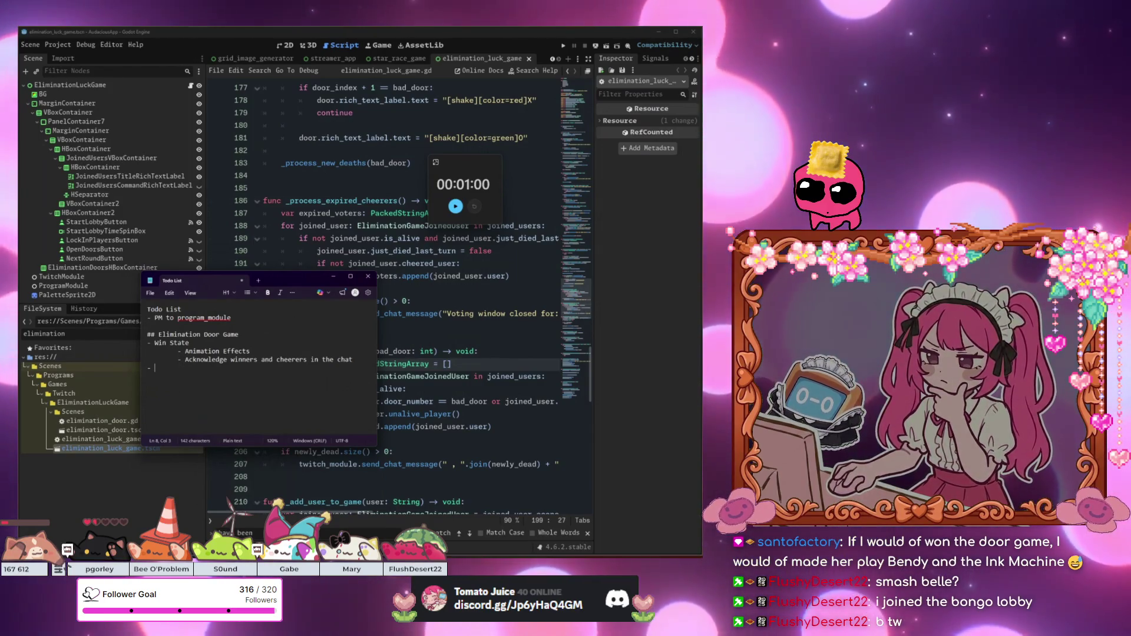
pyautogui.write('In Game T')
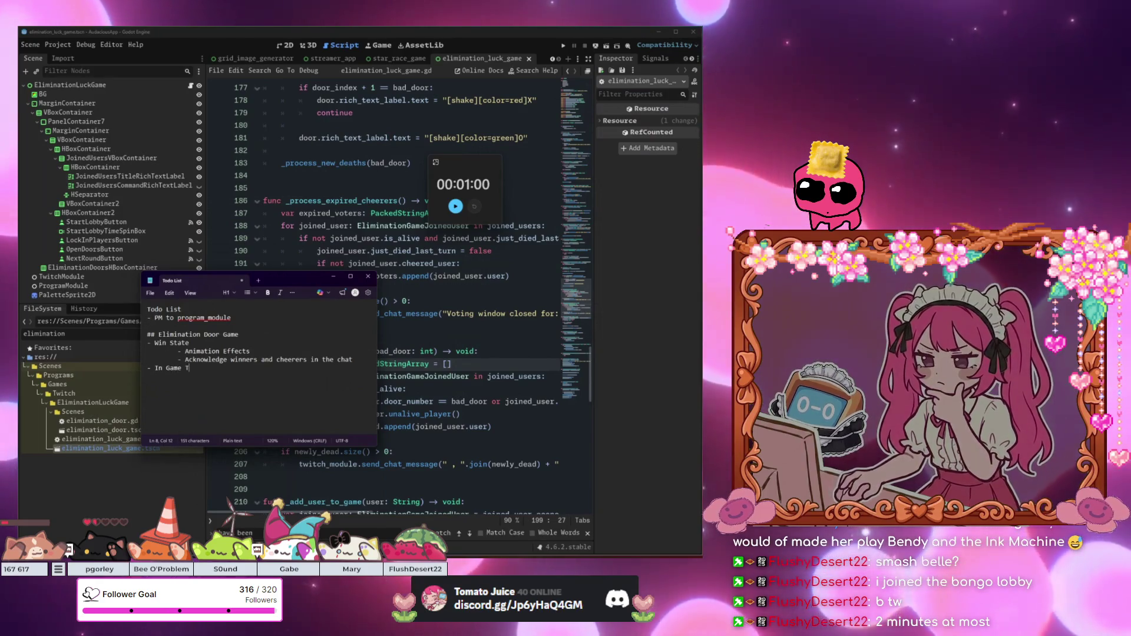
pyautogui.write('er')
pyautogui.press('Return')
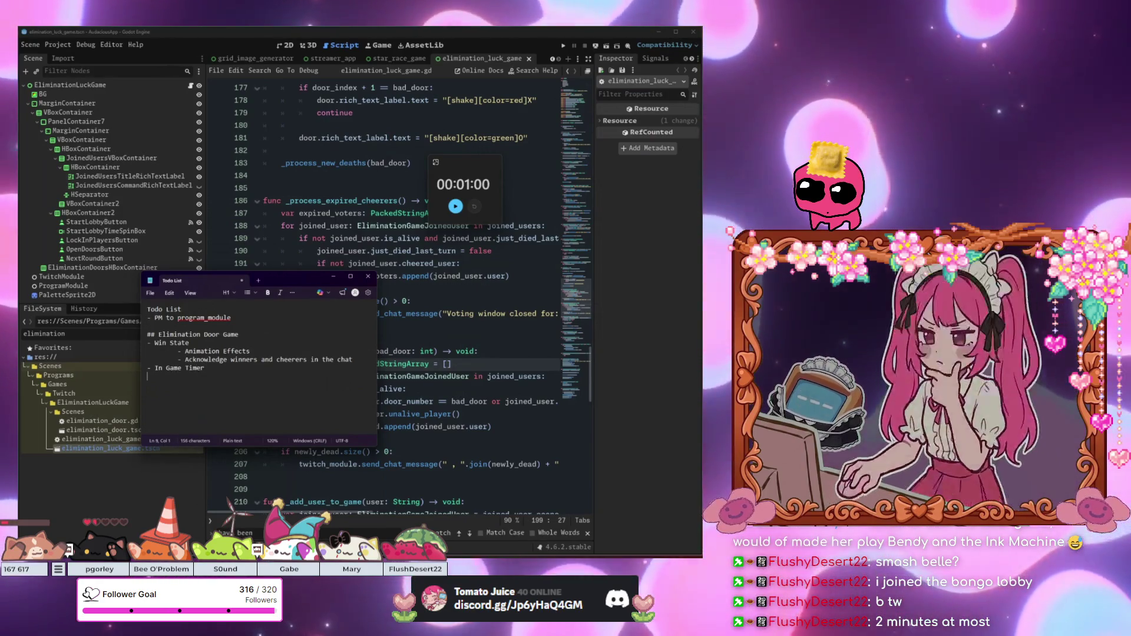
pyautogui.write('-')
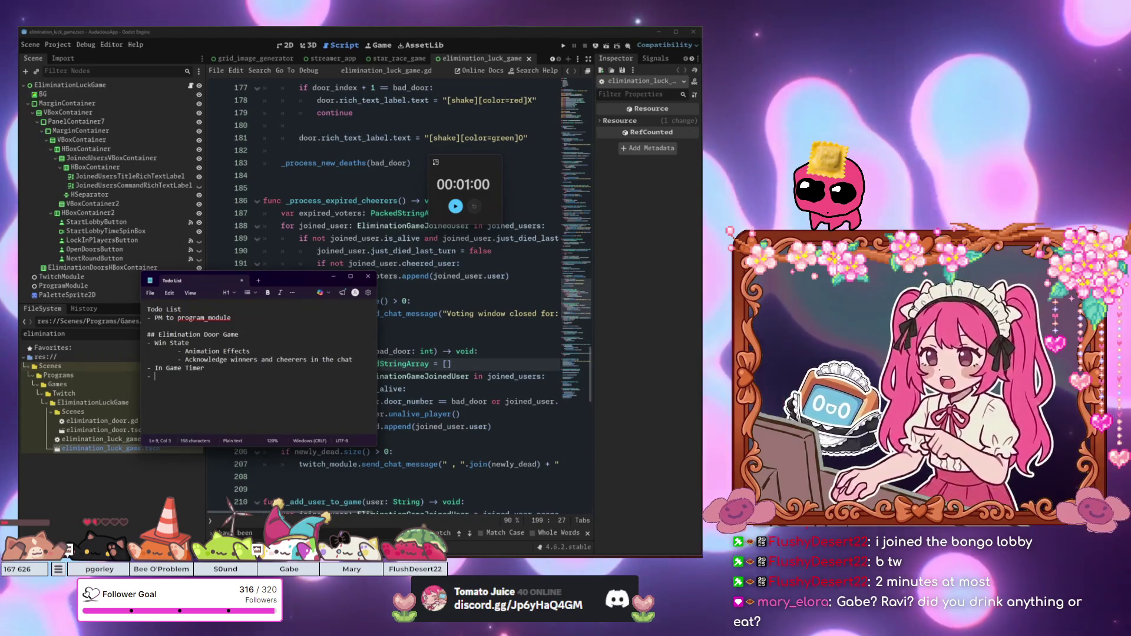
pyautogui.hotkey('alt', 'Tab')
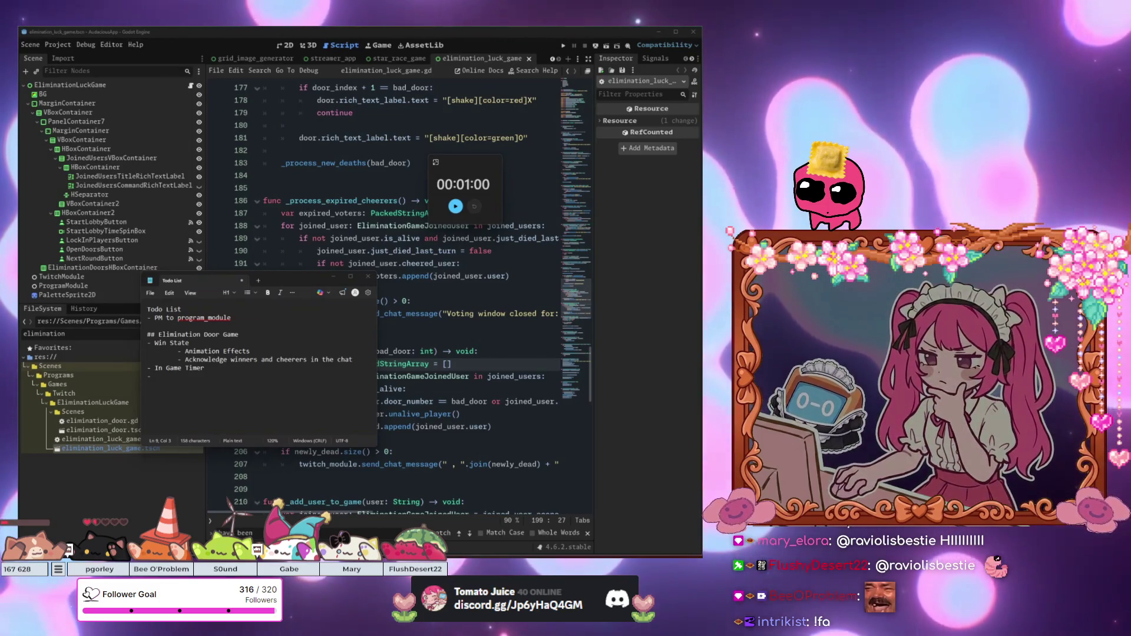
# Step: Drag the Notepad window to the right edge so the _process_new_deaths code is uncovered
pyautogui.moveTo(279, 280); pyautogui.dragTo(798, 239)
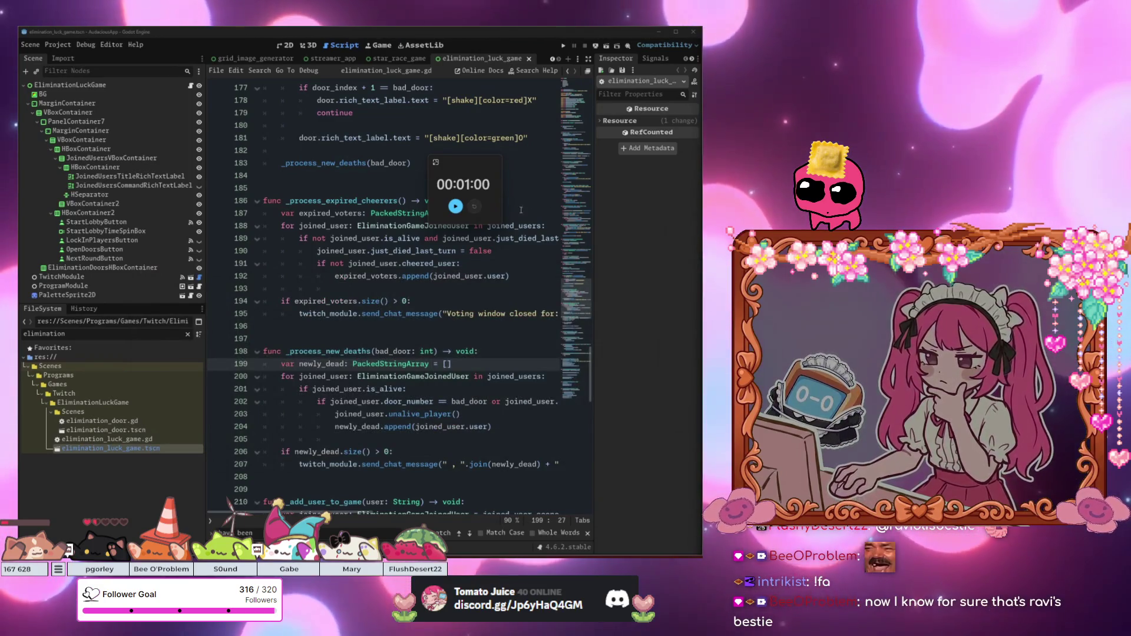
# Step: Put the caret on line 187 of the level script
pyautogui.click(471, 264)
pyautogui.click(474, 213)
pyautogui.scroll(5, 412, 236)
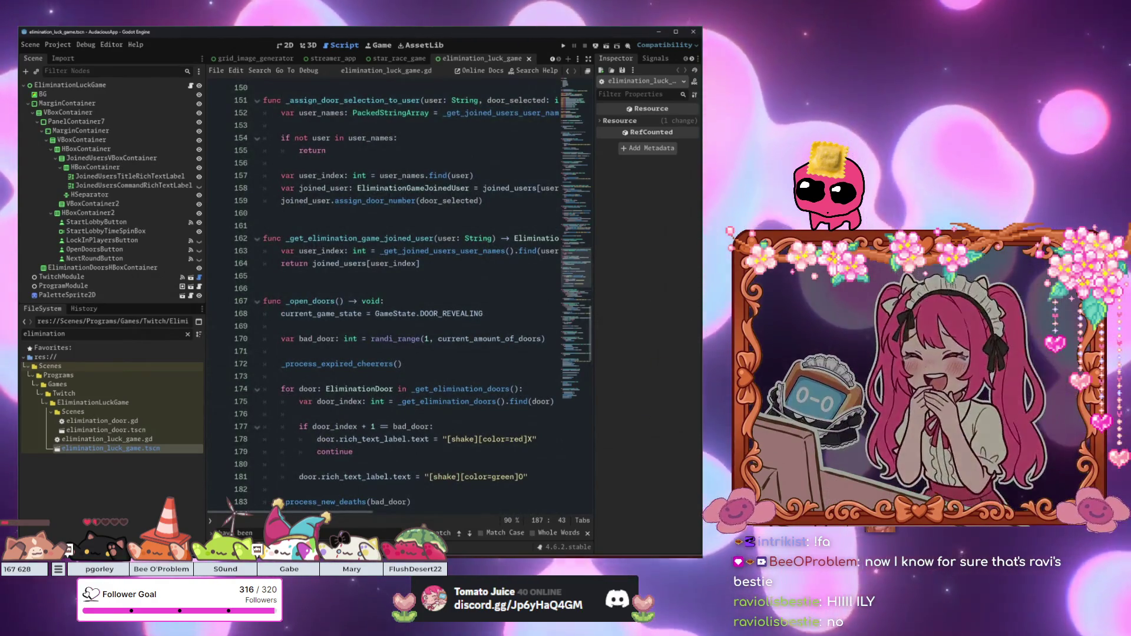
# Step: Add a '## Star Race Gamba' heading with 'Win State' and 'Point System' items, then hide the notes
pyautogui.hotkey('alt', 'Tab')
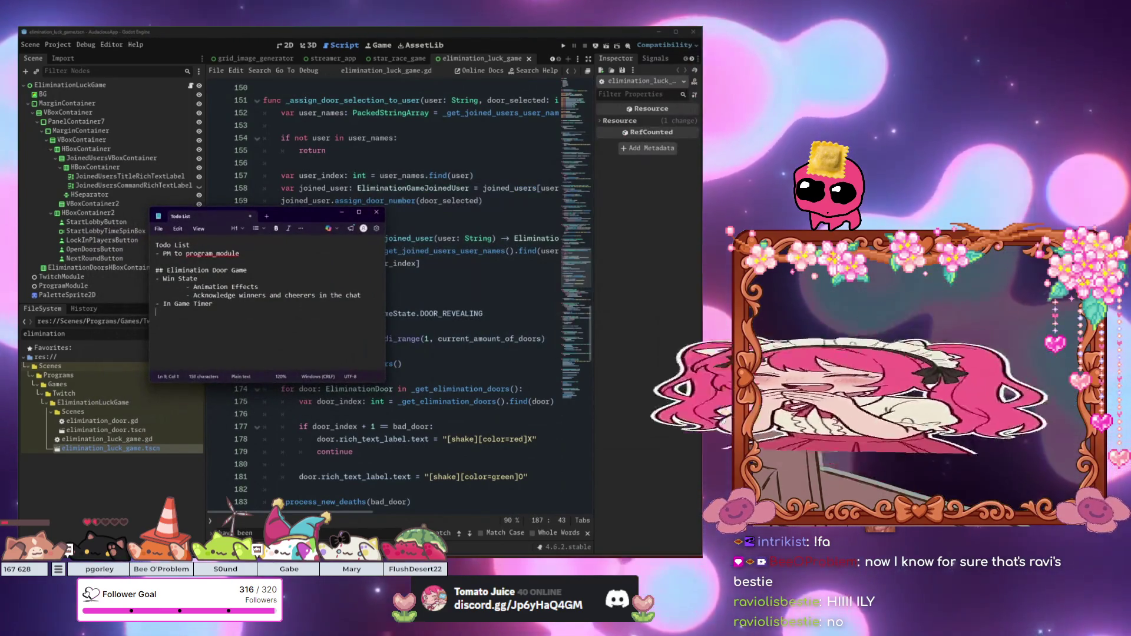
pyautogui.click(158, 320)
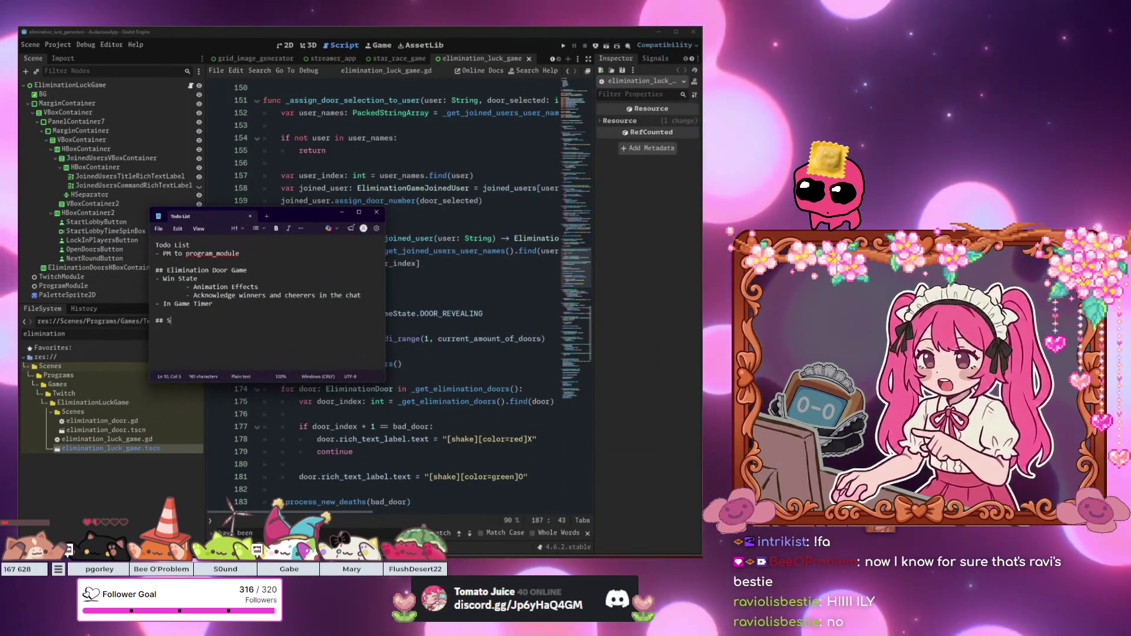
pyautogui.write('tar Race')
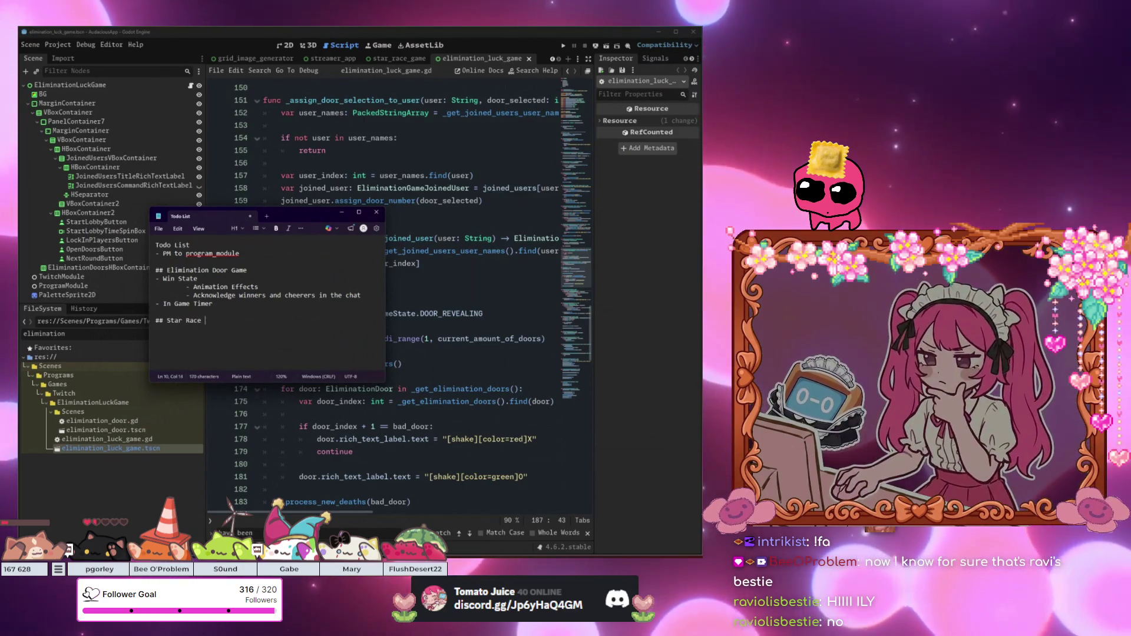
pyautogui.write('ba')
pyautogui.press('Return')
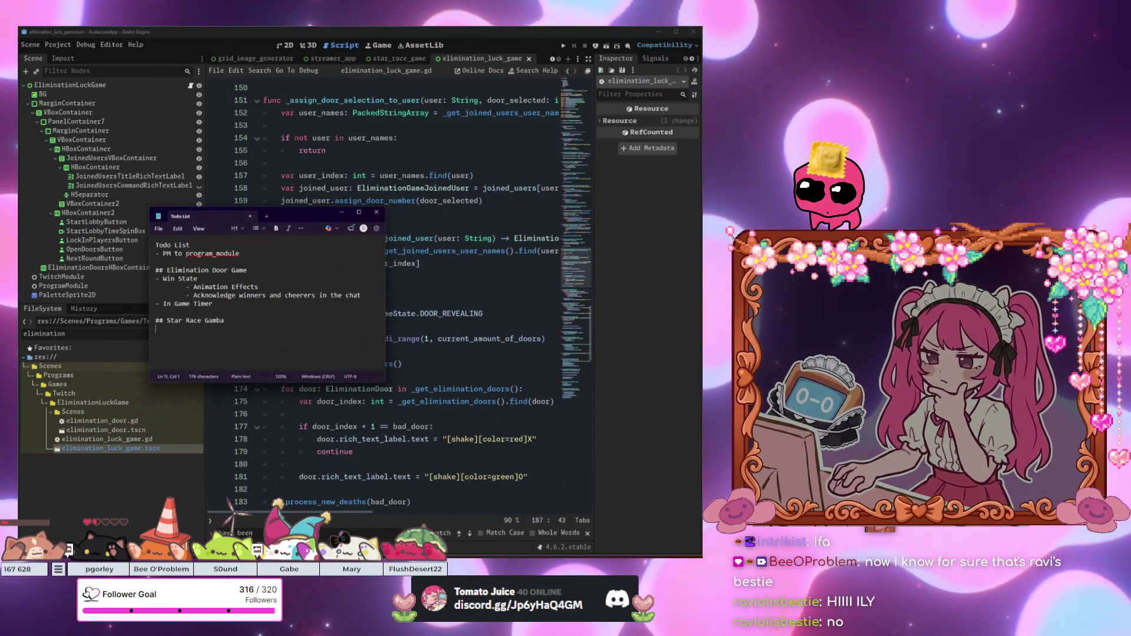
pyautogui.write('- Win State')
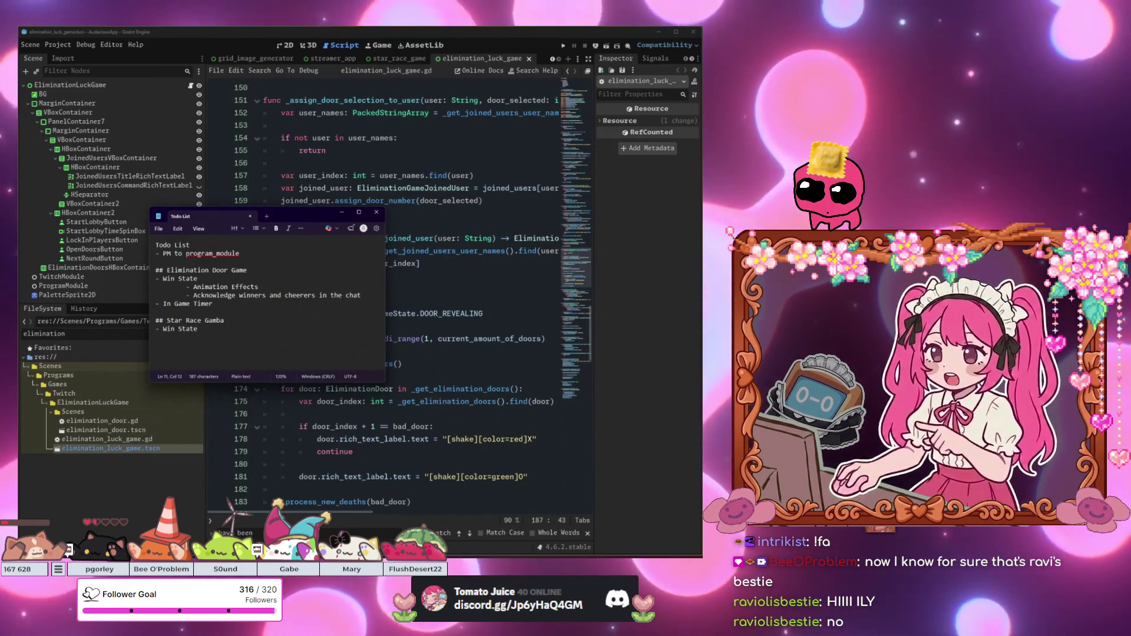
pyautogui.press('BackSpace')
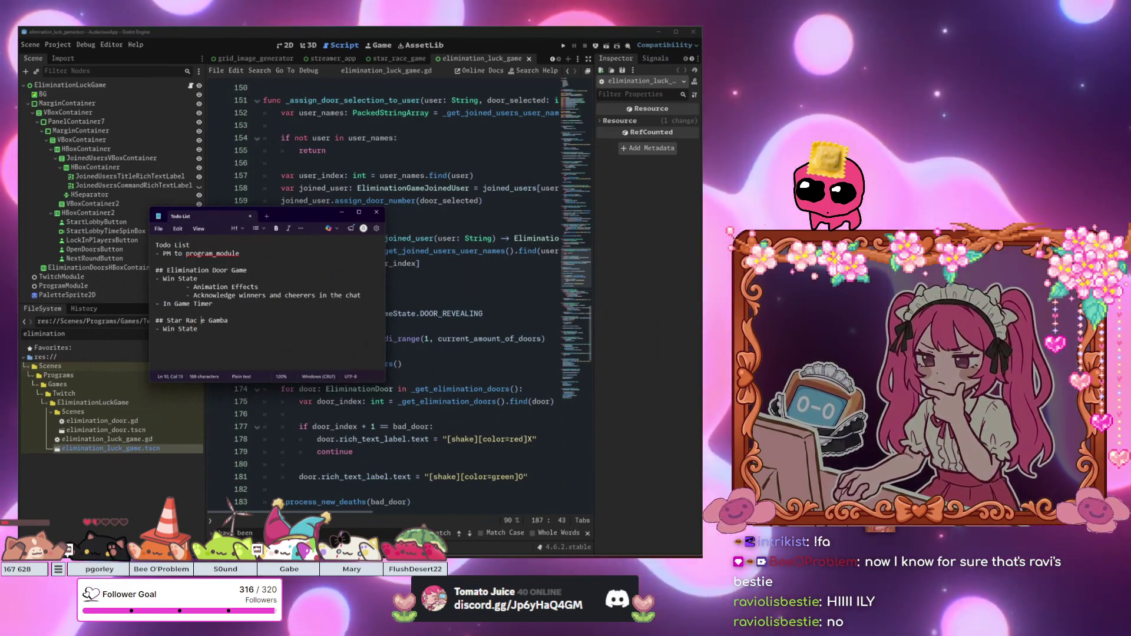
pyautogui.press('End')
pyautogui.press('Return')
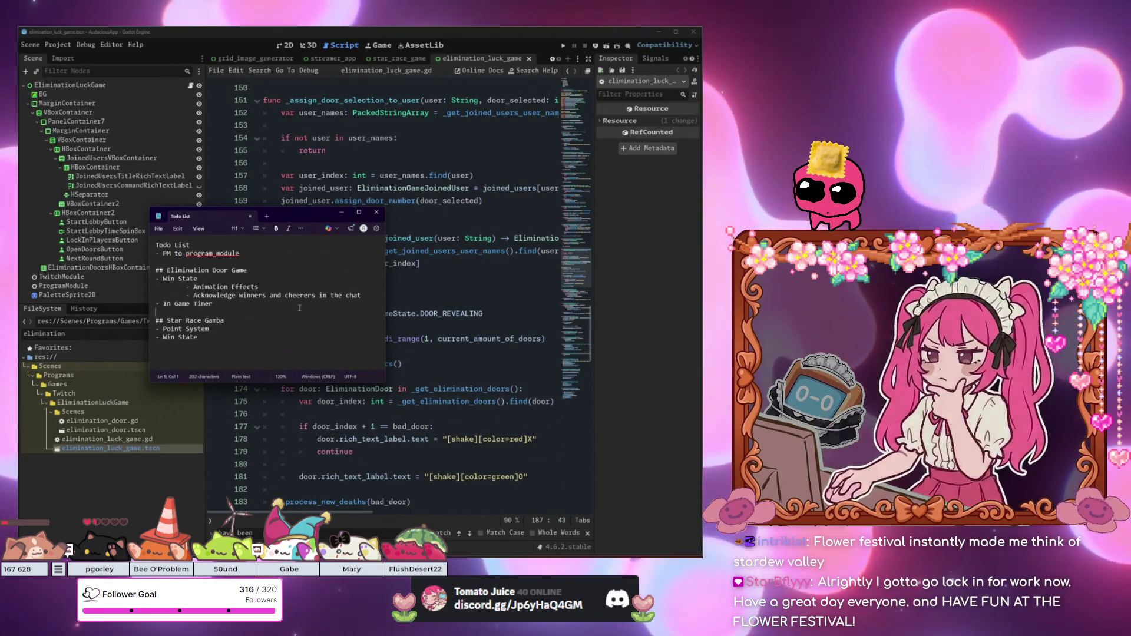
pyautogui.click(342, 212)
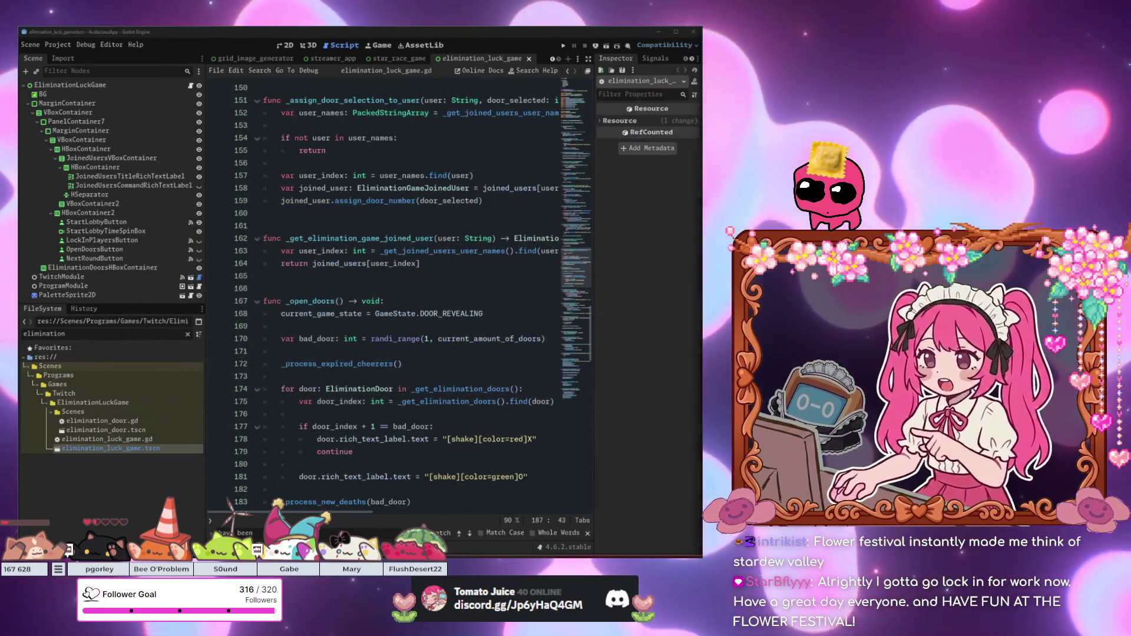
# Step: Widen the code area, then switch to the 2D view of the elimination_luck_game scene
pyautogui.click(384, 287)
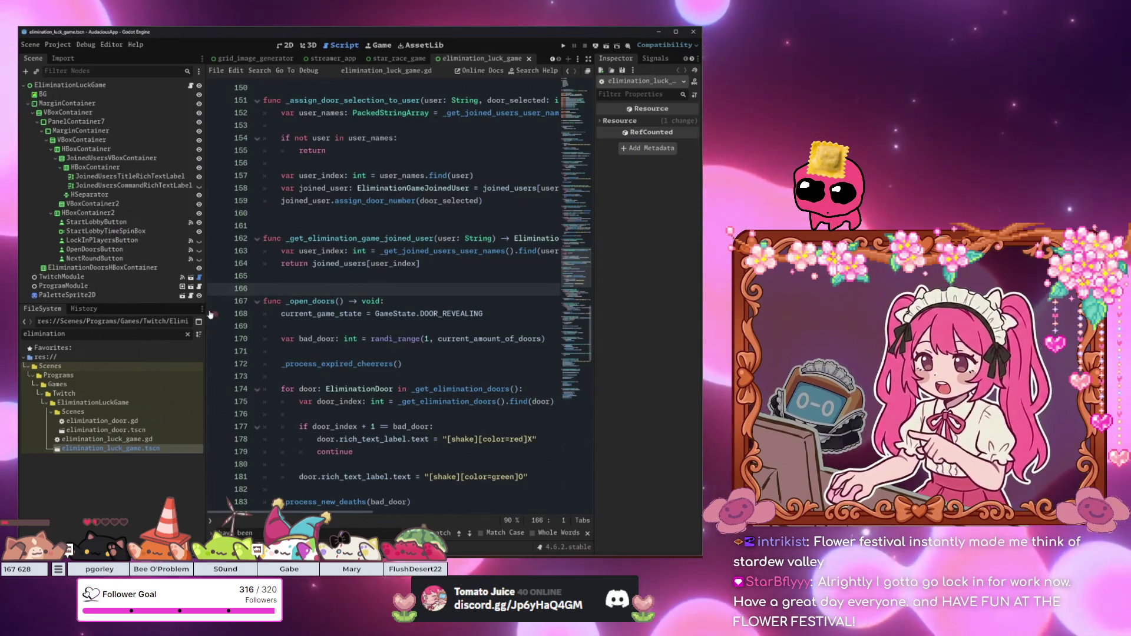
pyautogui.moveTo(205, 308); pyautogui.dragTo(162, 312)
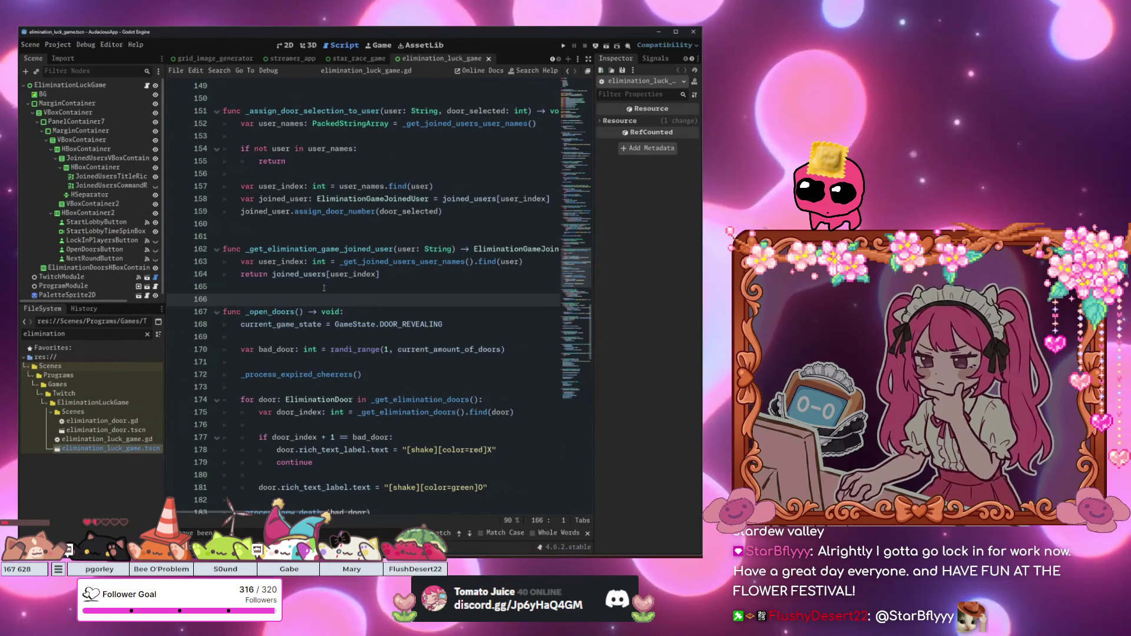
pyautogui.click(311, 242)
pyautogui.click(286, 46)
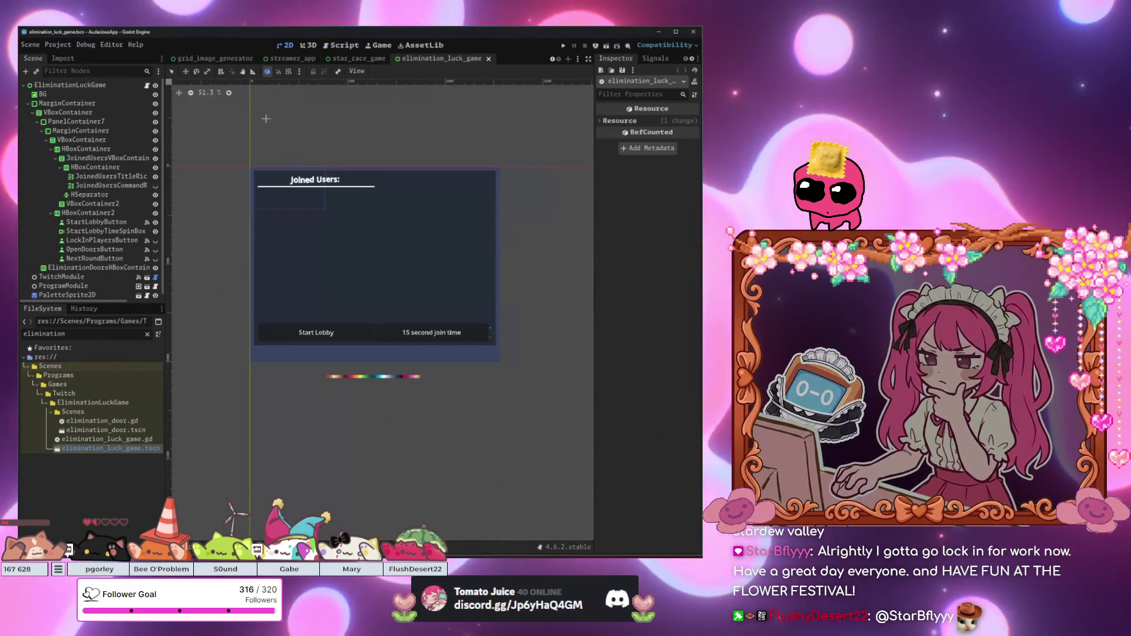
# Step: Open chat_makes_a_level and show its TileSet scene collection with block and kill static bodies
pyautogui.click(358, 59)
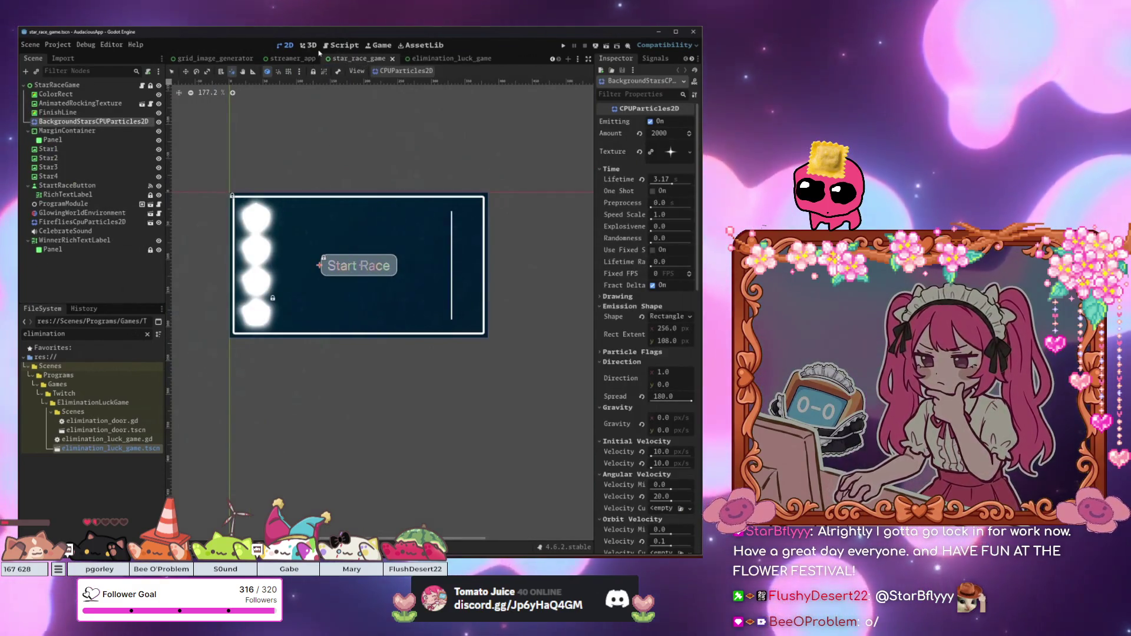
pyautogui.scroll(2, 260, 62)
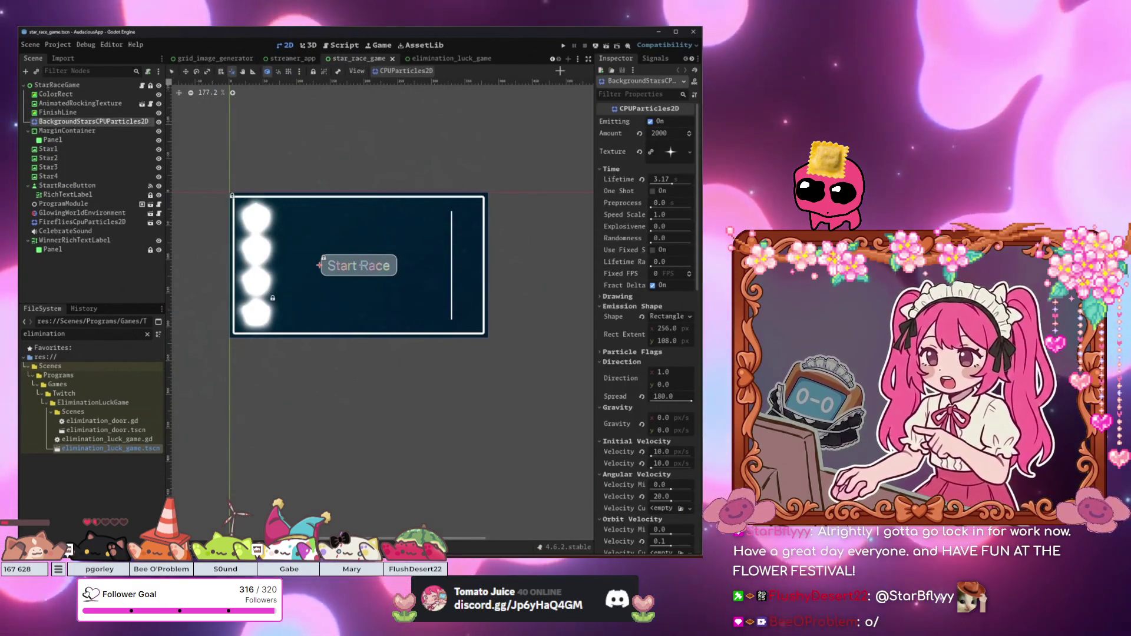
pyautogui.click(211, 59)
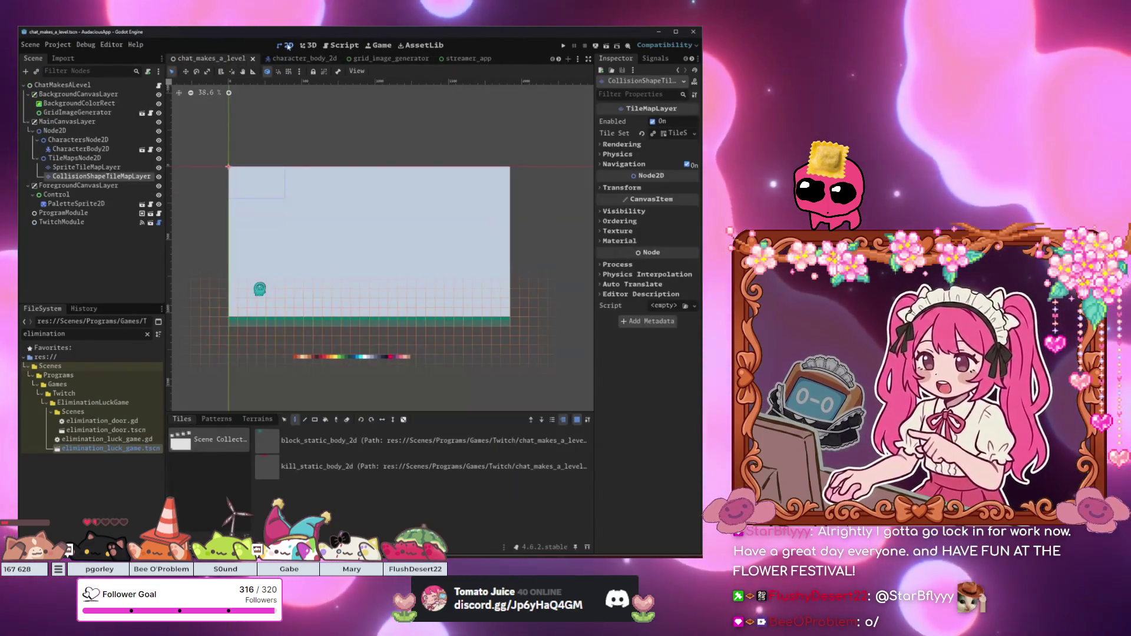
pyautogui.scroll(3, 266, 246)
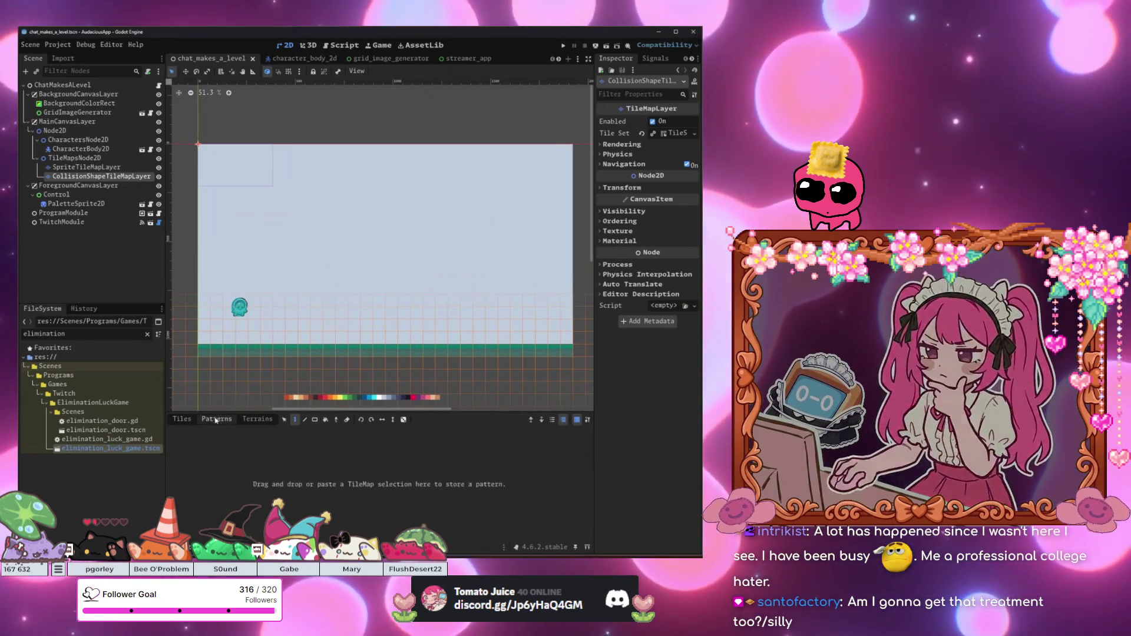
pyautogui.click(212, 215)
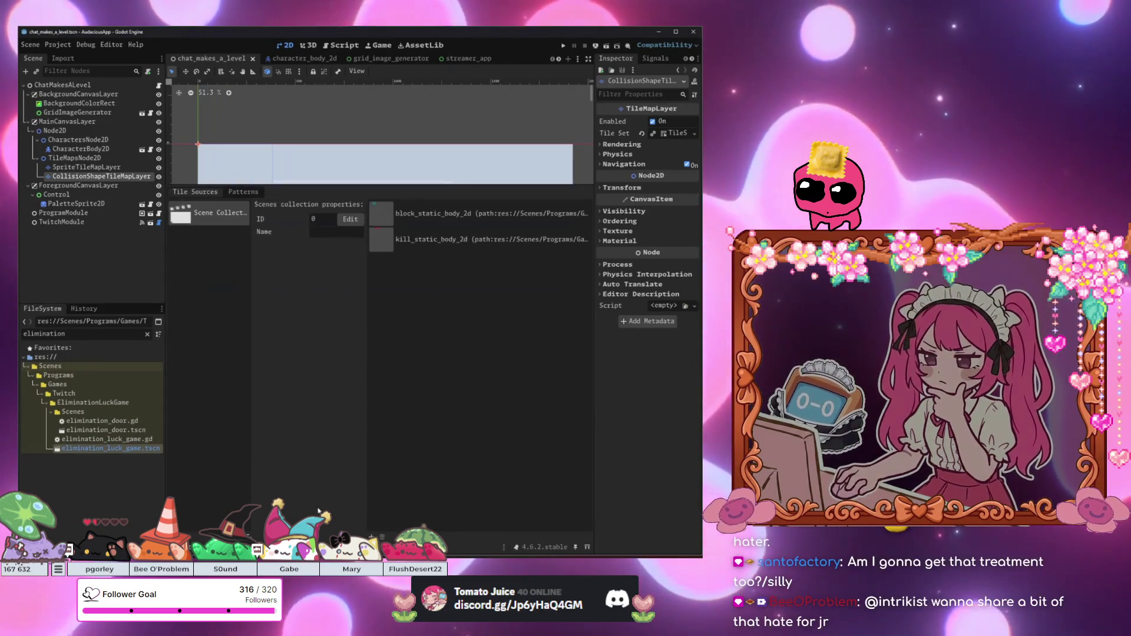
# Step: Inspect block_static_body_2d's ID and Display Placeholder properties, then open chat_makes_a_level.gd
pyautogui.click(439, 220)
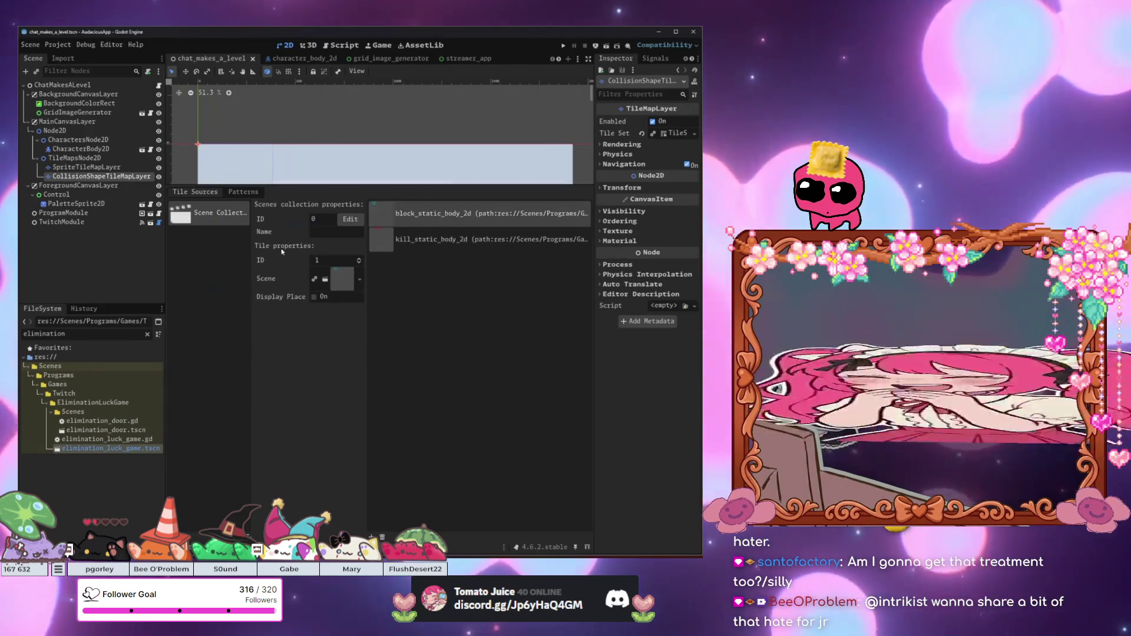
pyautogui.moveTo(265, 261)
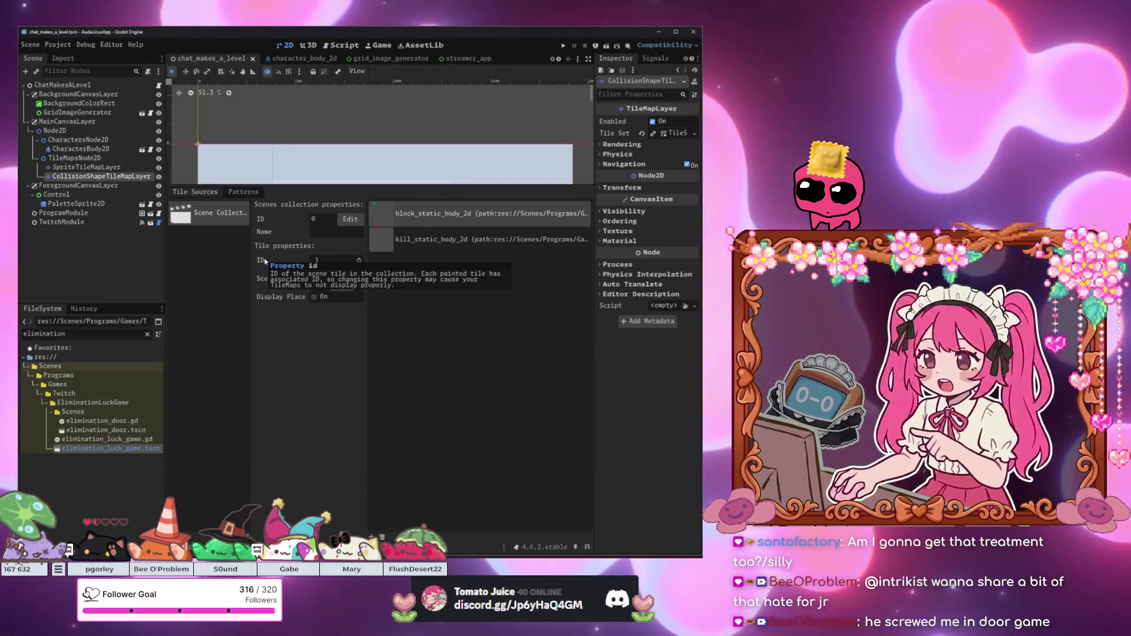
pyautogui.moveTo(277, 300)
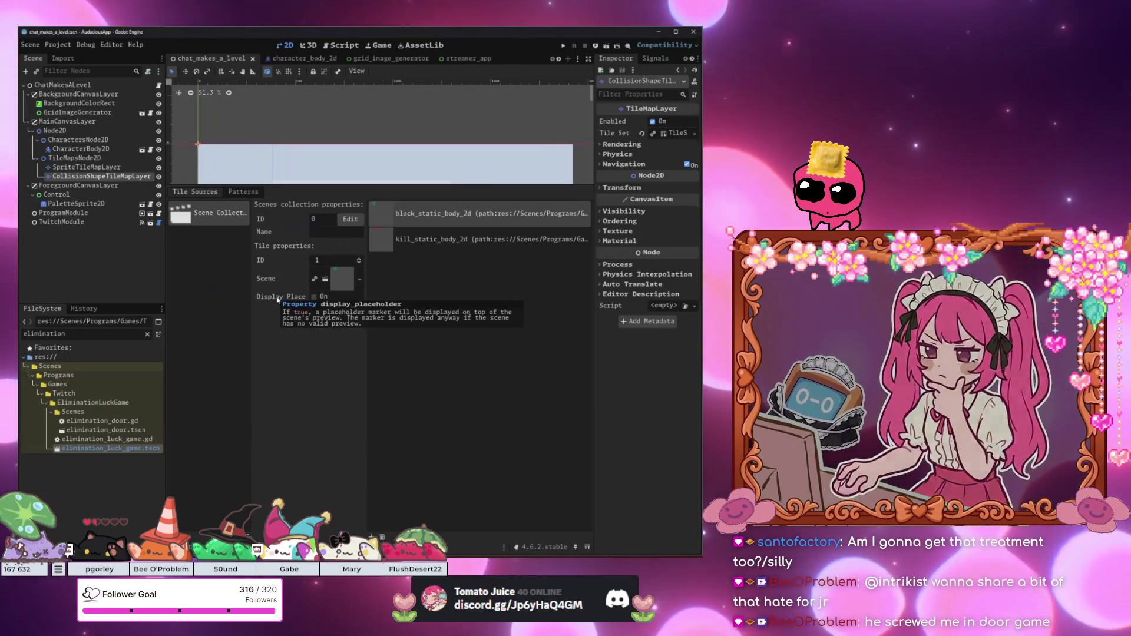
pyautogui.click(158, 85)
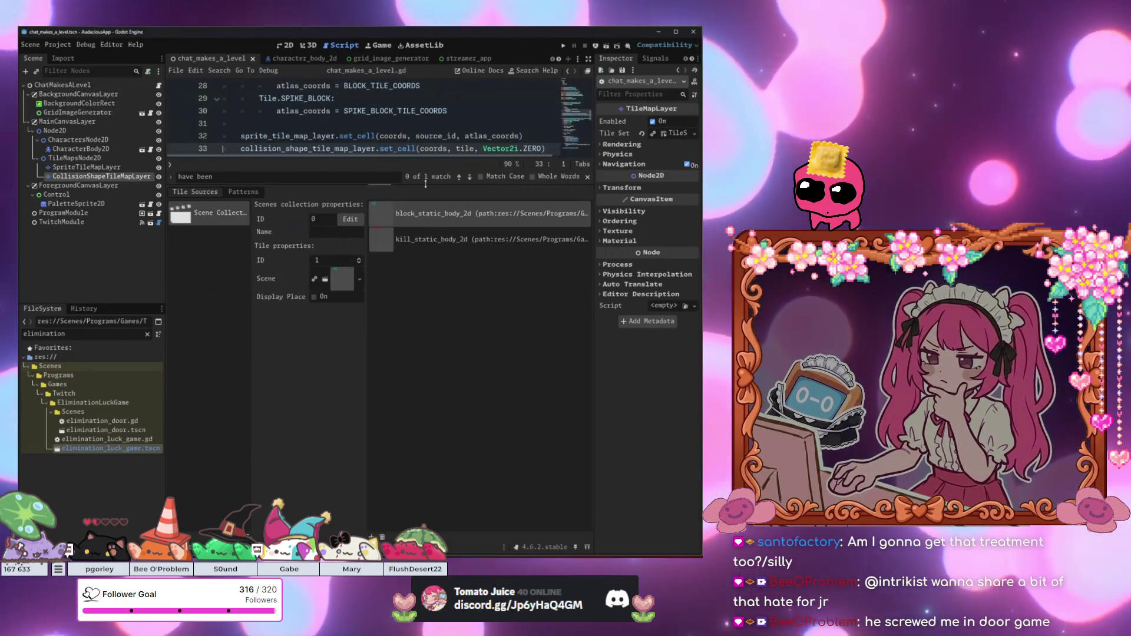
pyautogui.moveTo(434, 160); pyautogui.dragTo(433, 439)
pyautogui.click(416, 353)
pyautogui.scroll(9, 424, 324)
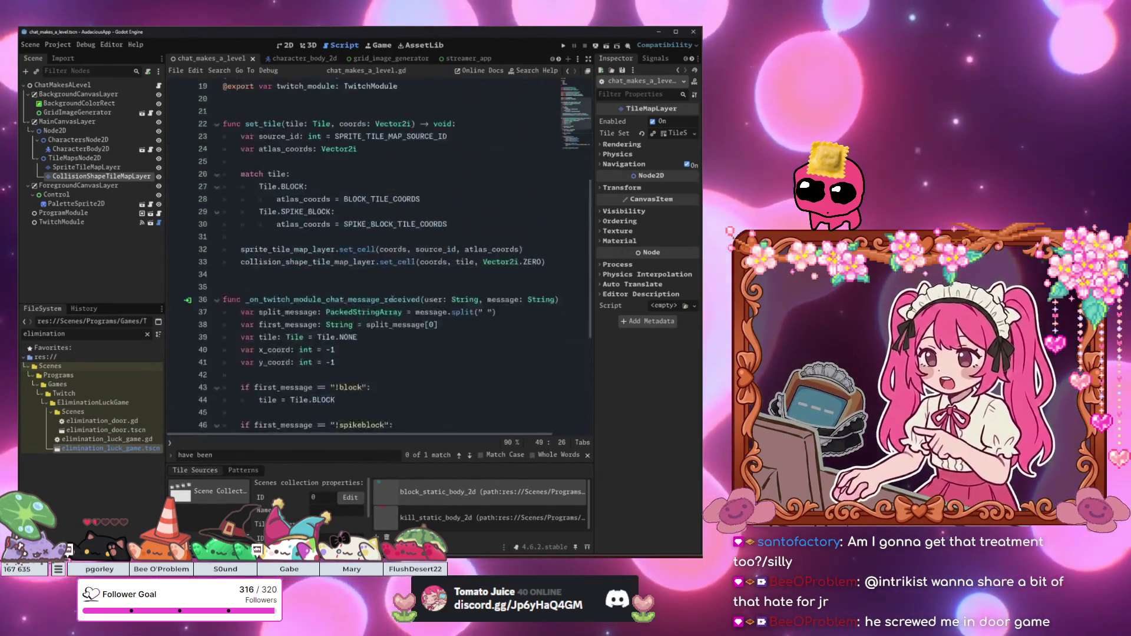
pyautogui.scroll(-6, 436, 300)
pyautogui.click(437, 299)
pyautogui.click(427, 250)
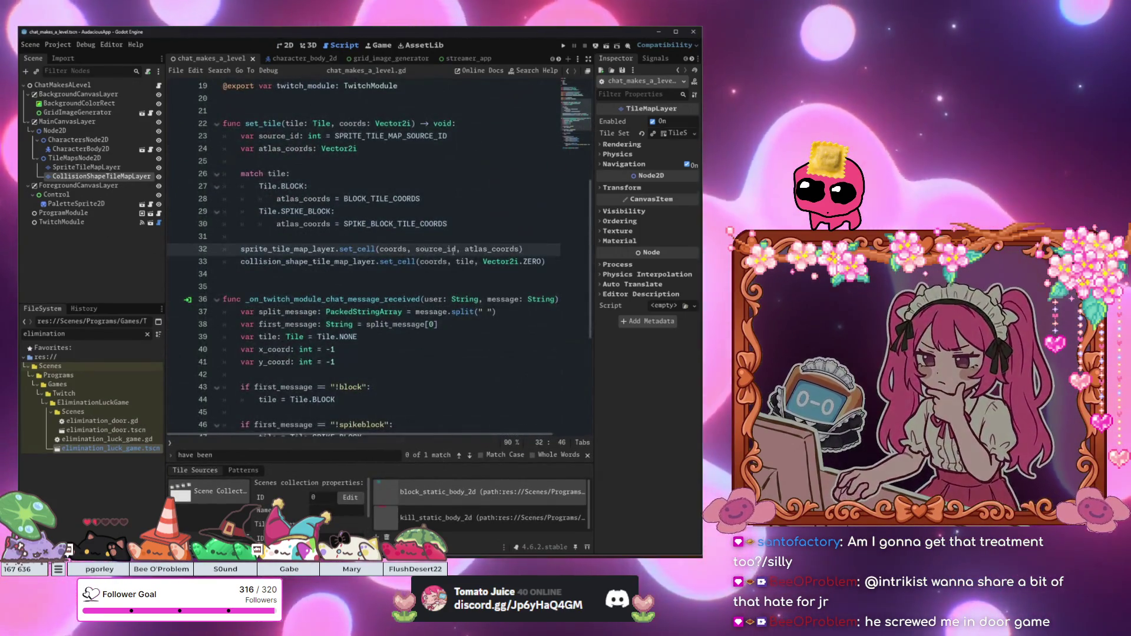
pyautogui.click(482, 261)
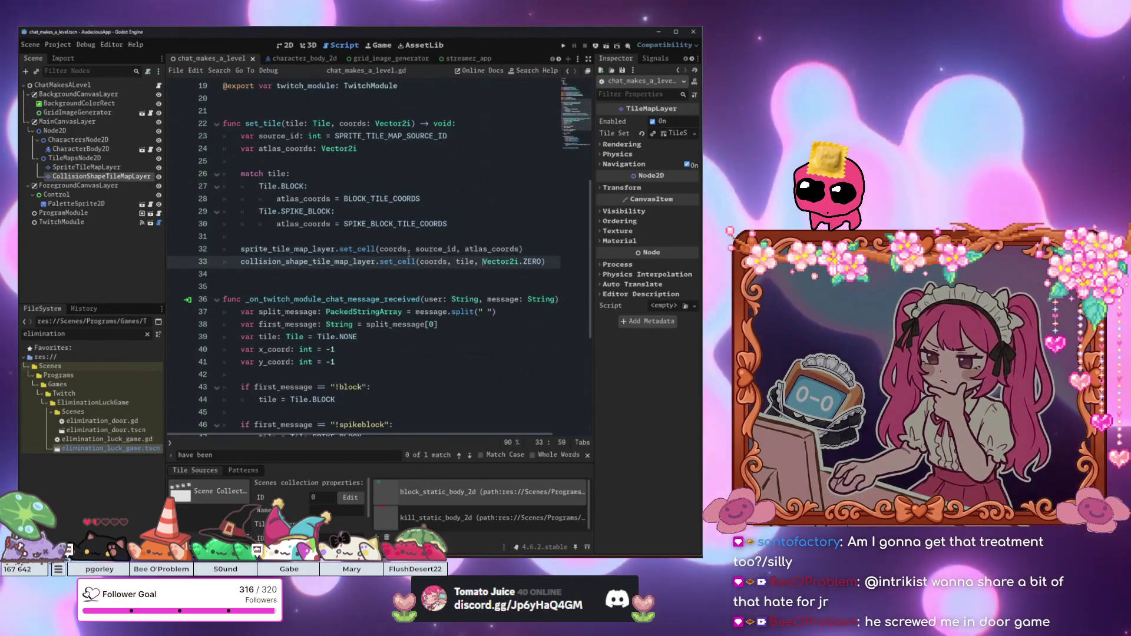
pyautogui.moveTo(399, 248)
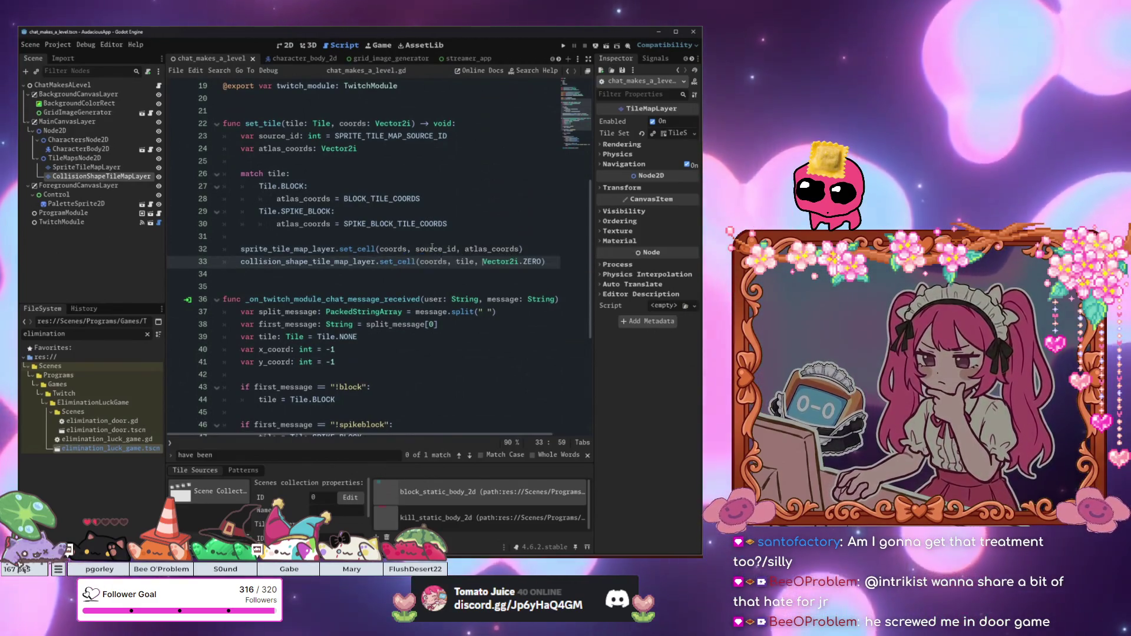
pyautogui.click(347, 135)
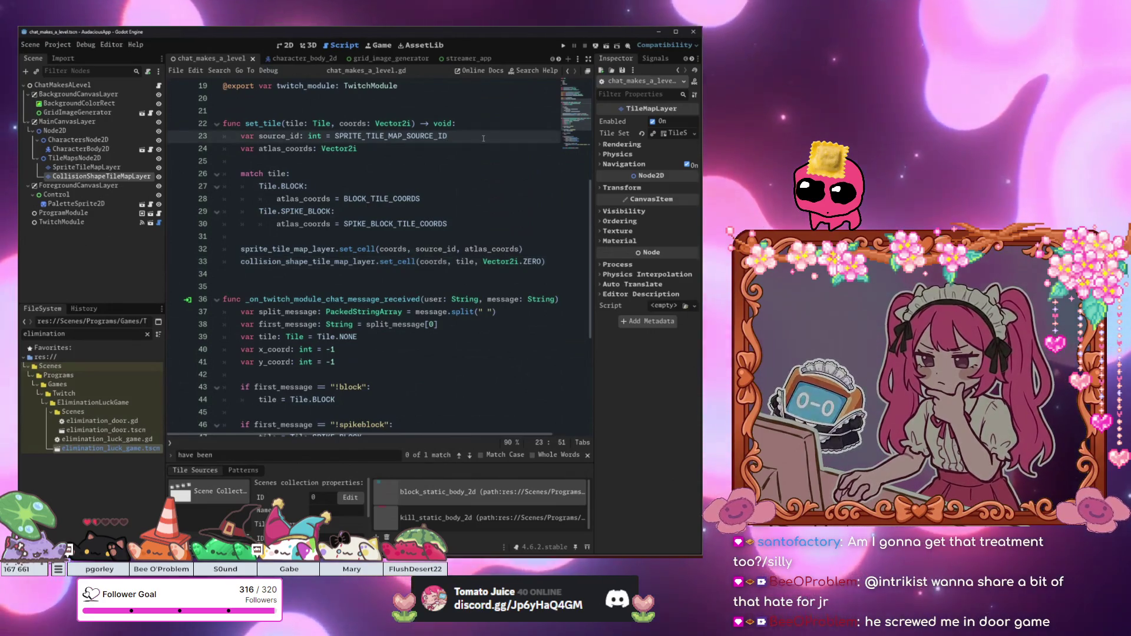
pyautogui.scroll(6, 483, 138)
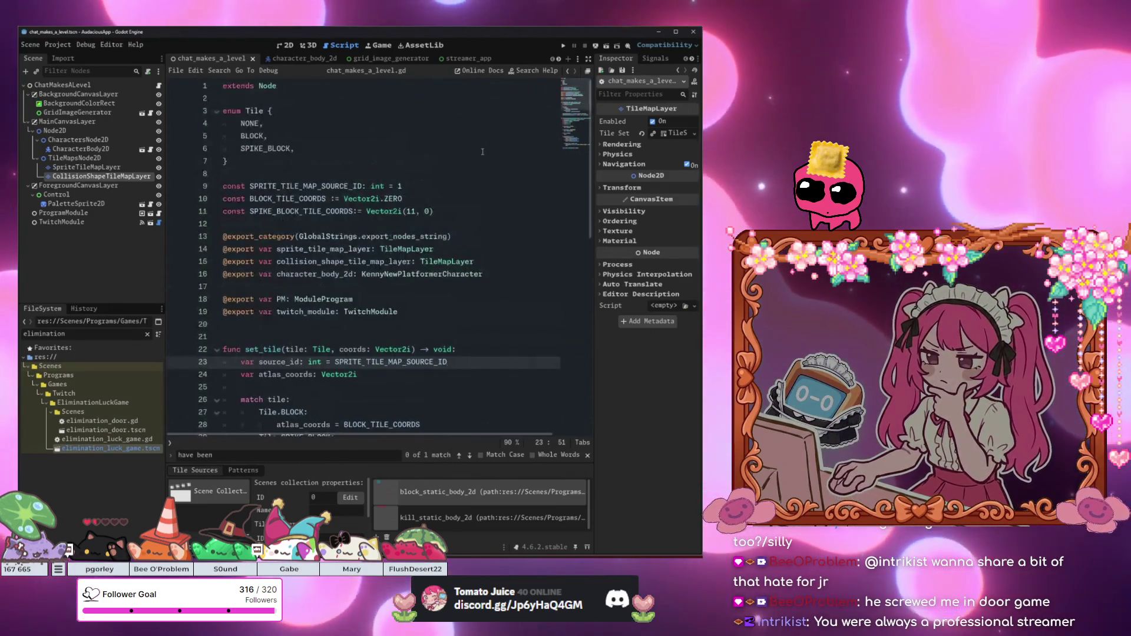
pyautogui.scroll(-9, 483, 152)
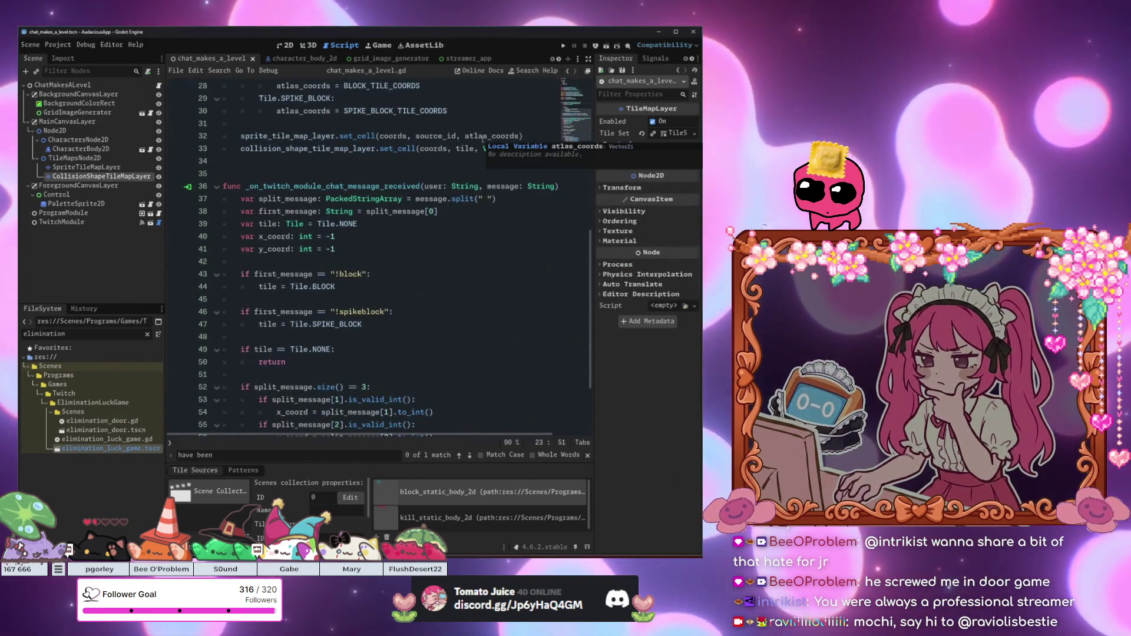
pyautogui.scroll(2, 398, 222)
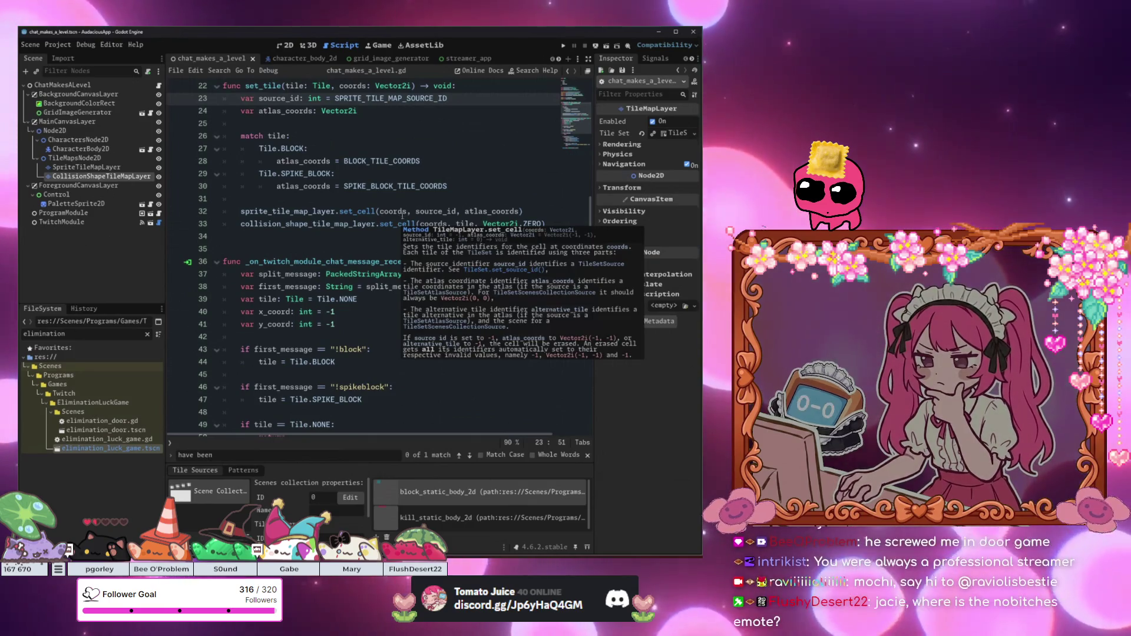
pyautogui.click(403, 216)
pyautogui.click(438, 225)
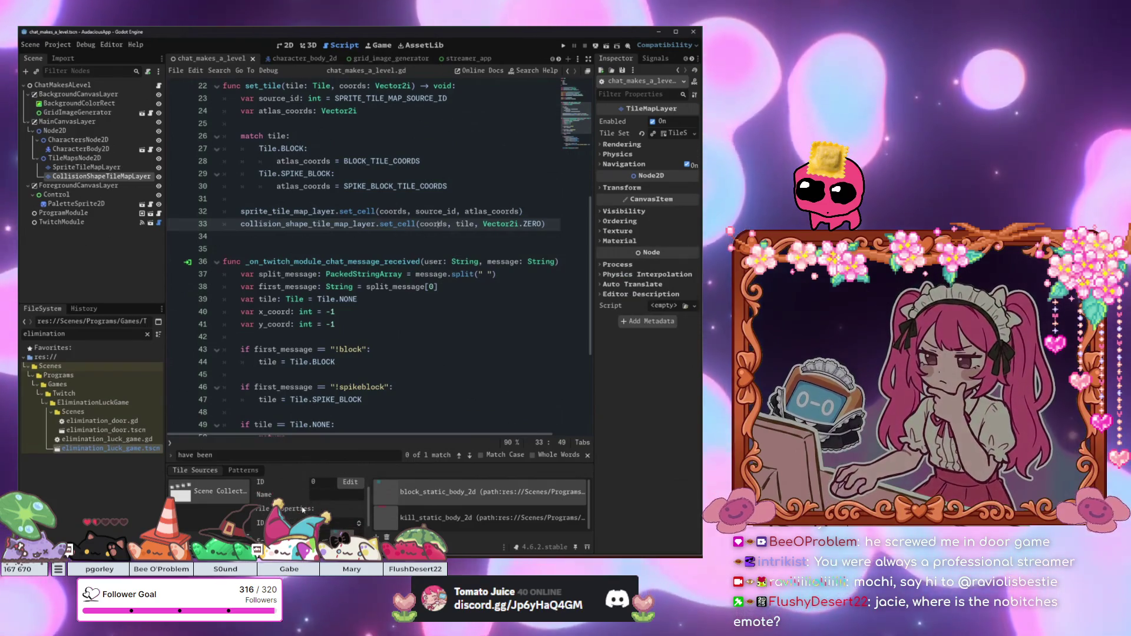
pyautogui.scroll(-1, 305, 509)
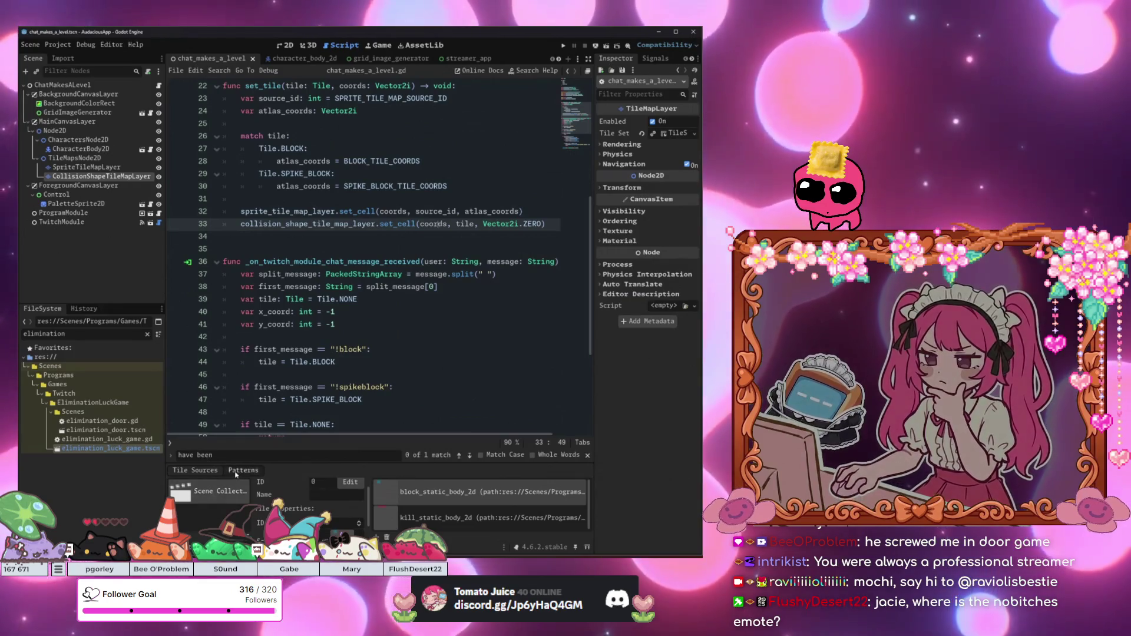
pyautogui.moveTo(382, 224)
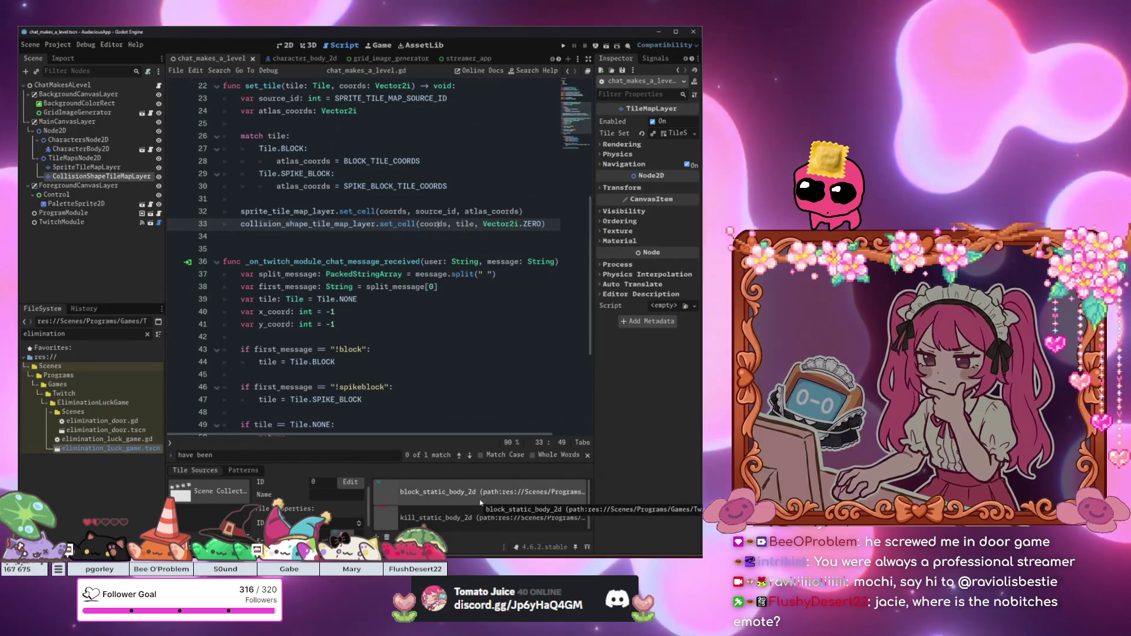
pyautogui.click(542, 224)
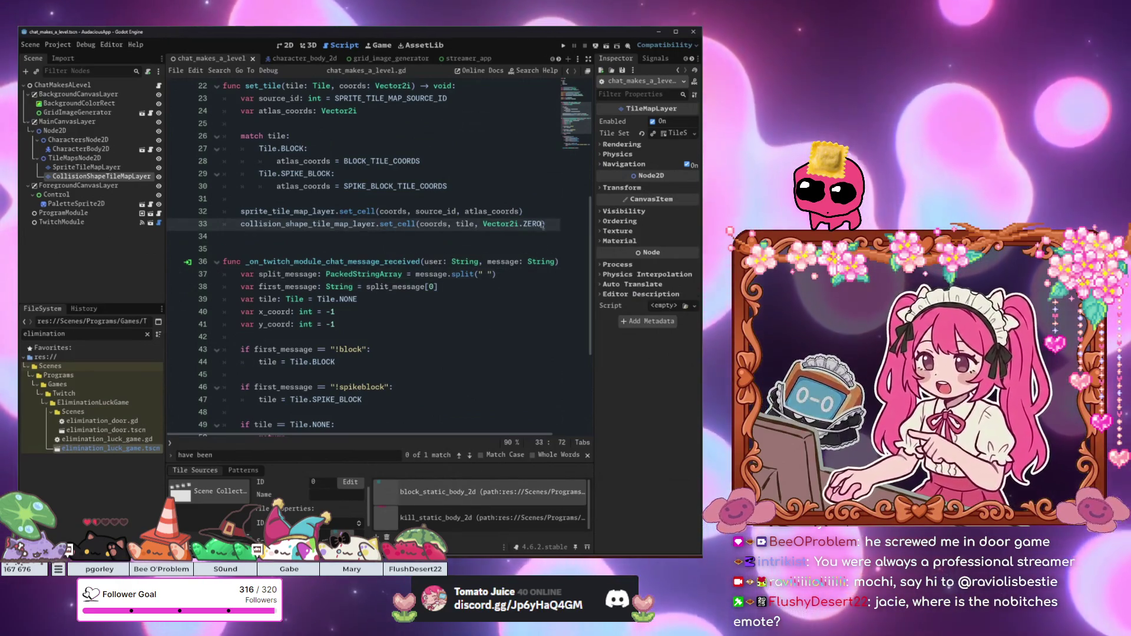
# Step: Change line 33 to set_cell(coords, 0, Vector2i.ZERO, tile), then save and run with F5
pyautogui.scroll(2, 551, 273)
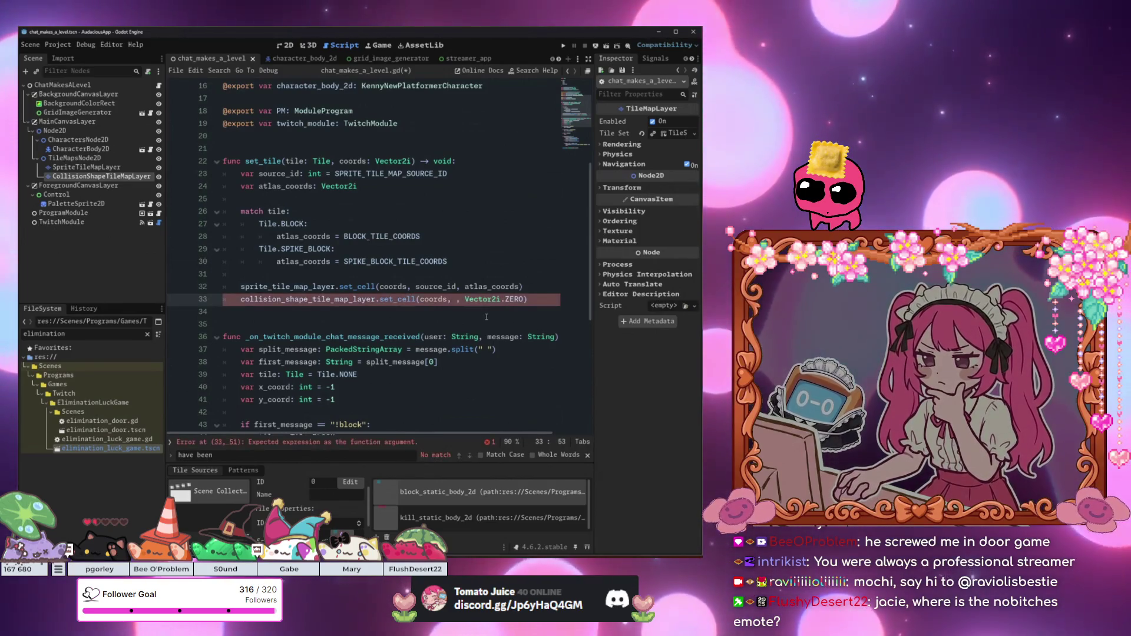
pyautogui.write(',')
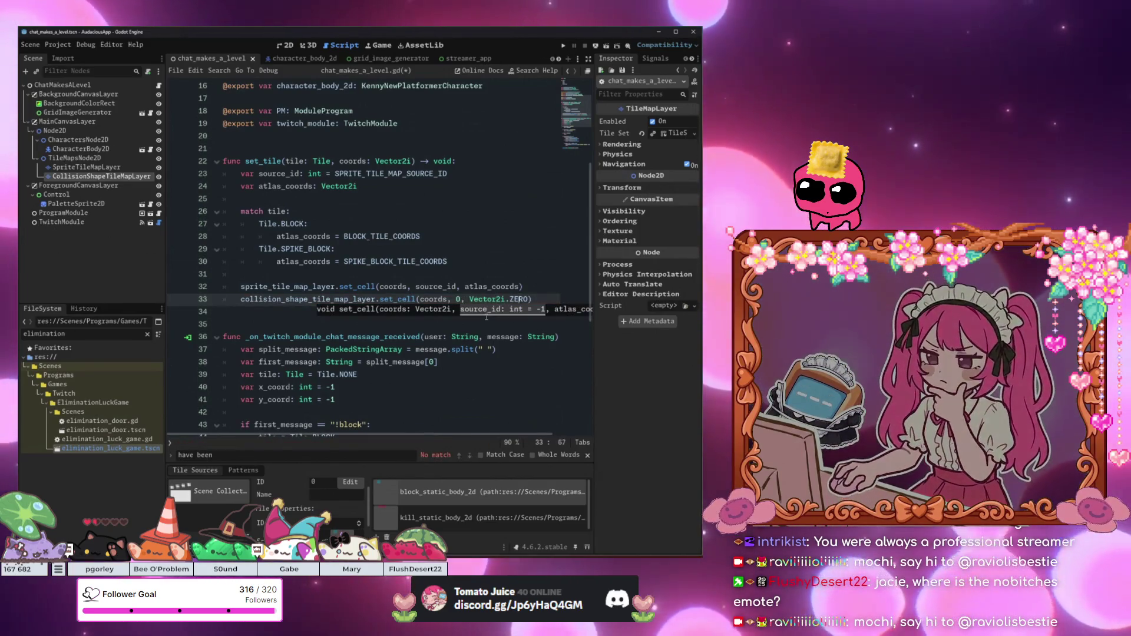
pyautogui.write(', ')
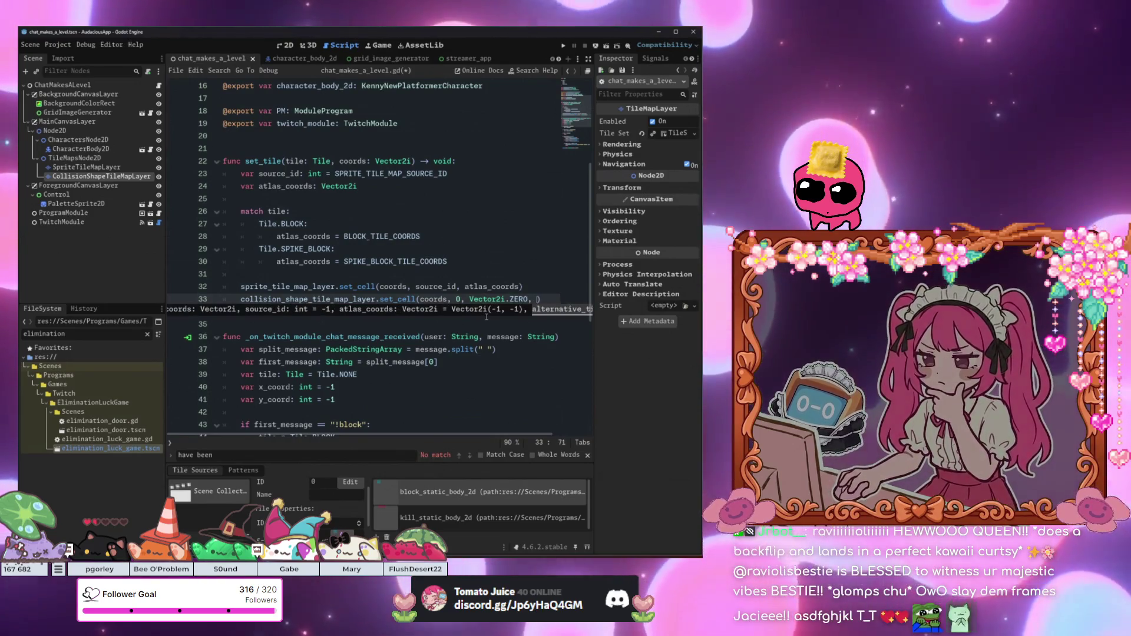
pyautogui.write('tile')
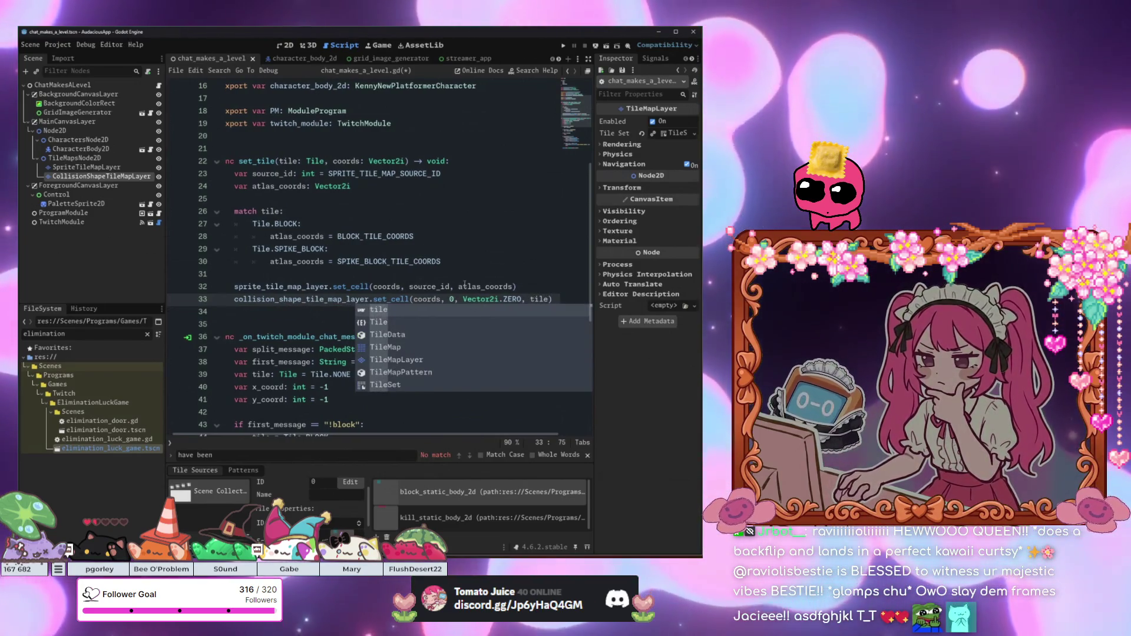
pyautogui.click(508, 274)
pyautogui.press('F5')
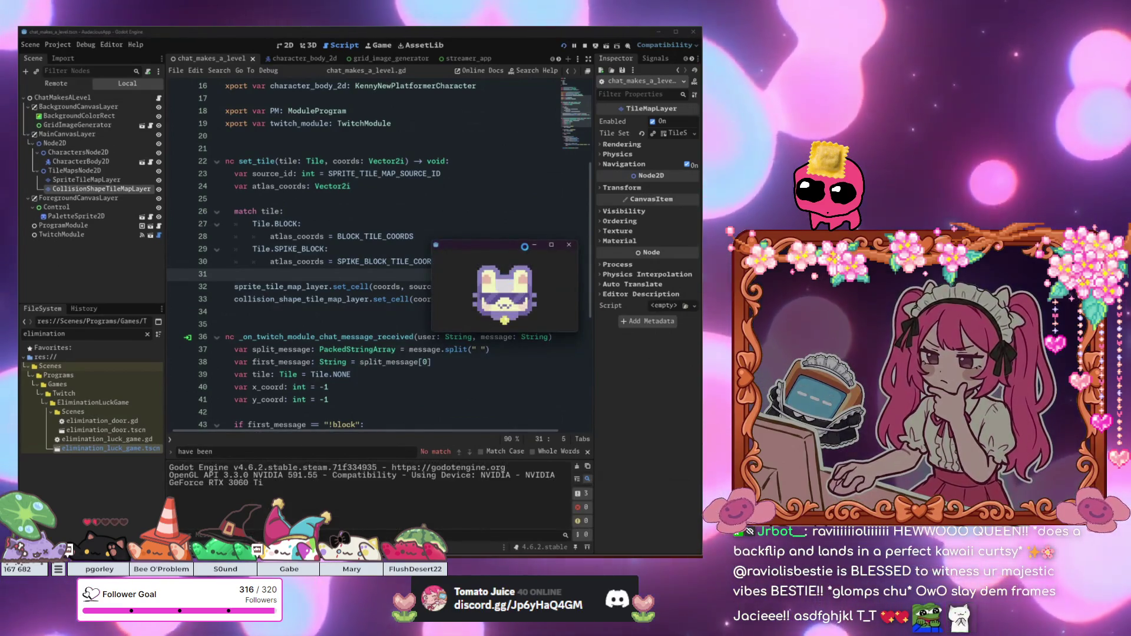
# Step: Relaunch the level and walk the character right and left until it breaks on a null 'stop' call
pyautogui.click(426, 286)
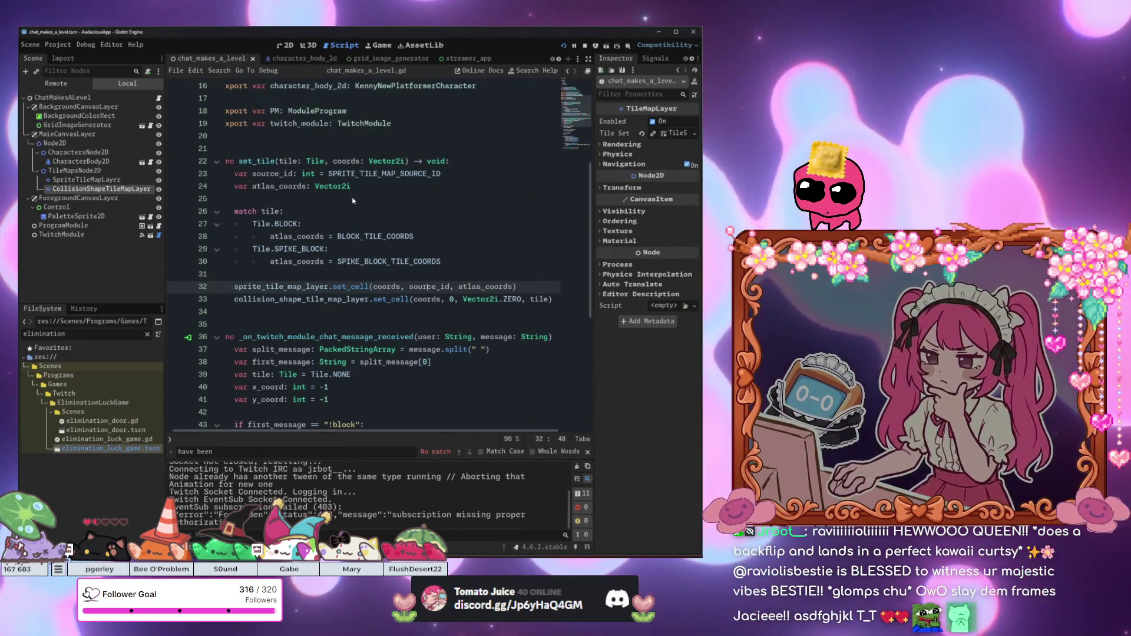
pyautogui.click(389, 199)
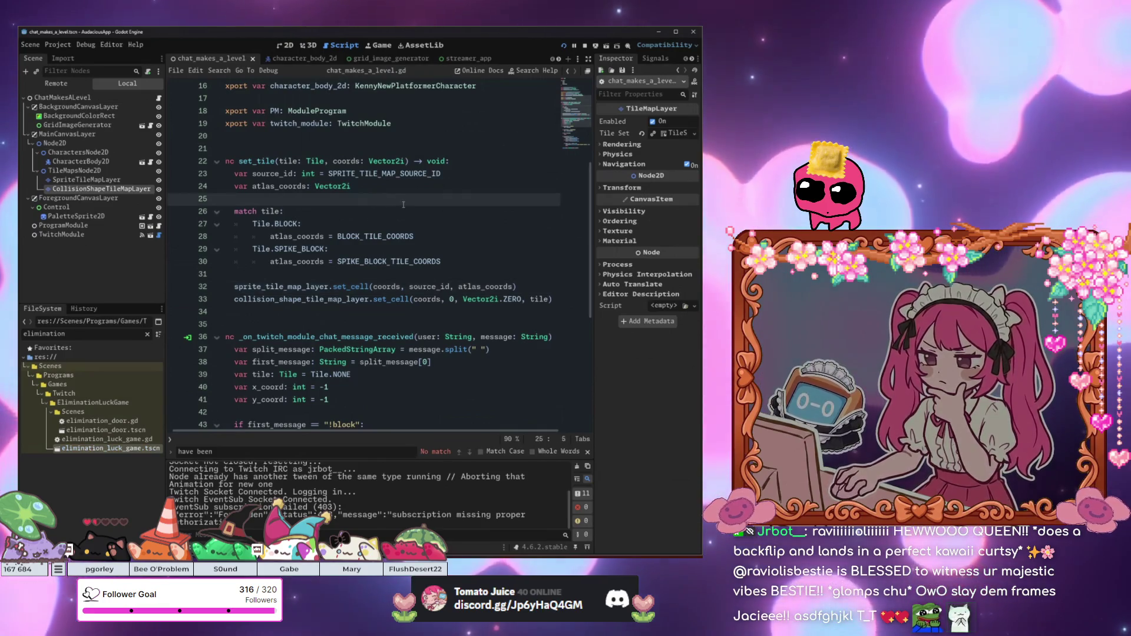
pyautogui.press('F5')
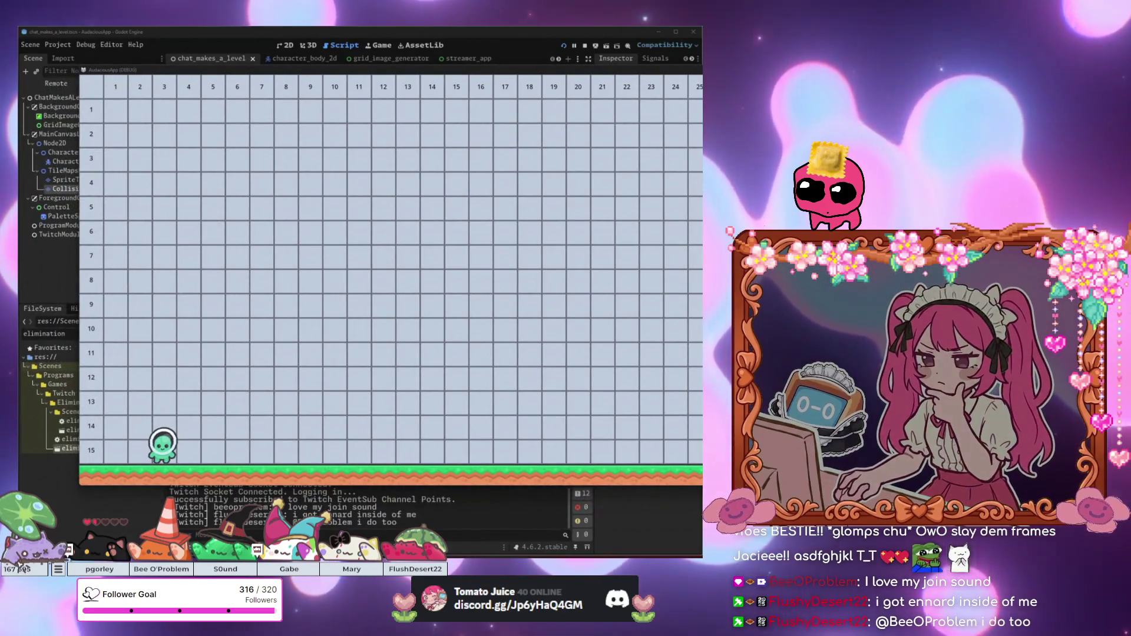
pyautogui.press('Right')
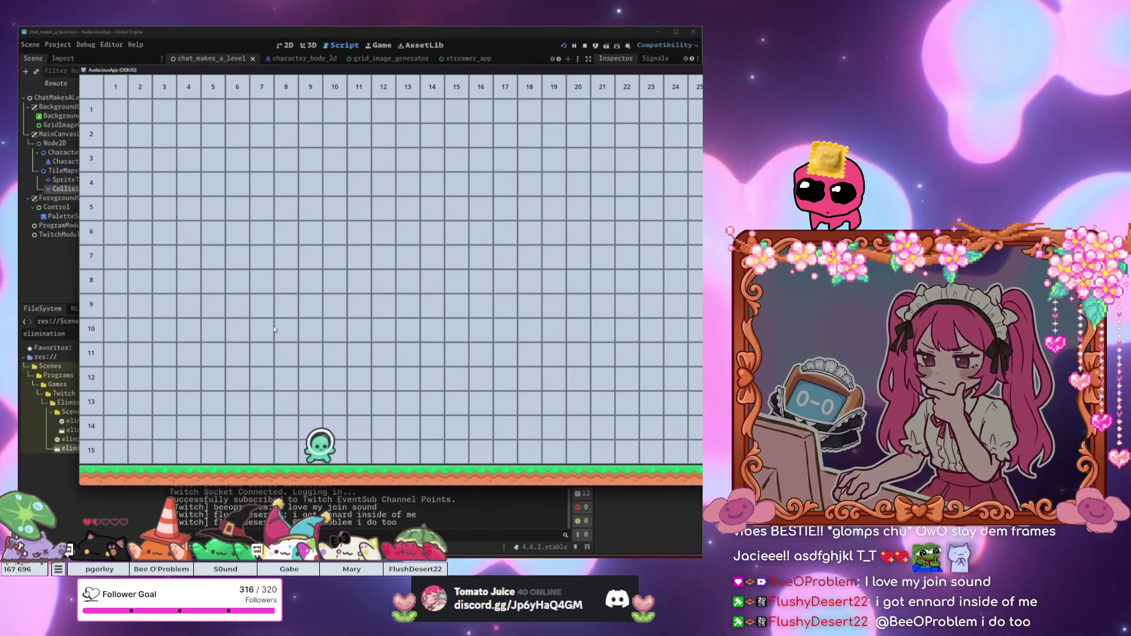
pyautogui.press('Left')
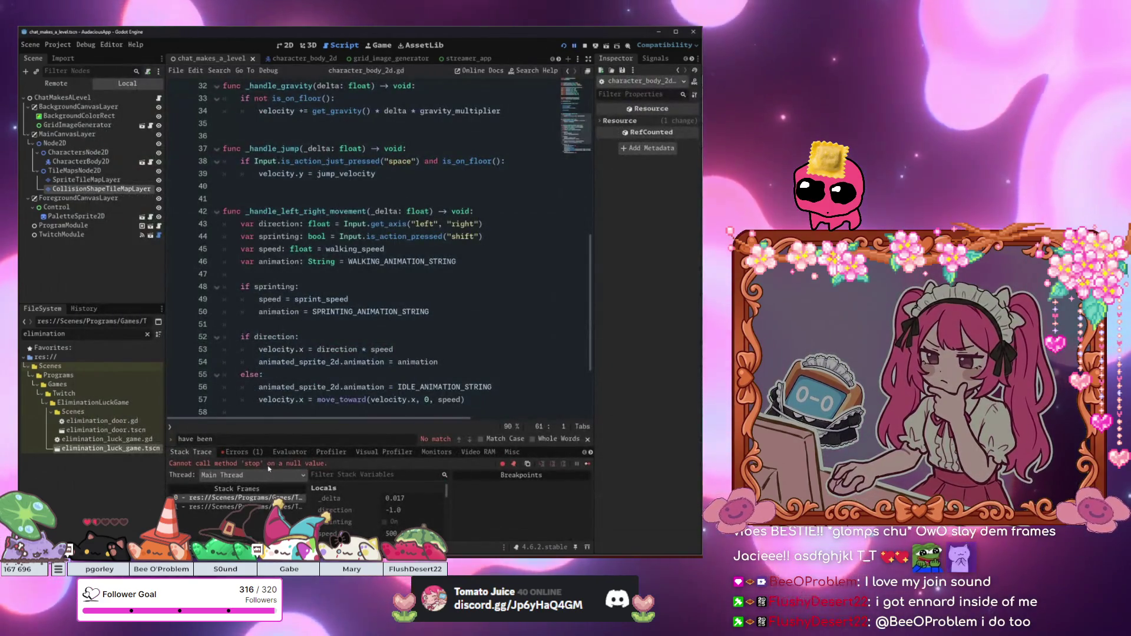
# Step: Add an 'if movement_tween:' null check below the flip_h = true line
pyautogui.click(359, 310)
pyautogui.scroll(8, 359, 309)
pyautogui.scroll(-11, 359, 309)
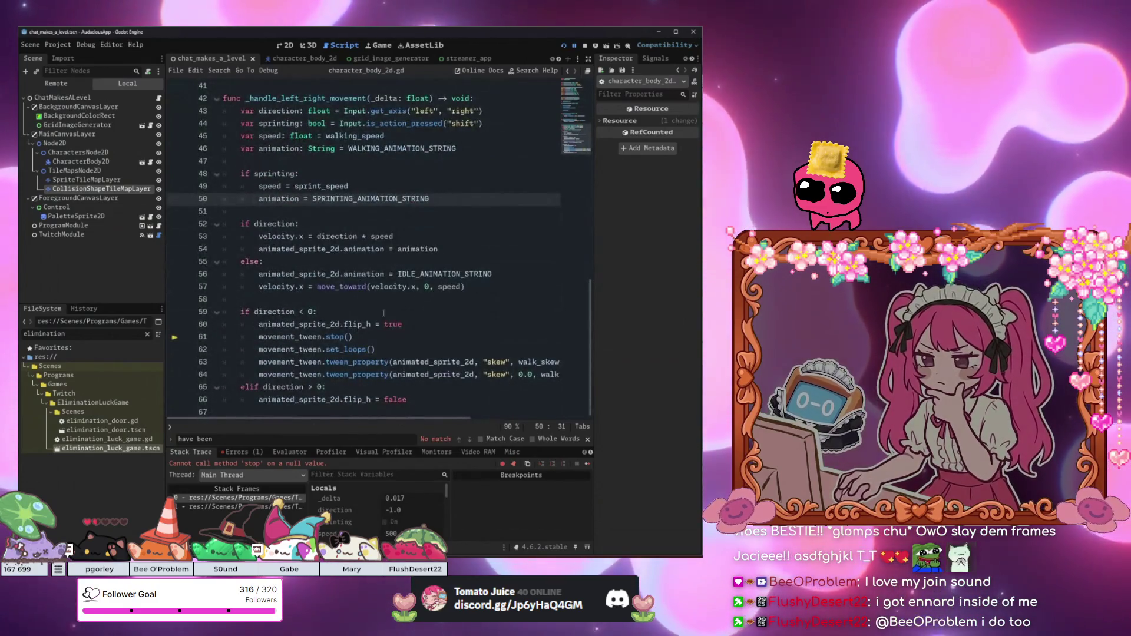
pyautogui.click(381, 349)
pyautogui.scroll(3, 411, 338)
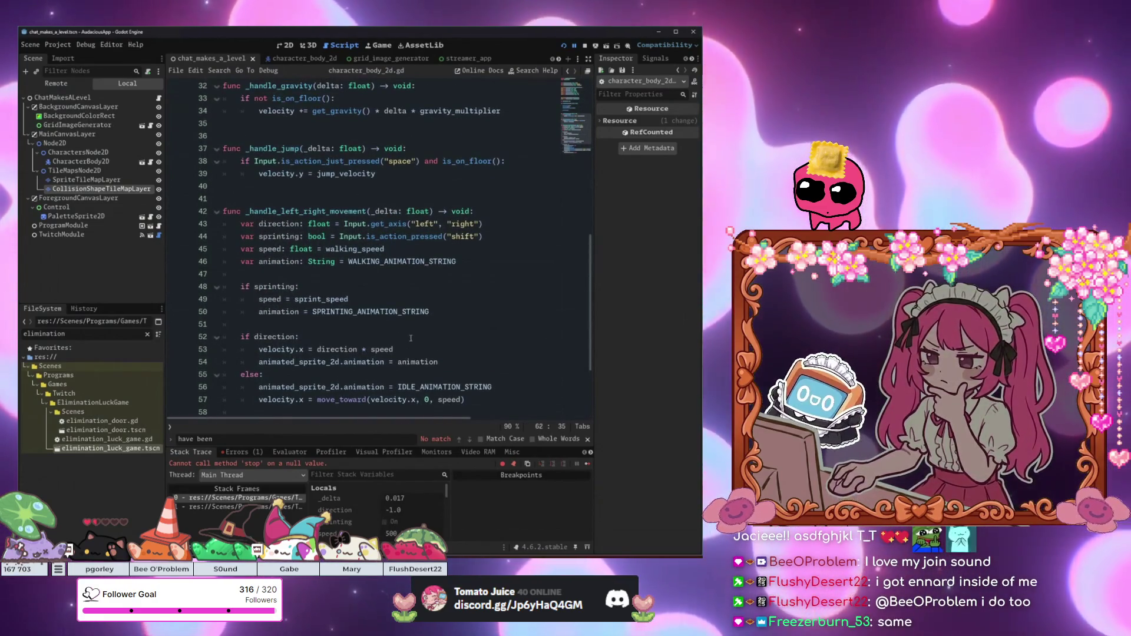
pyautogui.scroll(-3, 396, 337)
pyautogui.moveTo(403, 328); pyautogui.dragTo(410, 336)
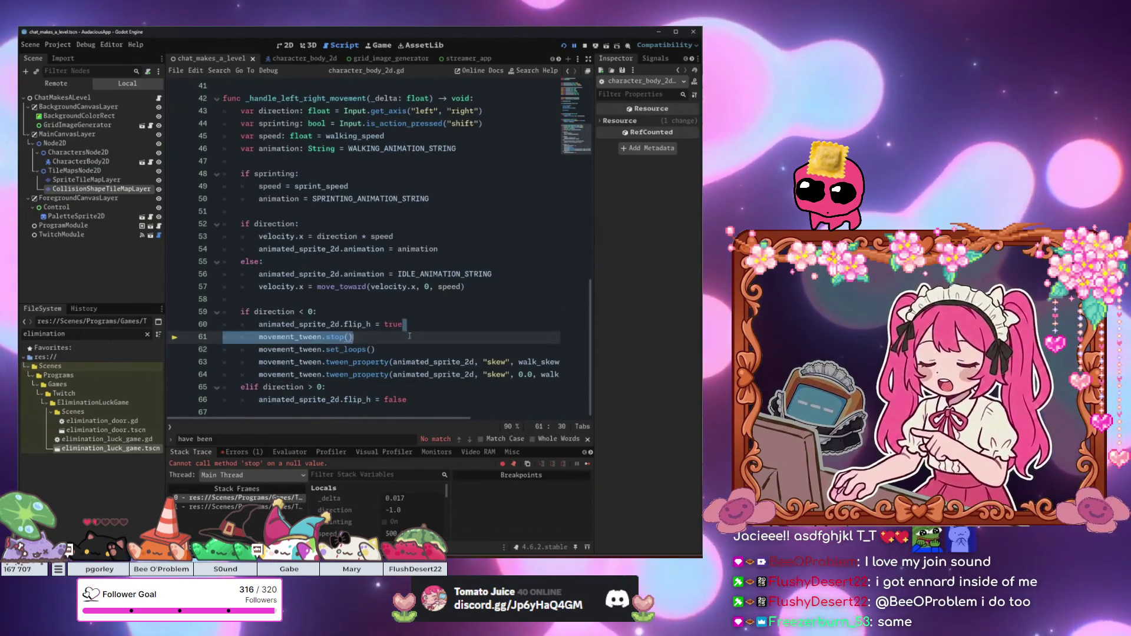
pyautogui.click(439, 328)
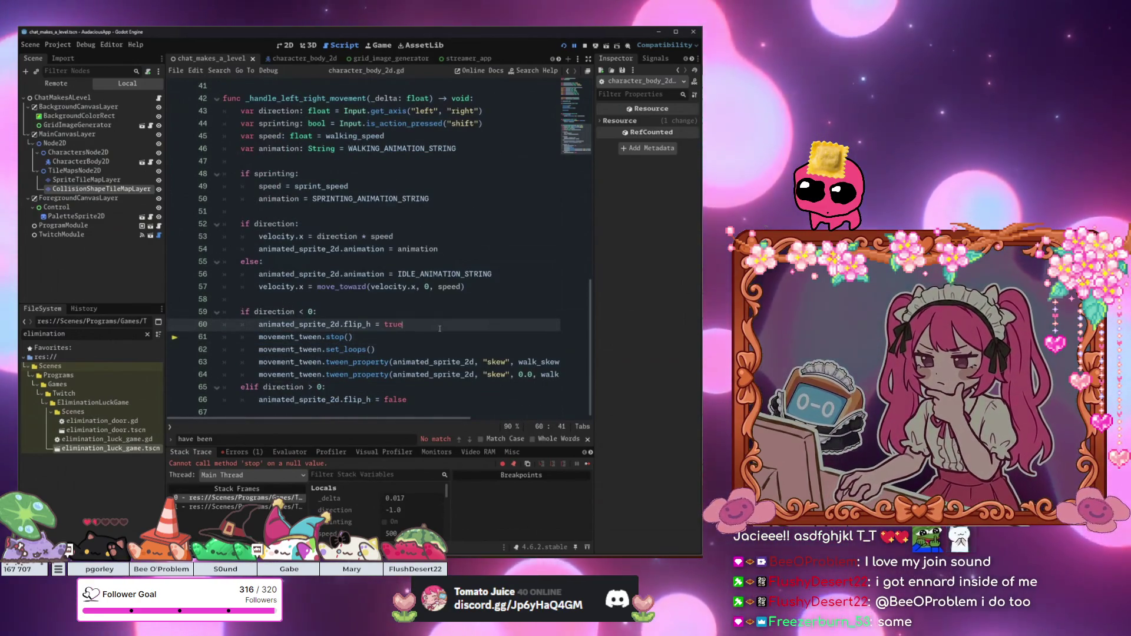
pyautogui.press('Return')
pyautogui.write('if')
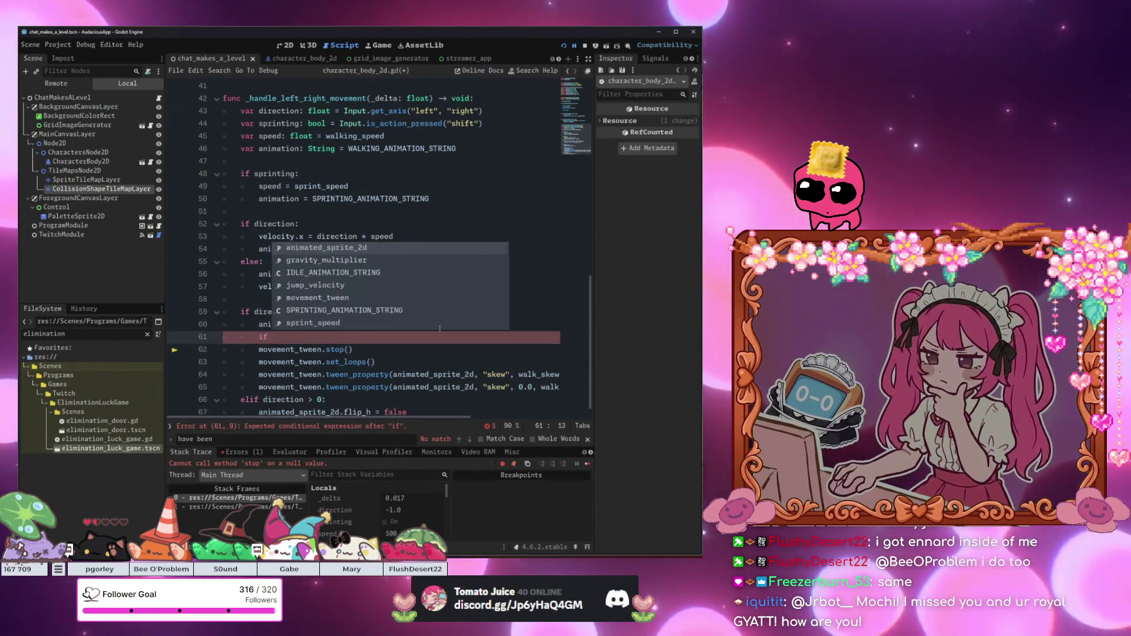
pyautogui.write(' movement_tween')
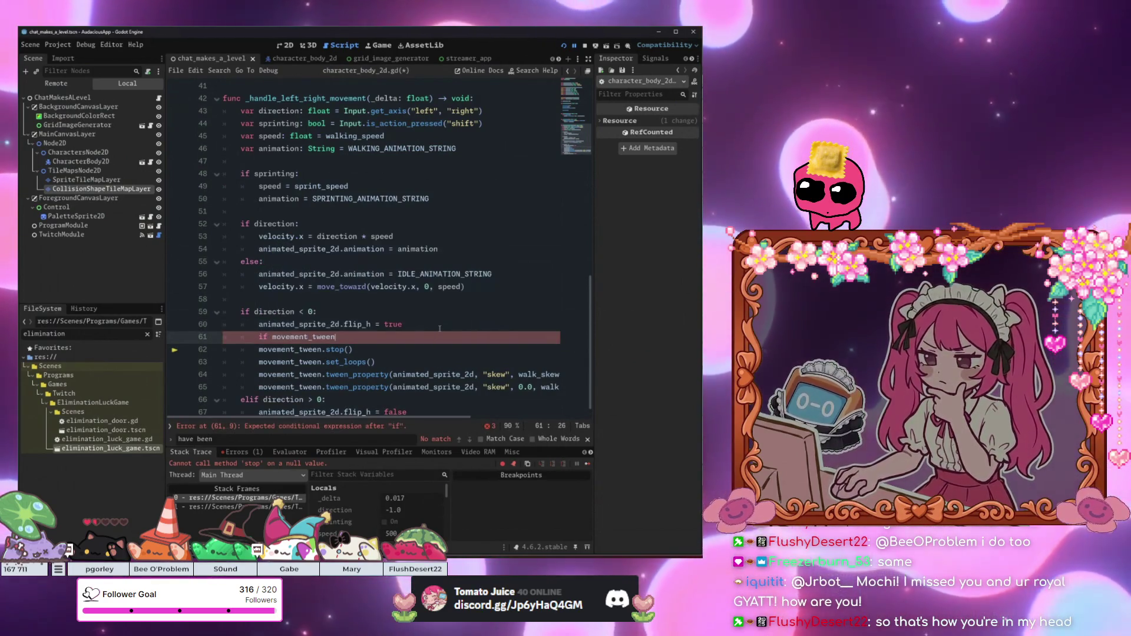
pyautogui.write(':')
pyautogui.press('Return')
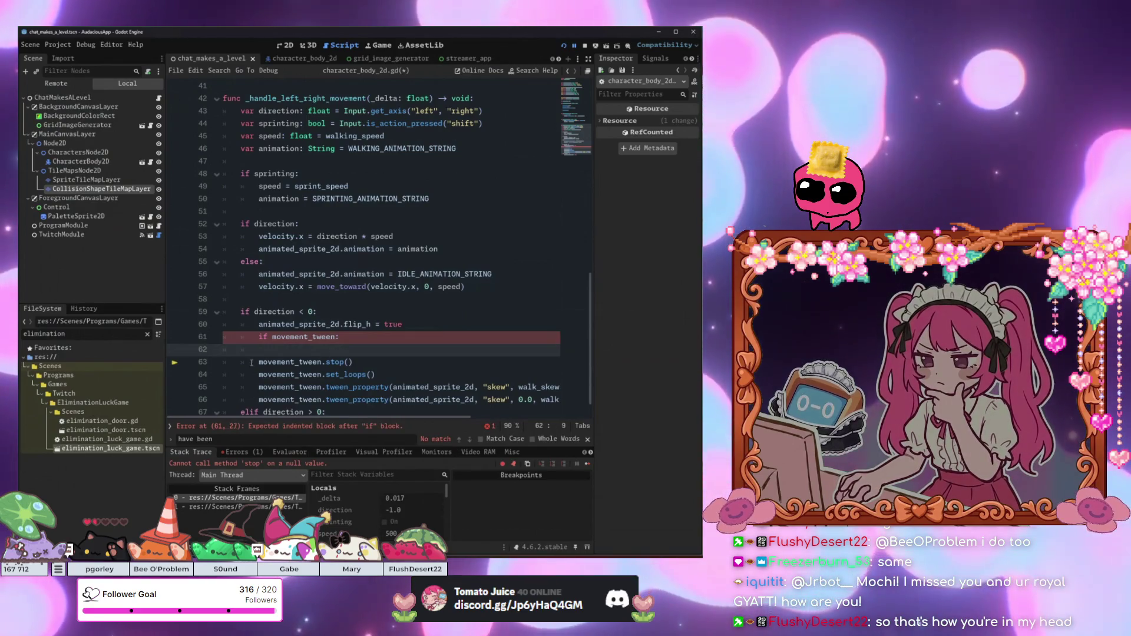
# Step: Move the tween call under the check and change it to movement_tween.kill()
pyautogui.tripleClick(252, 363)
pyautogui.moveTo(253, 362); pyautogui.dragTo(260, 337)
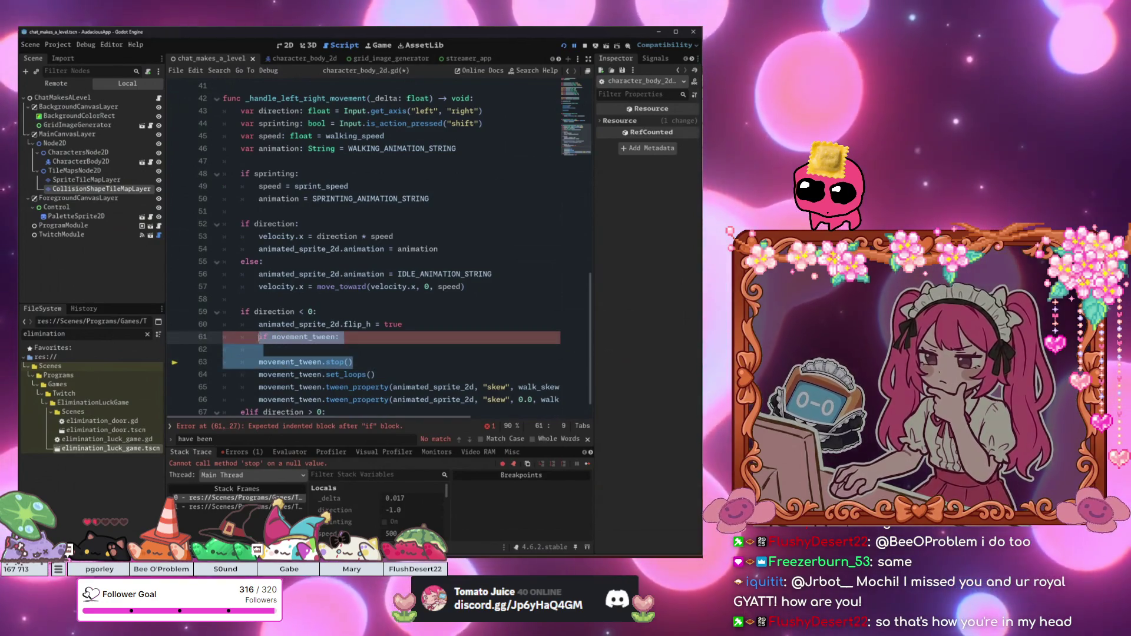
pyautogui.click(357, 363)
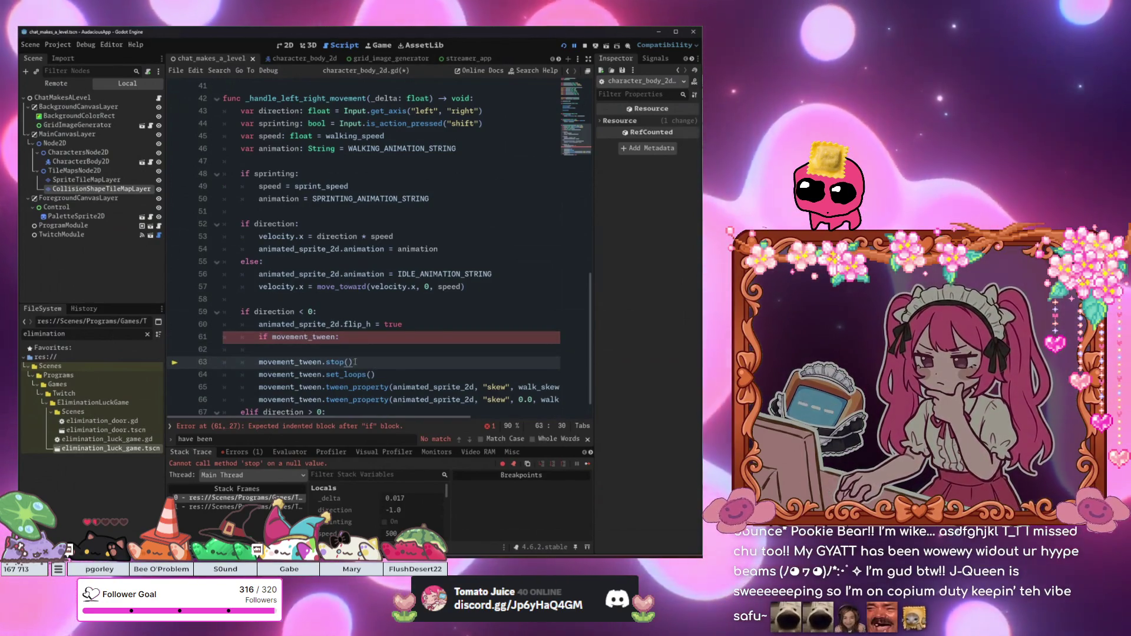
pyautogui.press('BackSpace')
pyautogui.press('BackSpace')
pyautogui.press('BackSpace')
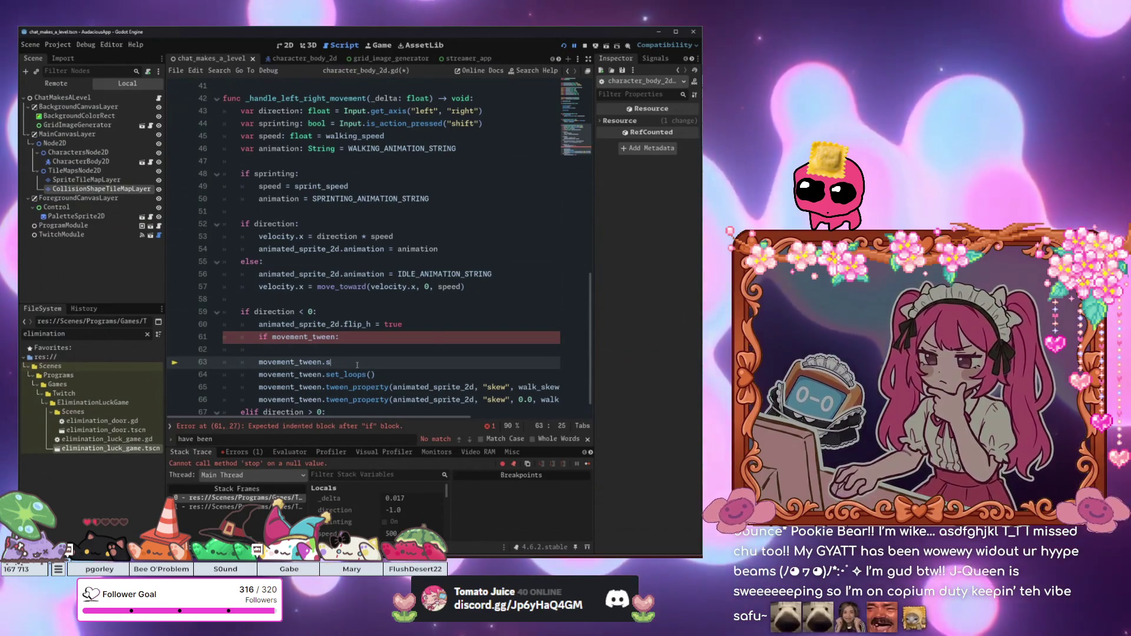
pyautogui.press('BackSpace')
pyautogui.write('kill()')
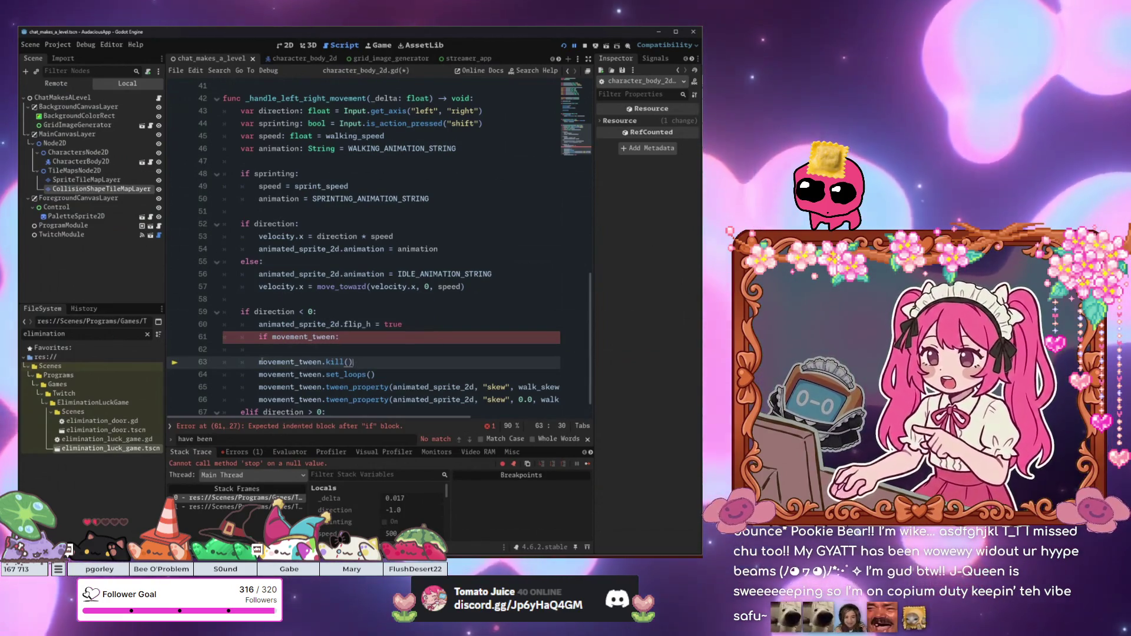
pyautogui.press('BackSpace')
pyautogui.press('Tab')
pyautogui.click(410, 356)
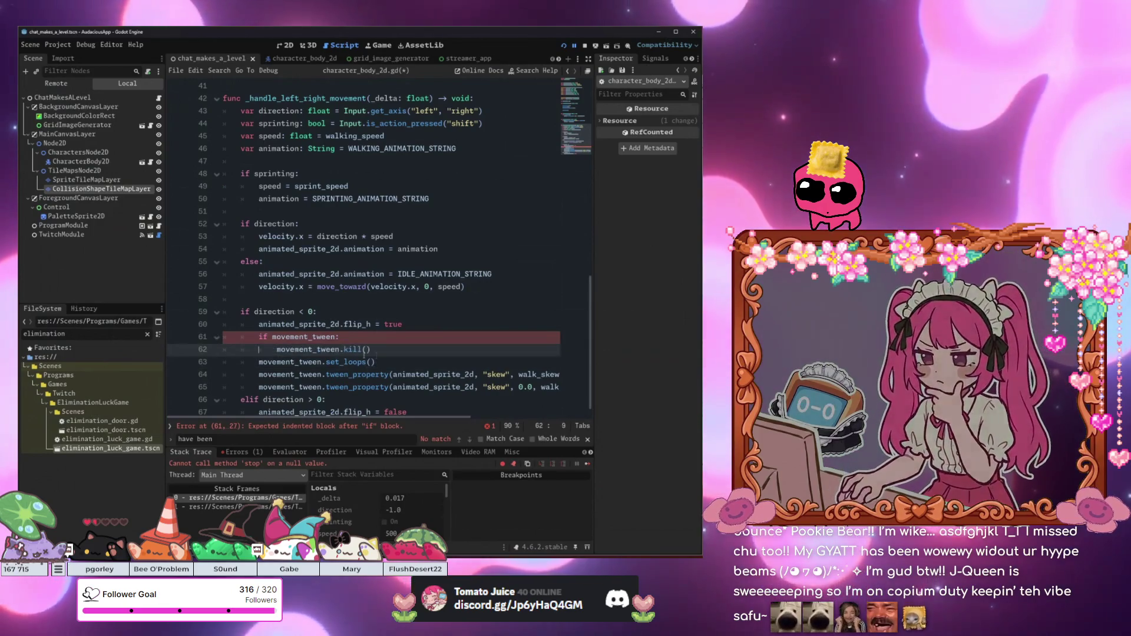
# Step: Assign movement_tween = Tween.new().set_loops() on line 64
pyautogui.press('Return')
pyautogui.press('Return')
pyautogui.press('Return')
pyautogui.press('Up')
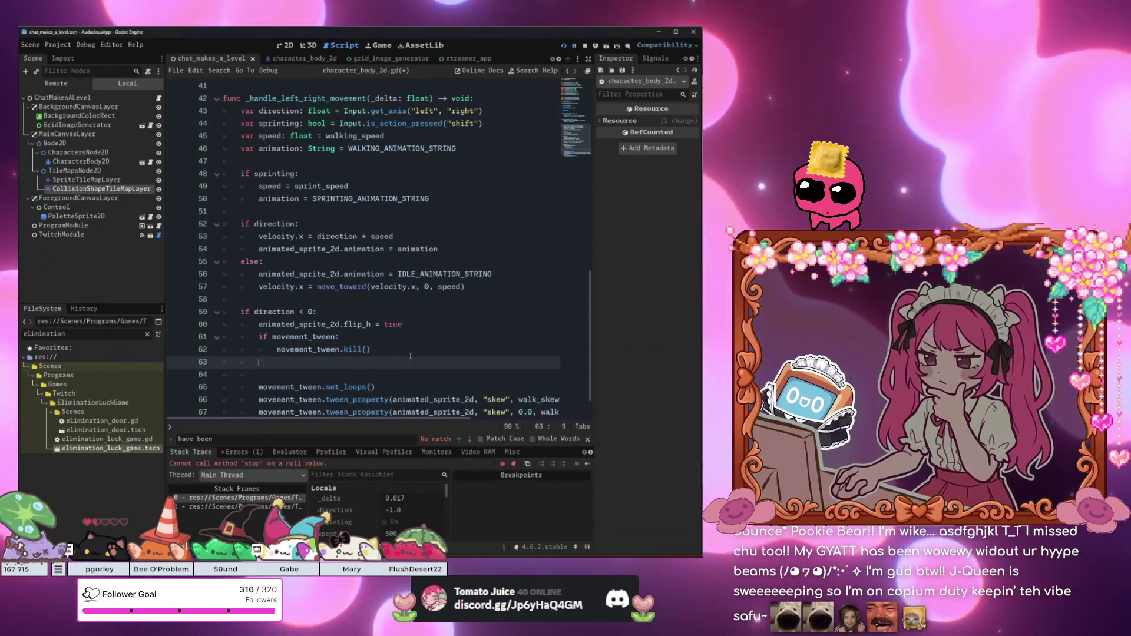
pyautogui.write('_')
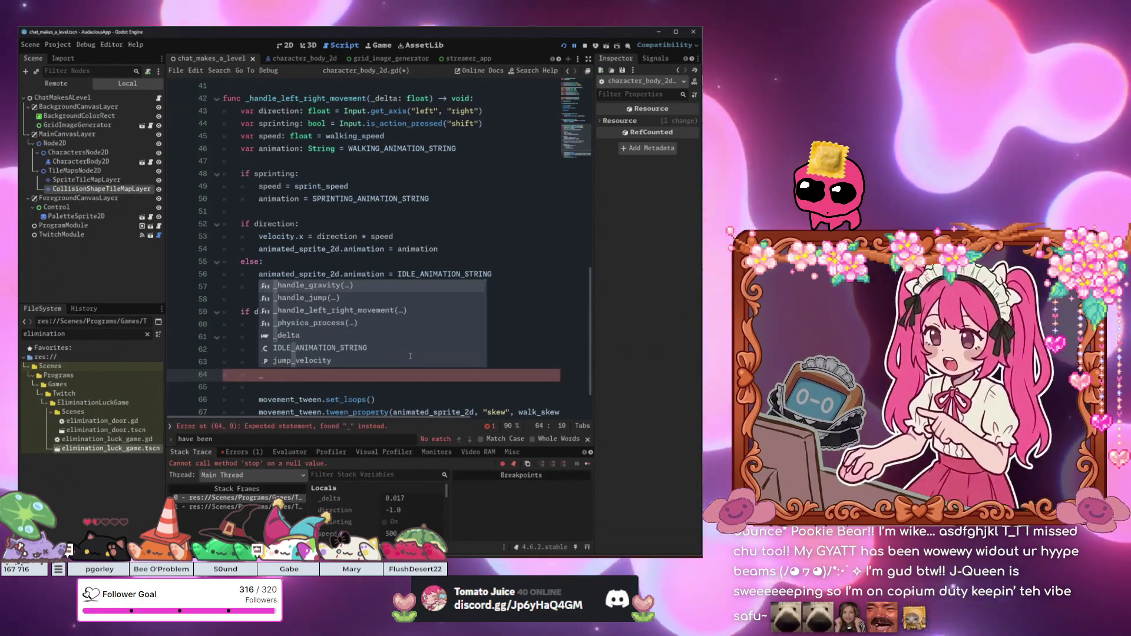
pyautogui.press('BackSpace')
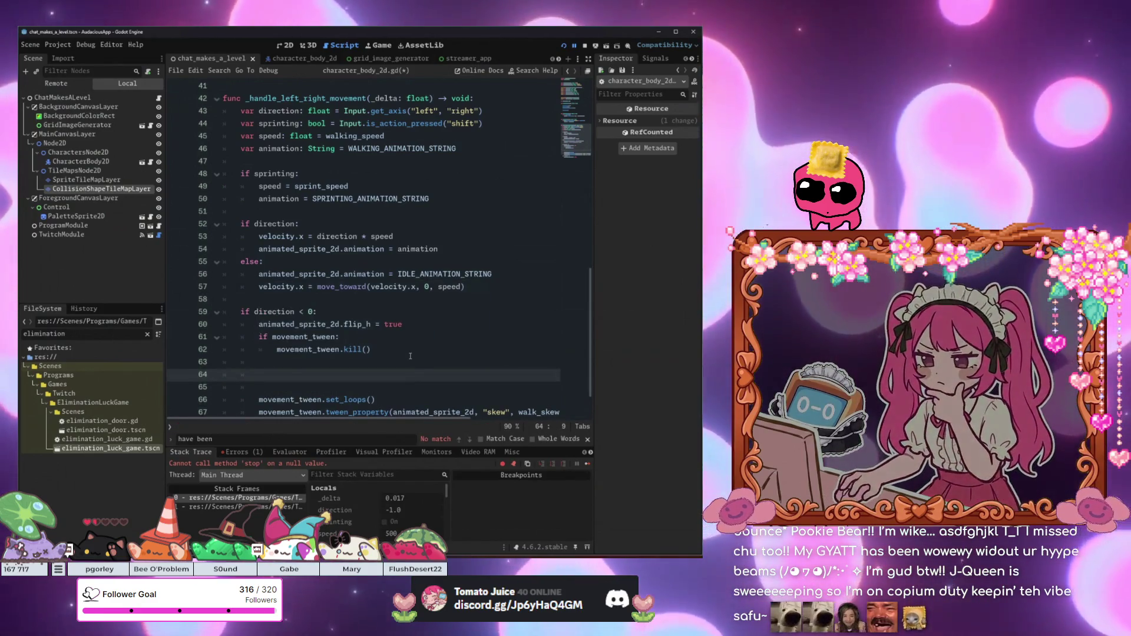
pyautogui.write('movement_tween.')
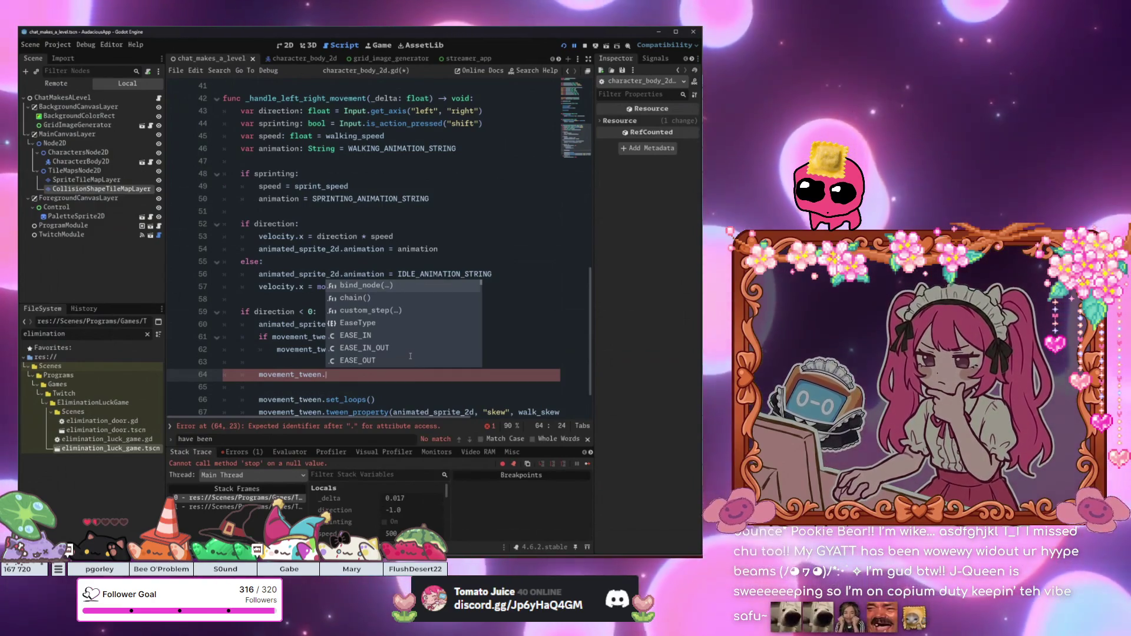
pyautogui.scroll(-2, 353, 327)
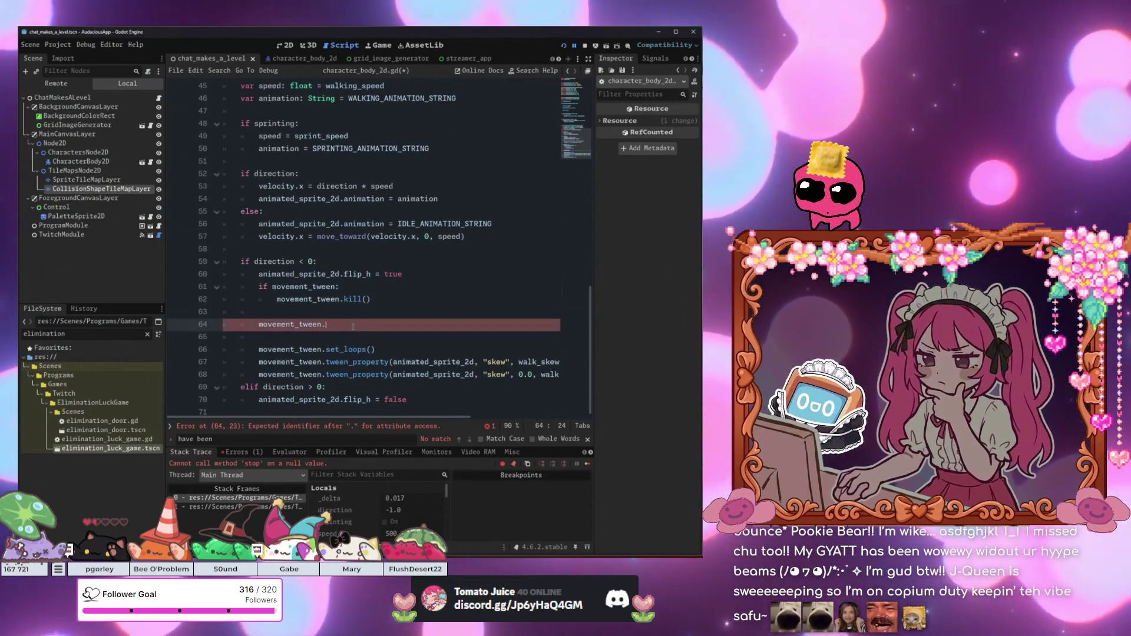
pyautogui.write('= Tween.')
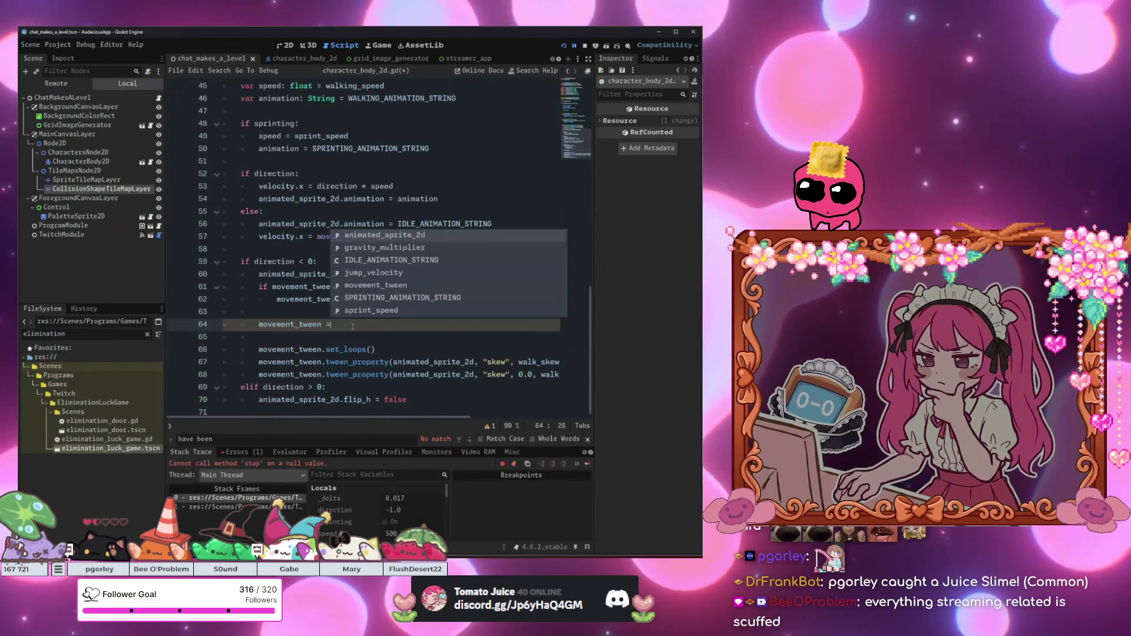
pyautogui.write('()')
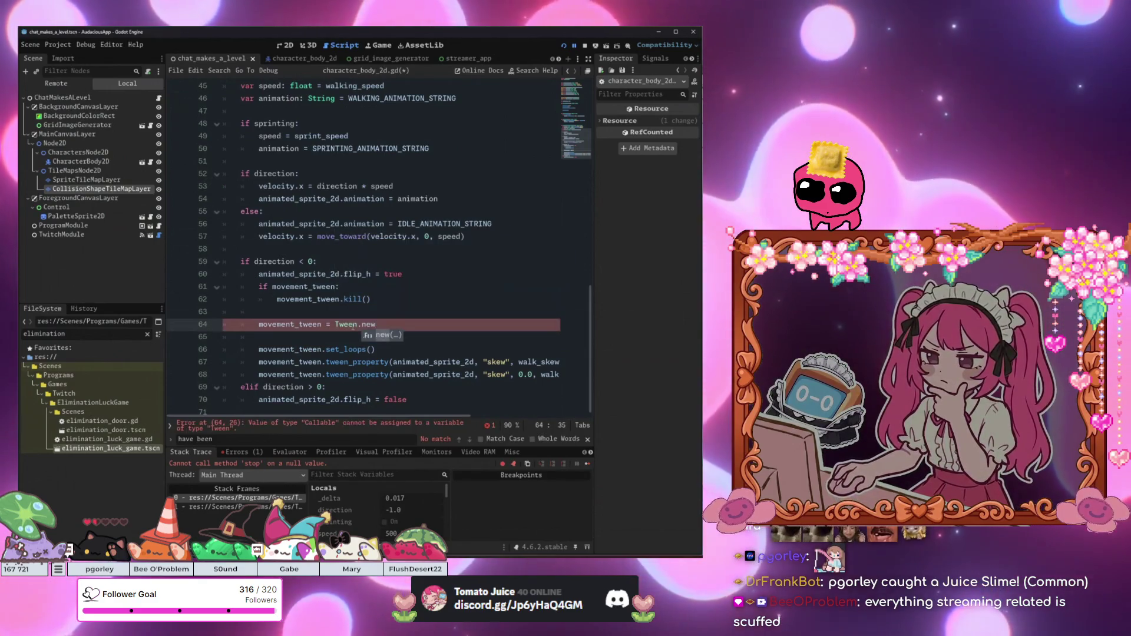
pyautogui.write('.set_lo')
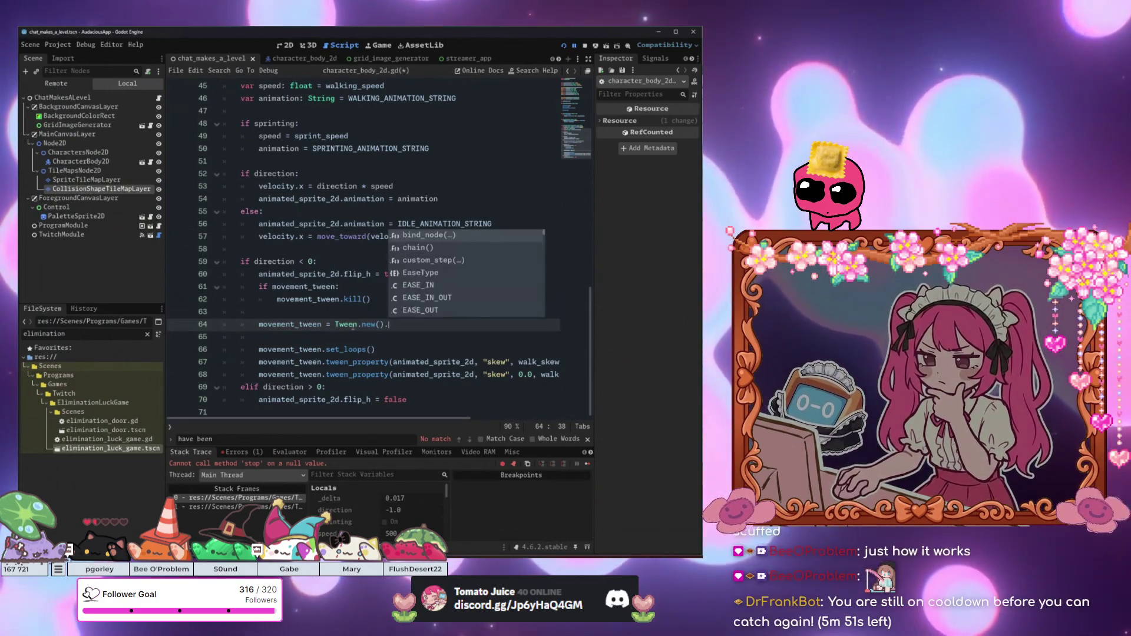
pyautogui.press('Return')
# Step: Delete the redundant set_loops line and empty lines, then save and run the game
pyautogui.moveTo(376, 350); pyautogui.dragTo(259, 350)
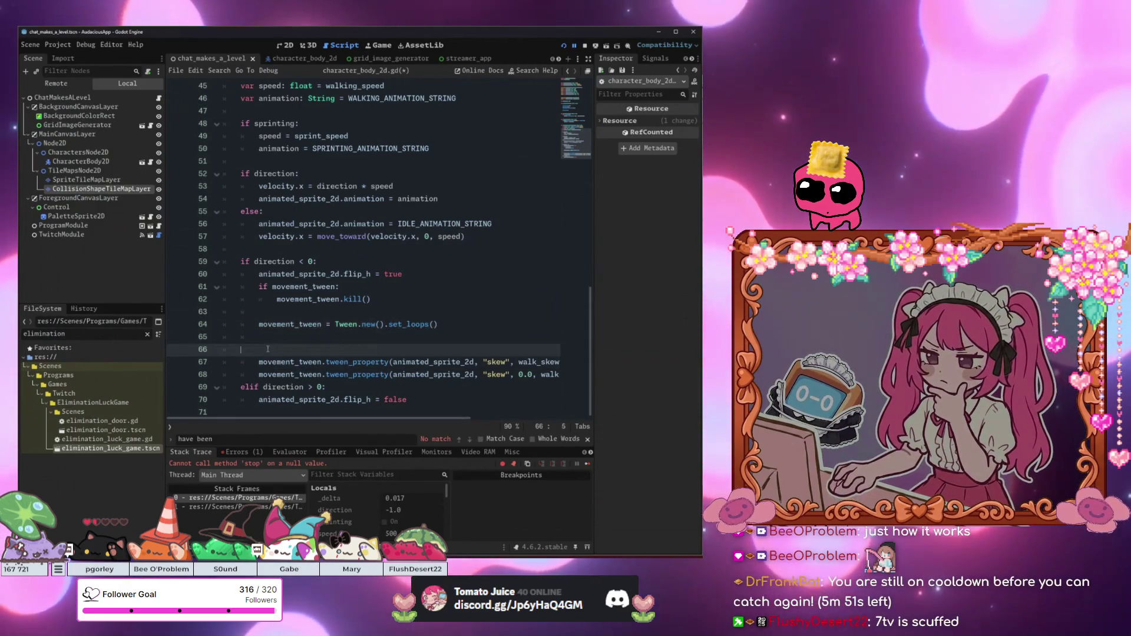
pyautogui.press('BackSpace')
pyautogui.press('BackSpace')
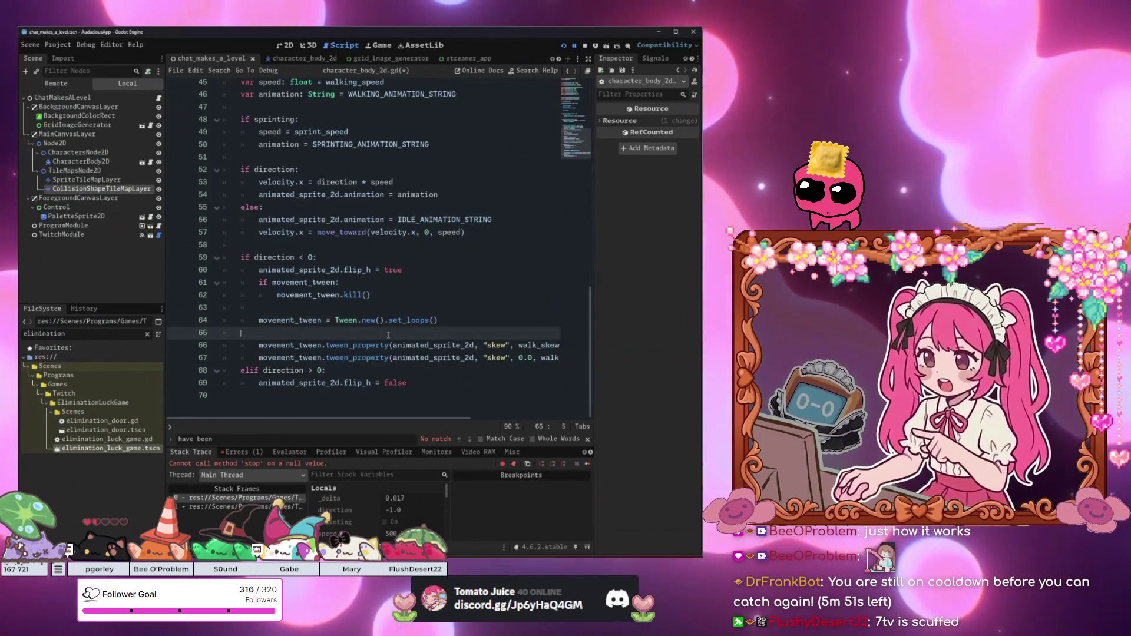
pyautogui.press('BackSpace')
pyautogui.press('BackSpace')
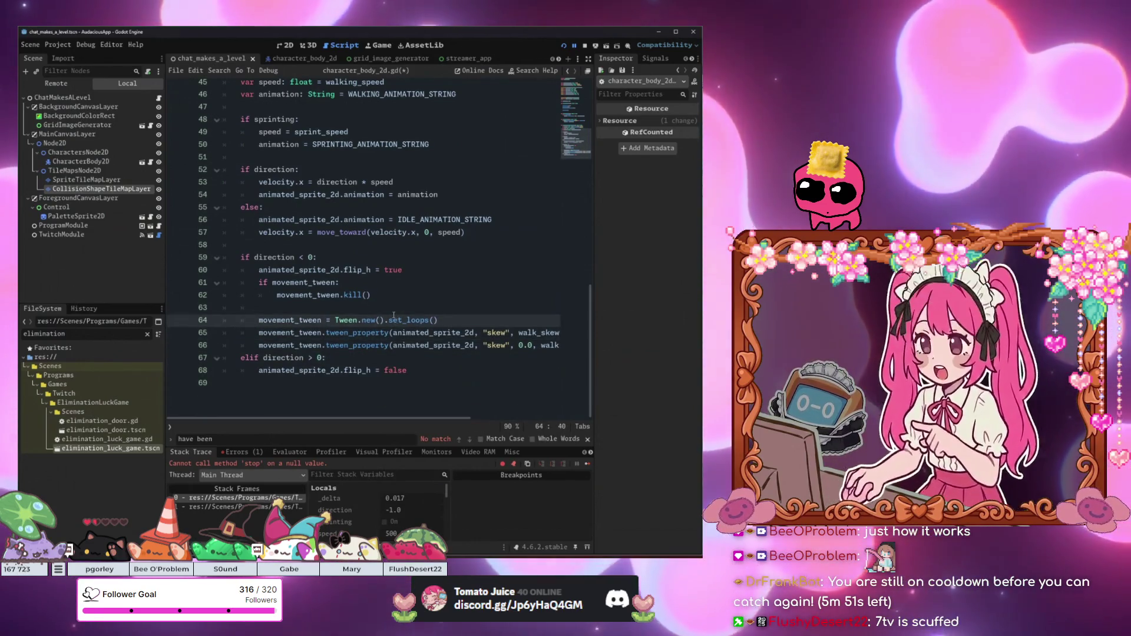
pyautogui.press('F5')
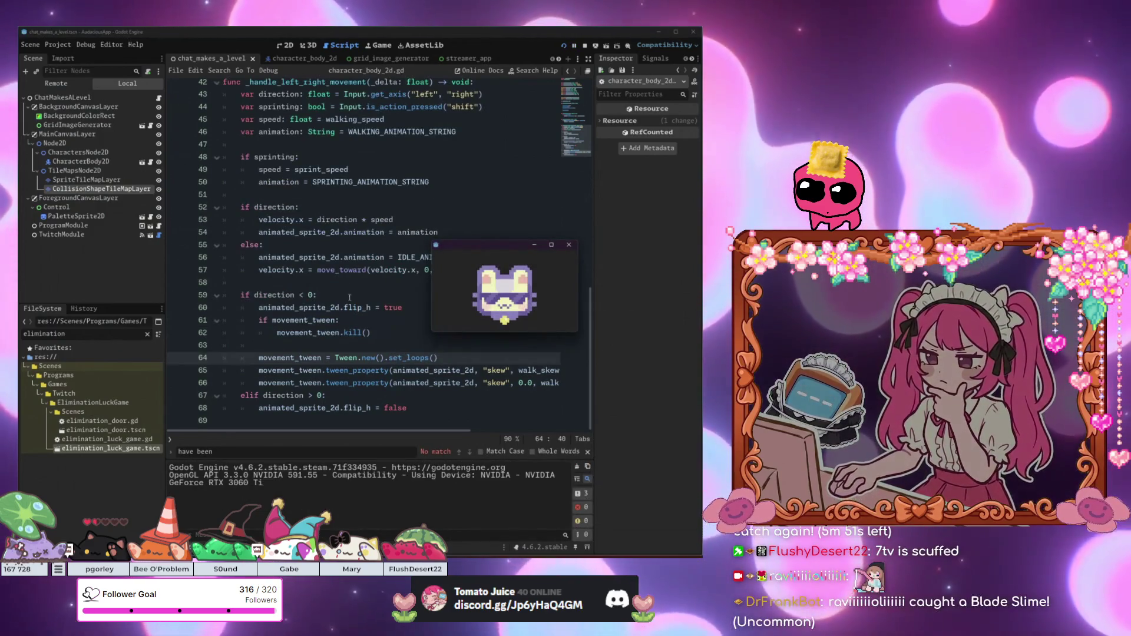
# Step: Walk the character right and back left without errors, then stop the game
pyautogui.press('Right')
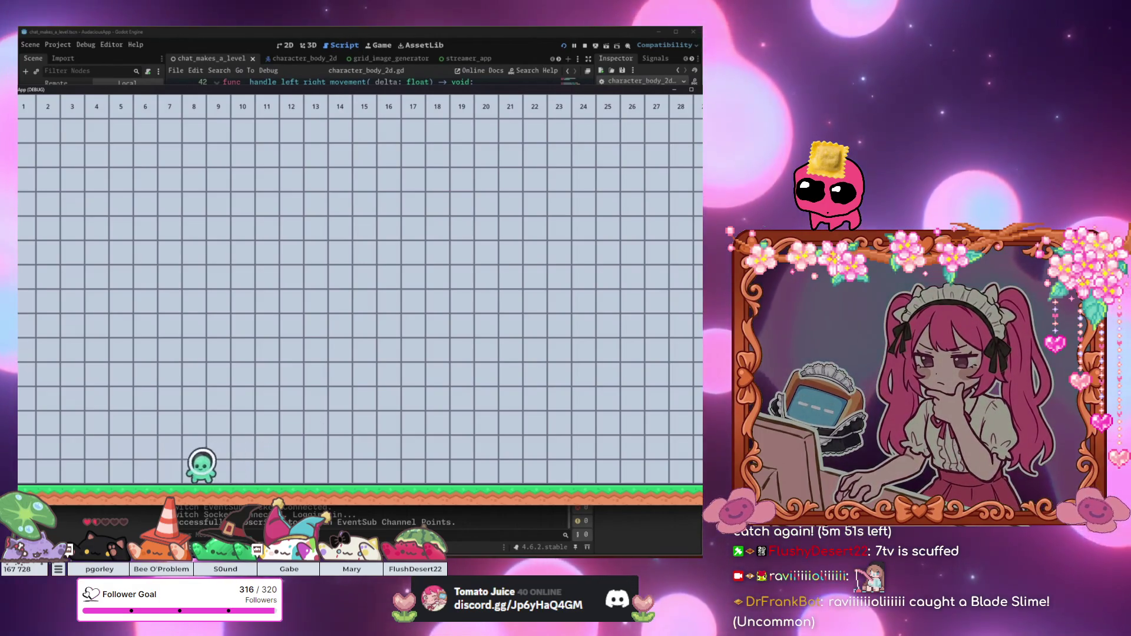
pyautogui.press('Right')
pyautogui.press('Left')
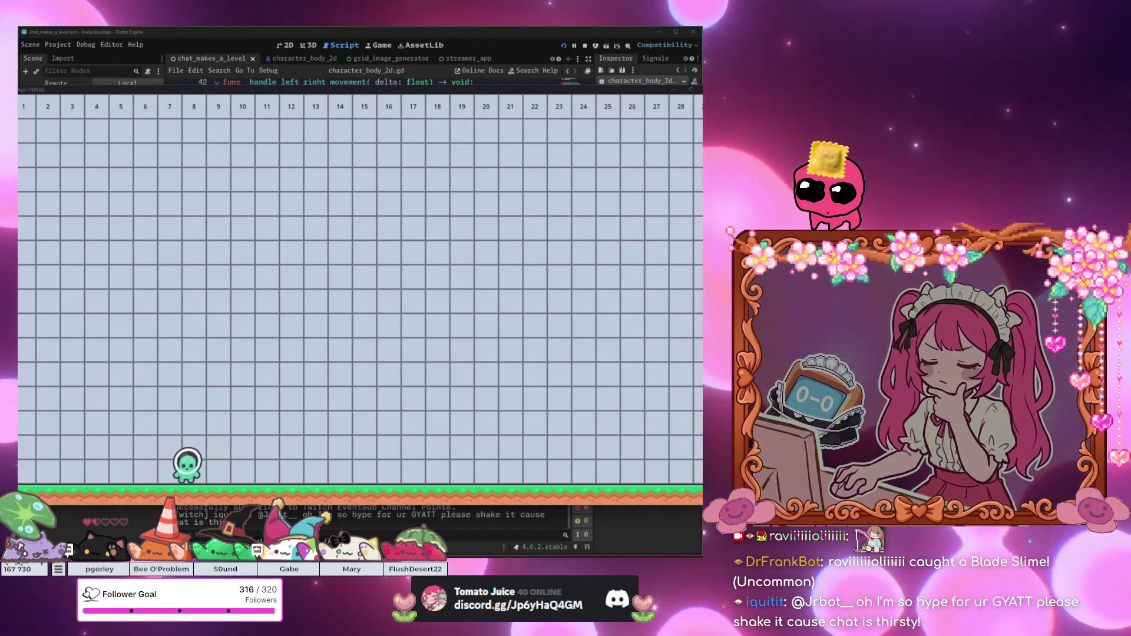
pyautogui.press('F8')
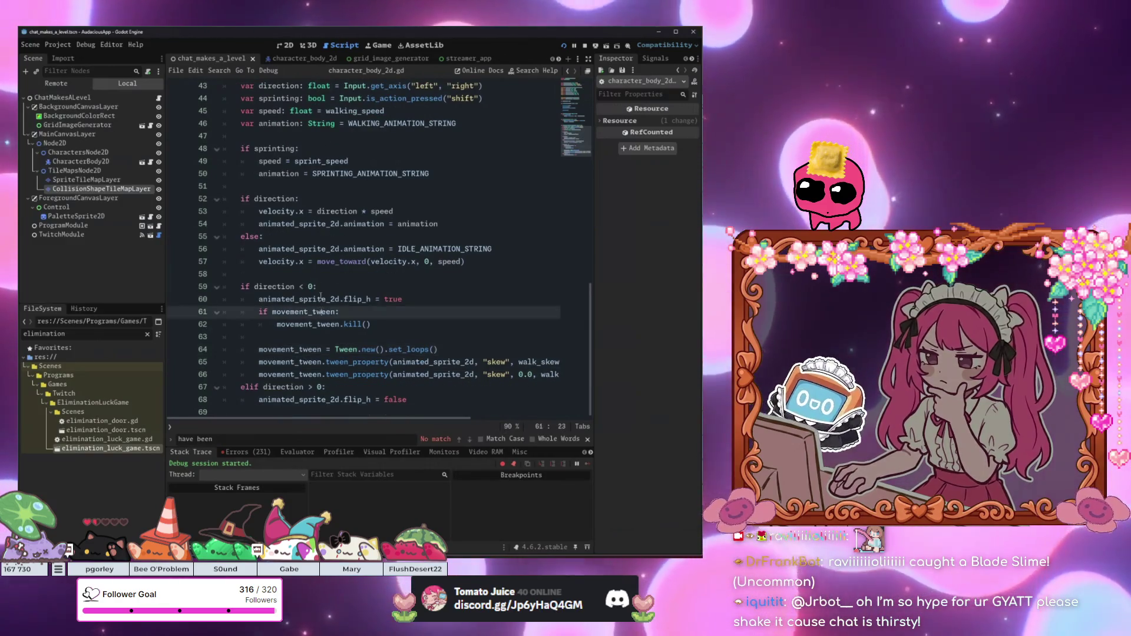
# Step: Make the first skew tween step target -walk_skew_tween_amount
pyautogui.click(325, 361)
pyautogui.click(307, 299)
pyautogui.click(353, 324)
pyautogui.click(413, 362)
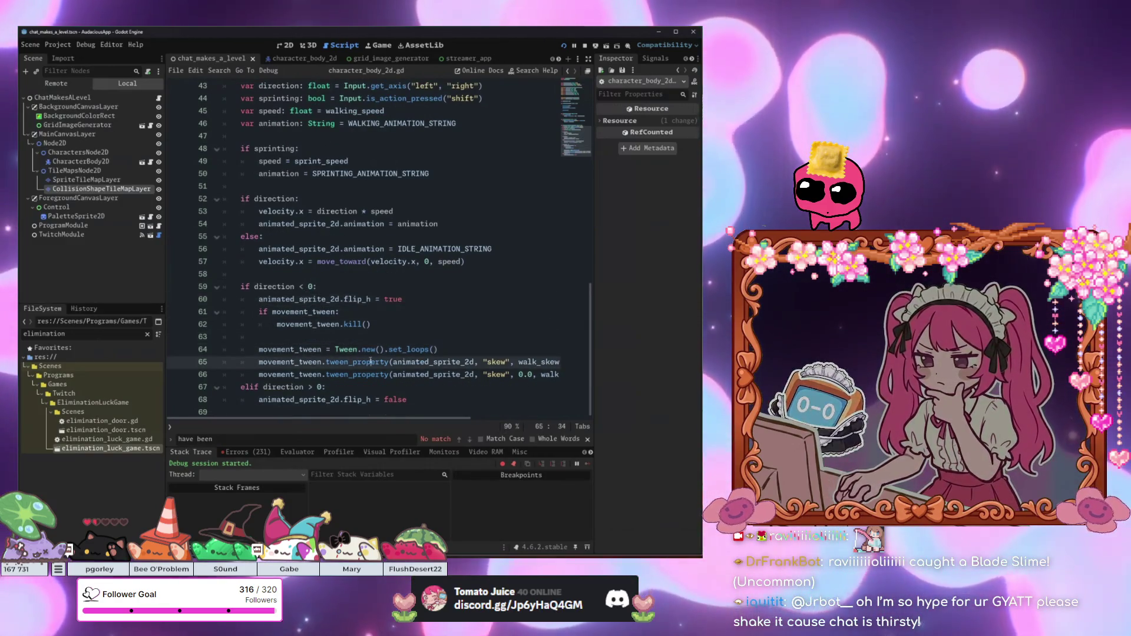
pyautogui.click(470, 375)
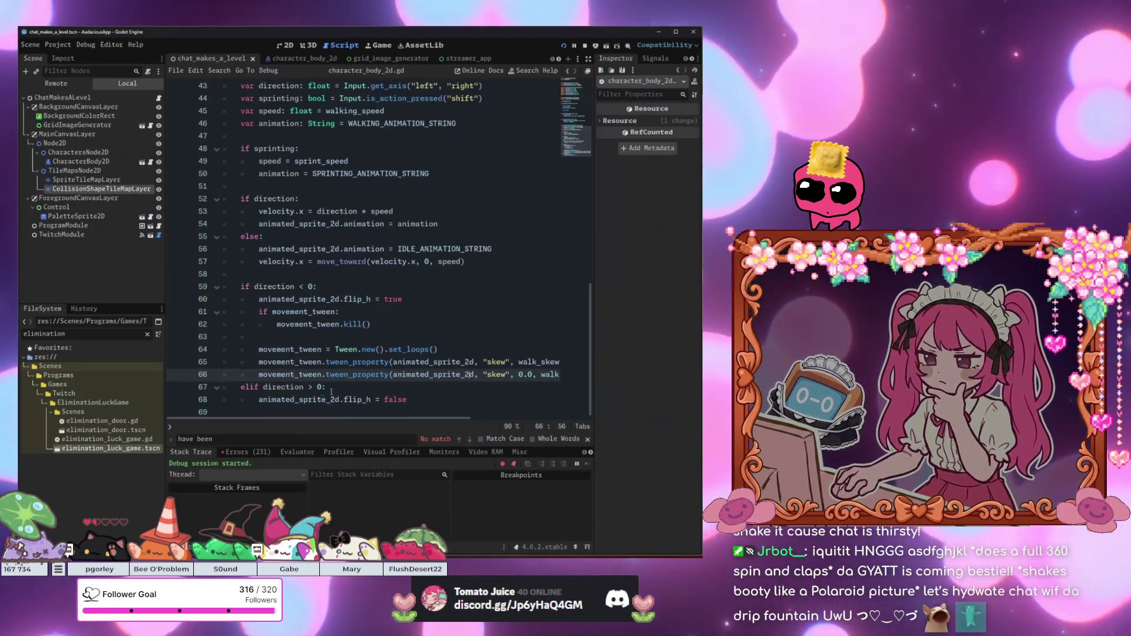
pyautogui.moveTo(349, 375); pyautogui.dragTo(530, 361)
pyautogui.click(507, 371)
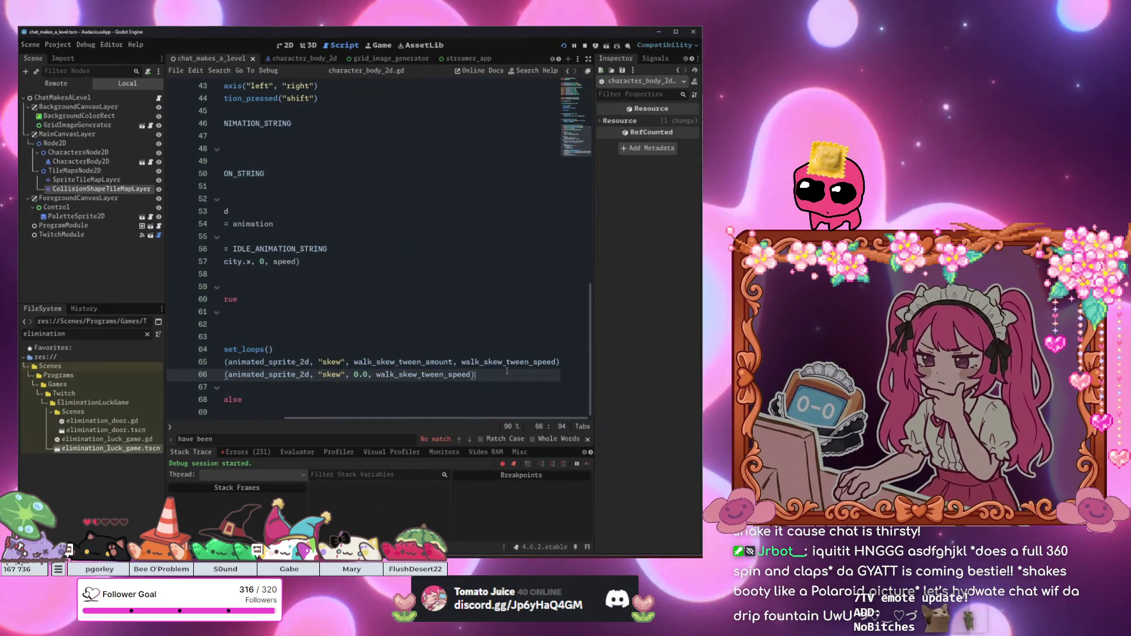
pyautogui.click(463, 361)
pyautogui.write('_')
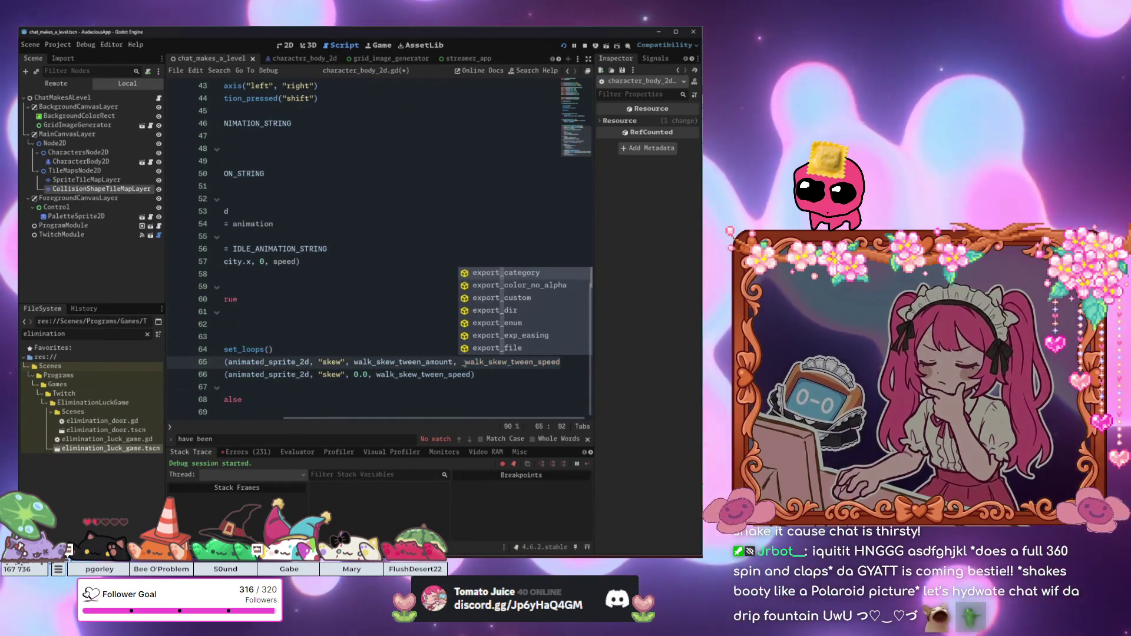
pyautogui.press('BackSpace')
# Step: Add 'animated_sprite_2d.skew = 0' beneath the idle animation assignment
pyautogui.click(366, 342)
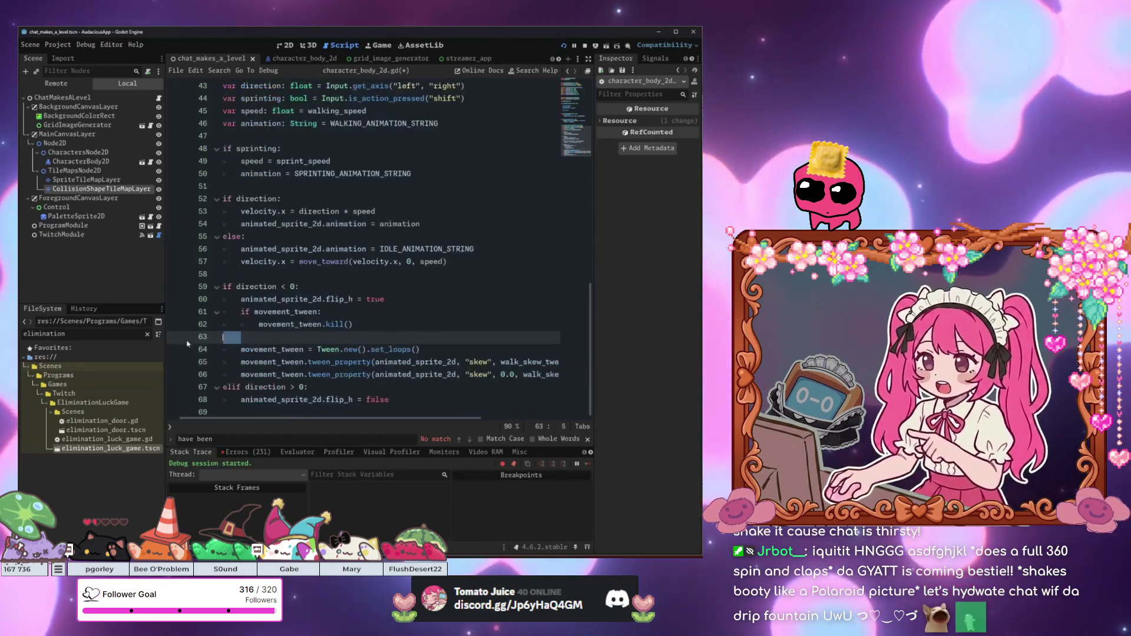
pyautogui.scroll(-1, 339, 354)
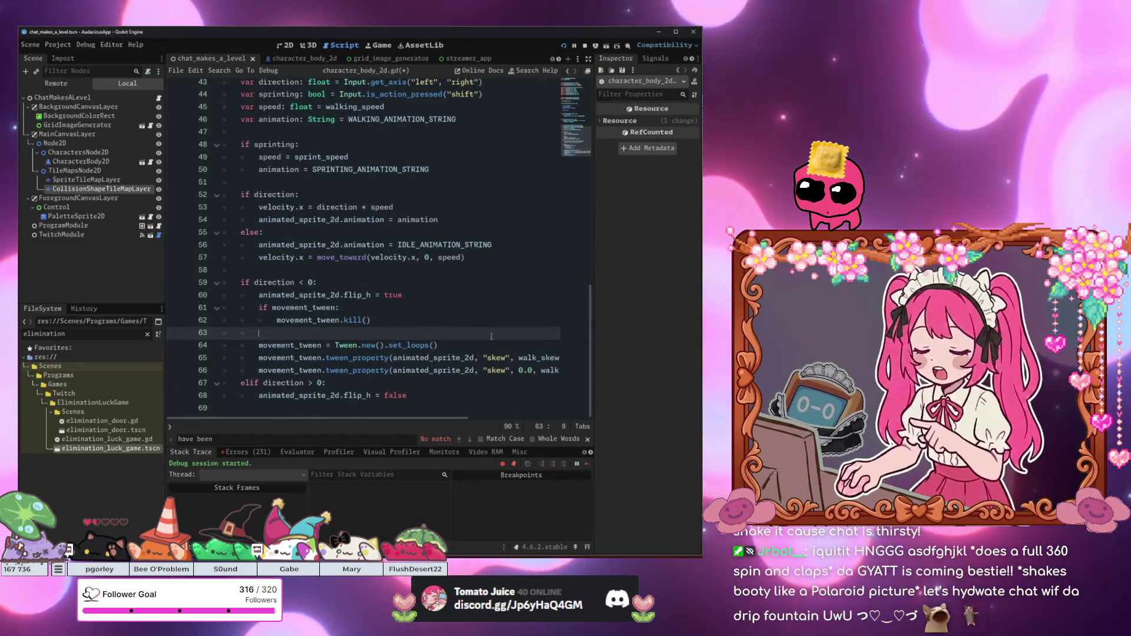
pyautogui.click(519, 361)
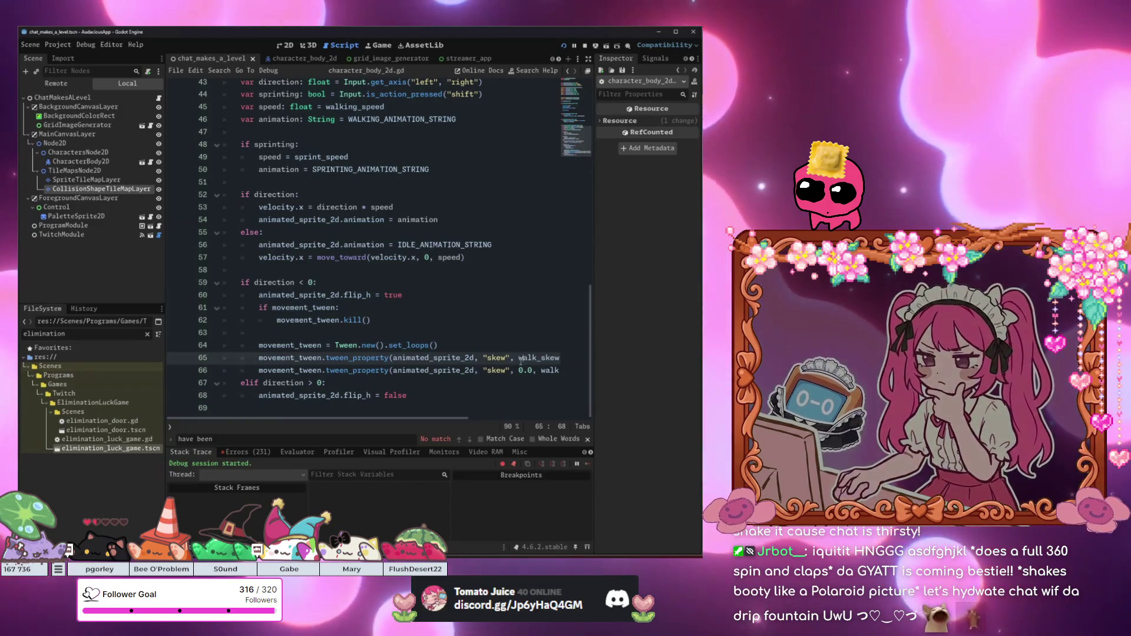
pyautogui.press('End')
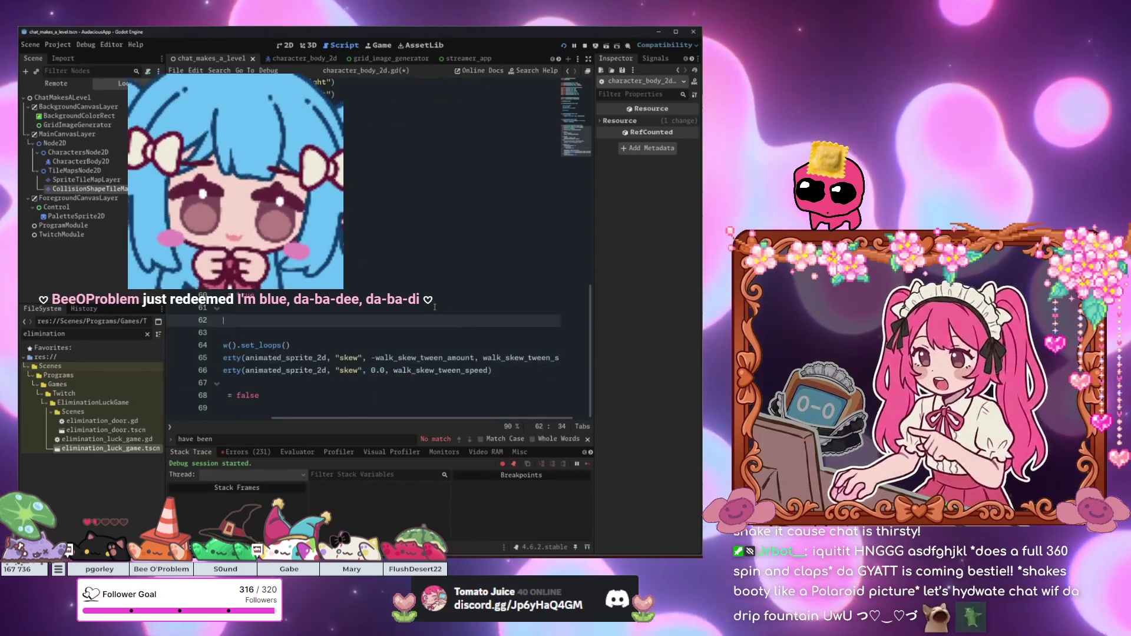
pyautogui.scroll(1, 463, 357)
pyautogui.press('Up')
pyautogui.press('Up')
pyautogui.press('Up')
pyautogui.press('Up')
pyautogui.press('Up')
pyautogui.press('Up')
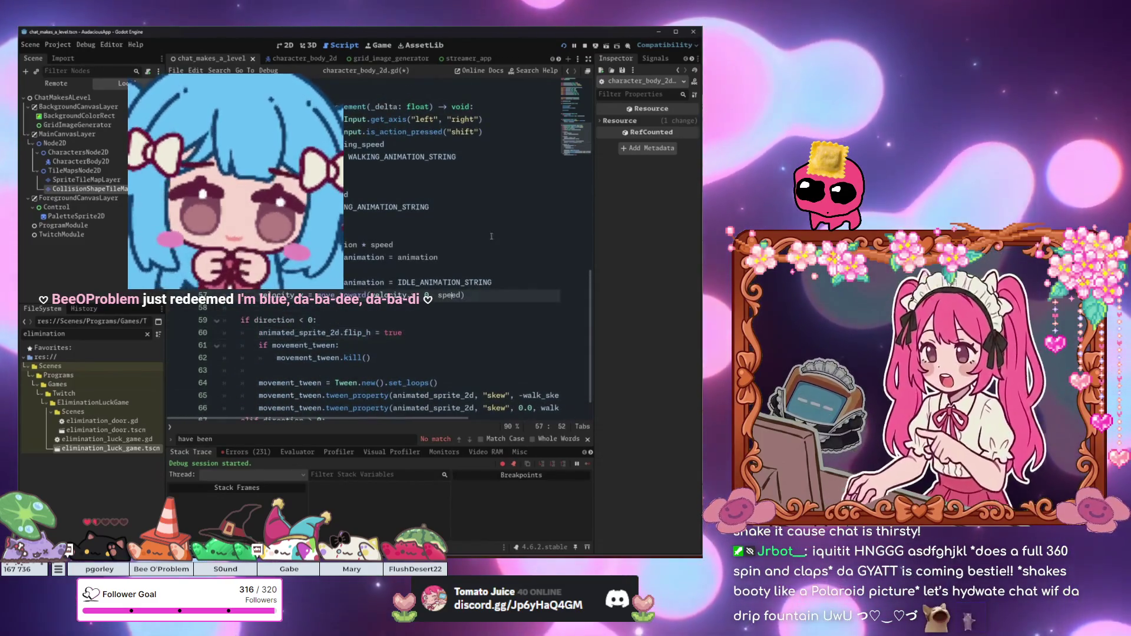
pyautogui.click(503, 281)
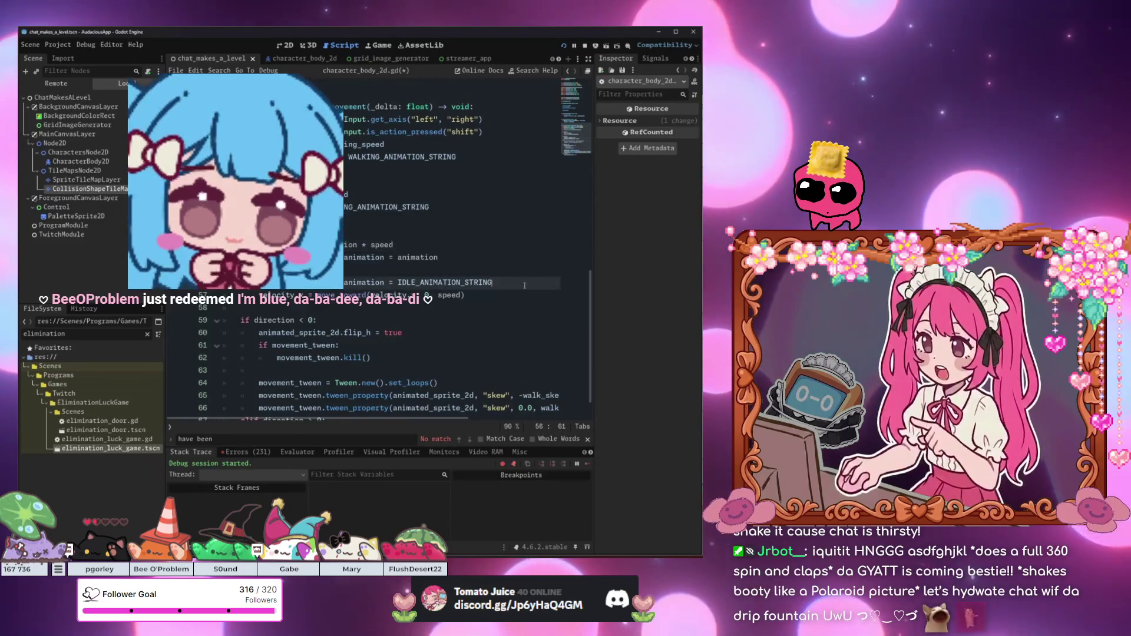
pyautogui.press('Return')
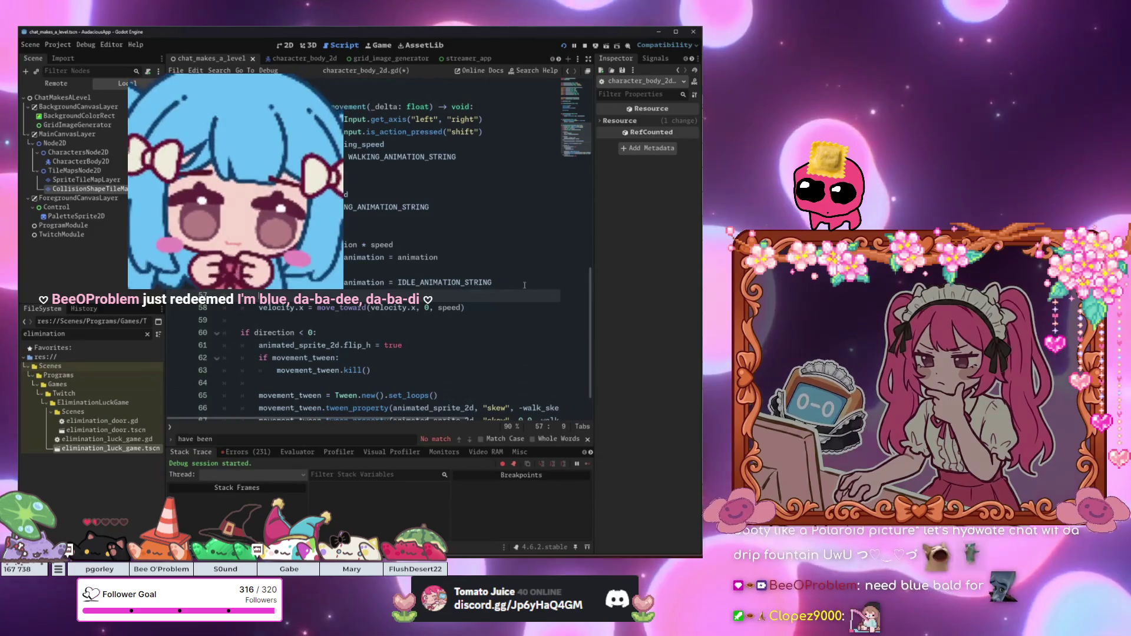
pyautogui.write('animated_sprite_2d.skew ')
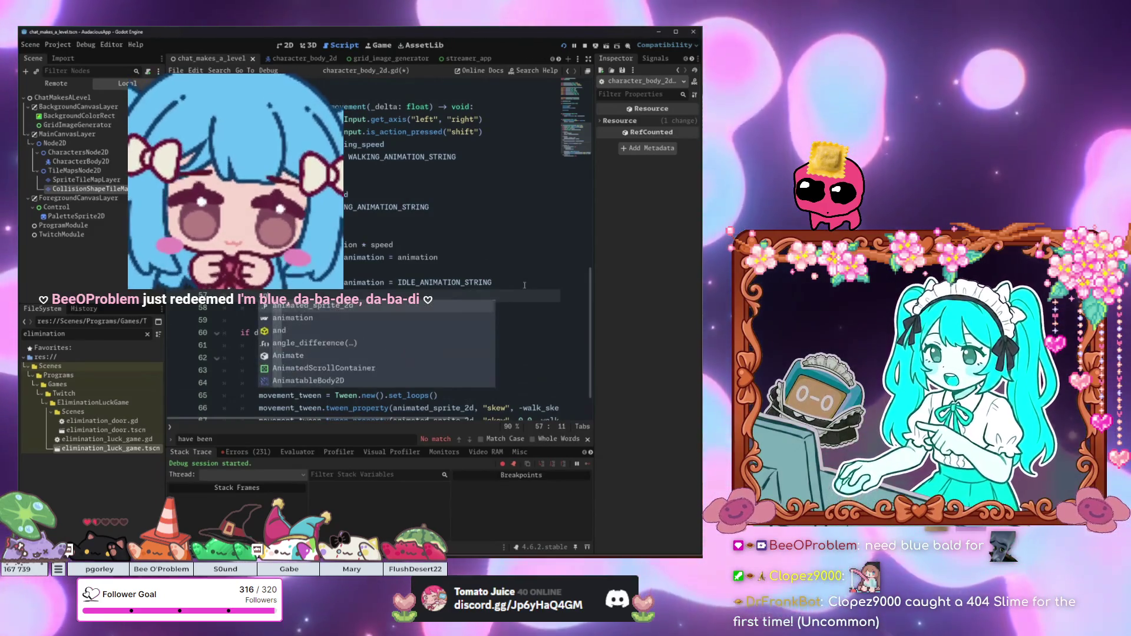
pyautogui.write('= 0')
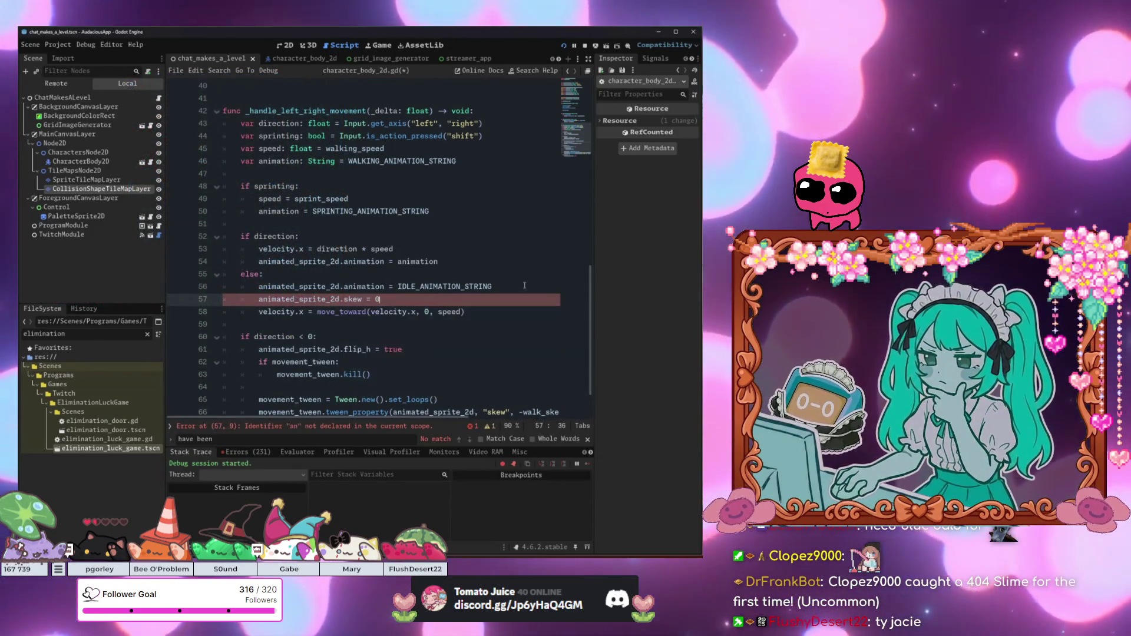
# Step: Revert the AnimatedSprite2D skew from 4.0 to 0.0 in the character scene and save it
pyautogui.click(401, 288)
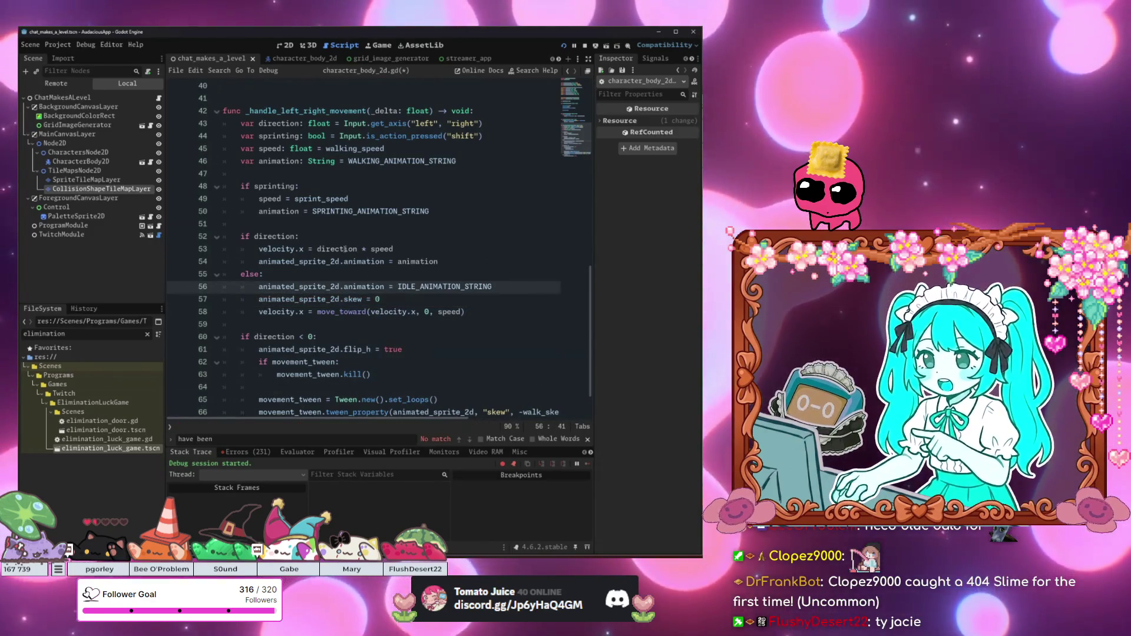
pyautogui.doubleClick(105, 163)
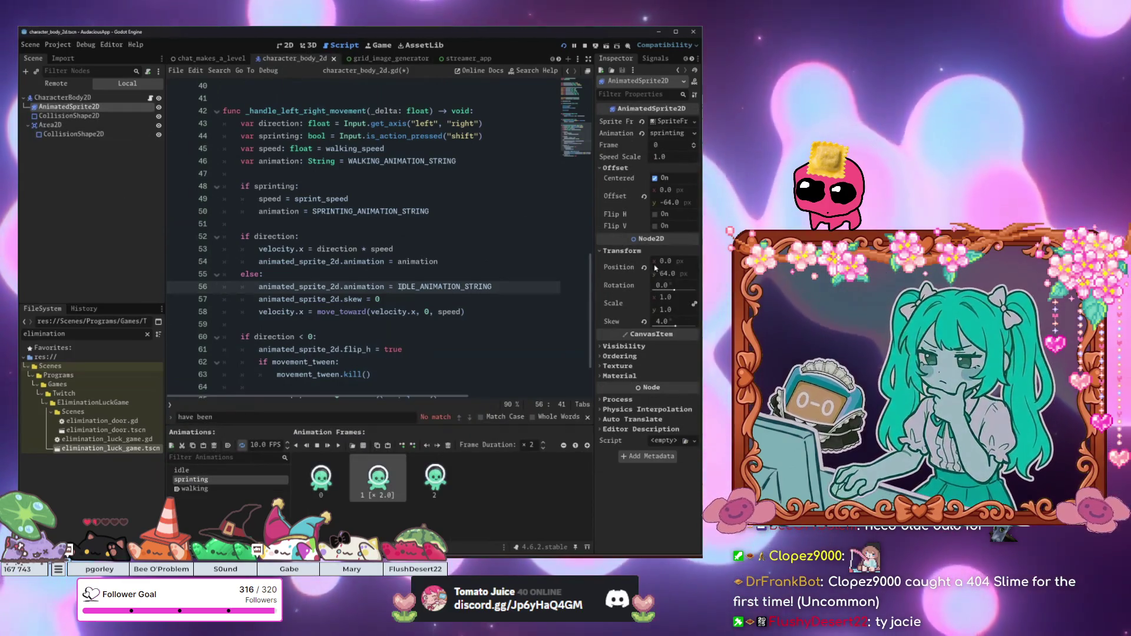
pyautogui.click(645, 322)
pyautogui.click(452, 279)
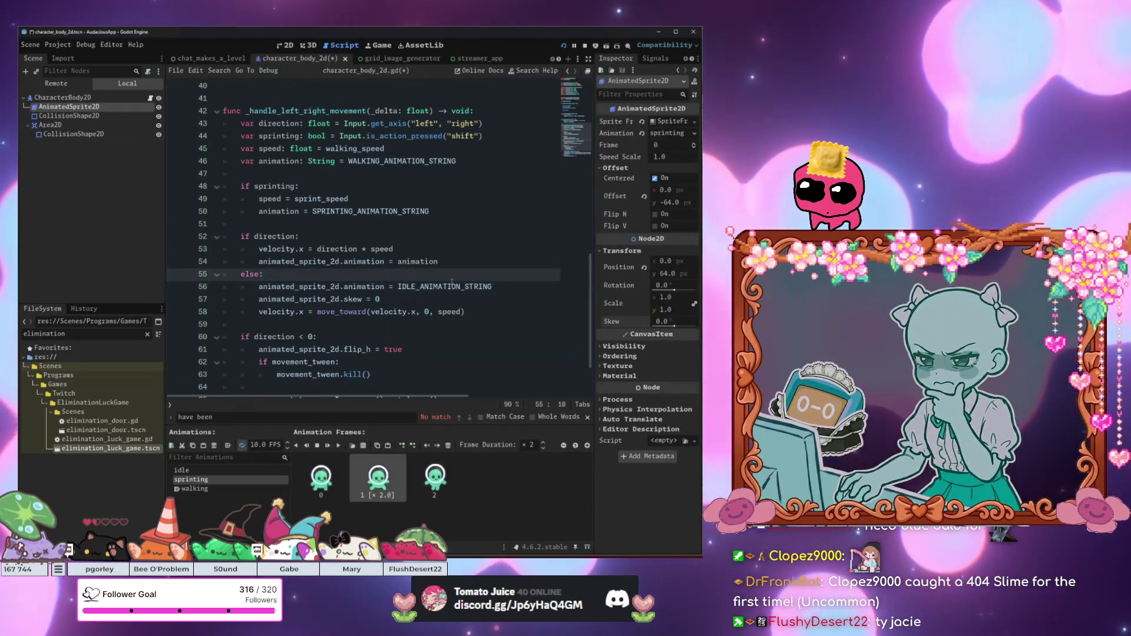
pyautogui.hotkey('ctrl', 's')
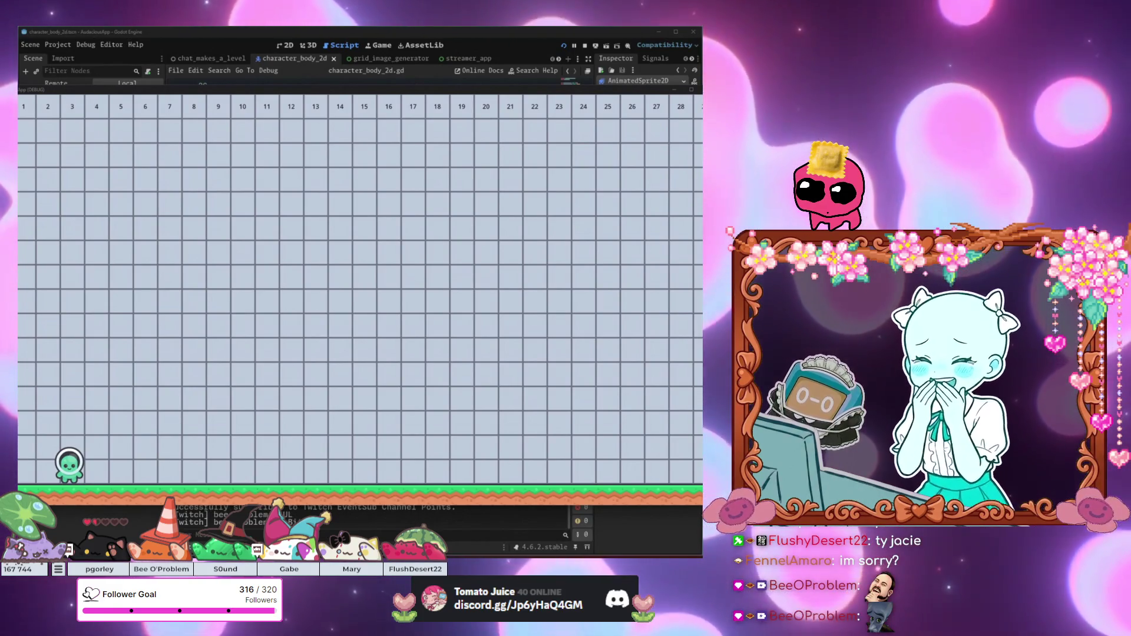
pyautogui.moveTo(718, 198); pyautogui.dragTo(576, 125)
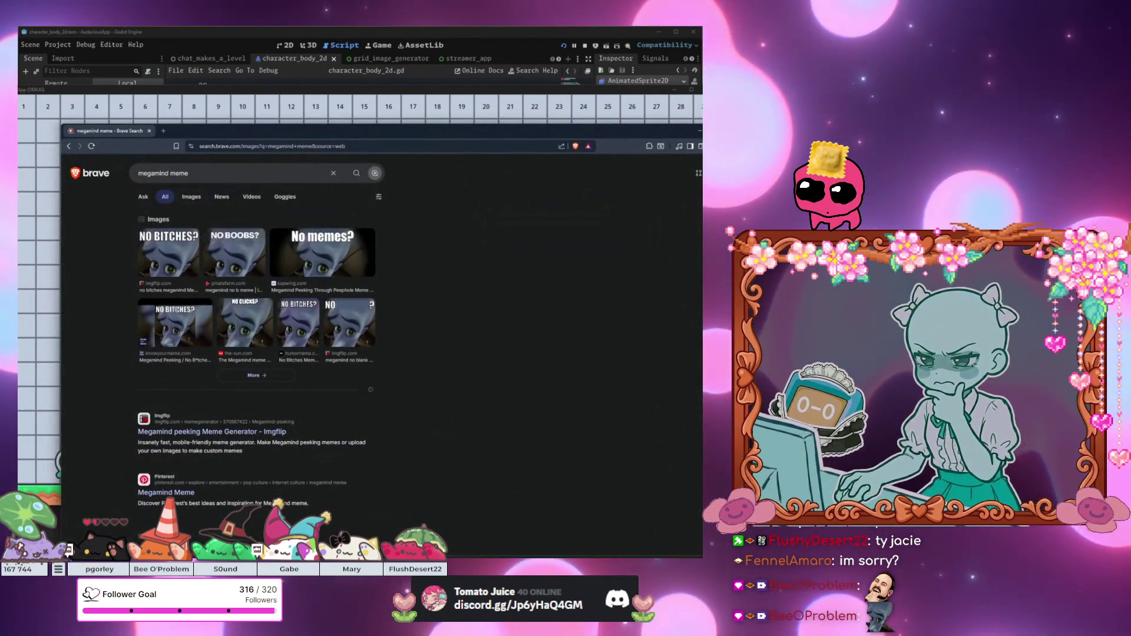
# Step: Browse the Megamind image results, preview the Sad megamind Meme Template, then return to the game
pyautogui.click(191, 197)
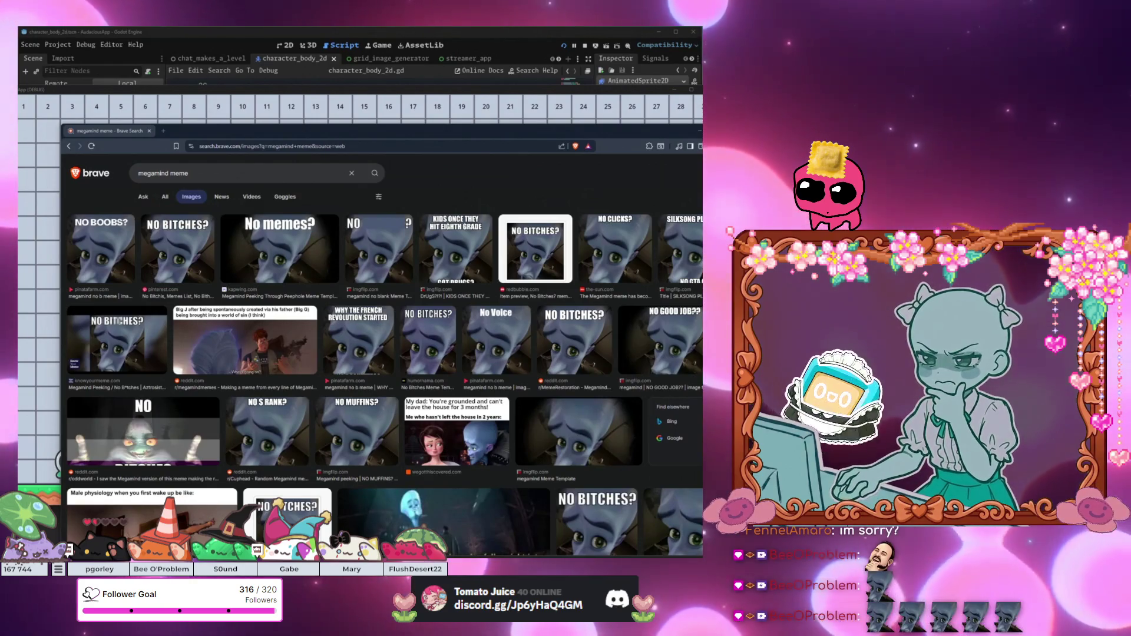
pyautogui.scroll(-6, 451, 283)
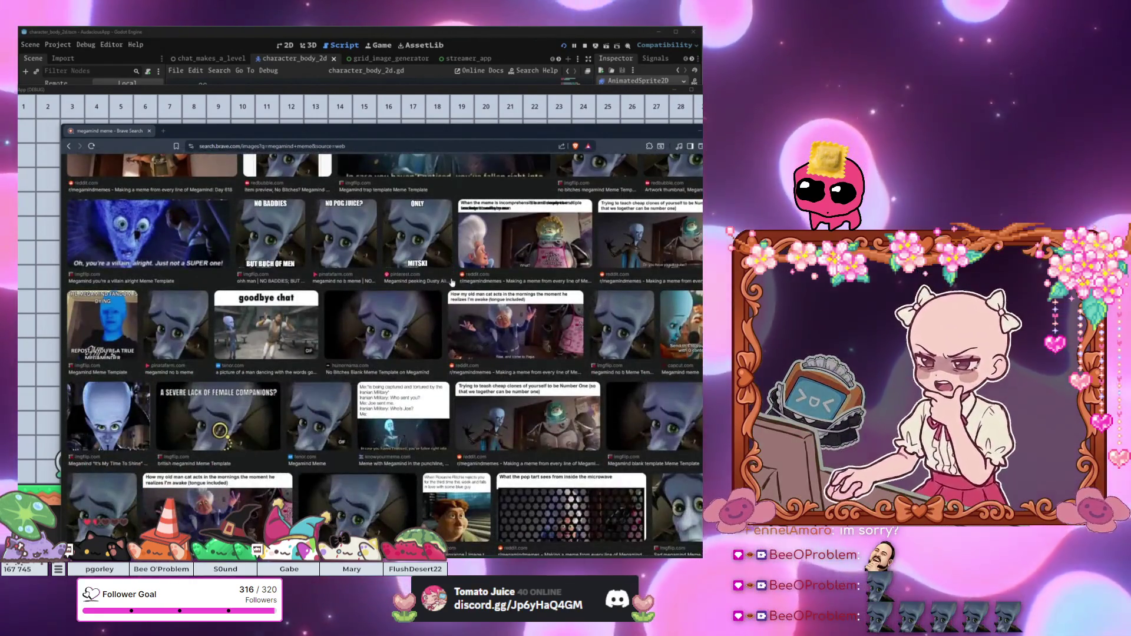
pyautogui.scroll(8, 452, 283)
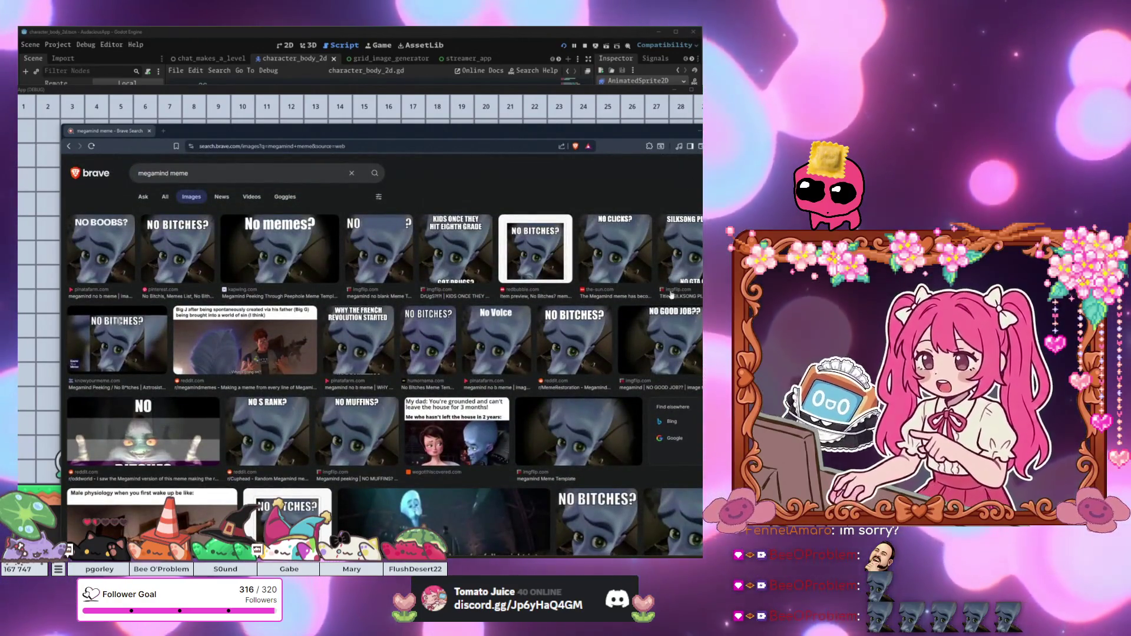
pyautogui.scroll(-1, 671, 295)
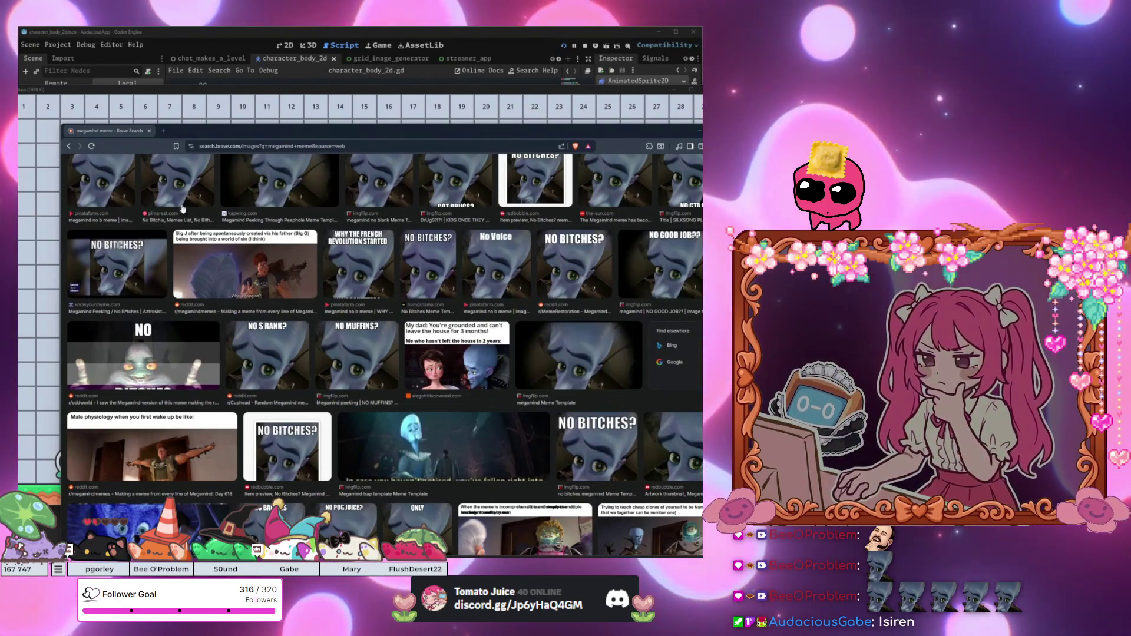
pyautogui.scroll(-5, 197, 281)
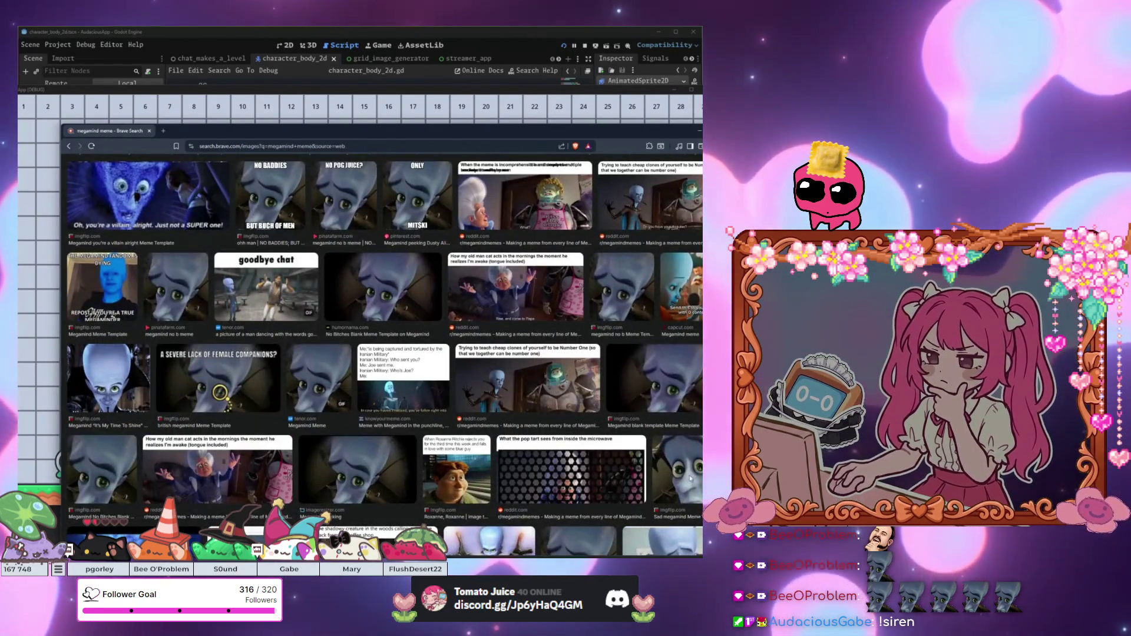
pyautogui.click(655, 471)
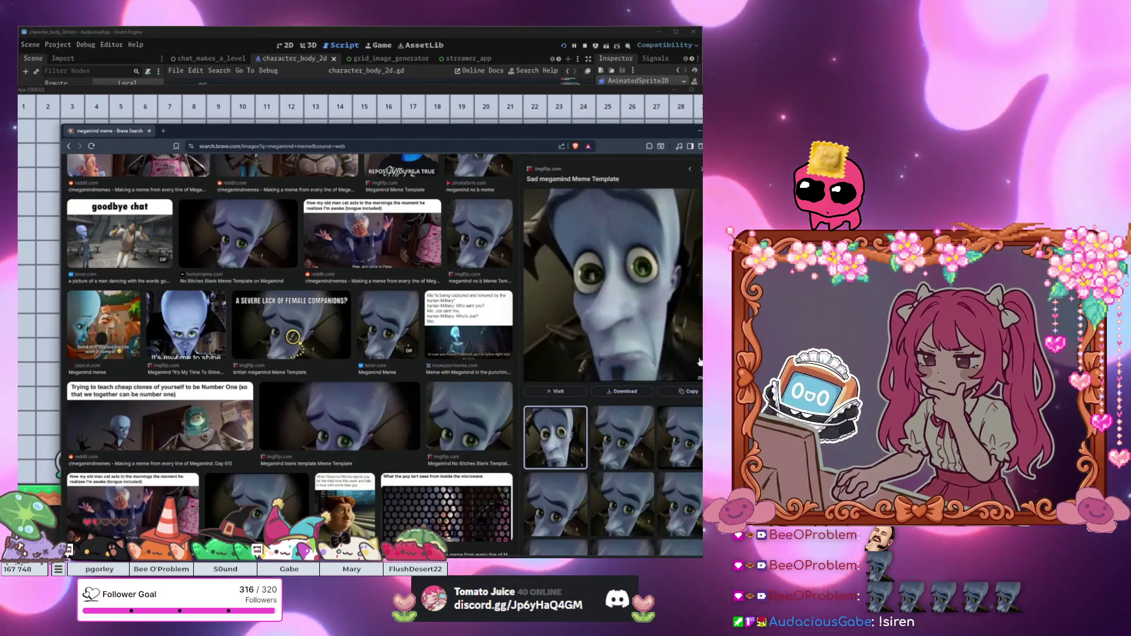
pyautogui.hotkey('alt', 'Tab')
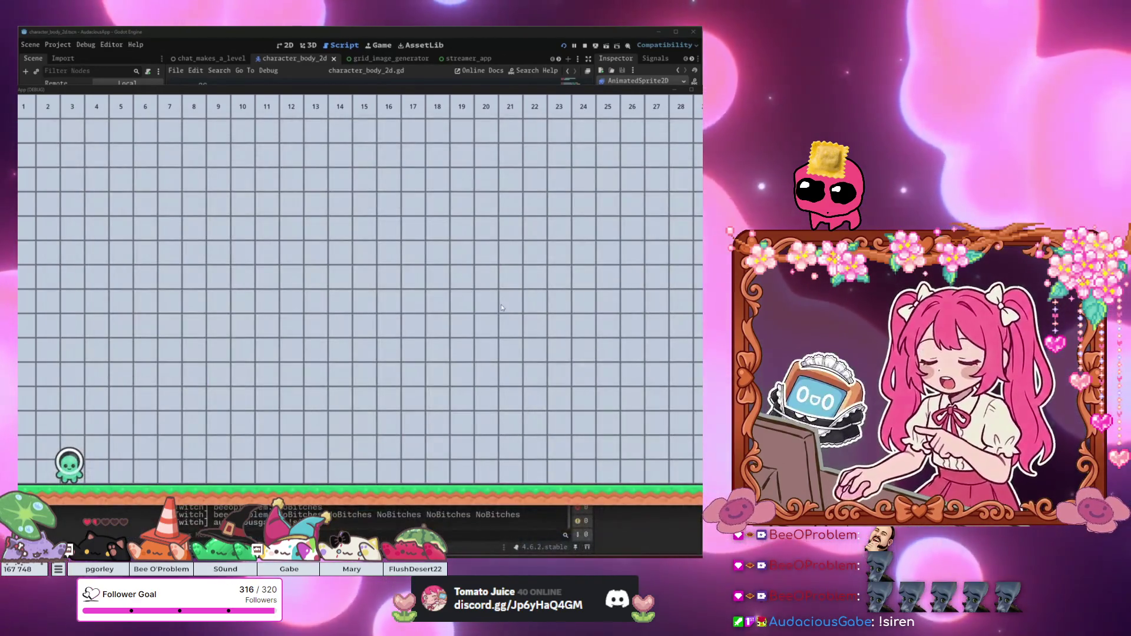
# Step: Move the game window aside, close it, and show the 123 debugger errors
pyautogui.moveTo(287, 90)
pyautogui.mouseDown()
pyautogui.moveTo(552, 474)
pyautogui.moveTo(396, 390)
pyautogui.moveTo(396, 140)
pyautogui.mouseUp()
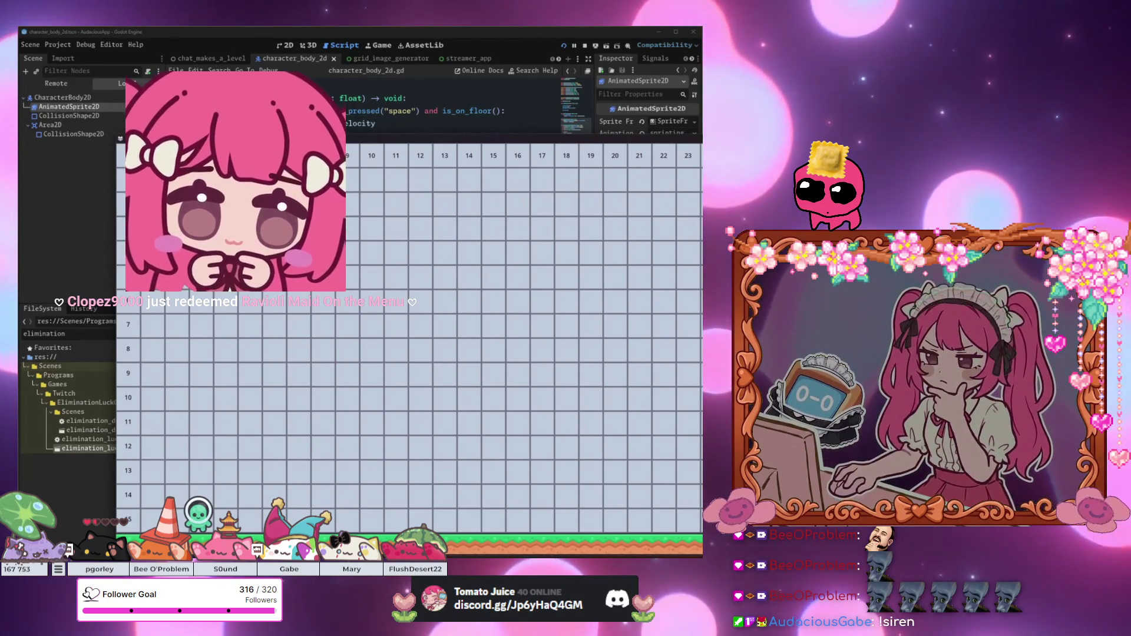
pyautogui.moveTo(271, 141)
pyautogui.mouseDown()
pyautogui.moveTo(342, 506)
pyautogui.moveTo(354, 418)
pyautogui.moveTo(240, 140)
pyautogui.mouseUp()
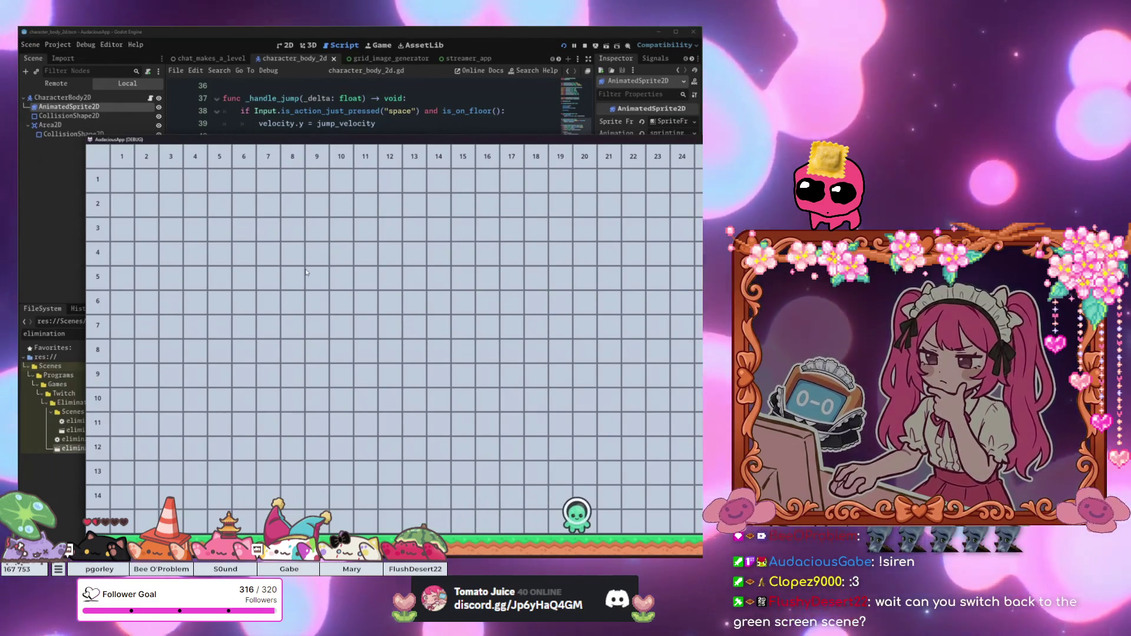
pyautogui.hotkey('alt', 'Tab')
pyautogui.scroll(-2, 353, 294)
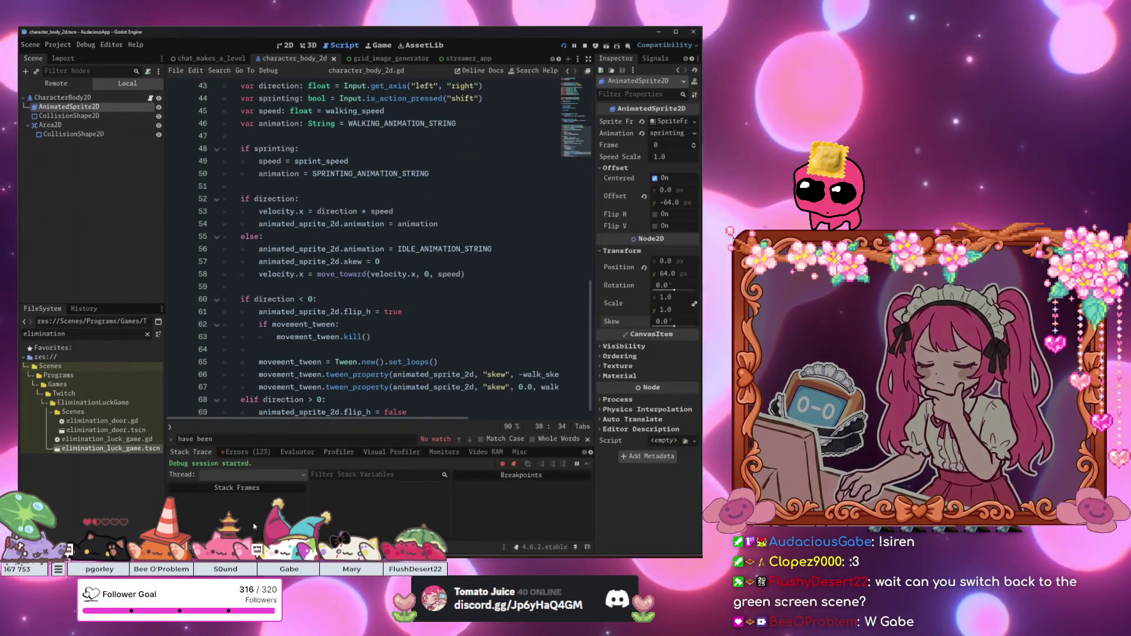
pyautogui.click(237, 453)
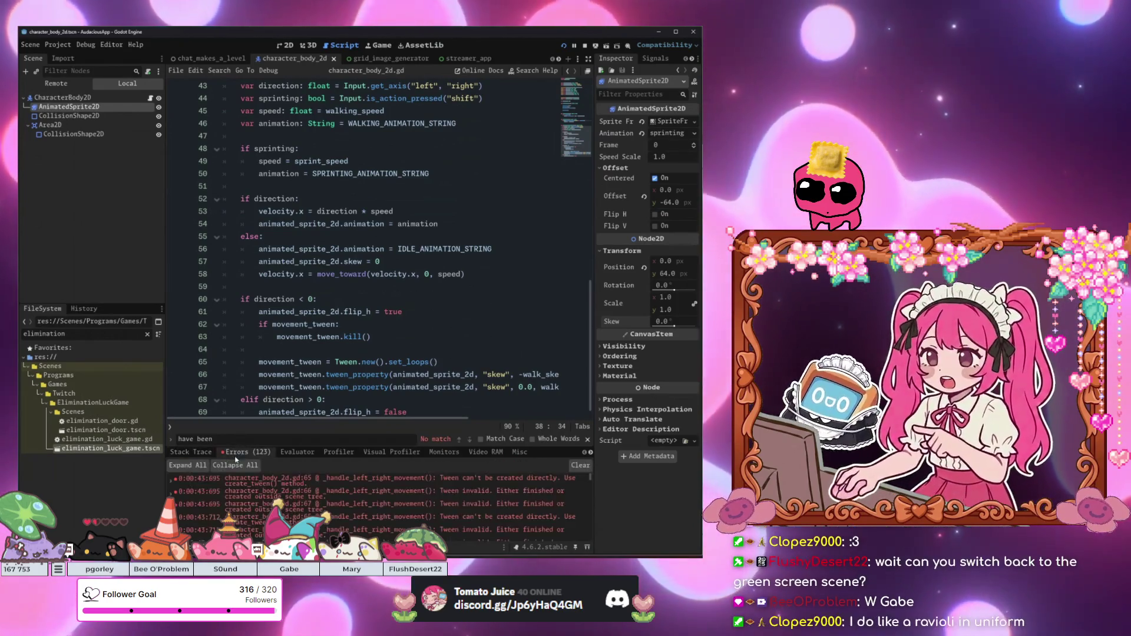
# Step: Delete the 'if movement_tween:' check, its kill() call and leftover blank lines, then save
pyautogui.scroll(-1, 366, 294)
pyautogui.click(380, 316)
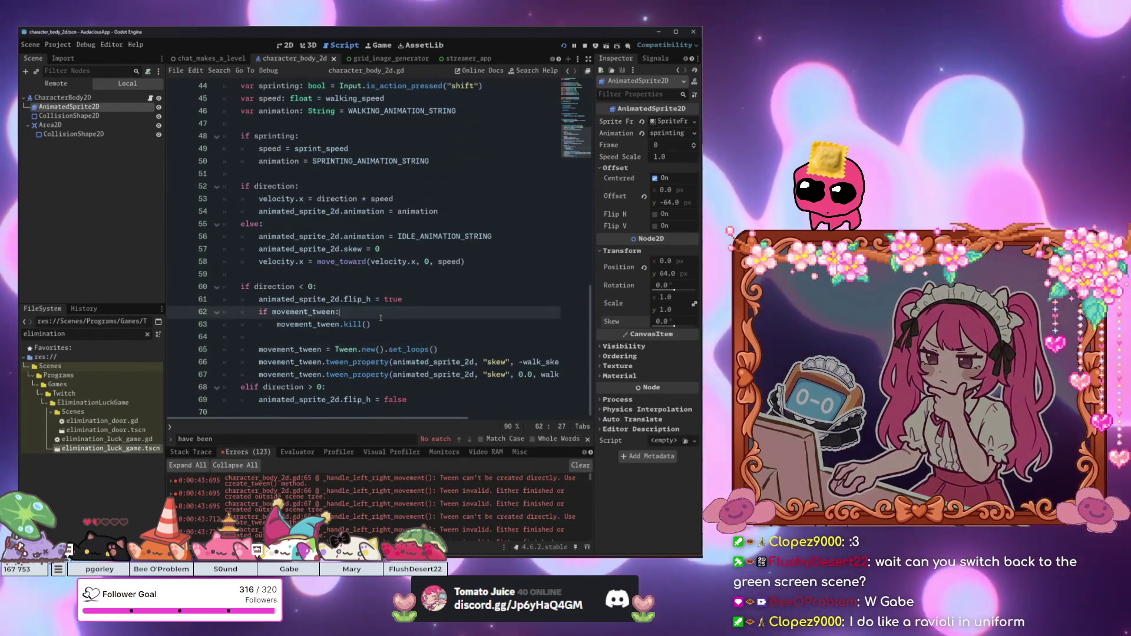
pyautogui.click(384, 330)
pyautogui.click(334, 312)
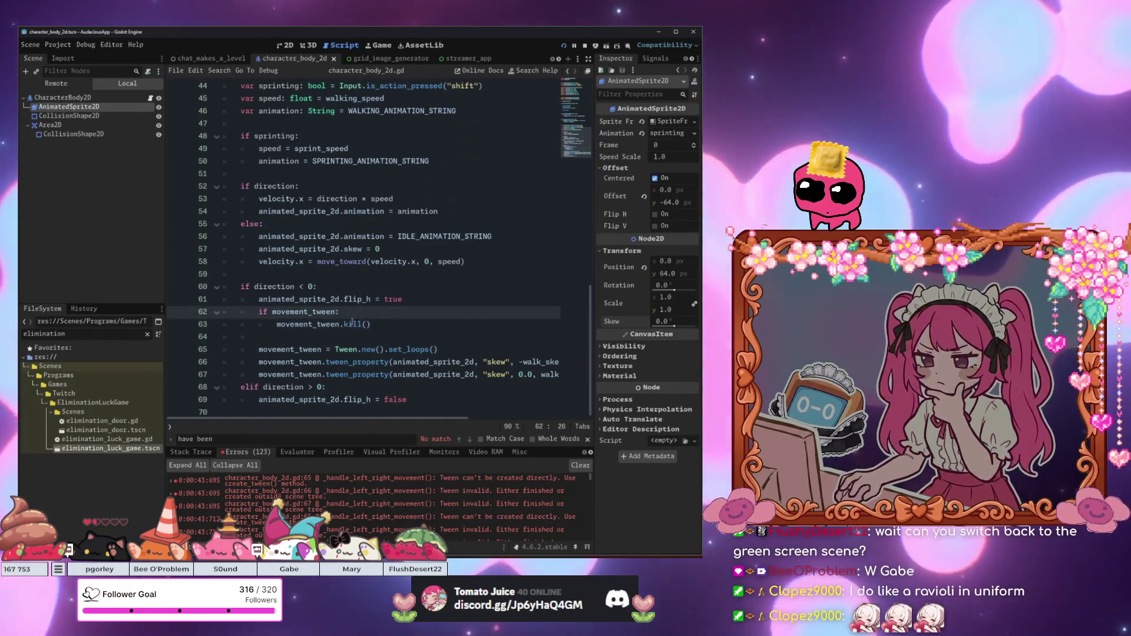
pyautogui.click(392, 326)
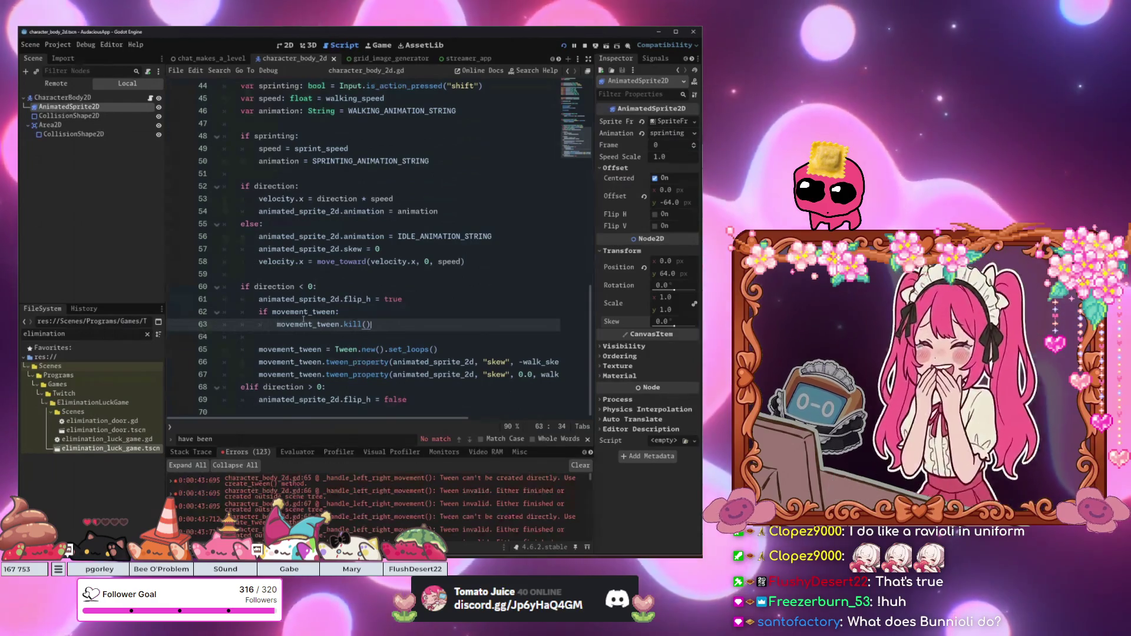
pyautogui.moveTo(372, 324)
pyautogui.mouseDown()
pyautogui.moveTo(247, 327)
pyautogui.moveTo(255, 308)
pyautogui.mouseUp()
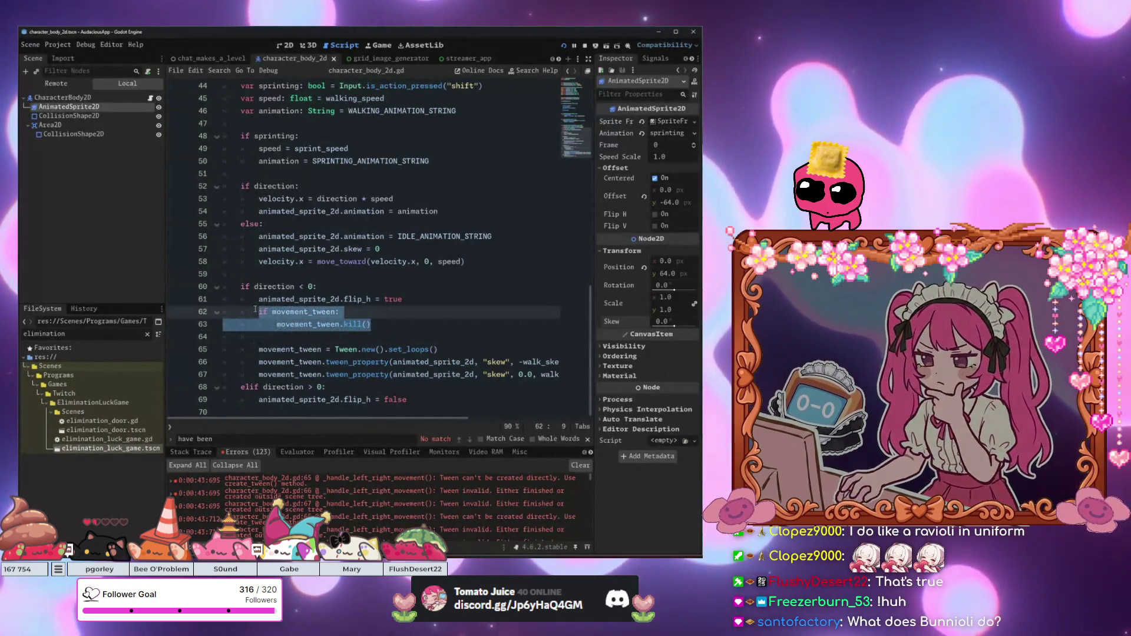
pyautogui.click(394, 321)
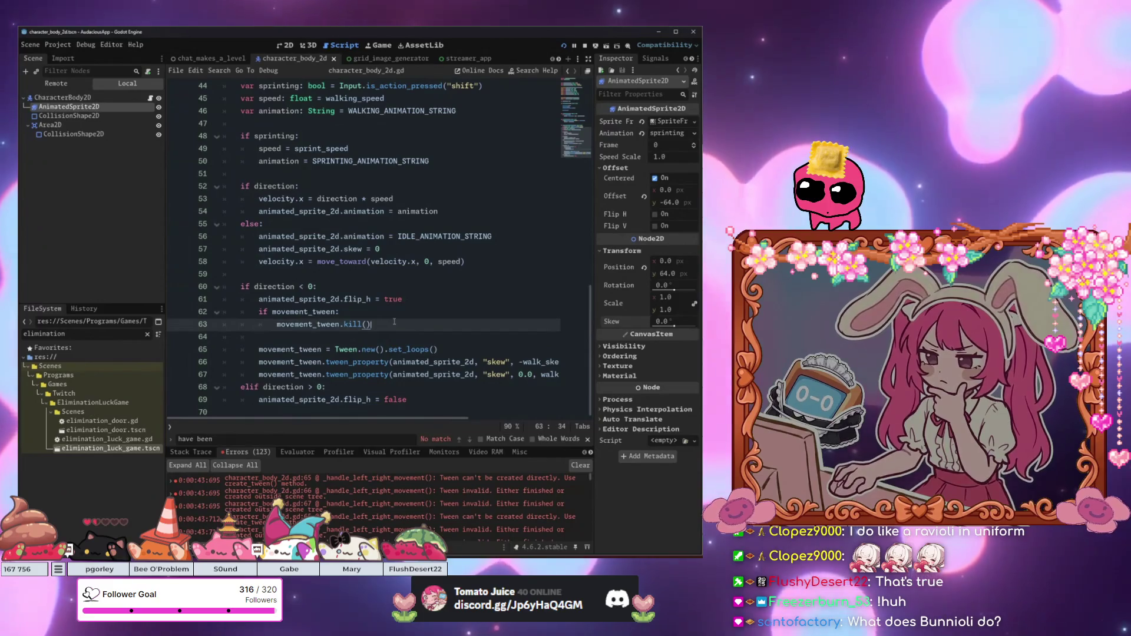
pyautogui.click(403, 361)
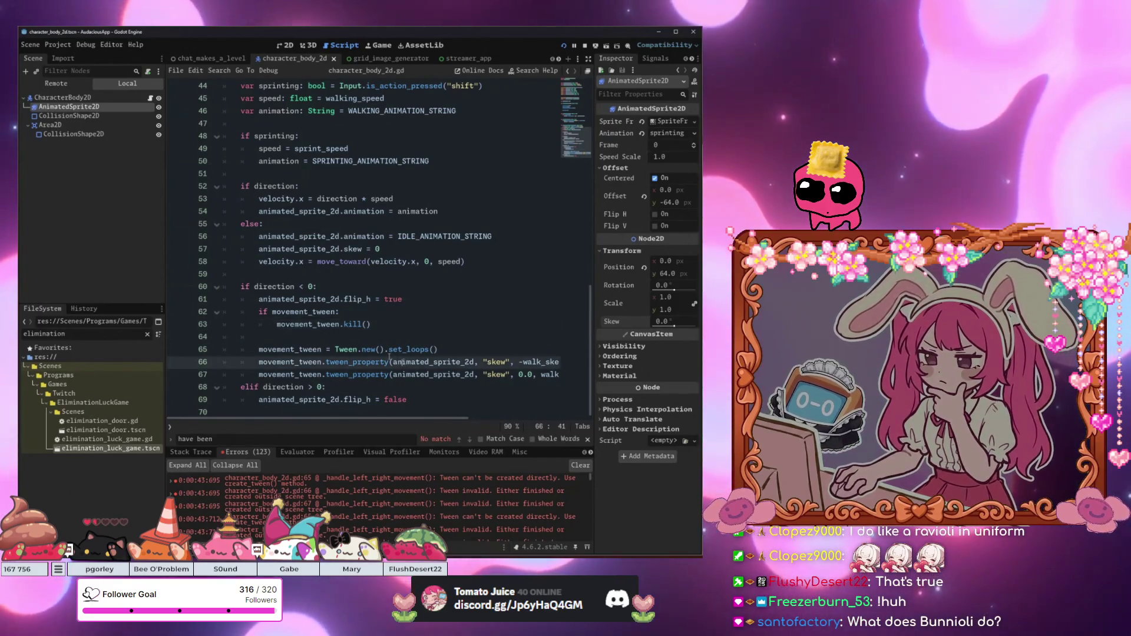
pyautogui.moveTo(241, 337); pyautogui.dragTo(283, 315)
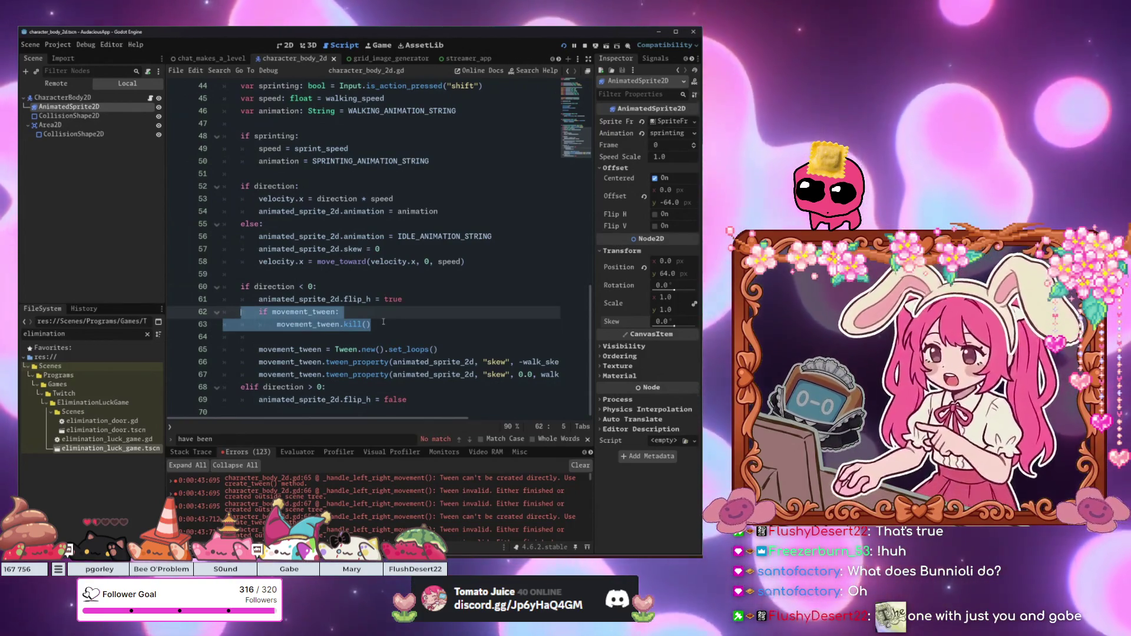
pyautogui.press('BackSpace')
pyautogui.click(318, 322)
pyautogui.press('BackSpace')
pyautogui.press('BackSpace')
pyautogui.press('BackSpace')
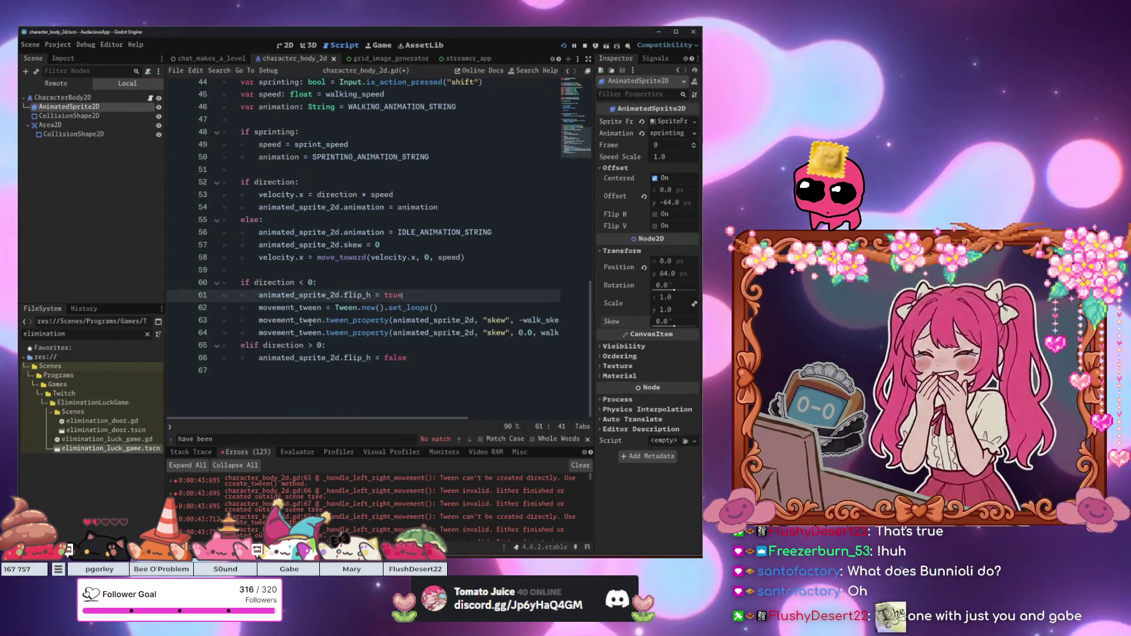
pyautogui.click(359, 322)
pyautogui.hotkey('ctrl', 's')
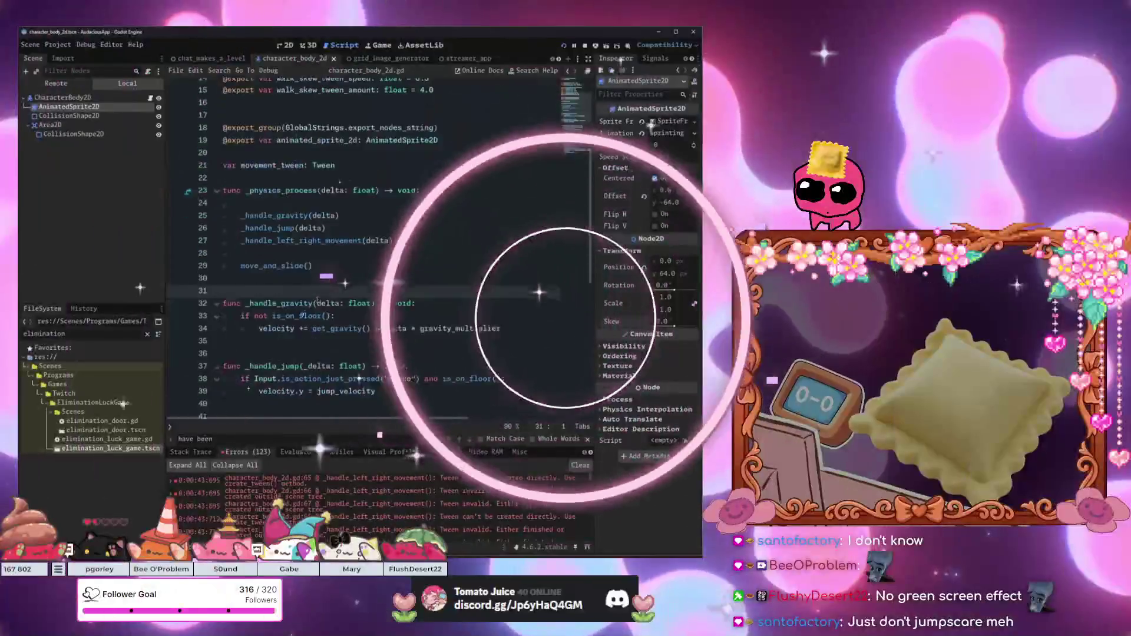
# Step: Move the three movement_tween setup lines into a new _ready() function above _physics_process
pyautogui.scroll(-10, 299, 301)
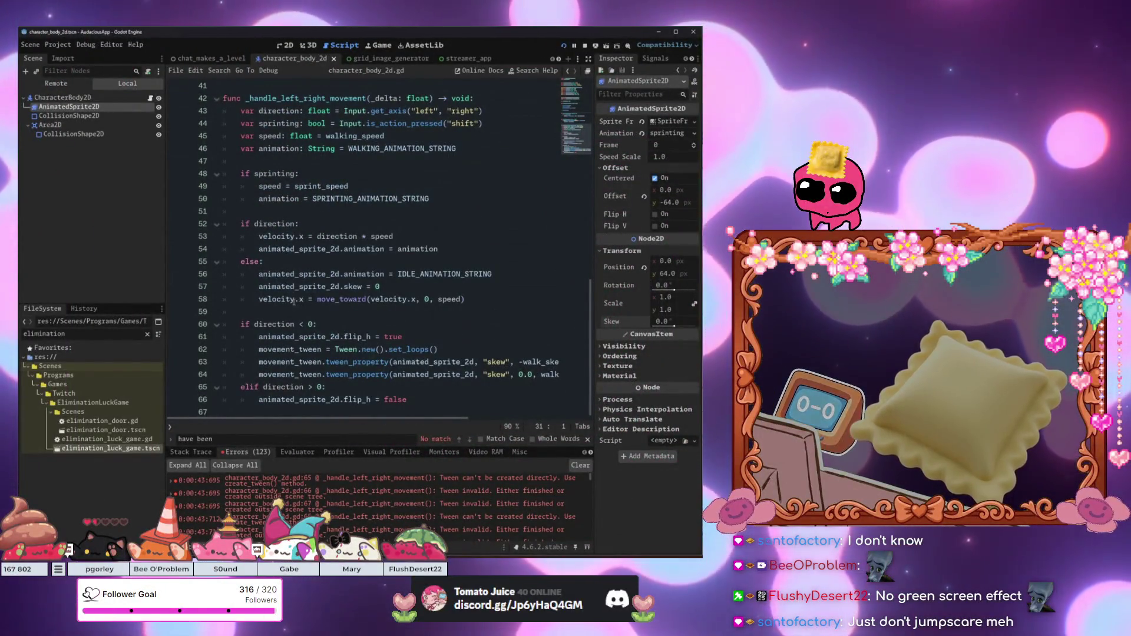
pyautogui.click(458, 362)
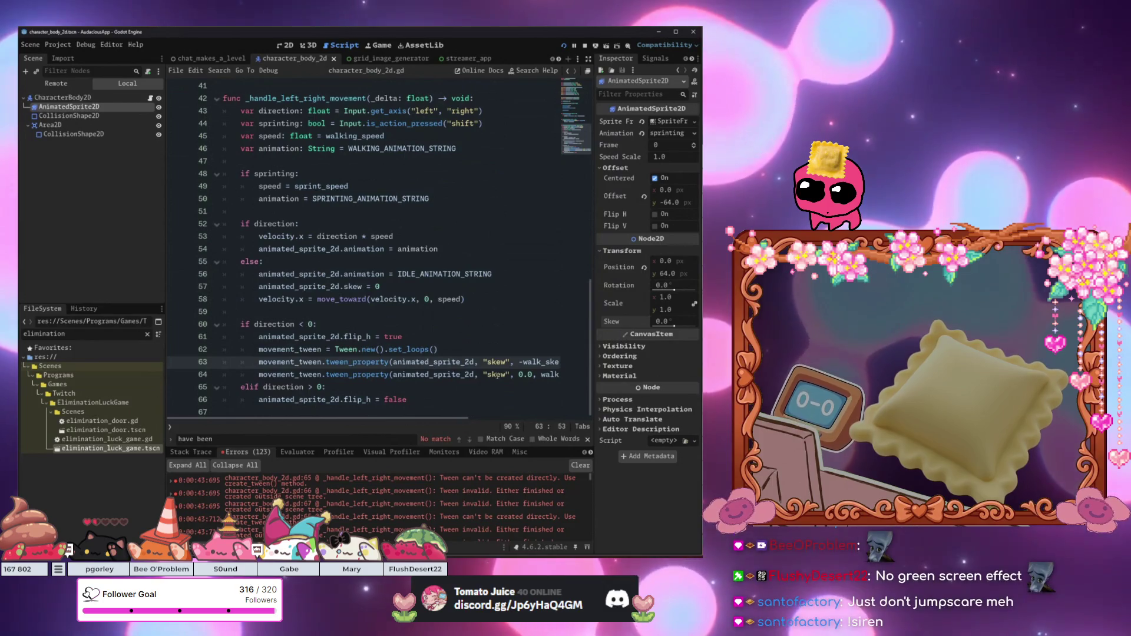
pyautogui.moveTo(252, 349)
pyautogui.mouseDown()
pyautogui.moveTo(559, 364)
pyautogui.moveTo(559, 375)
pyautogui.mouseUp()
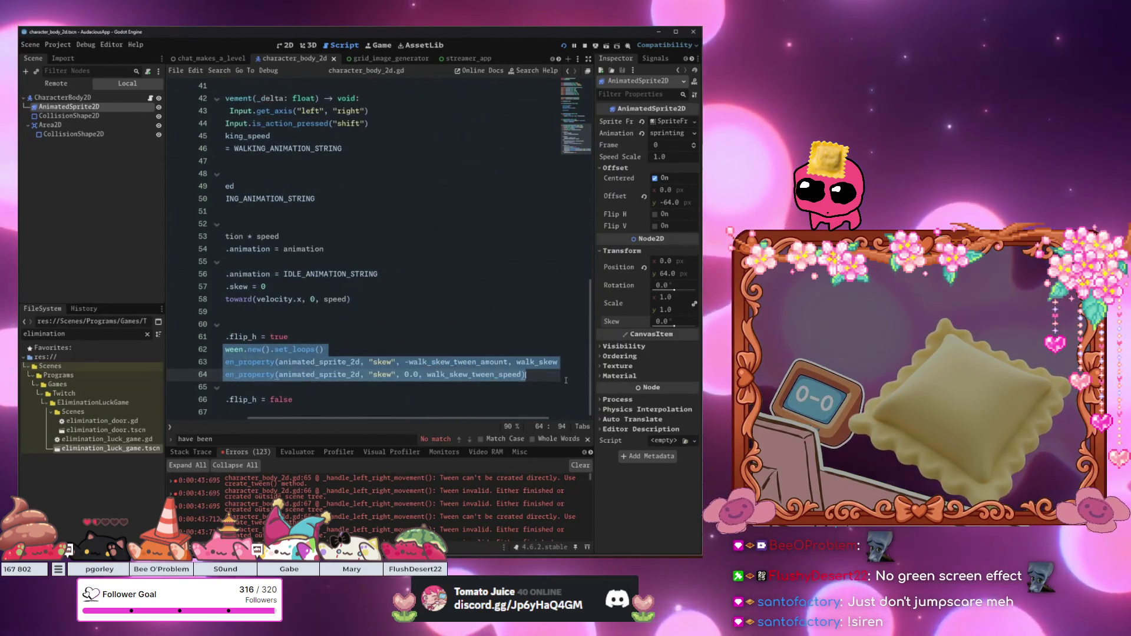
pyautogui.scroll(6, 423, 284)
pyautogui.scroll(6, 422, 284)
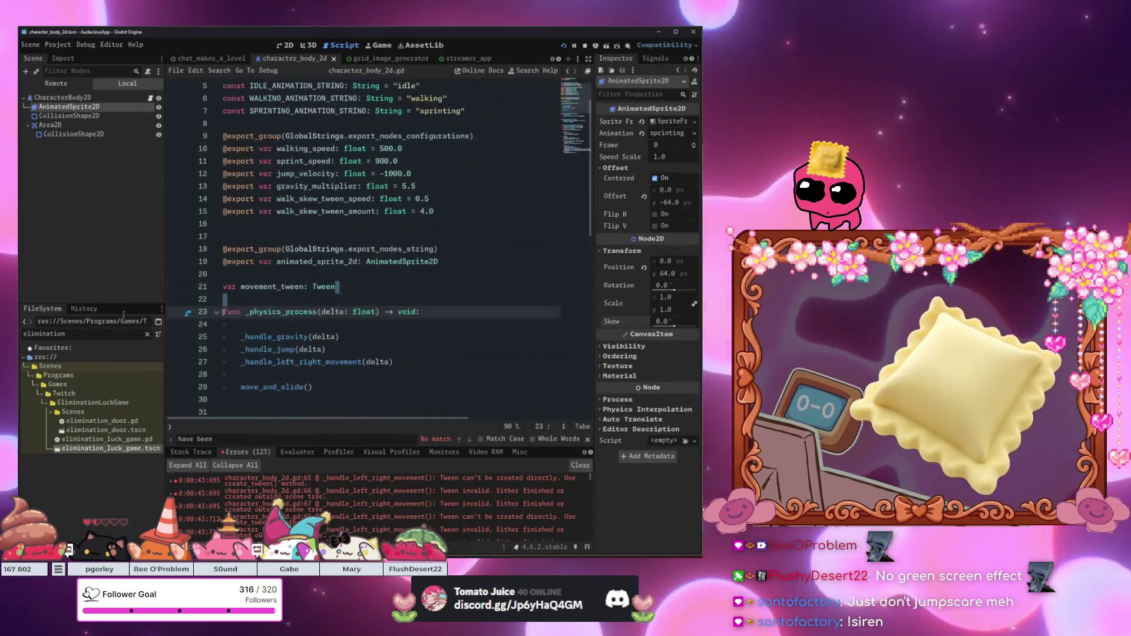
pyautogui.click(387, 298)
pyautogui.press('Return')
pyautogui.press('Return')
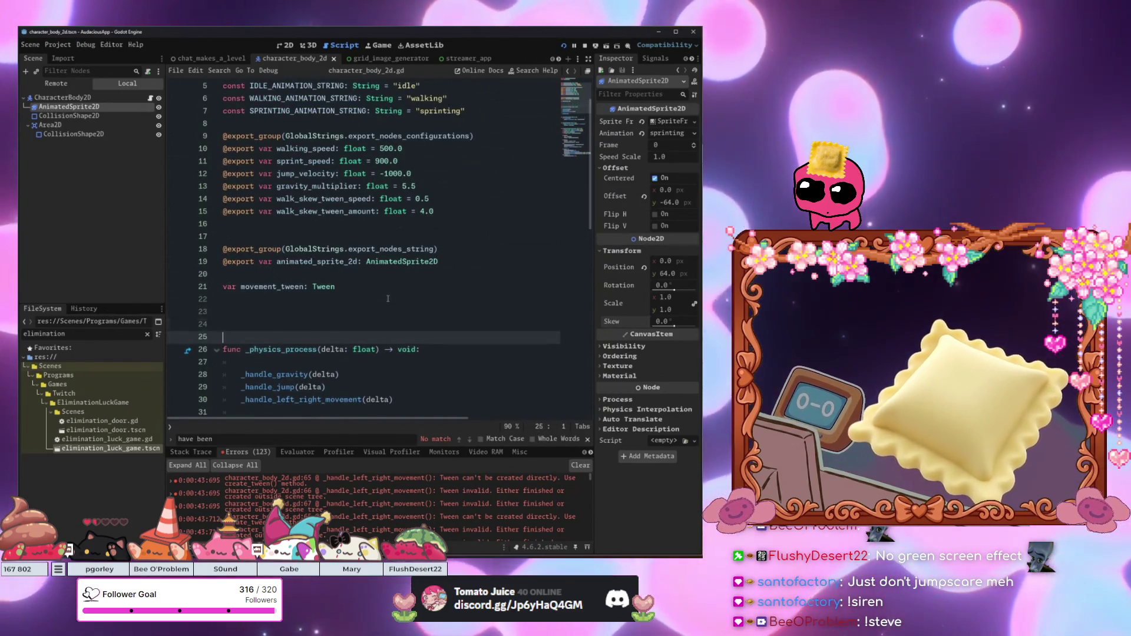
pyautogui.press('Up')
pyautogui.press('Return')
pyautogui.press('Up')
pyautogui.write('func _rea')
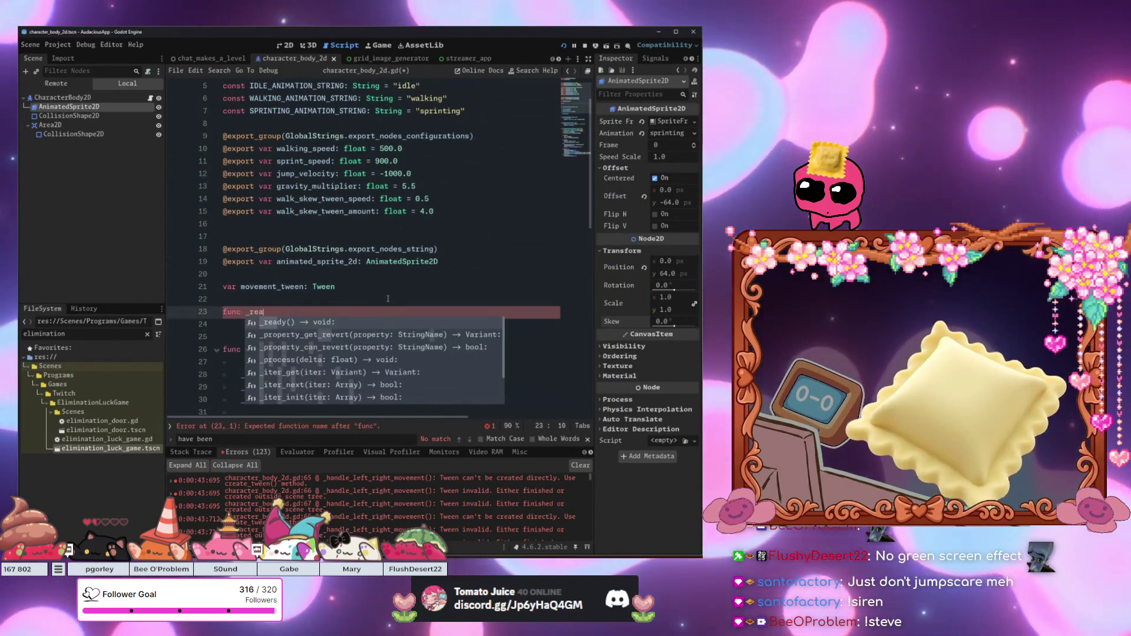
pyautogui.press('Return')
pyautogui.hotkey('ctrl', 'v')
# Step: Dedent the two tween_property lines, then save and run the game
pyautogui.click(259, 337)
pyautogui.press('BackSpace')
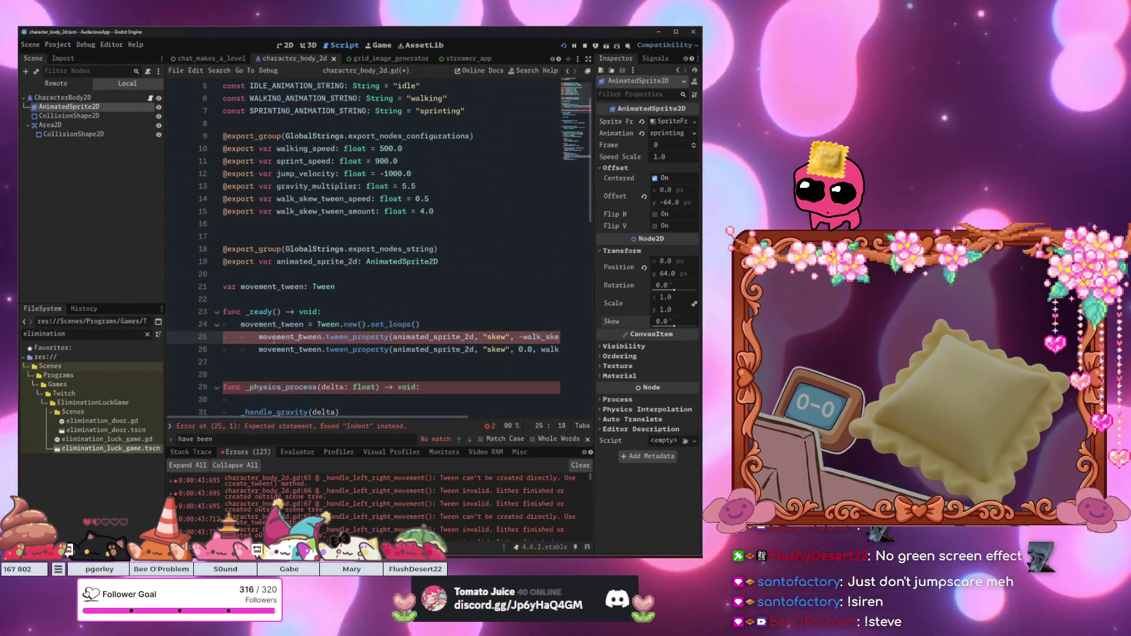
pyautogui.click(259, 349)
pyautogui.press('BackSpace')
pyautogui.click(319, 341)
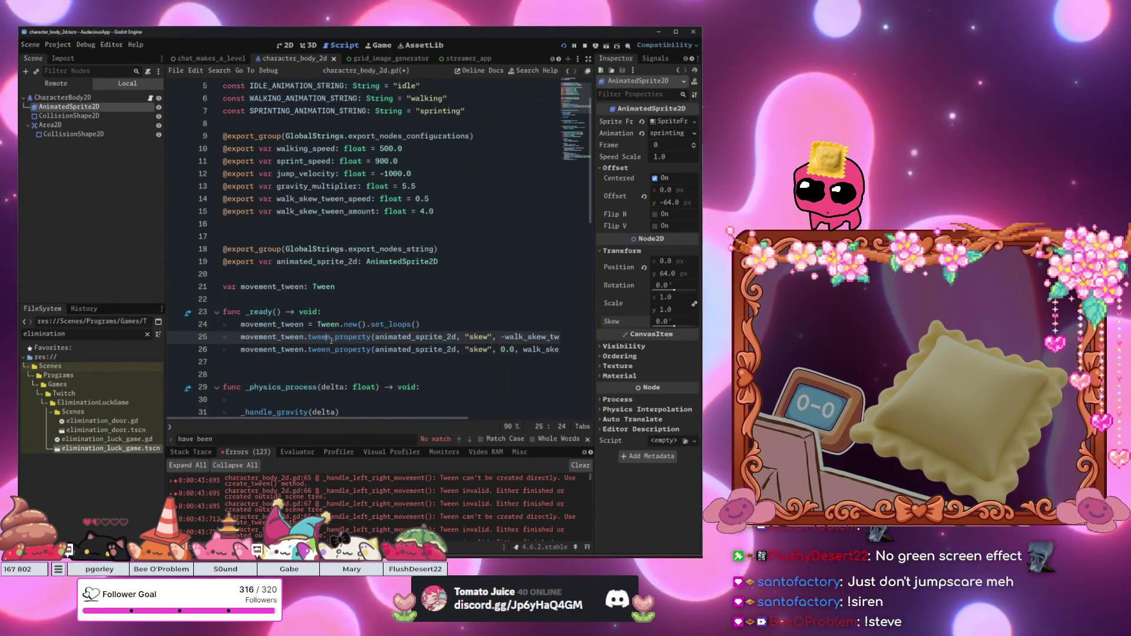
pyautogui.press('F5')
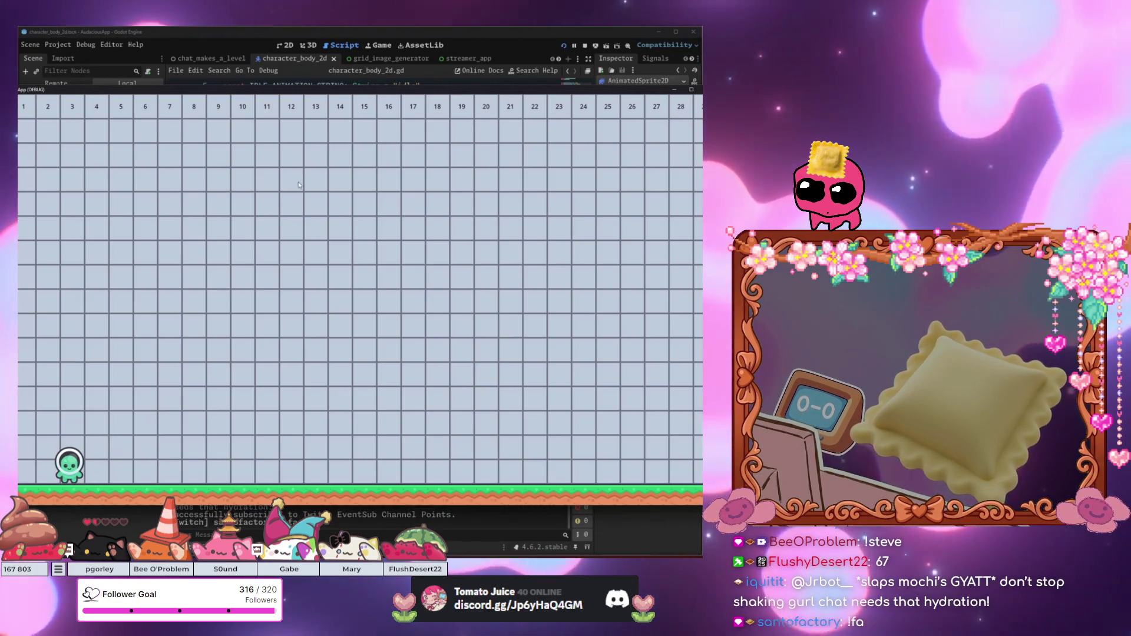
# Step: Replace Tween.new() on line 24 with create_tween(), then save and test-run the game
pyautogui.press('F8')
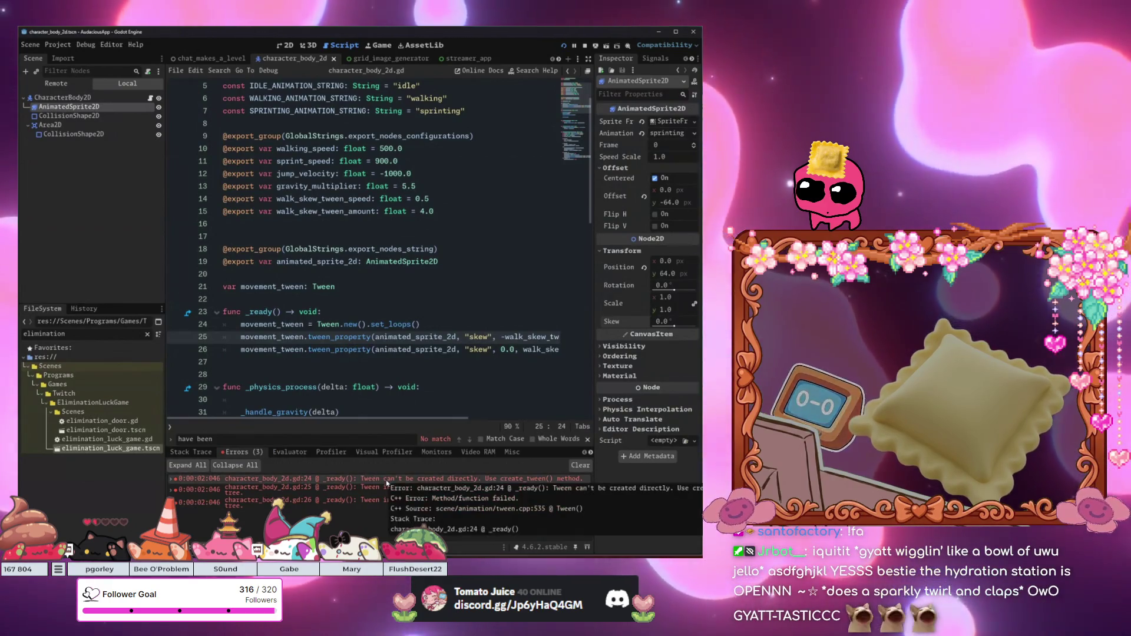
pyautogui.moveTo(393, 490)
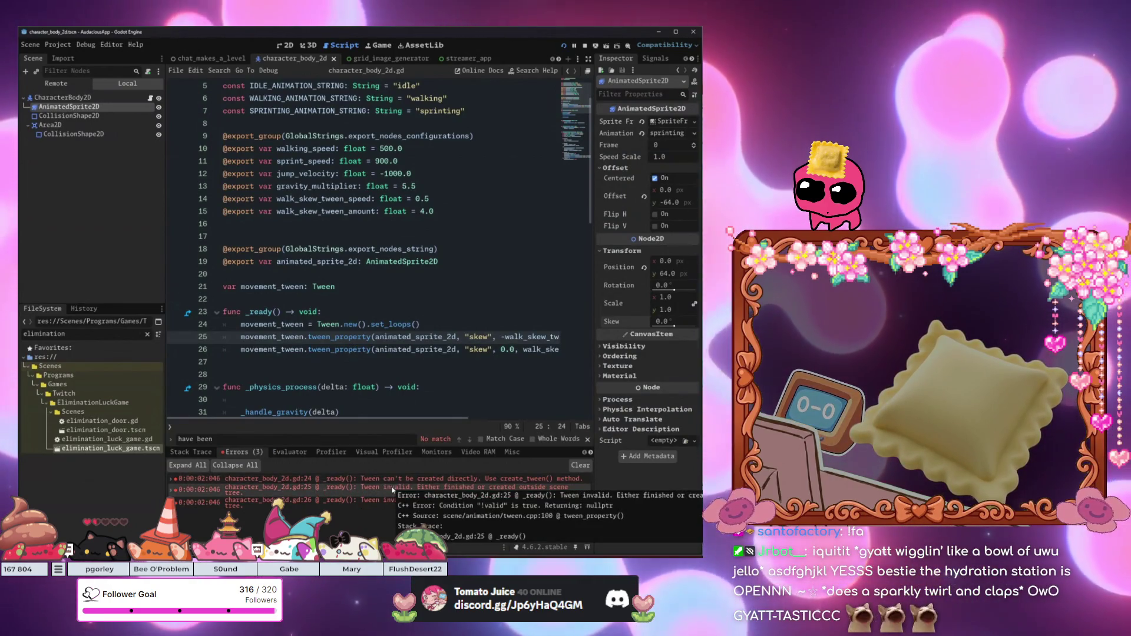
pyautogui.moveTo(366, 324); pyautogui.dragTo(318, 325)
pyautogui.write('create')
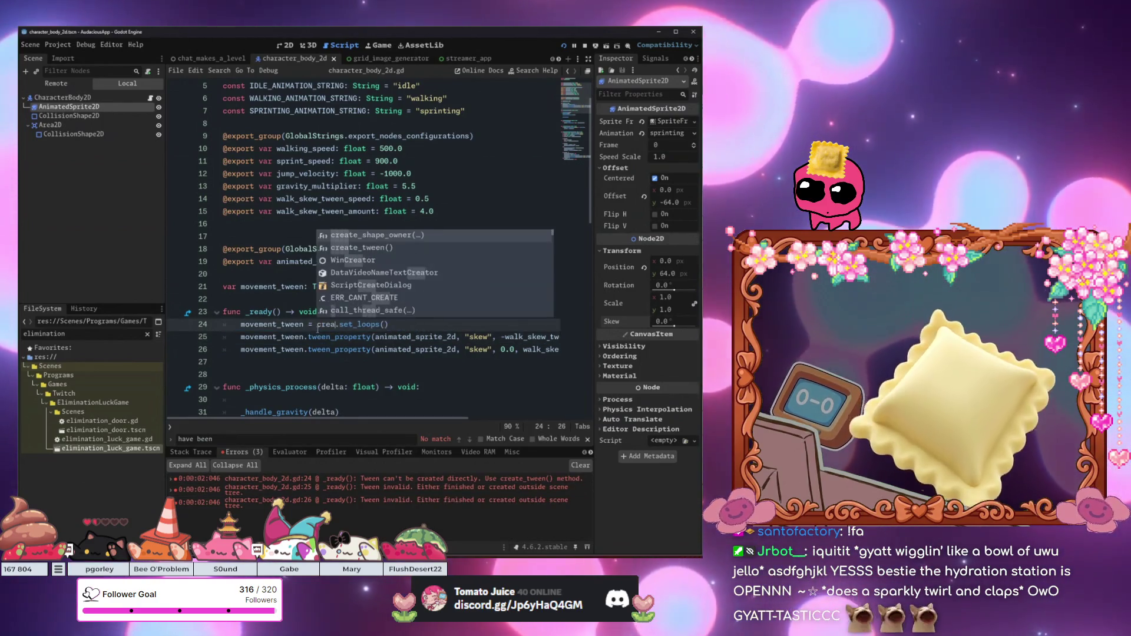
pyautogui.press('Return')
pyautogui.press('F5')
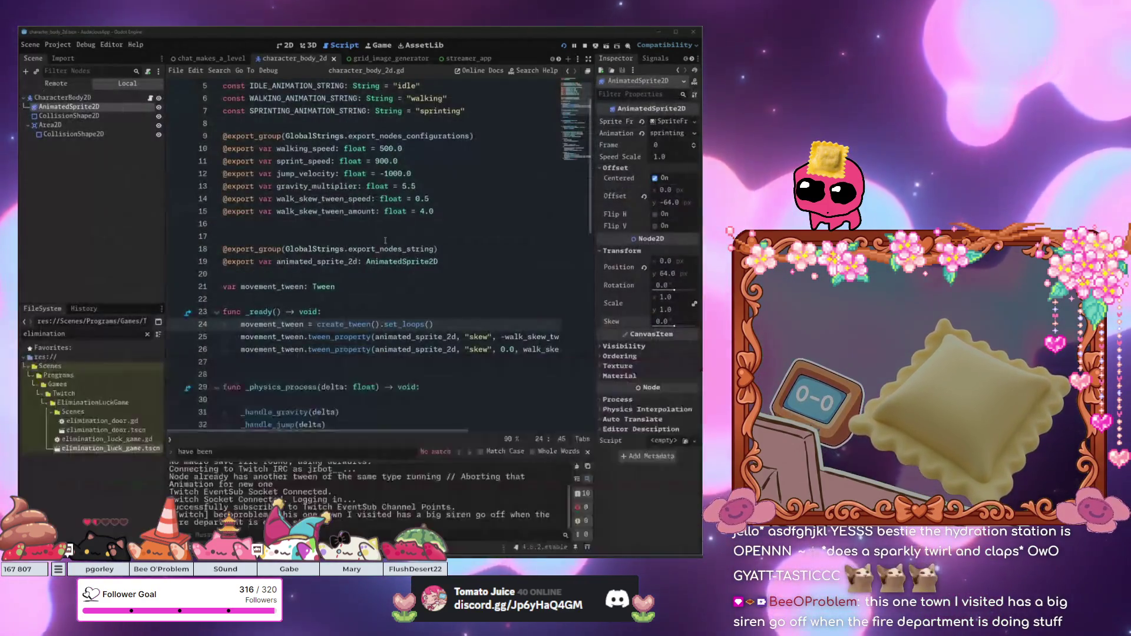
pyautogui.click(403, 235)
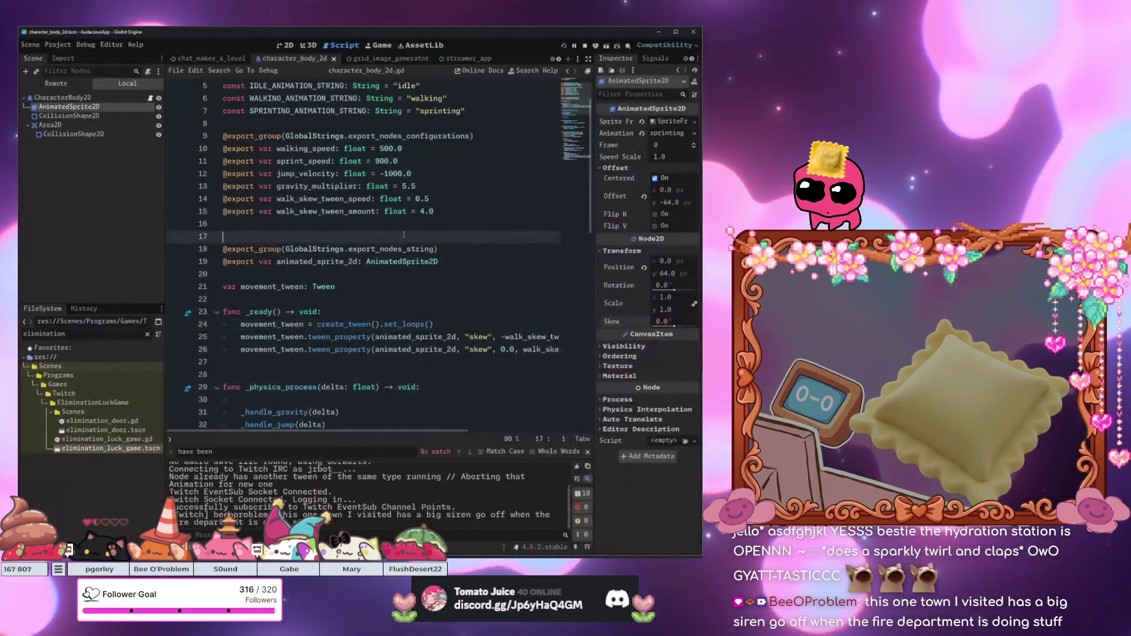
# Step: Insert deg_to_rad( before walk_skew_tween_amount after the minus sign on line 25
pyautogui.click(497, 349)
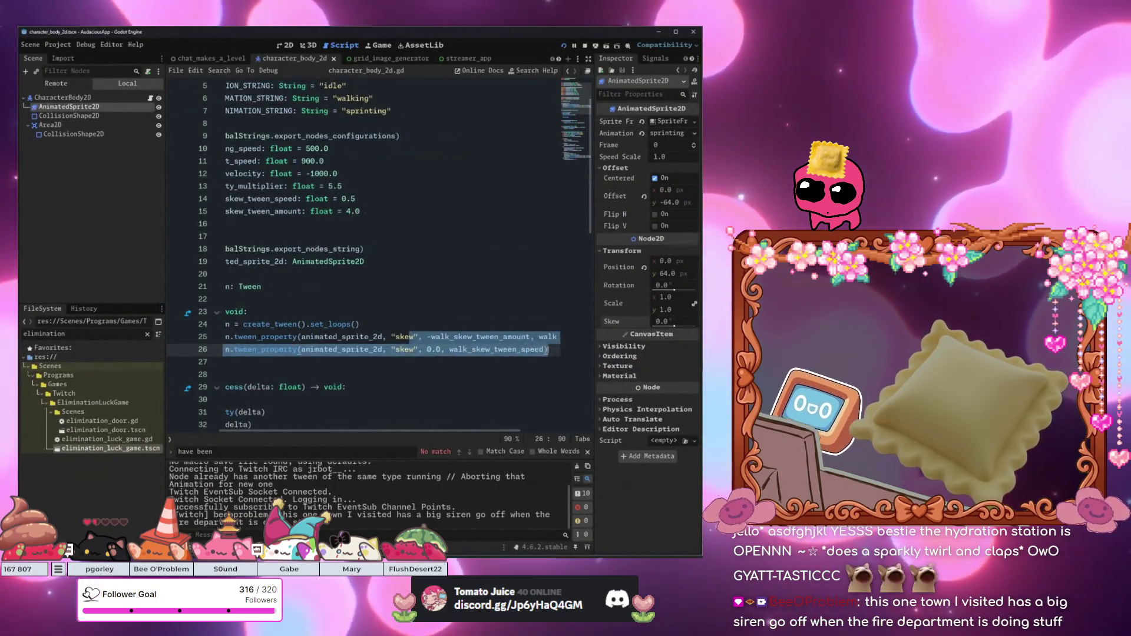
pyautogui.press('End')
pyautogui.click(437, 336)
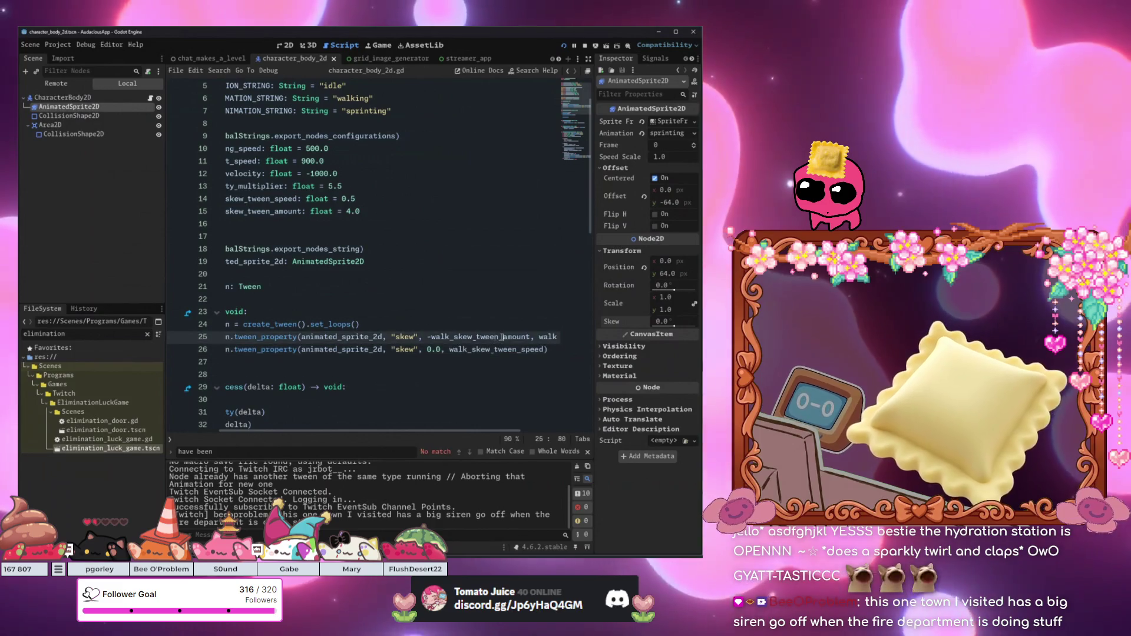
pyautogui.moveTo(437, 336)
pyautogui.mouseDown()
pyautogui.moveTo(553, 337)
pyautogui.moveTo(287, 337)
pyautogui.mouseUp()
pyautogui.click(507, 349)
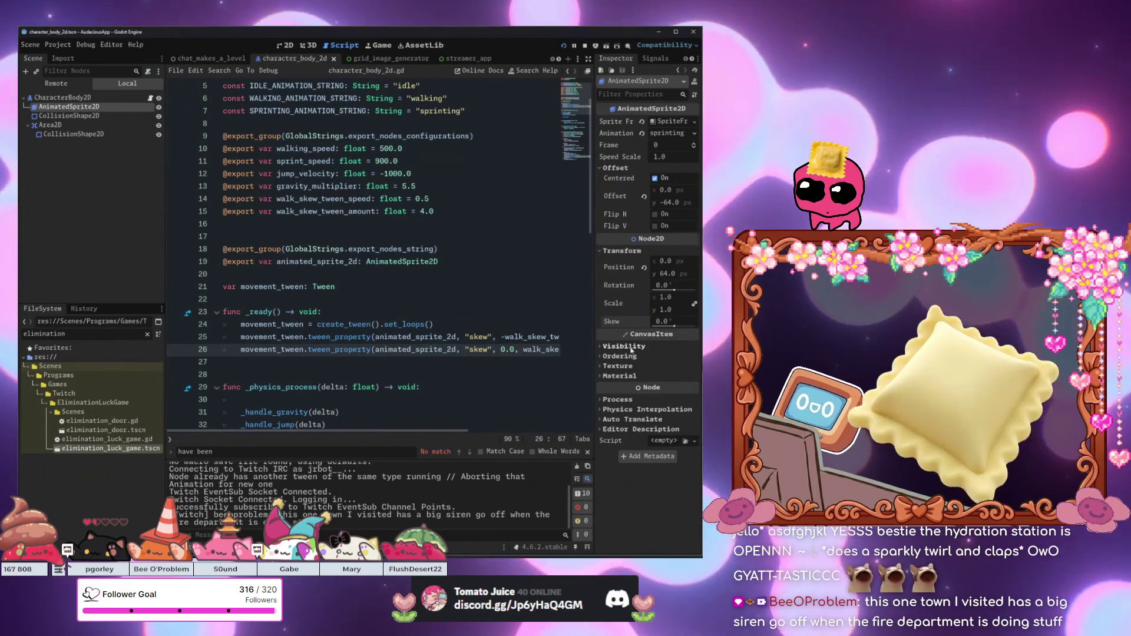
pyautogui.moveTo(617, 322)
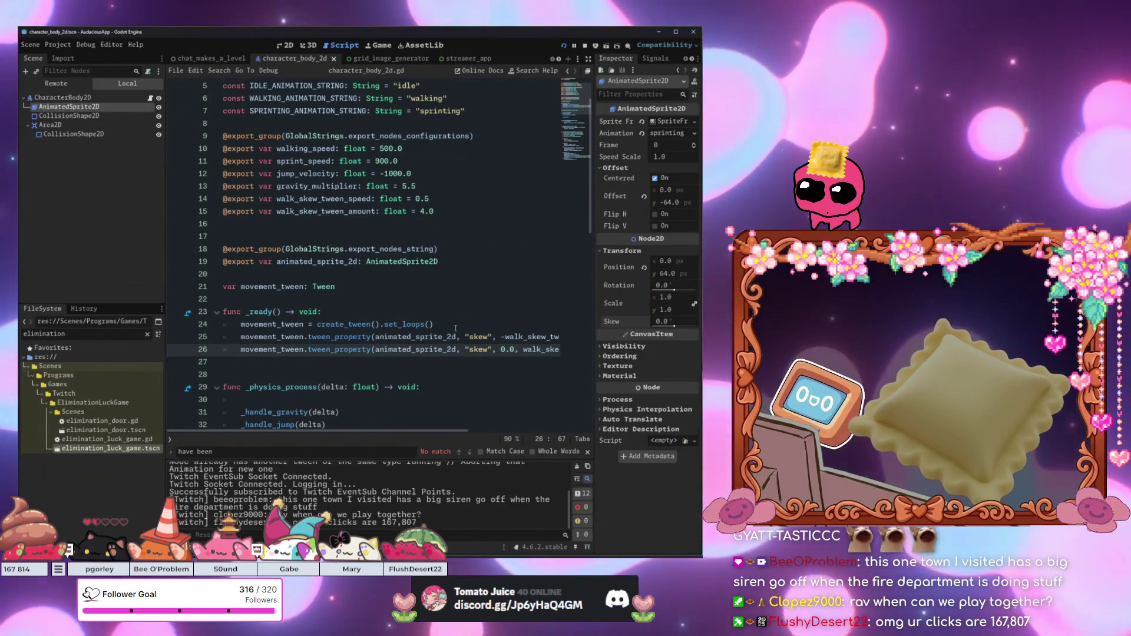
pyautogui.click(503, 337)
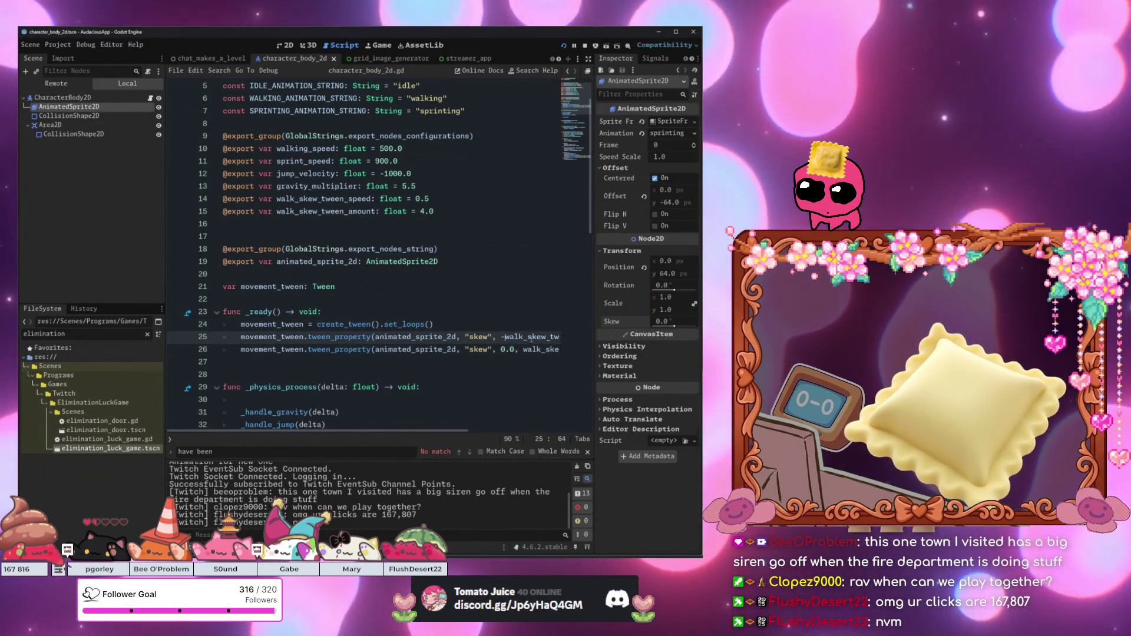
pyautogui.hotkey('shift', 'End')
pyautogui.click(471, 337)
pyautogui.click(341, 337)
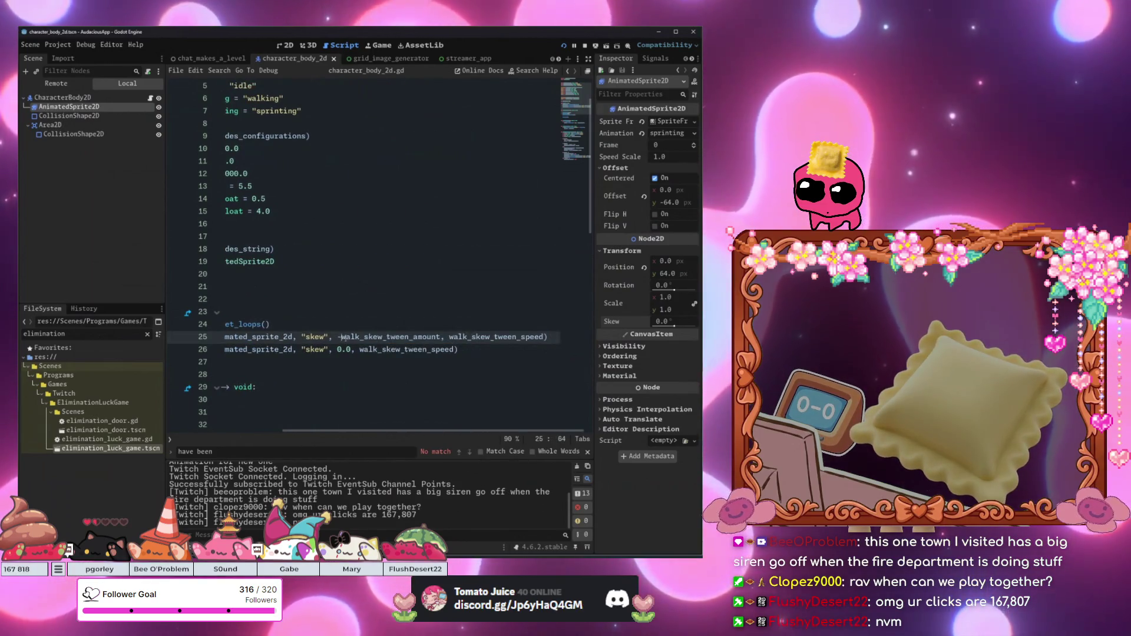
pyautogui.write('-de')
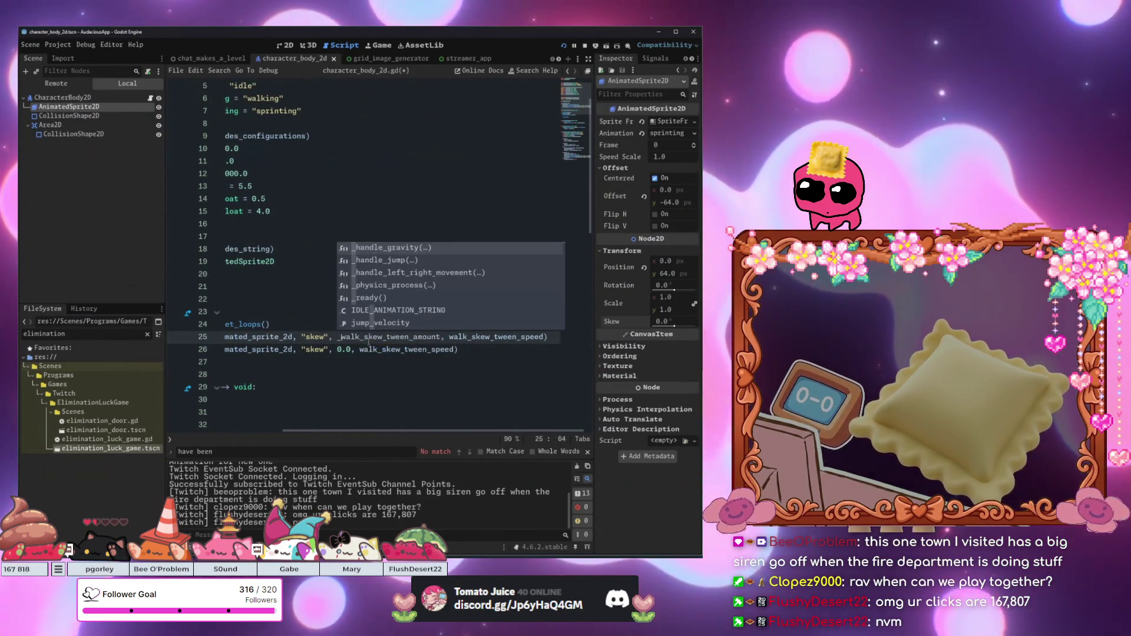
pyautogui.press('Return')
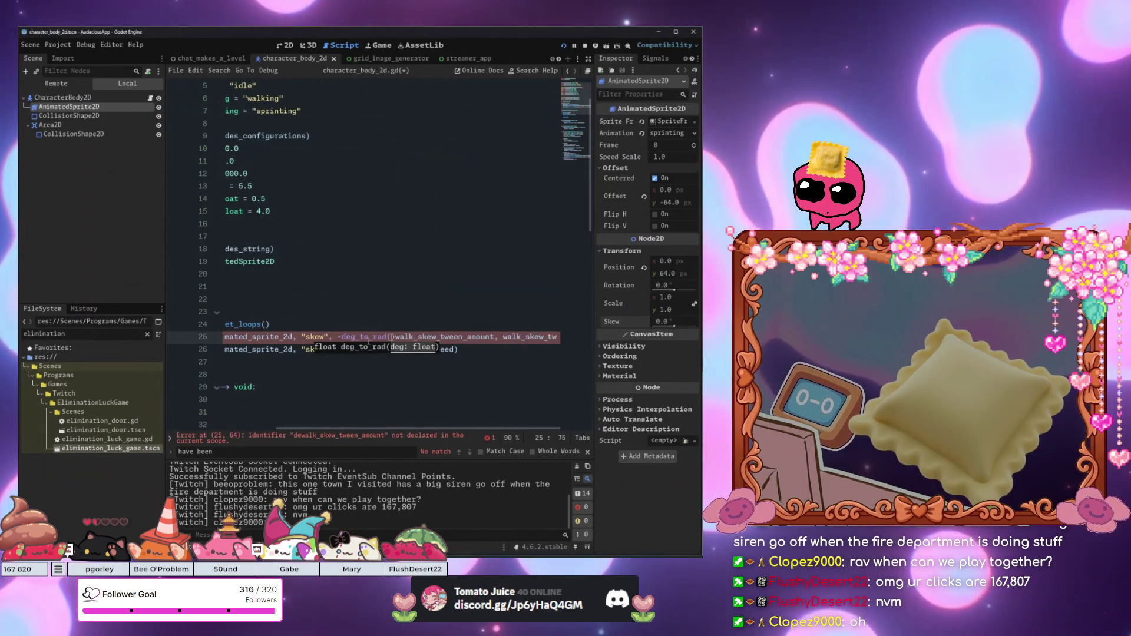
# Step: Add the closing parenthesis on line 25, save the script and run the game
pyautogui.press('End')
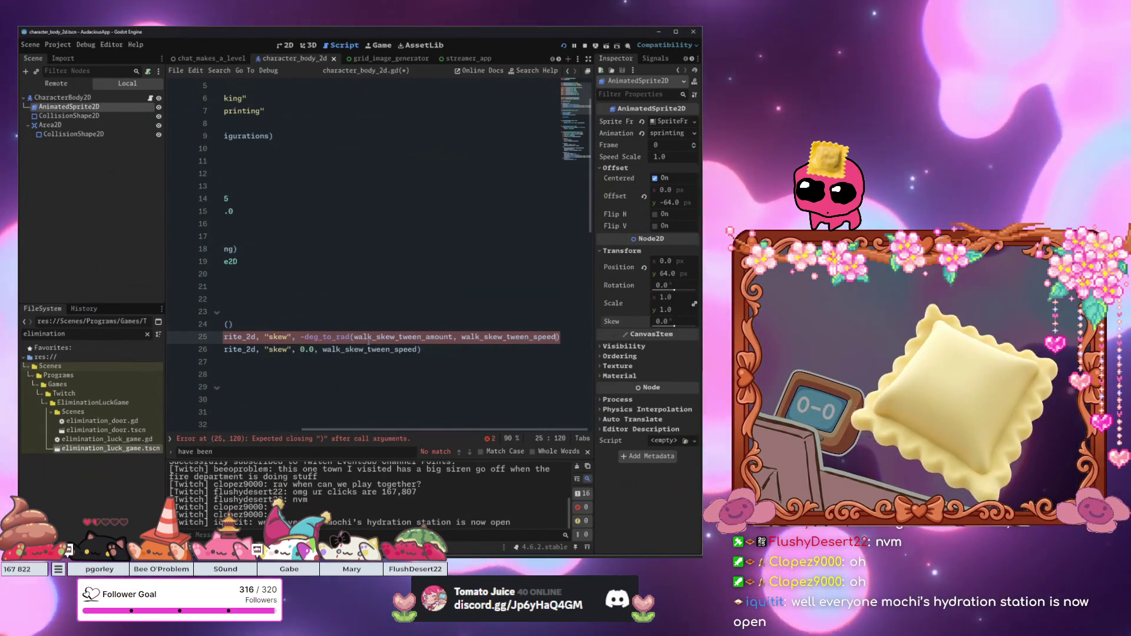
pyautogui.hotkey('ctrl', 'Left')
pyautogui.hotkey('ctrl', 'Left')
pyautogui.write(')')
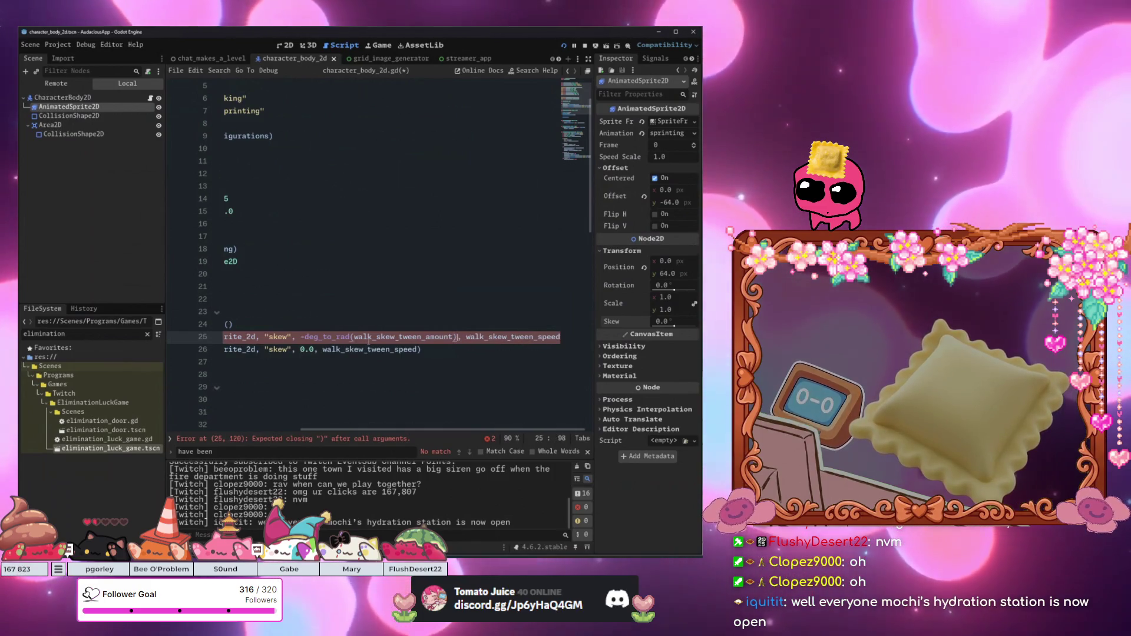
pyautogui.click(393, 337)
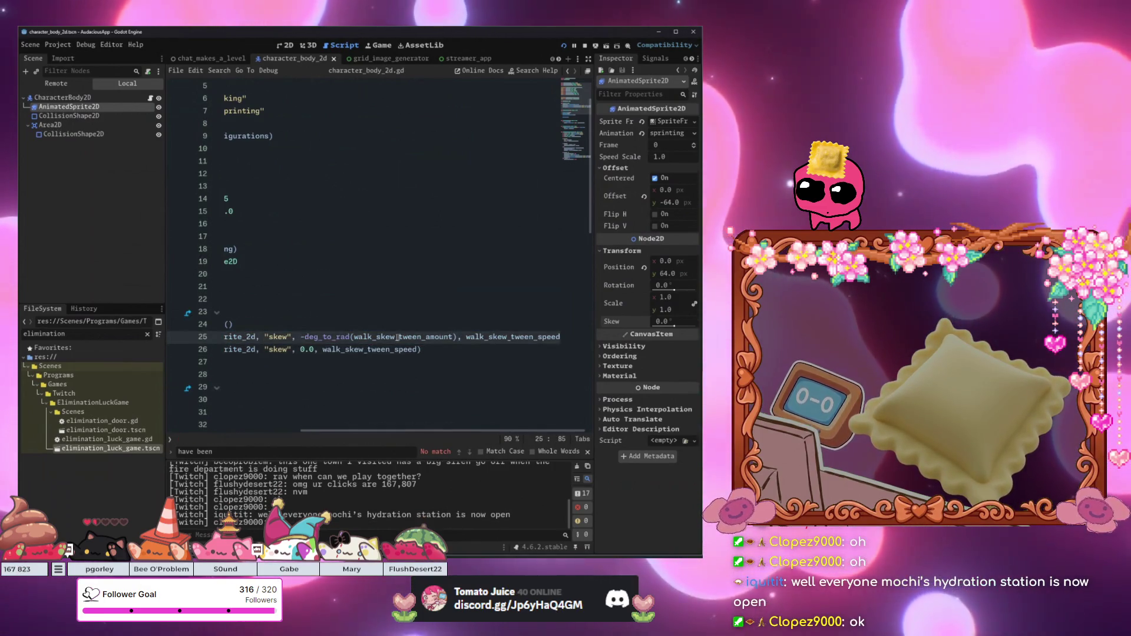
pyautogui.hotkey('ctrl', 's')
pyautogui.press('F6')
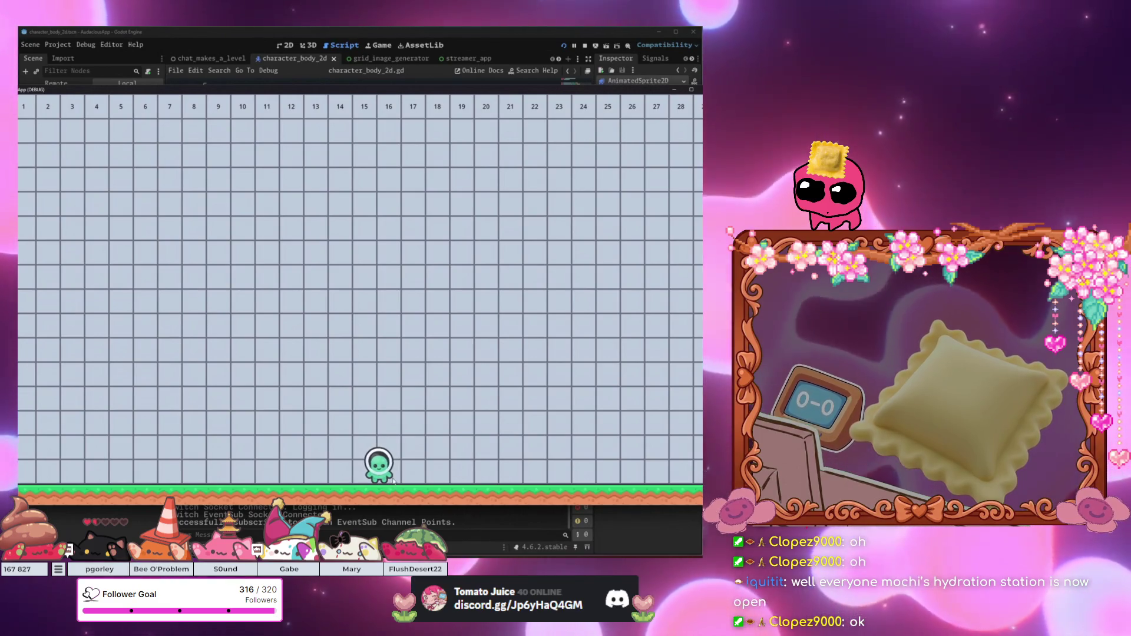
# Step: Replace the 0.0 on line 26 with walk_skew_tween_amount
pyautogui.click(675, 90)
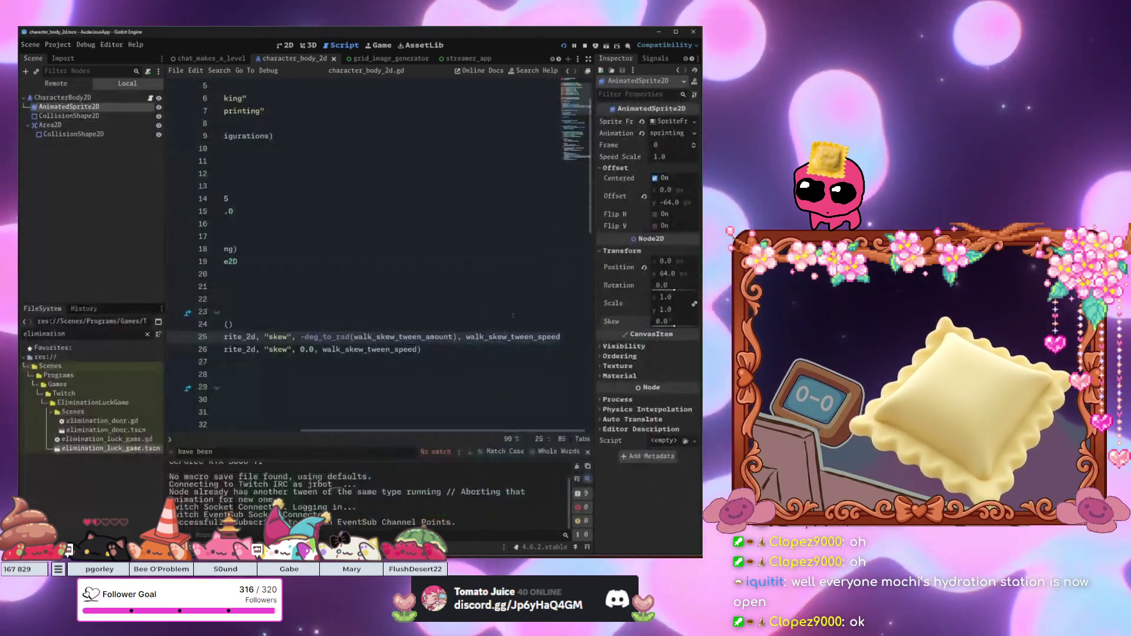
pyautogui.click(313, 350)
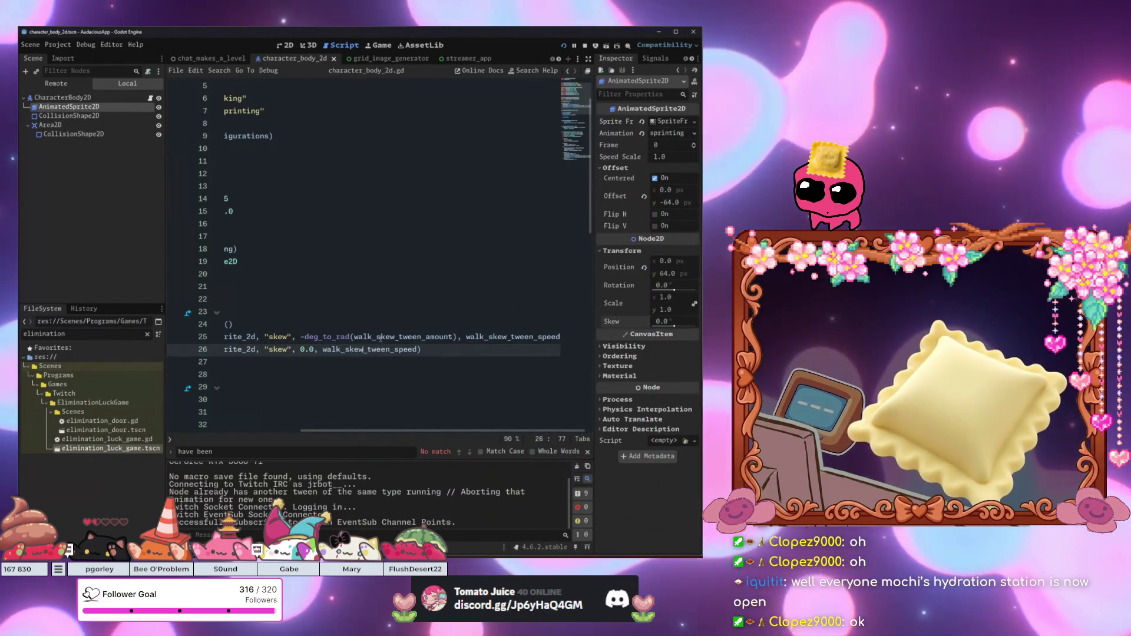
pyautogui.doubleClick(403, 337)
pyautogui.hotkey('ctrl', 'c')
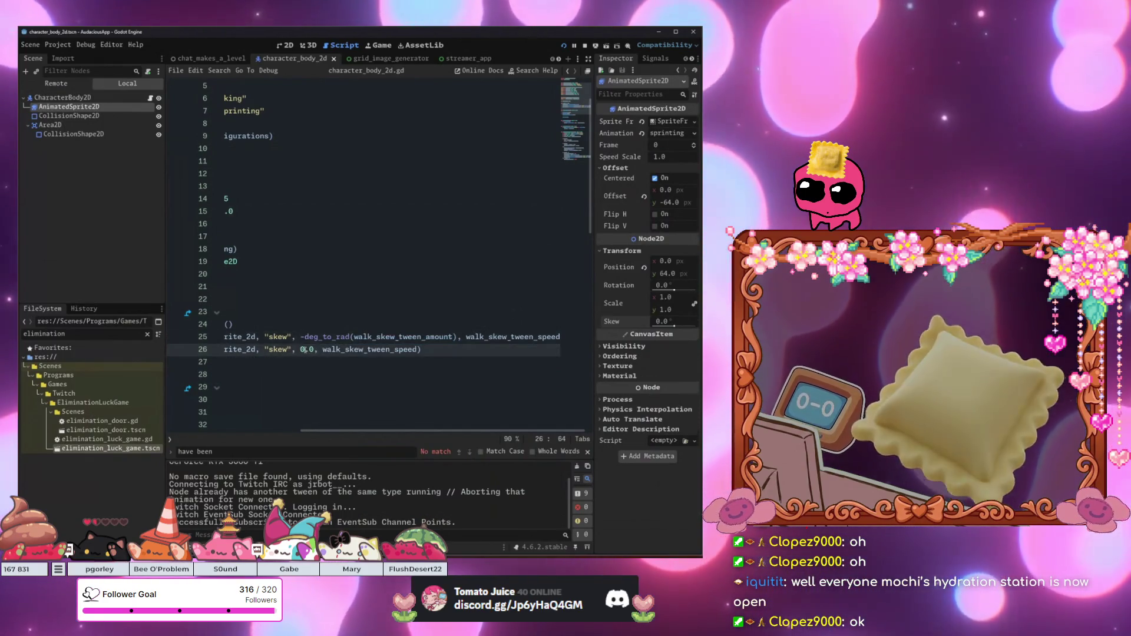
pyautogui.doubleClick(311, 350)
pyautogui.hotkey('ctrl', 'v')
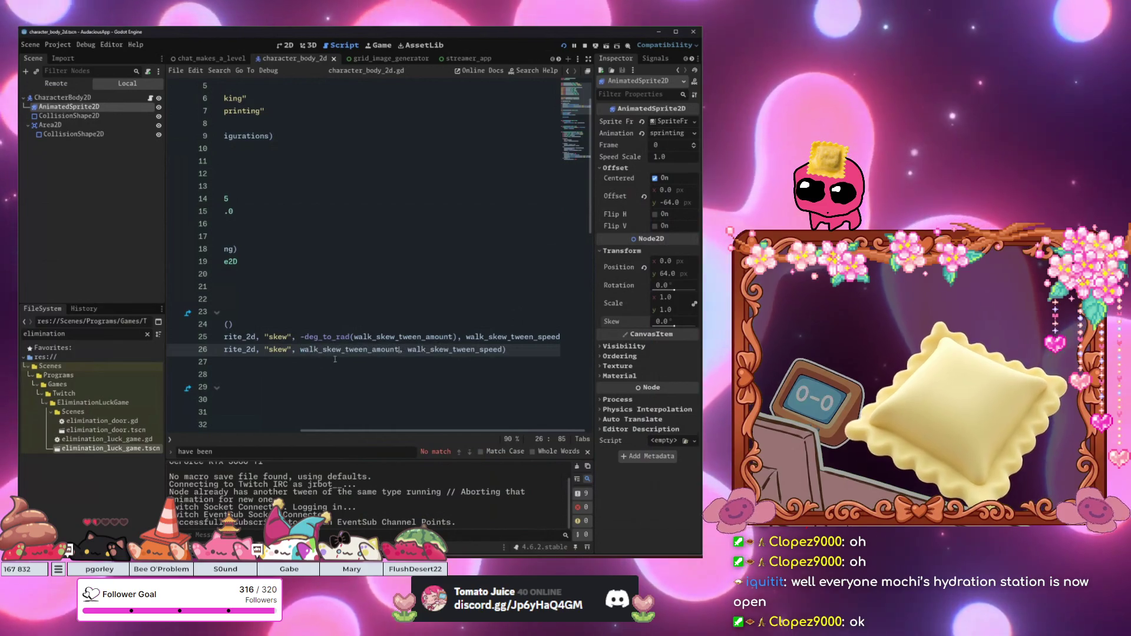
# Step: Check the skew amount value on line 15, then save and run the game
pyautogui.click(403, 287)
pyautogui.click(432, 213)
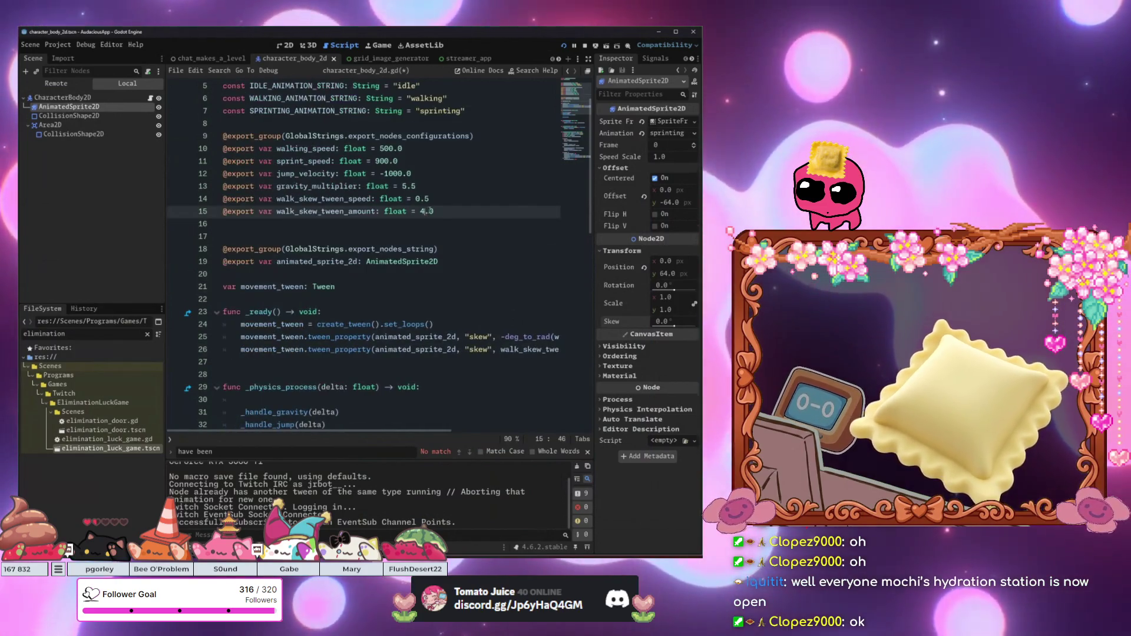
pyautogui.moveTo(464, 242); pyautogui.dragTo(507, 206)
pyautogui.press('F5')
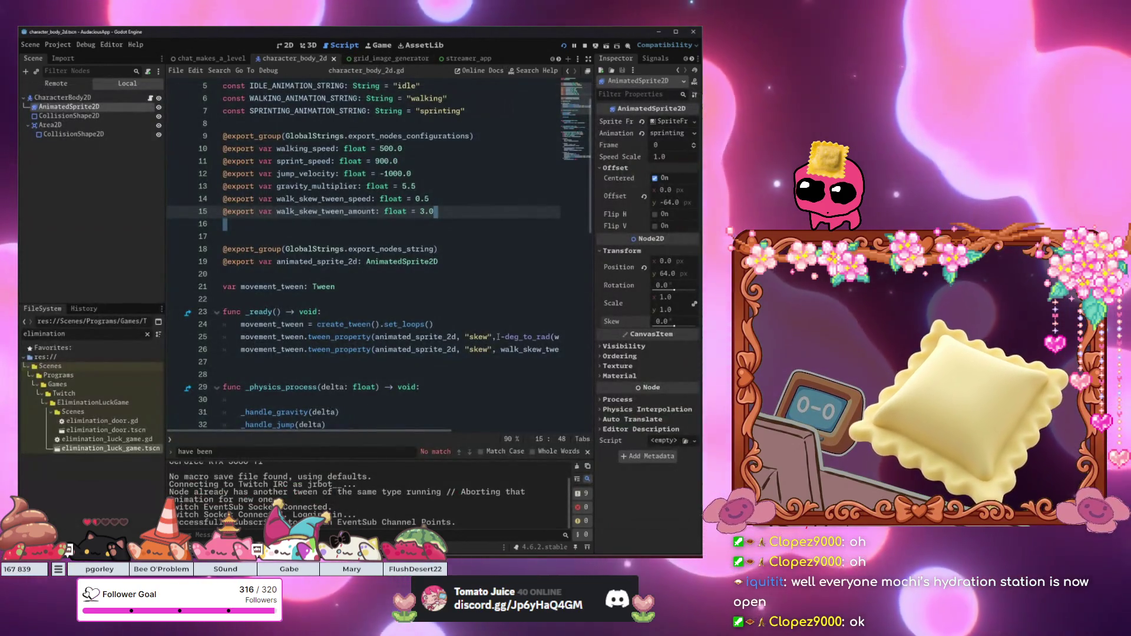
# Step: Wrap line 26's skew amount in -deg_to_rad( ) copied from line 25, then save and run
pyautogui.click(502, 337)
pyautogui.moveTo(502, 337)
pyautogui.mouseDown()
pyautogui.moveTo(562, 337)
pyautogui.moveTo(527, 337)
pyautogui.moveTo(564, 348)
pyautogui.mouseUp()
pyautogui.hotkey('ctrl', 'c')
pyautogui.click(471, 350)
pyautogui.hotkey('ctrl', 'v')
pyautogui.click(510, 350)
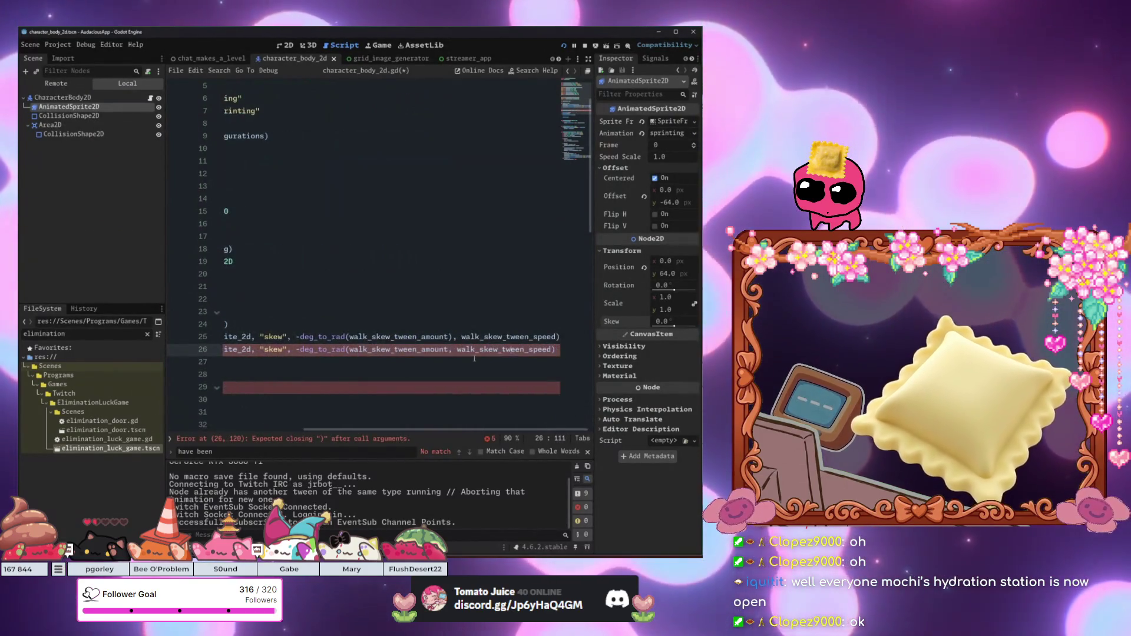
pyautogui.write(')')
pyautogui.click(431, 363)
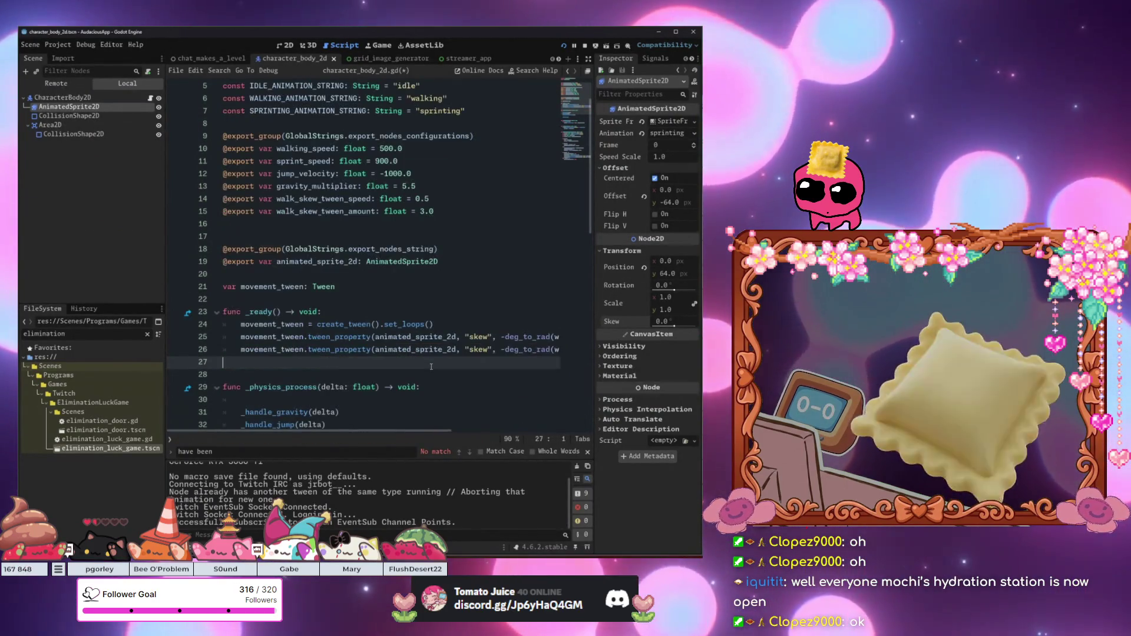
pyautogui.press('F5')
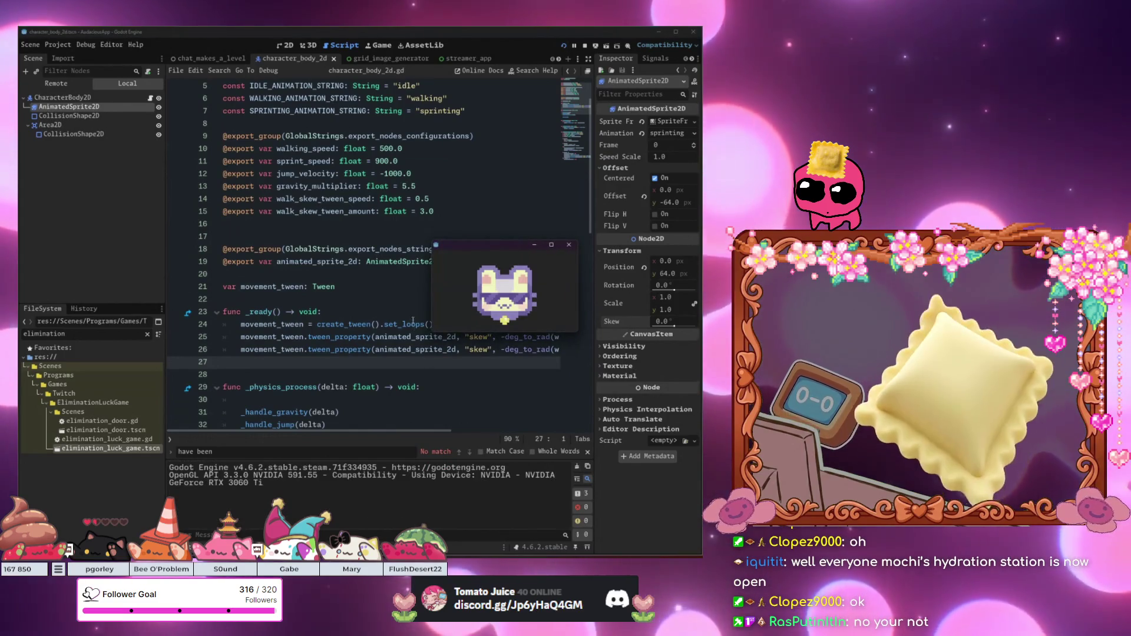
# Step: Walk the character left and right to check the skew, then rerun the game and close it
pyautogui.press('Right')
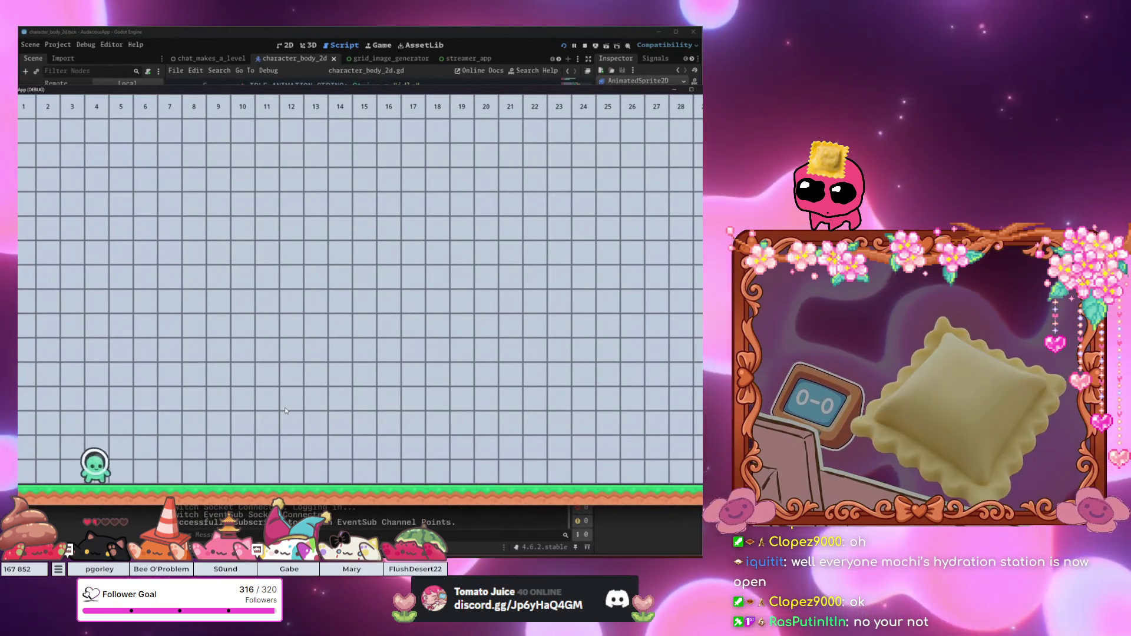
pyautogui.press('Left')
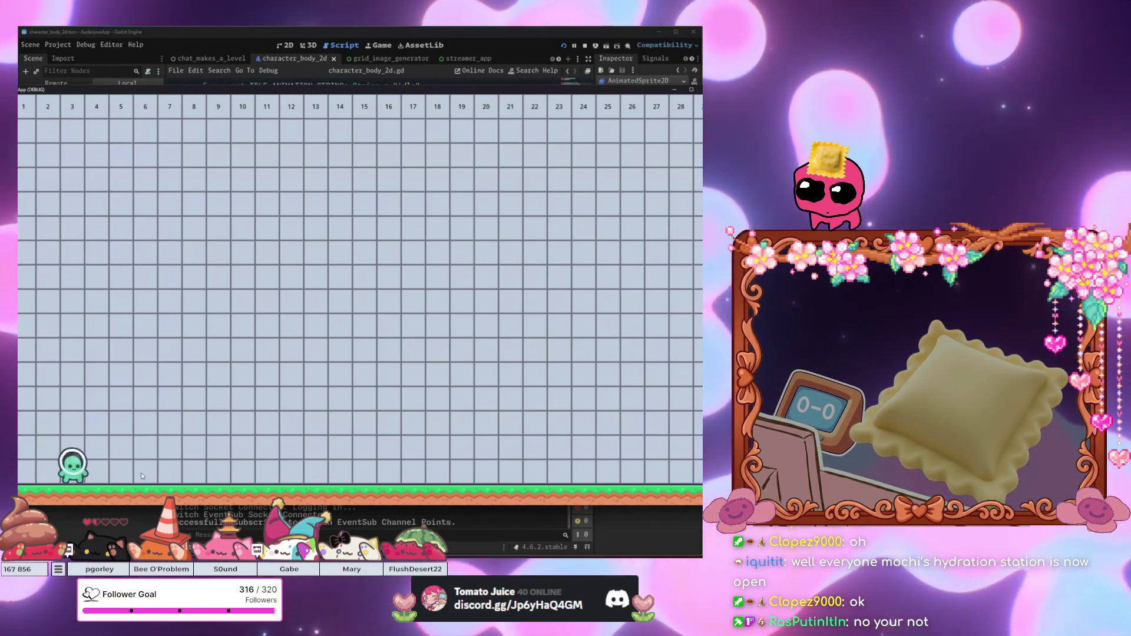
pyautogui.press('Right')
pyautogui.press('F8')
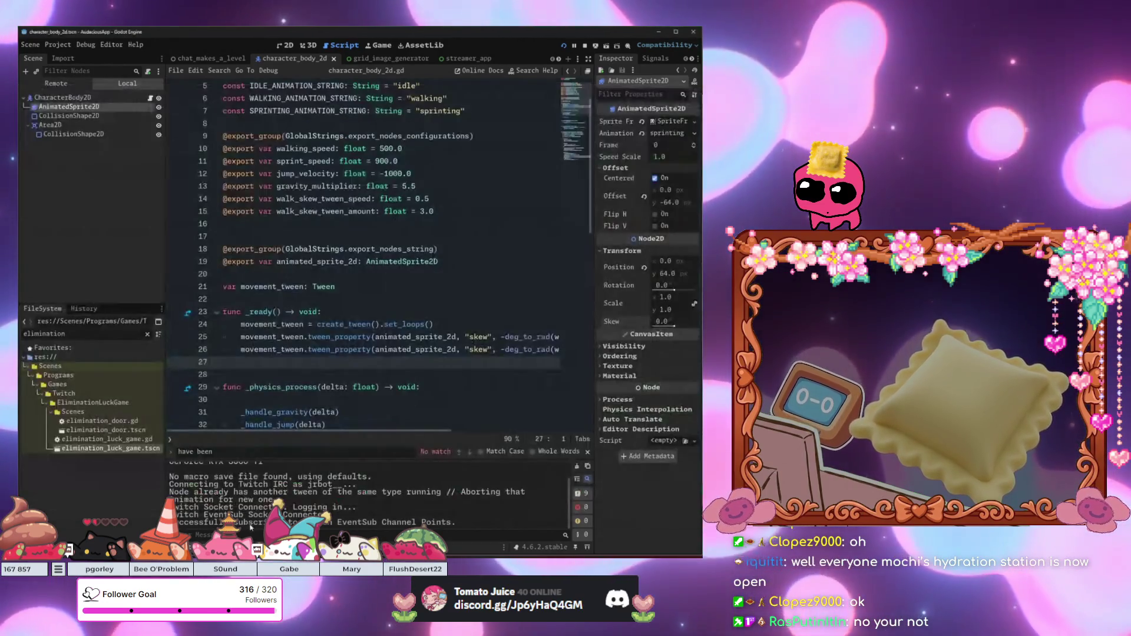
pyautogui.click(502, 350)
pyautogui.click(439, 361)
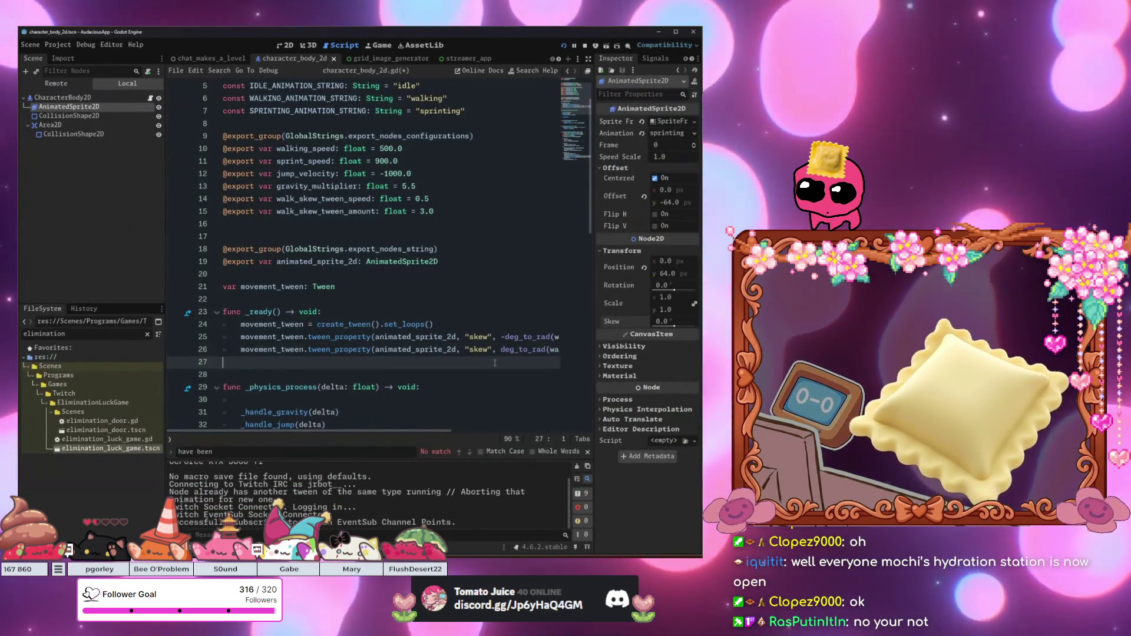
pyautogui.press('F5')
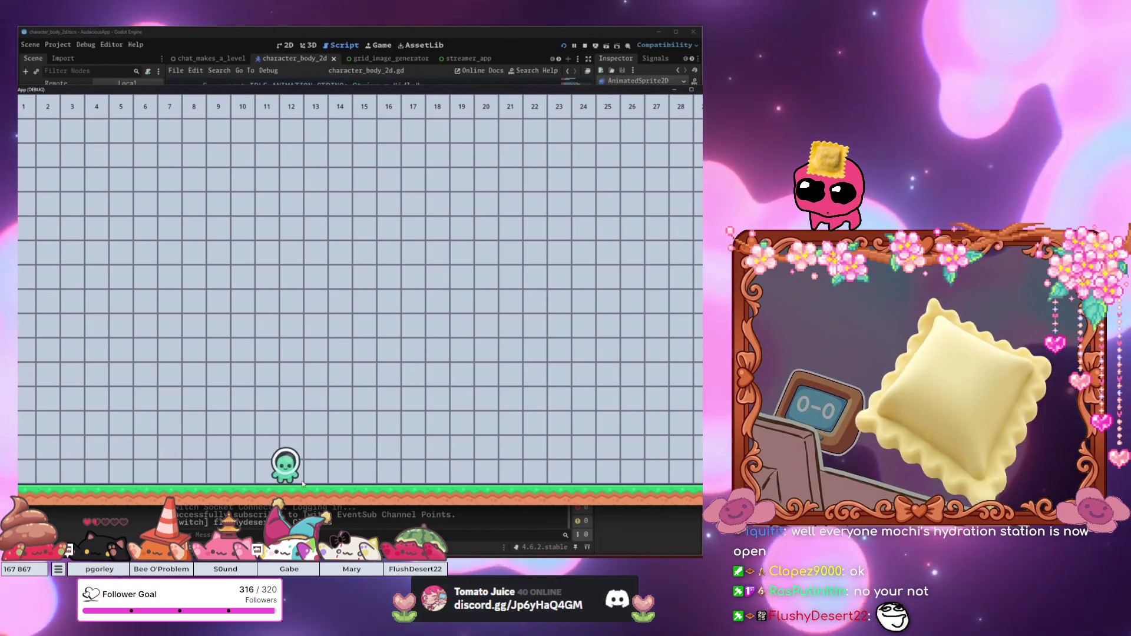
pyautogui.press('F8')
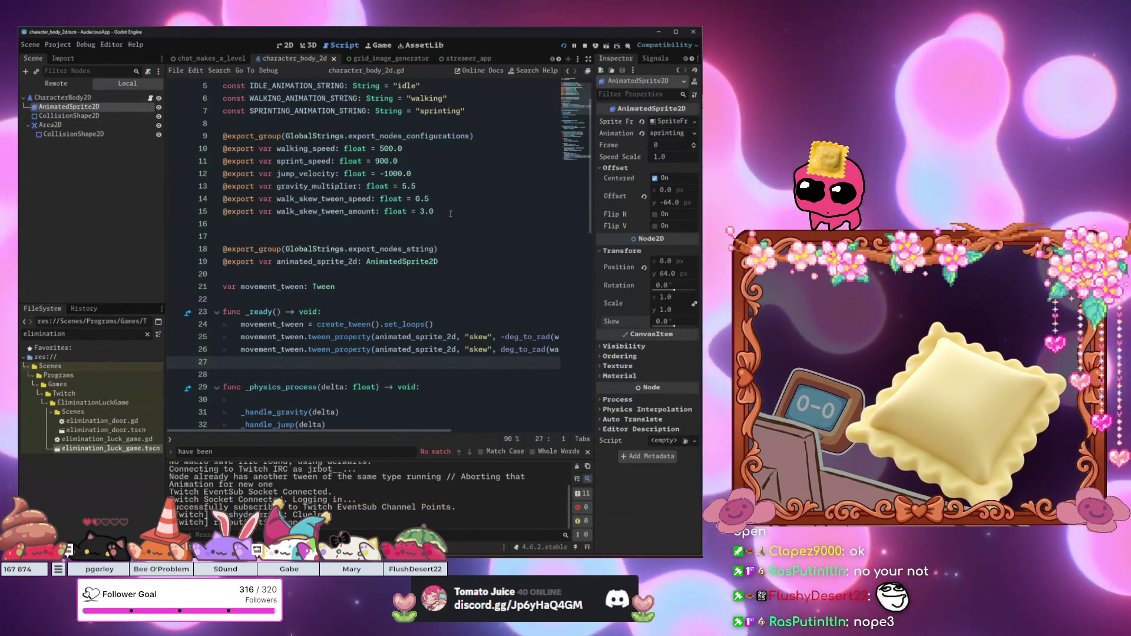
pyautogui.click(439, 215)
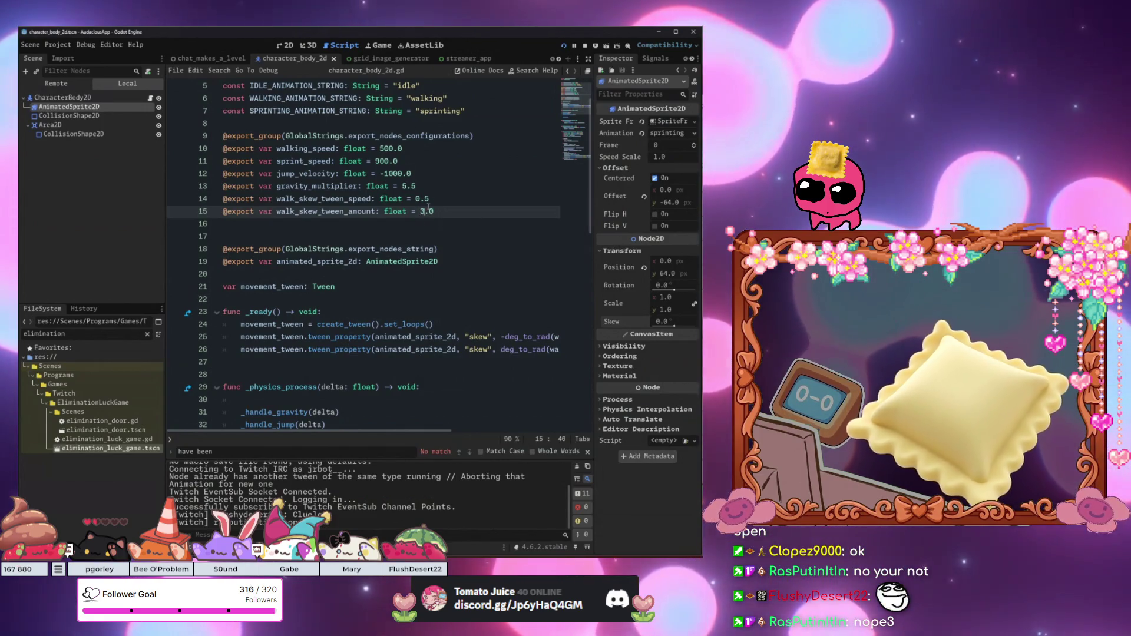
# Step: Change walk_skew_tween_speed on line 14 to 1.0, then save and run the game
pyautogui.click(442, 199)
pyautogui.press('BackSpace')
pyautogui.write('.')
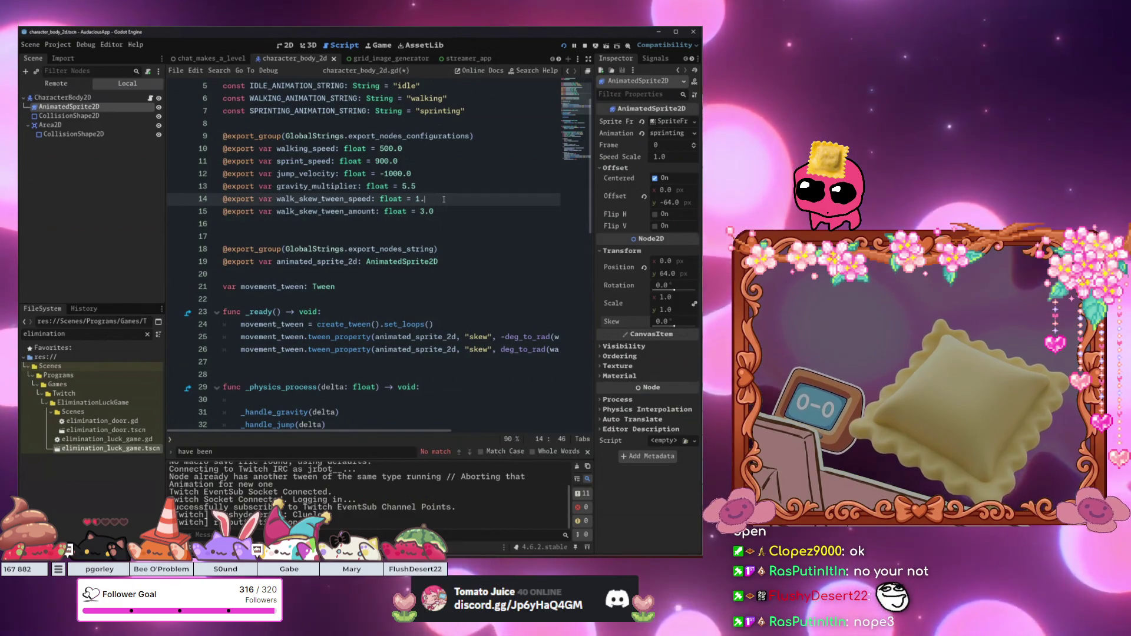
pyautogui.press('F5')
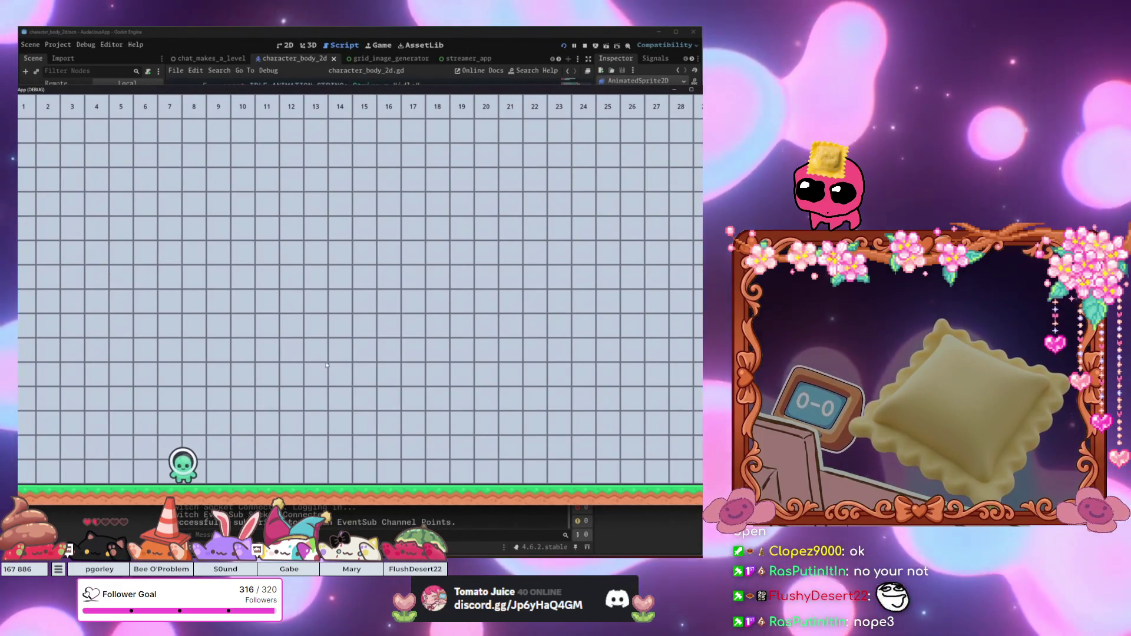
pyautogui.press('F8')
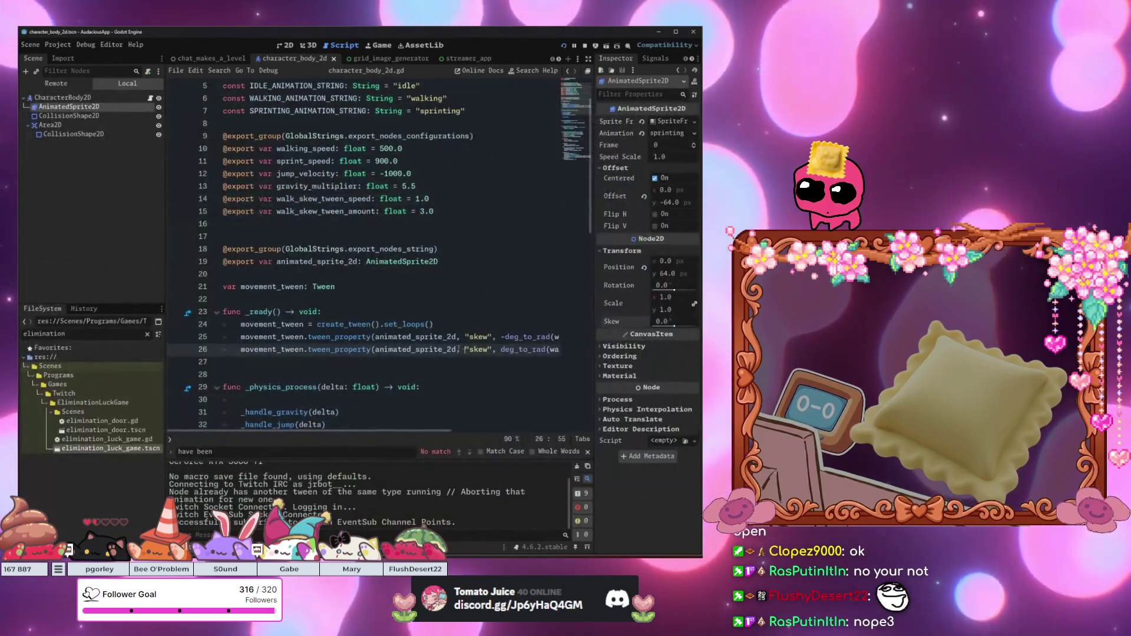
# Step: Tidy the blank lines so one empty line precedes _physics_process
pyautogui.click(388, 361)
pyautogui.press('Tab')
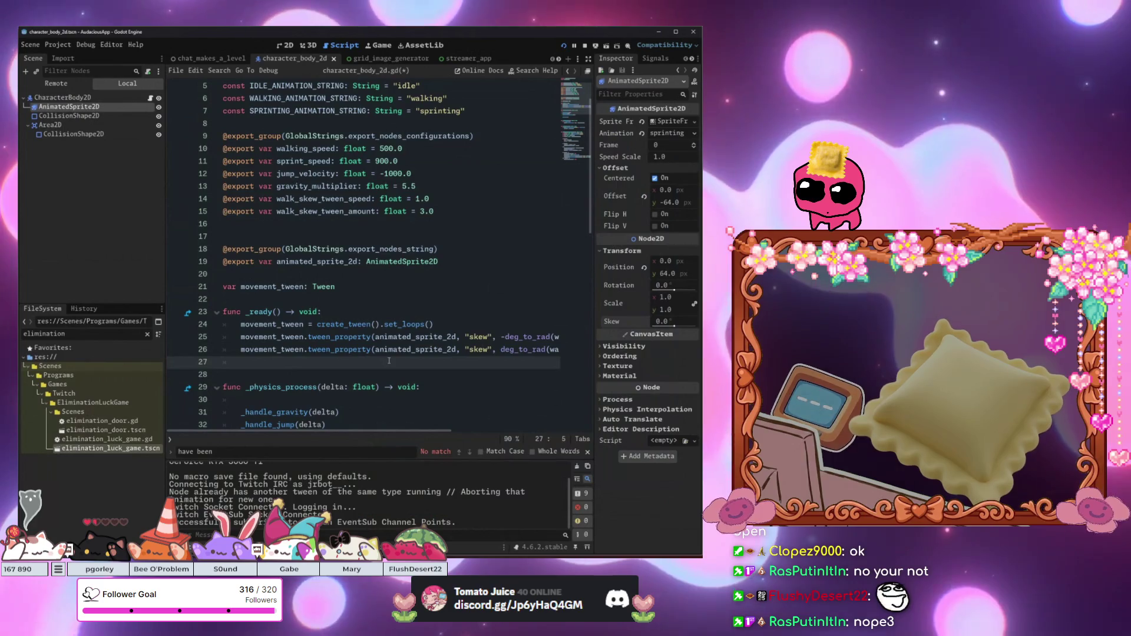
pyautogui.scroll(-1, 391, 354)
pyautogui.scroll(-2, 392, 353)
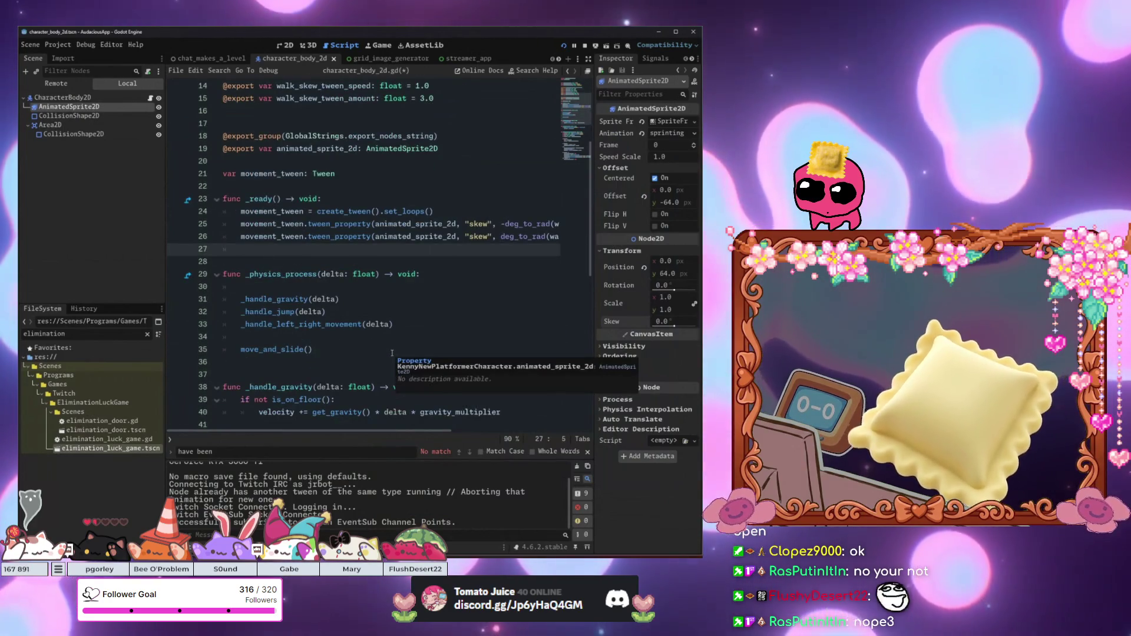
pyautogui.press('BackSpace')
pyautogui.press('BackSpace')
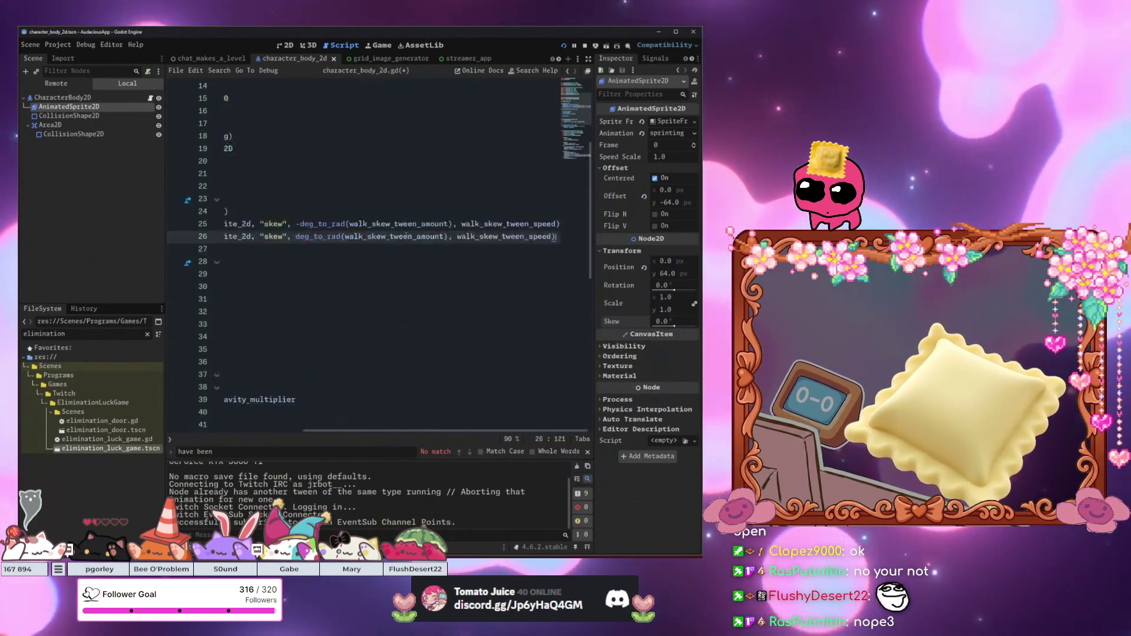
pyautogui.press('Down')
pyautogui.press('Return')
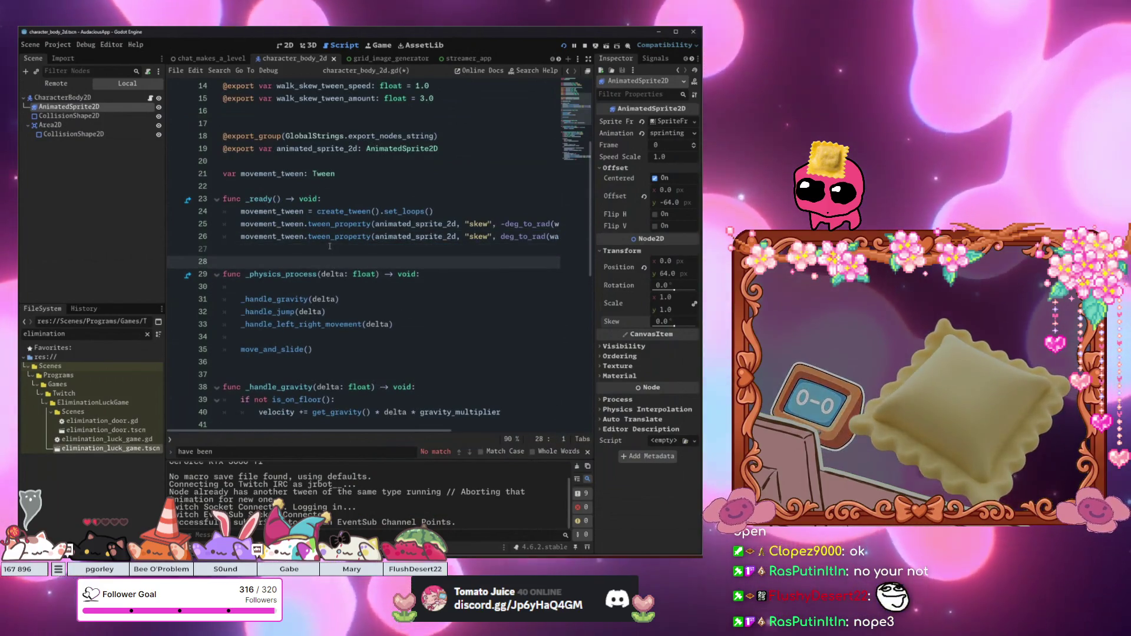
# Step: Play-test the level by jumping and walking left and right, then close the game
pyautogui.press('F5')
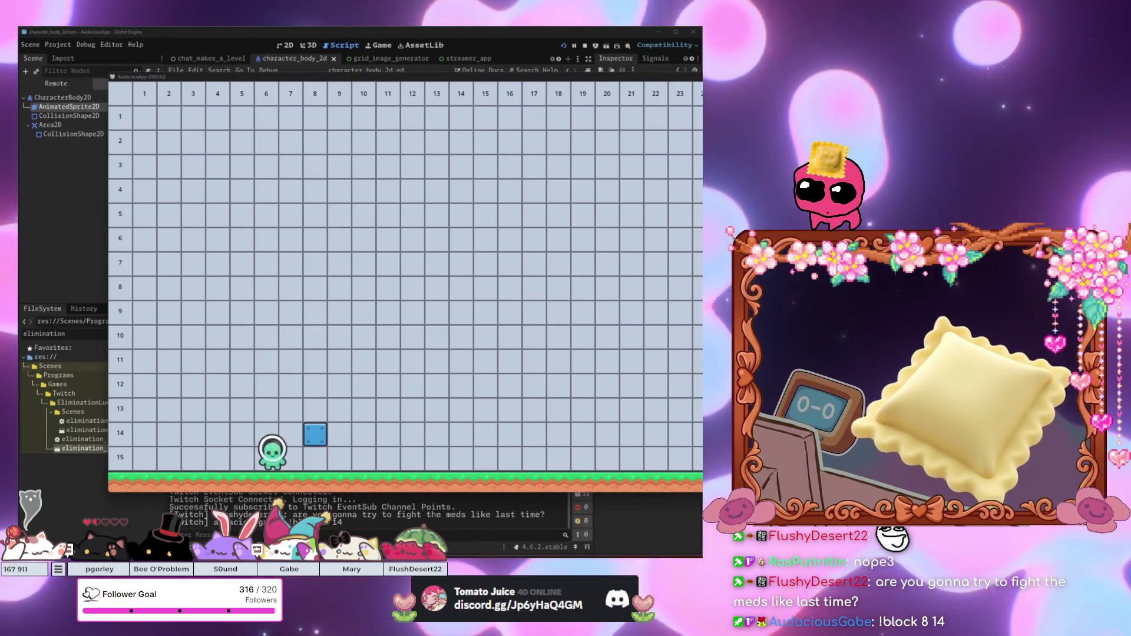
pyautogui.press('Up')
pyautogui.press('Right')
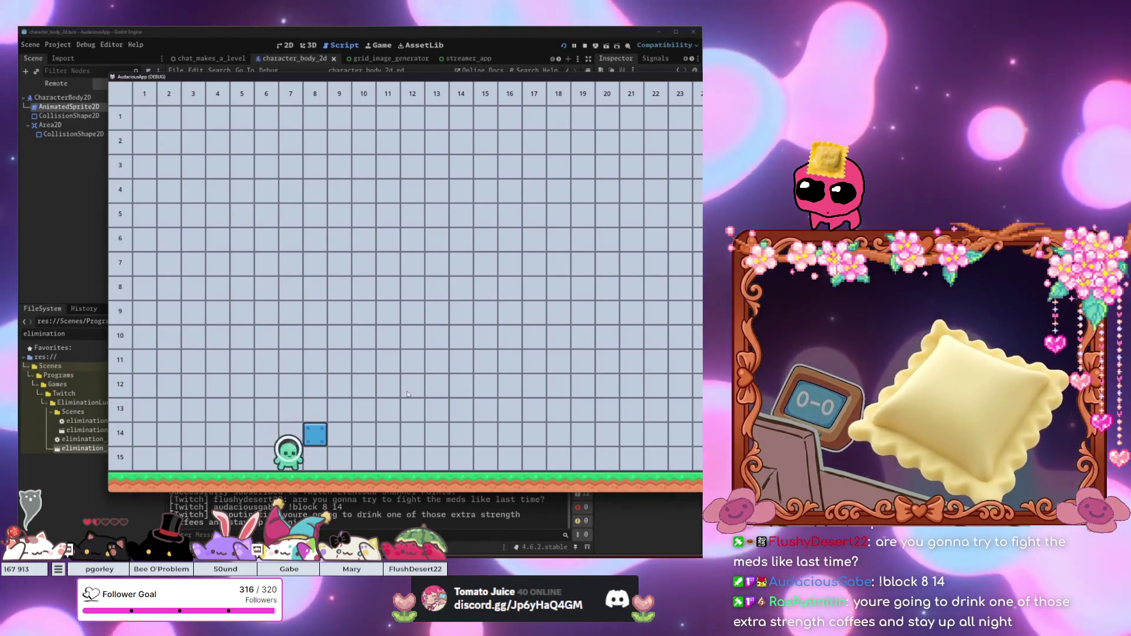
pyautogui.press('Left')
pyautogui.press('Right')
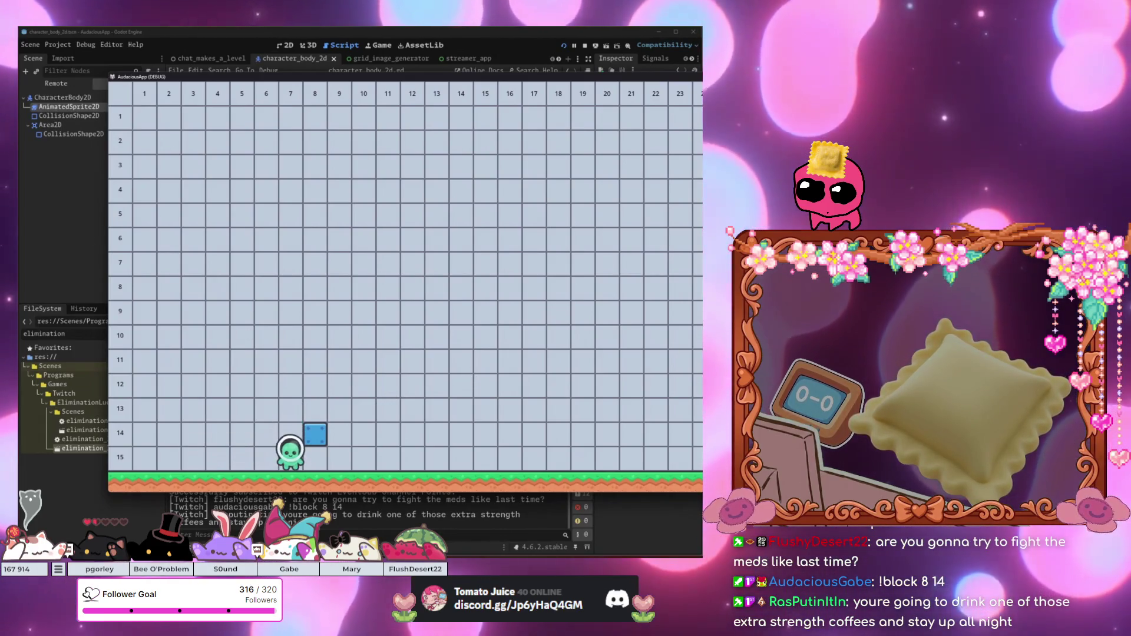
pyautogui.press('F8')
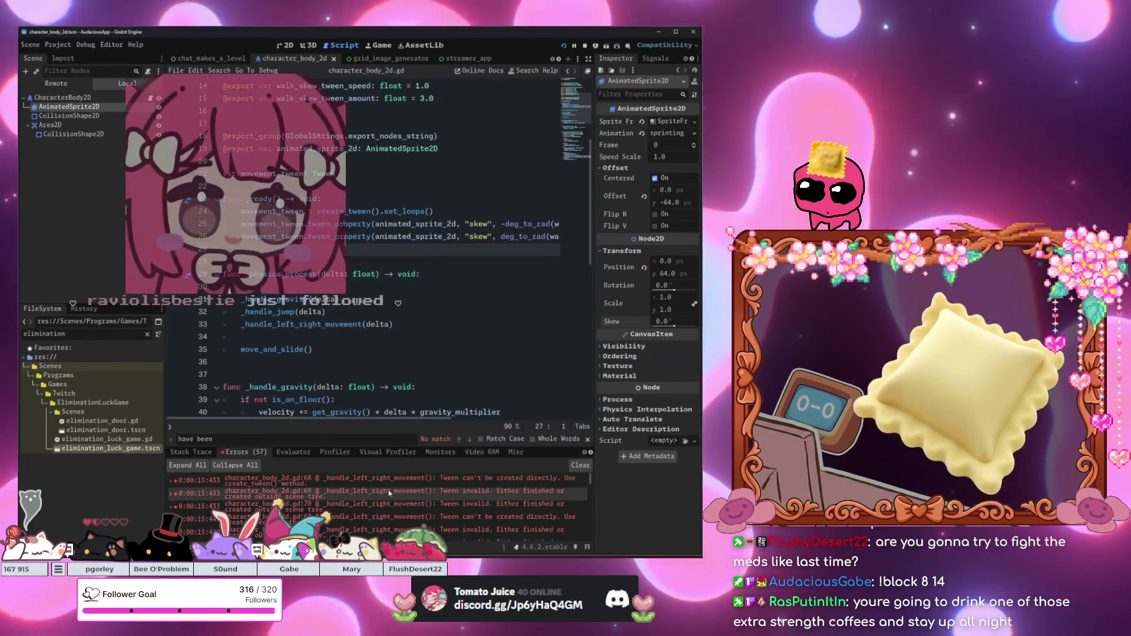
# Step: Go from the tween error to its source and delete the movement_tween lines
pyautogui.click(378, 491)
pyautogui.press('Down')
pyautogui.moveTo(254, 345)
pyautogui.mouseDown()
pyautogui.moveTo(412, 377)
pyautogui.moveTo(224, 383)
pyautogui.mouseUp()
pyautogui.press('BackSpace')
pyautogui.hotkey('ctrl', 'shift', 'k')
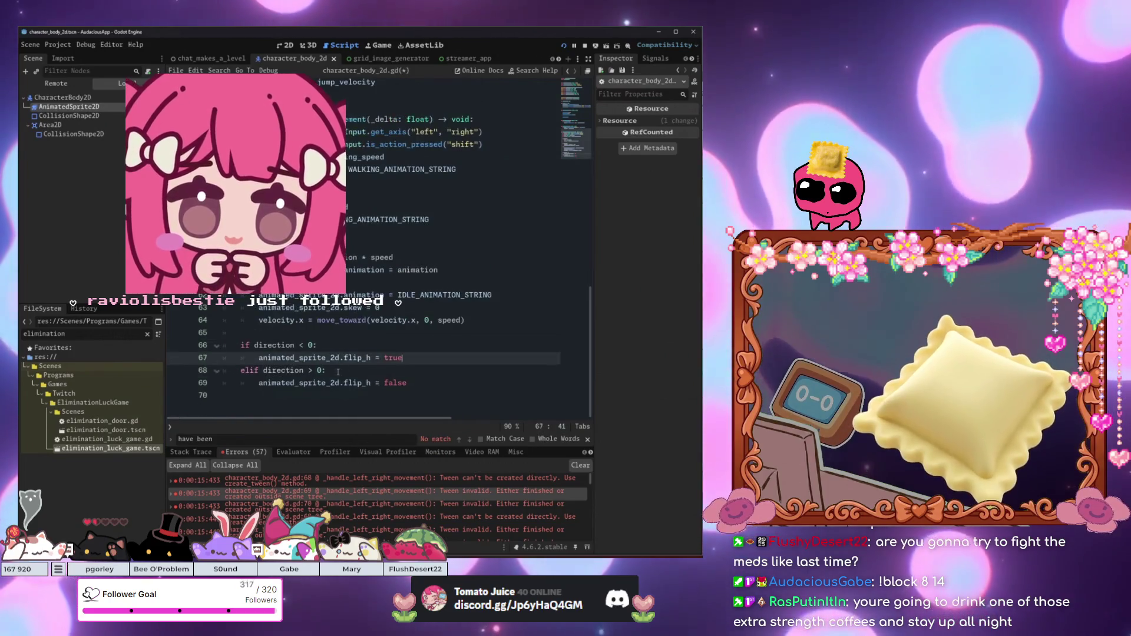
pyautogui.press('End')
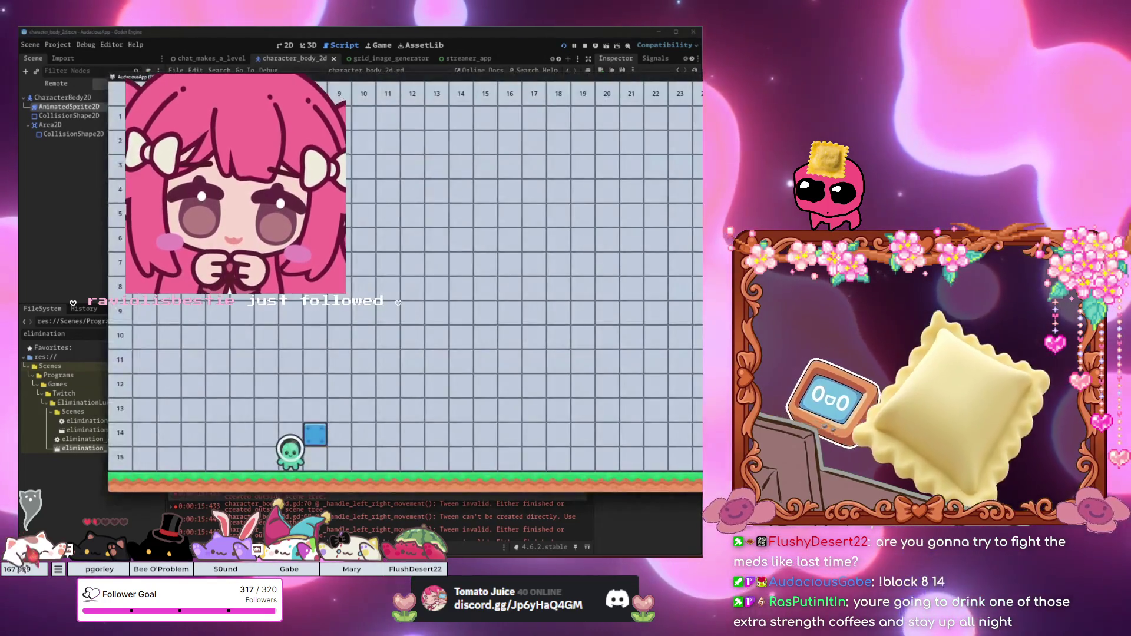
pyautogui.press('F8')
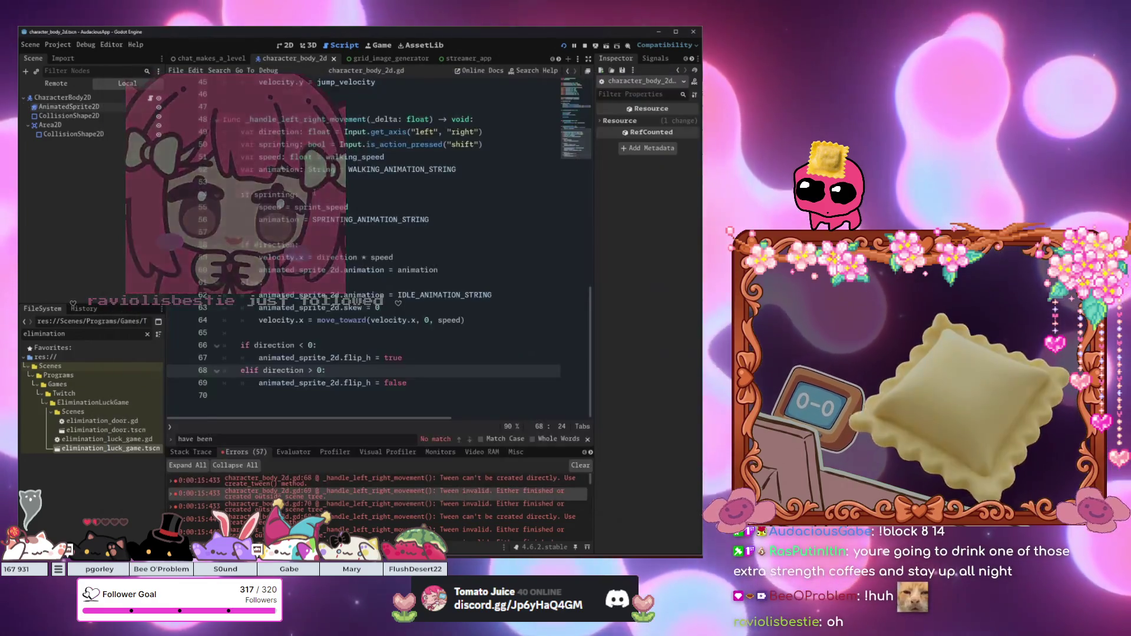
# Step: Change jump_velocity to -1500.0, save the script, and run the game
pyautogui.scroll(15, 285, 203)
pyautogui.click(401, 224)
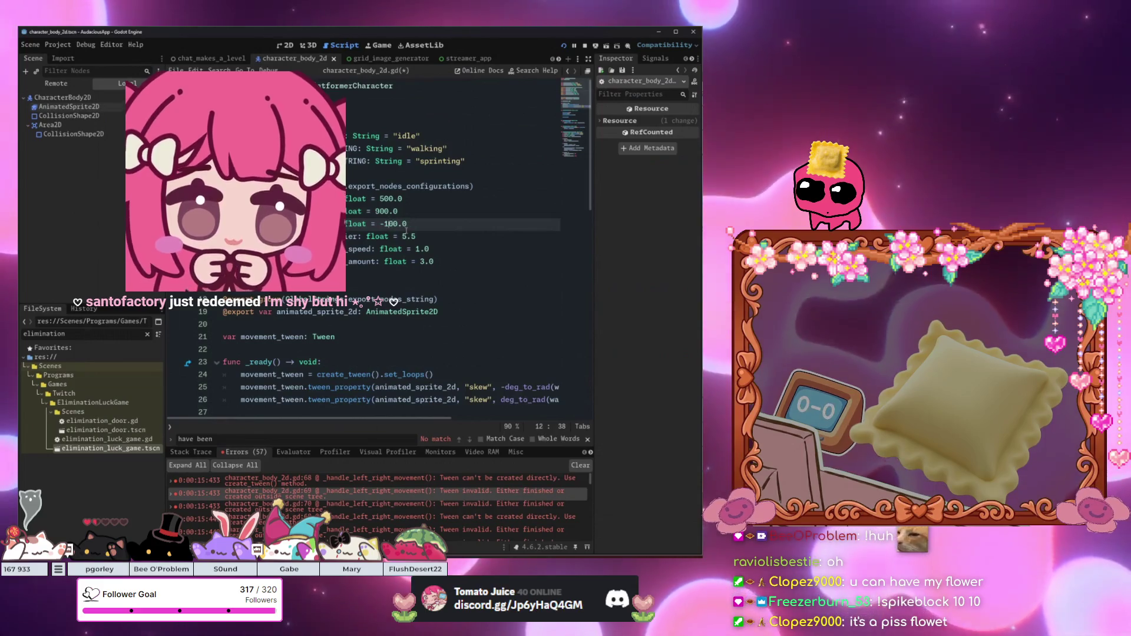
pyautogui.press('BackSpace')
pyautogui.write('5')
pyautogui.hotkey('ctrl', 's')
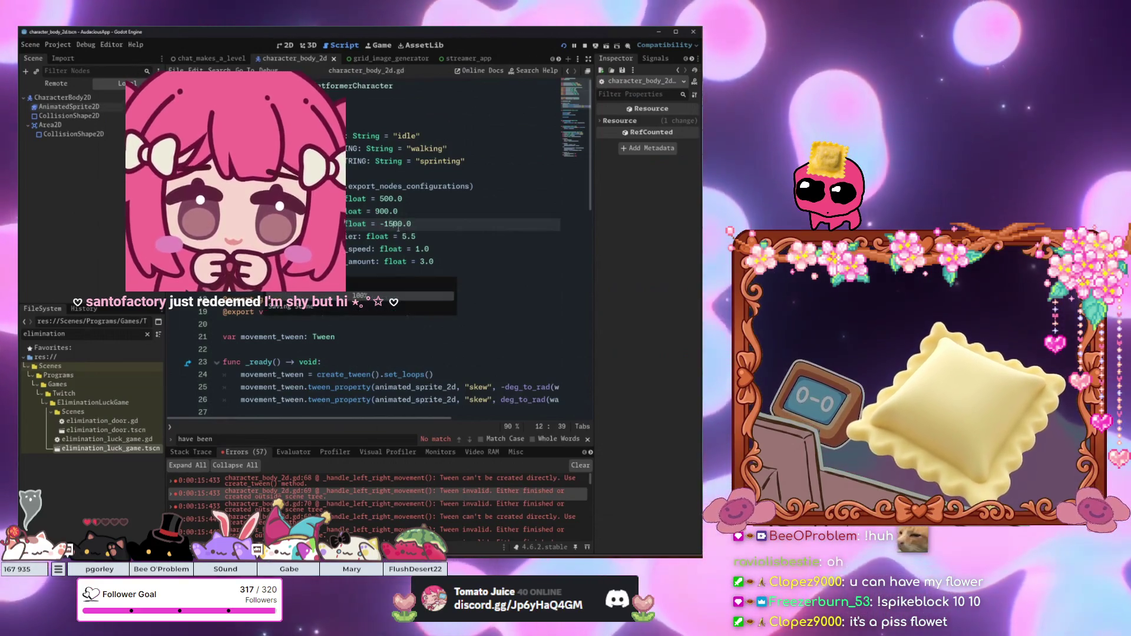
pyautogui.press('F5')
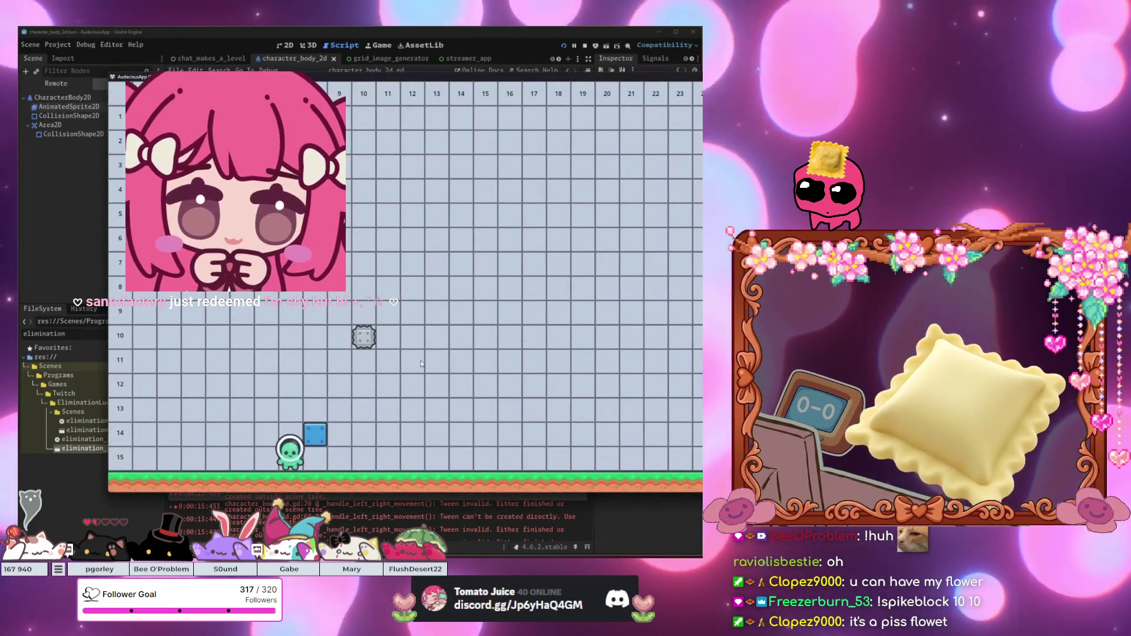
# Step: Test the higher jump and run left, then return to the Godot editor
pyautogui.press('space')
pyautogui.press('Left')
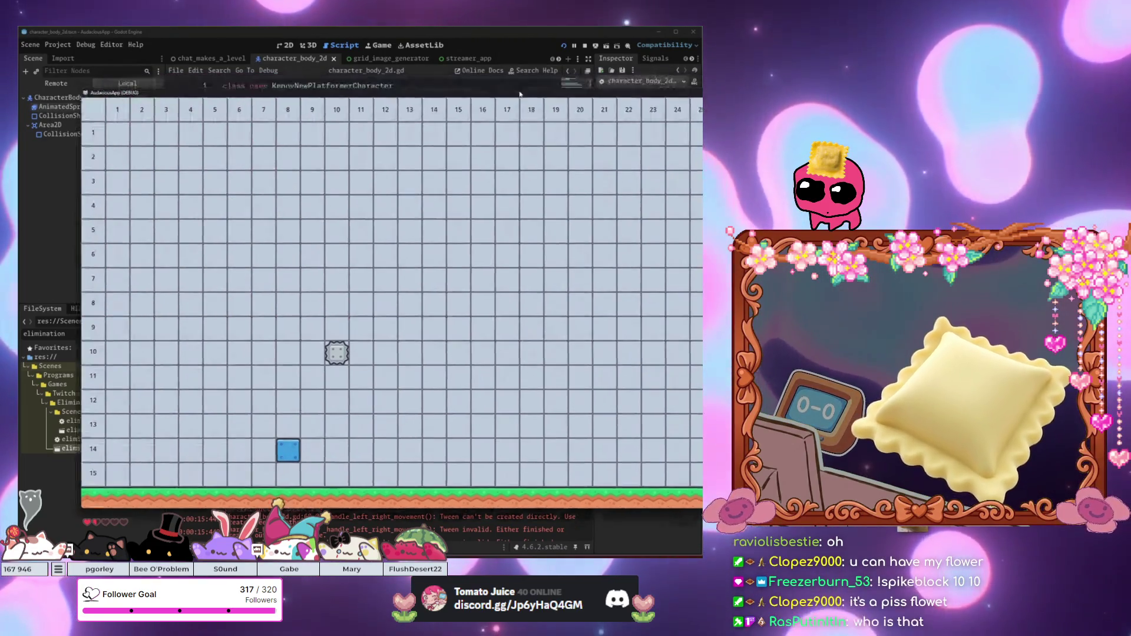
pyautogui.click(453, 81)
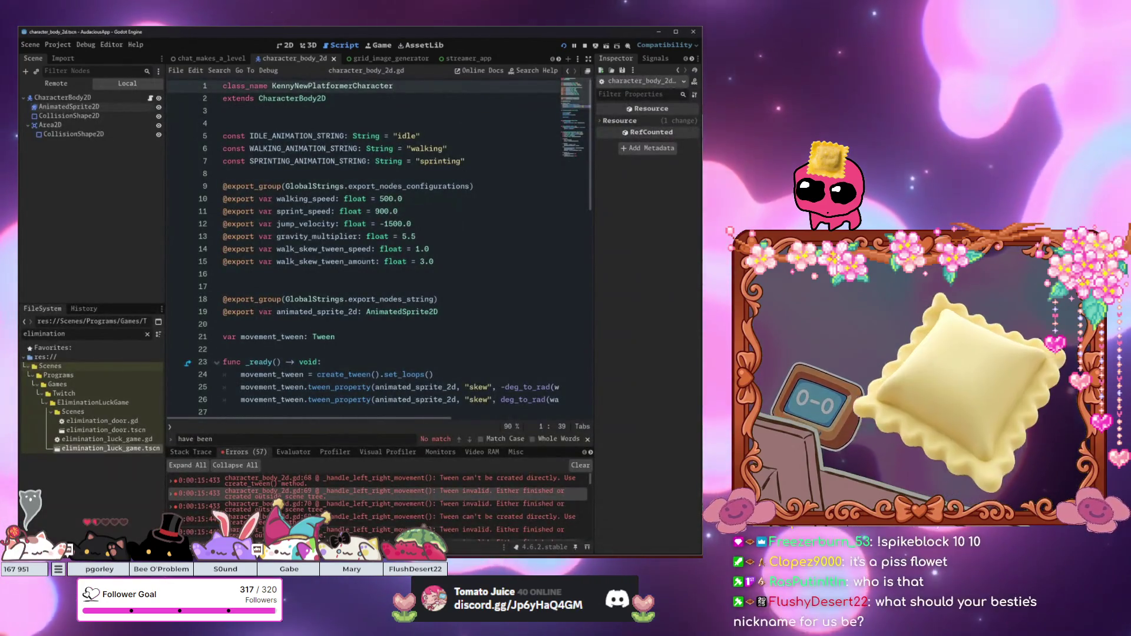
pyautogui.press('F5')
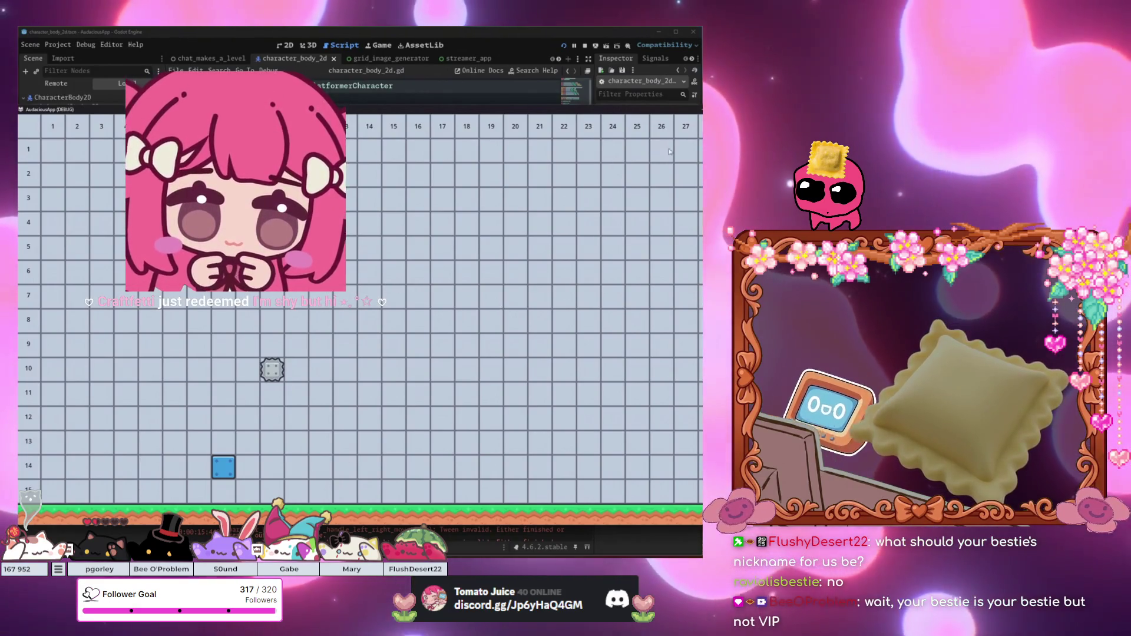
pyautogui.click(544, 55)
# Step: Add a Node2D named WorldBoundariesNode2D to the chat_makes_a_level scene
pyautogui.click(285, 44)
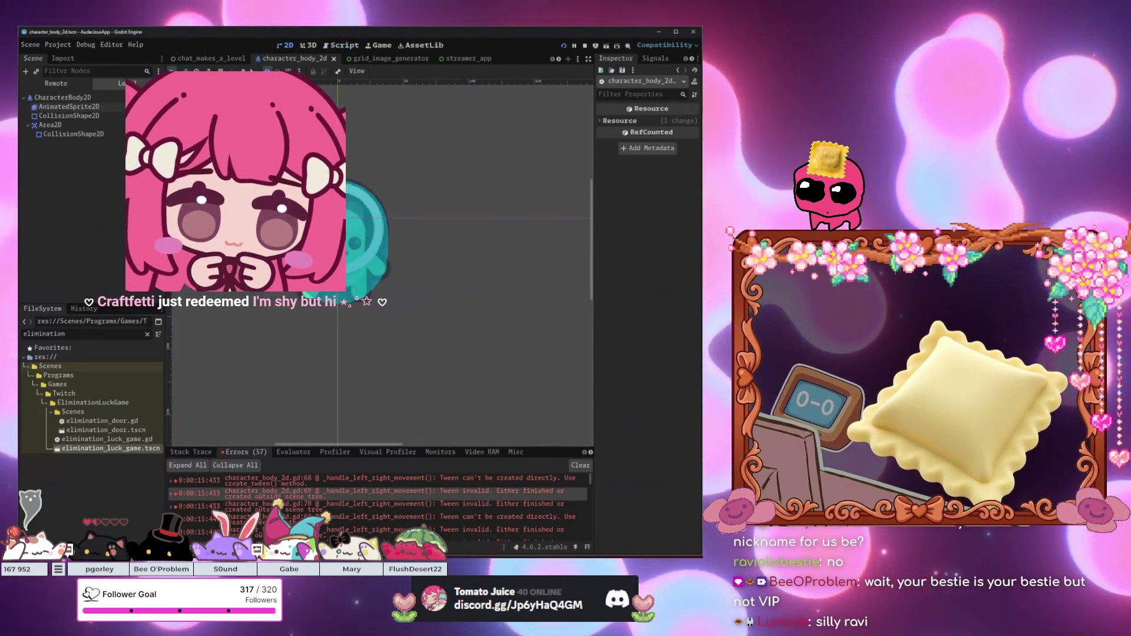
pyautogui.hotkey('ctrl', 'shift', 'Tab')
pyautogui.click(86, 153)
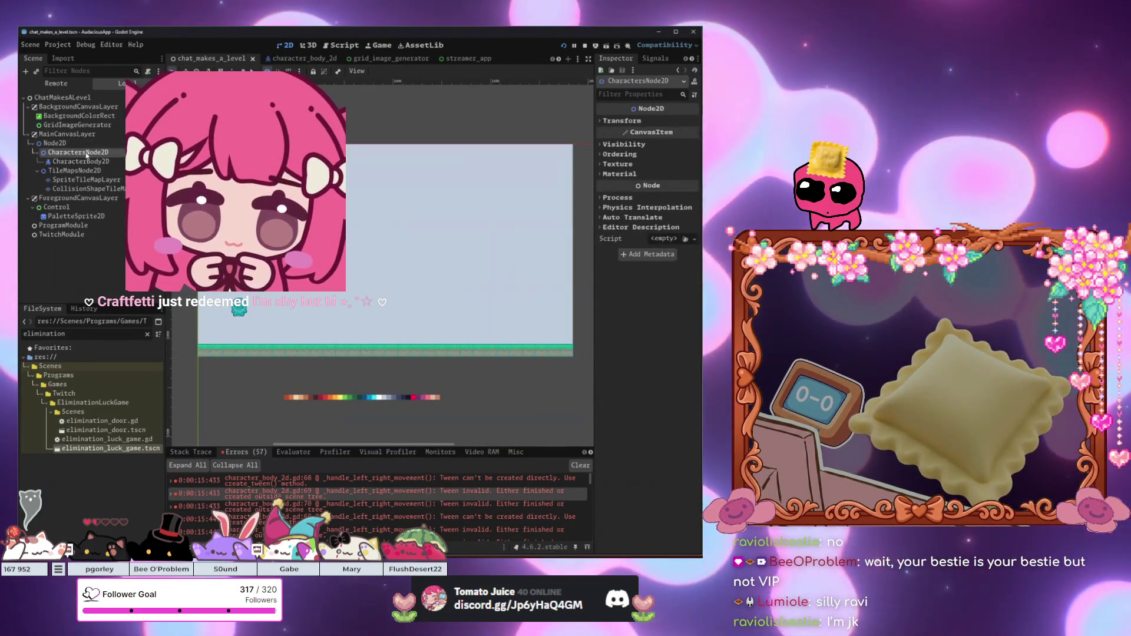
pyautogui.hotkey('ctrl', 'a')
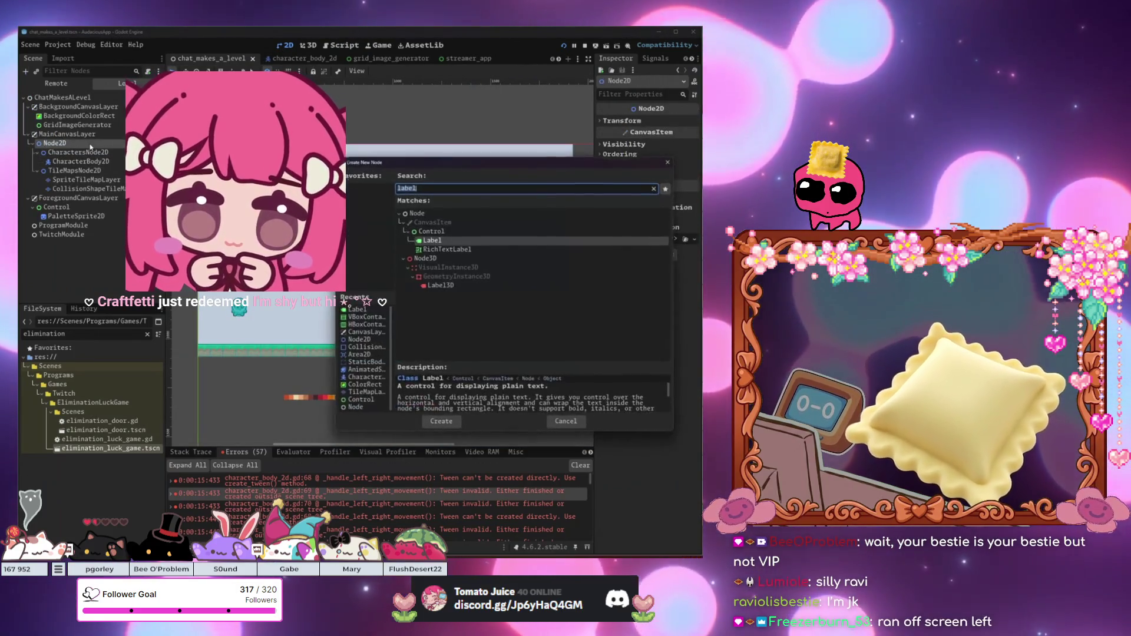
pyautogui.write('no')
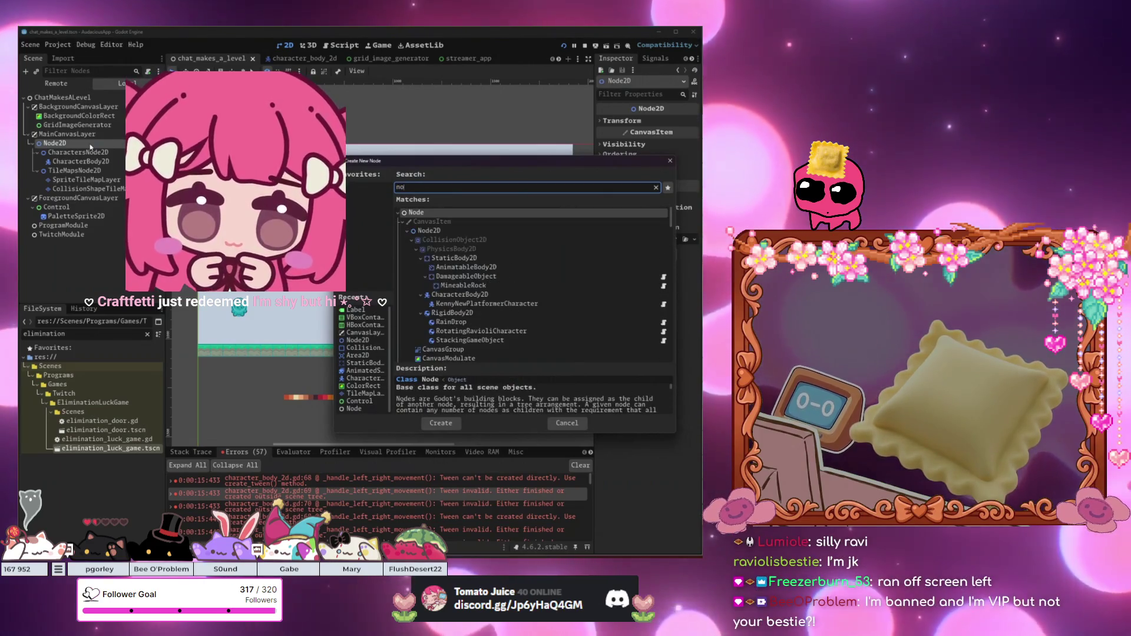
pyautogui.press('Return')
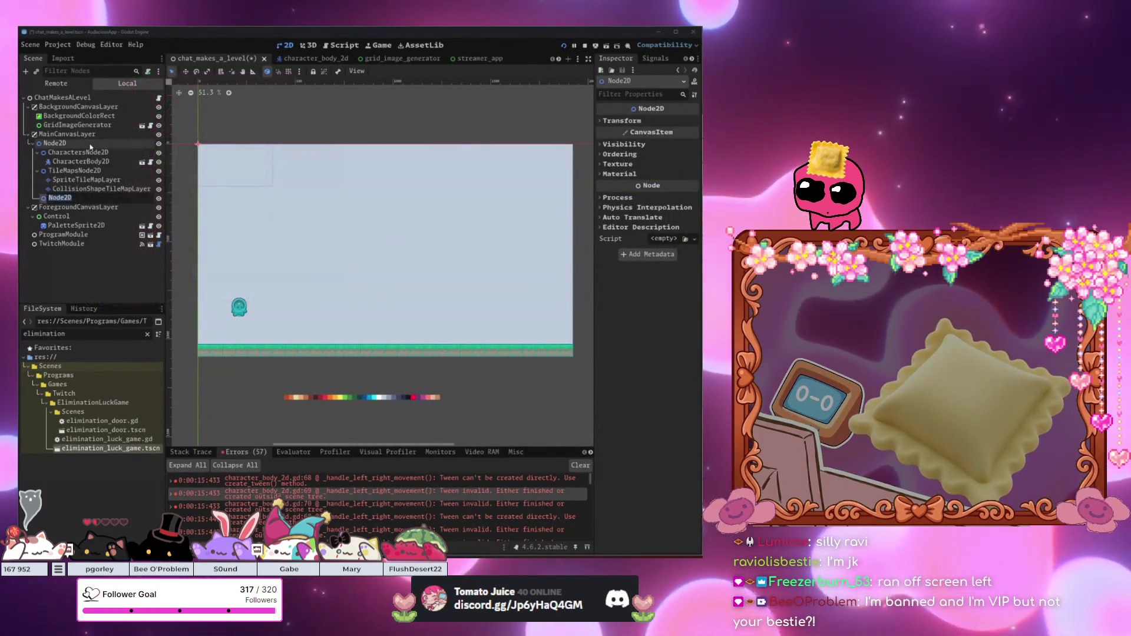
pyautogui.write('orldBoundaries')
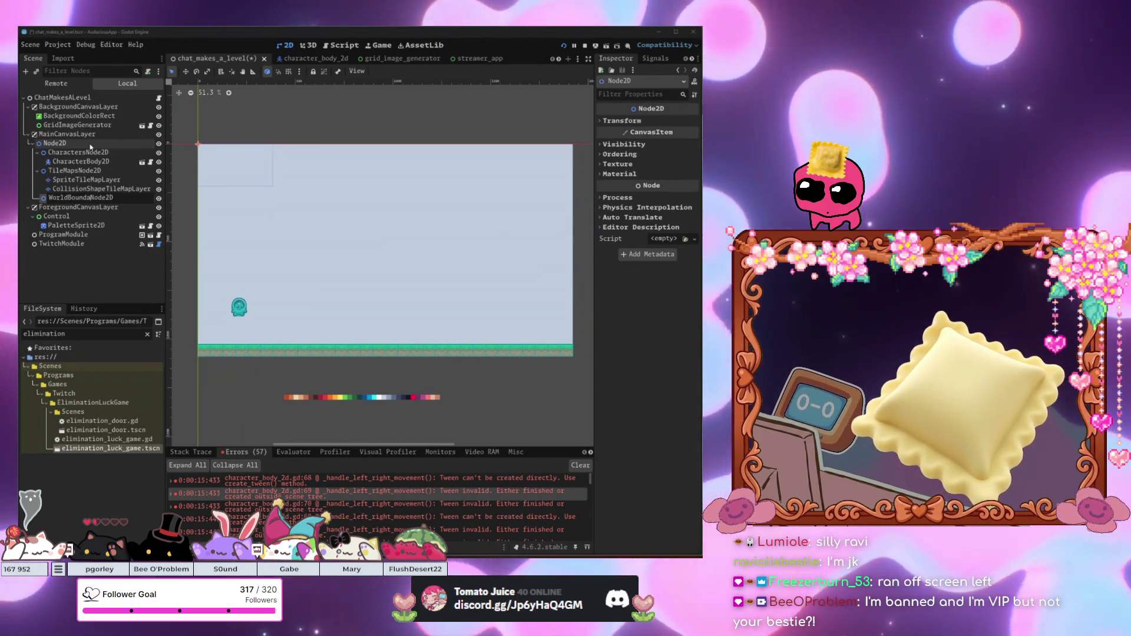
pyautogui.press('Return')
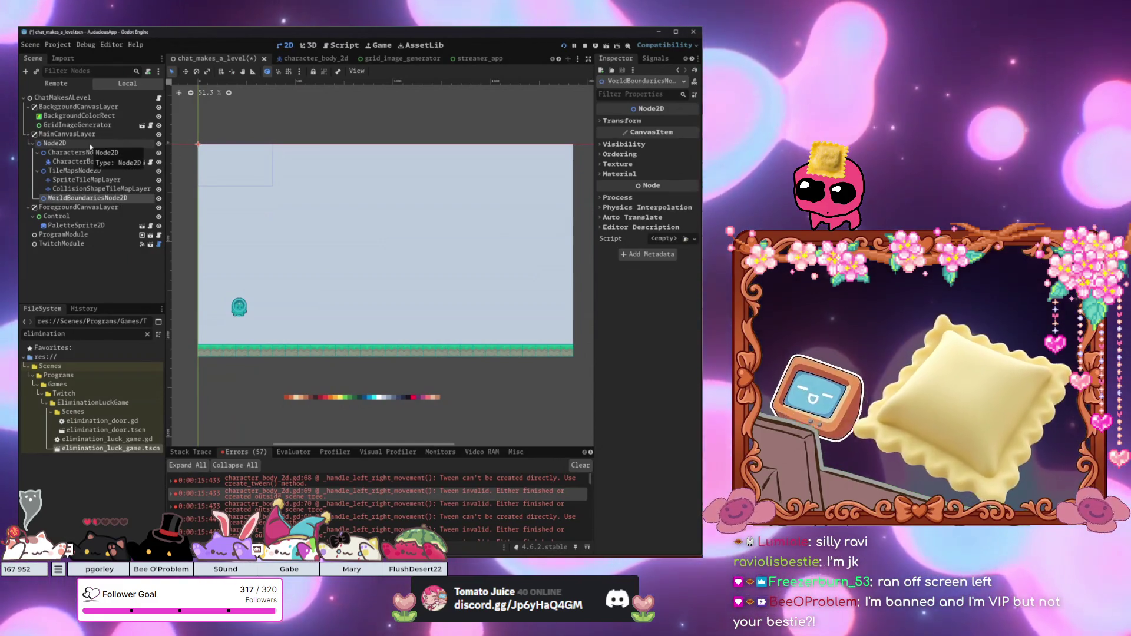
# Step: Add a StaticBody2D under WorldBoundariesNode2D and a CollisionShape2D under it
pyautogui.hotkey('ctrl', 'a')
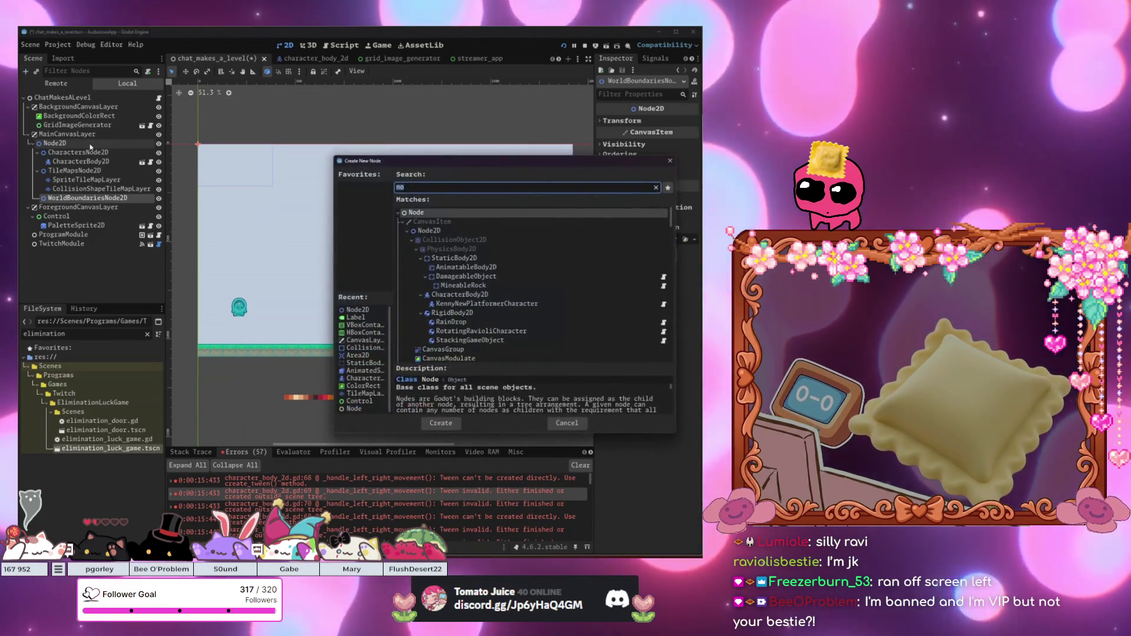
pyautogui.write('static')
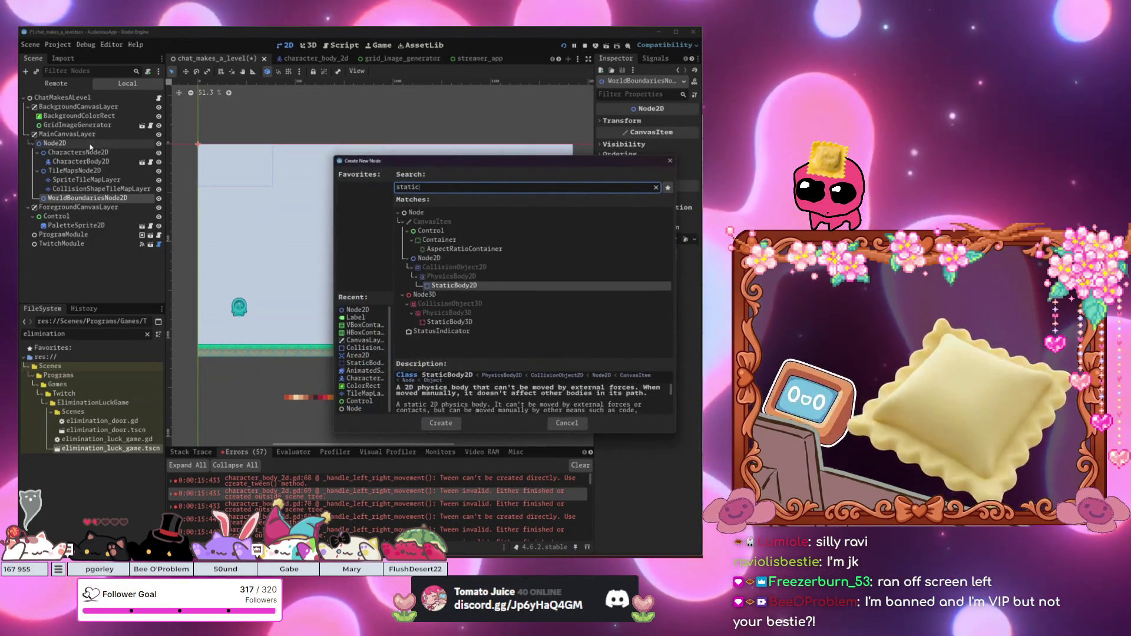
pyautogui.press('Return')
pyautogui.hotkey('ctrl', 'a')
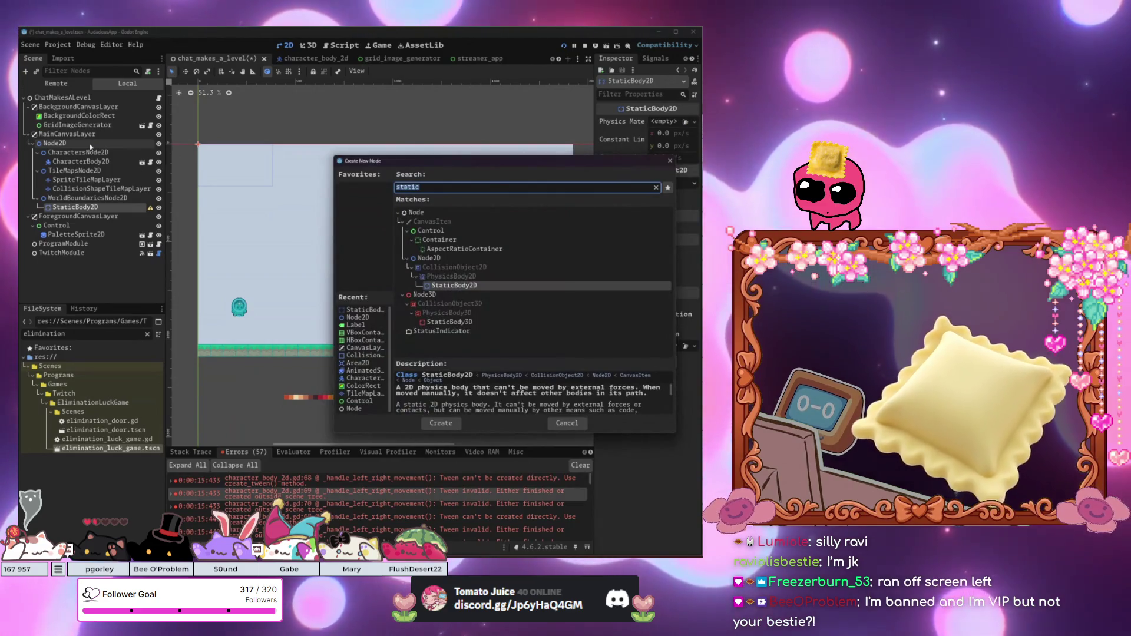
pyautogui.write('colli')
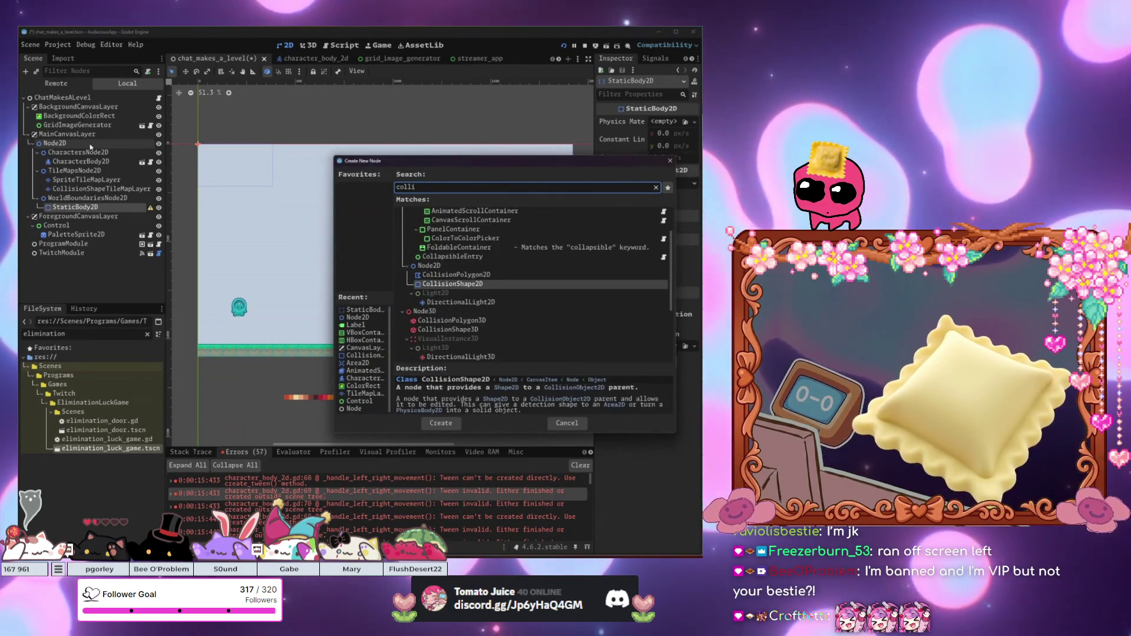
pyautogui.press('Return')
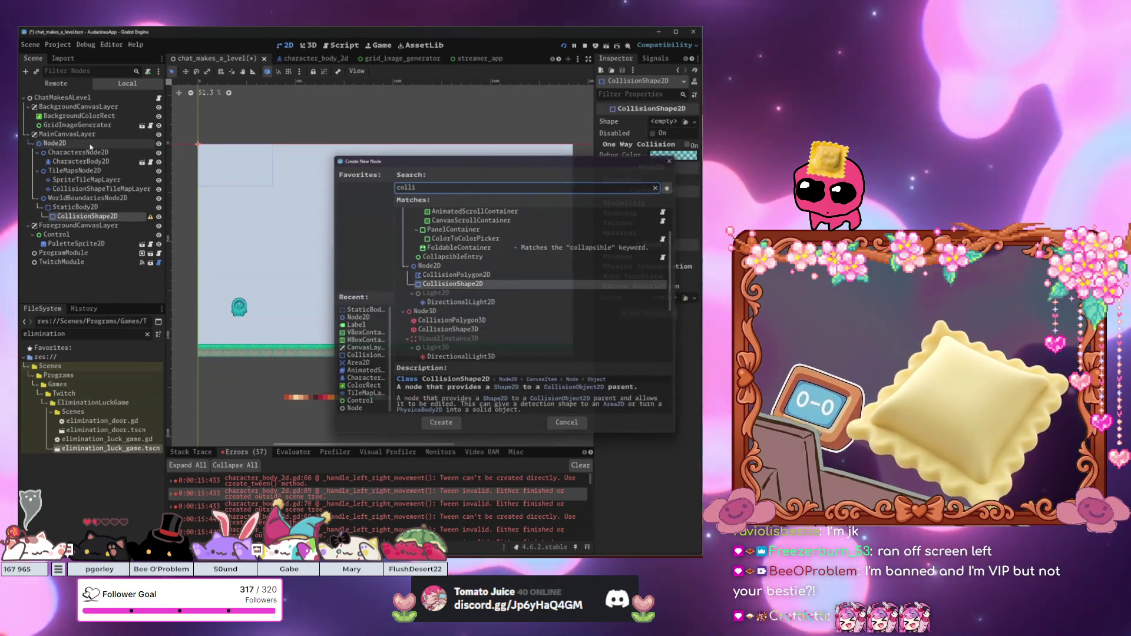
pyautogui.click(663, 121)
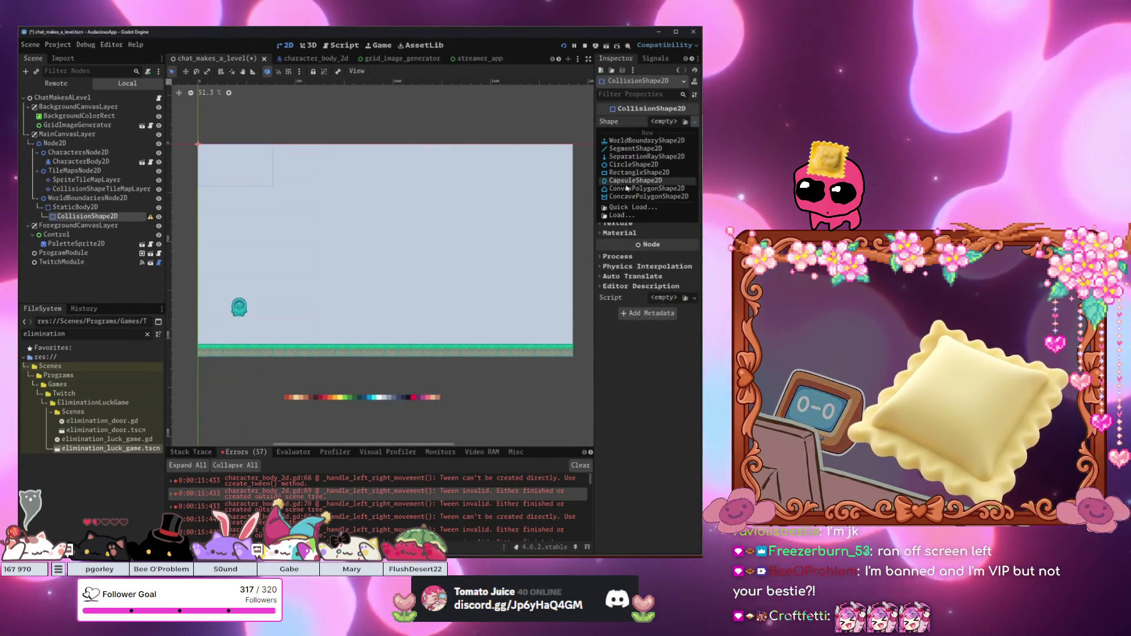
# Step: Assign a new WorldBoundaryShape2D to the CollisionShape2D and set its position y to 1080
pyautogui.click(654, 217)
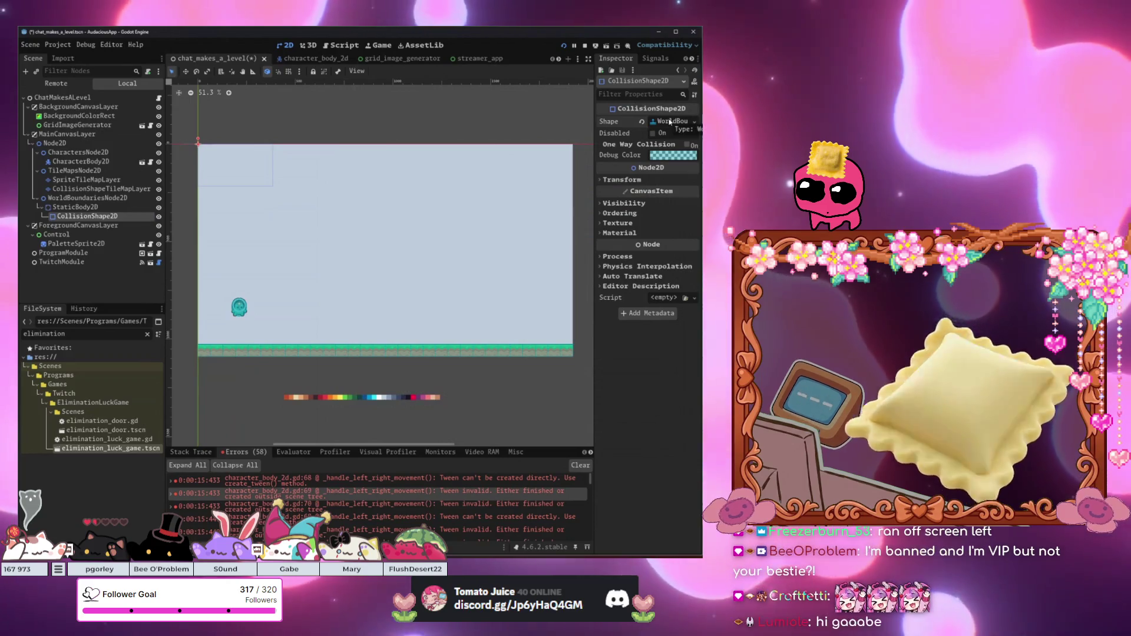
pyautogui.click(670, 122)
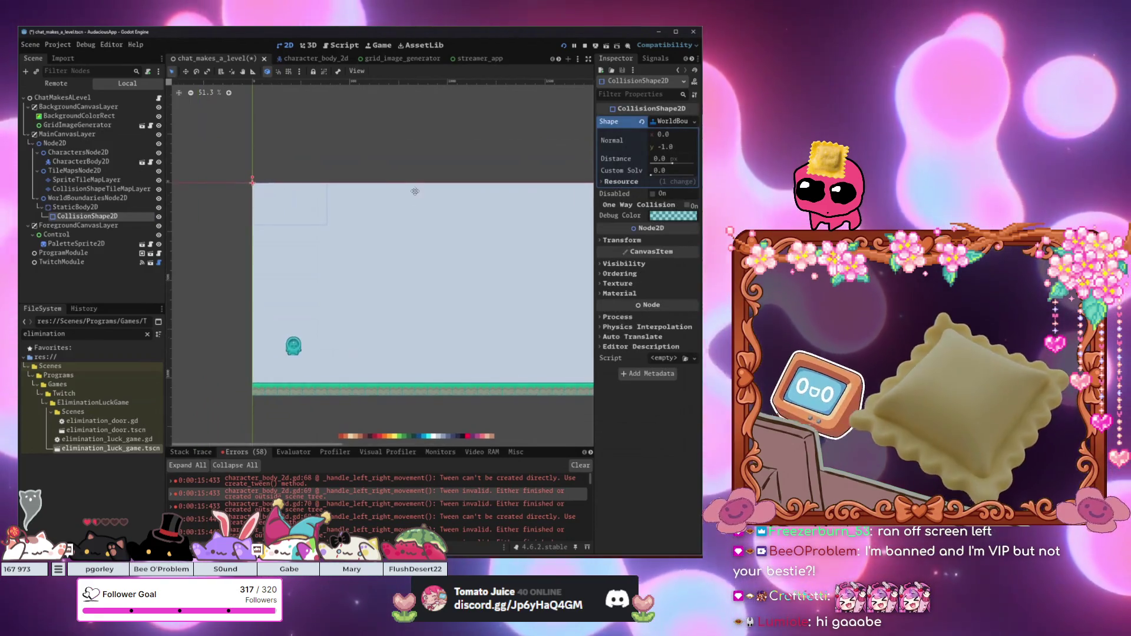
pyautogui.scroll(3, 331, 184)
pyautogui.click(640, 241)
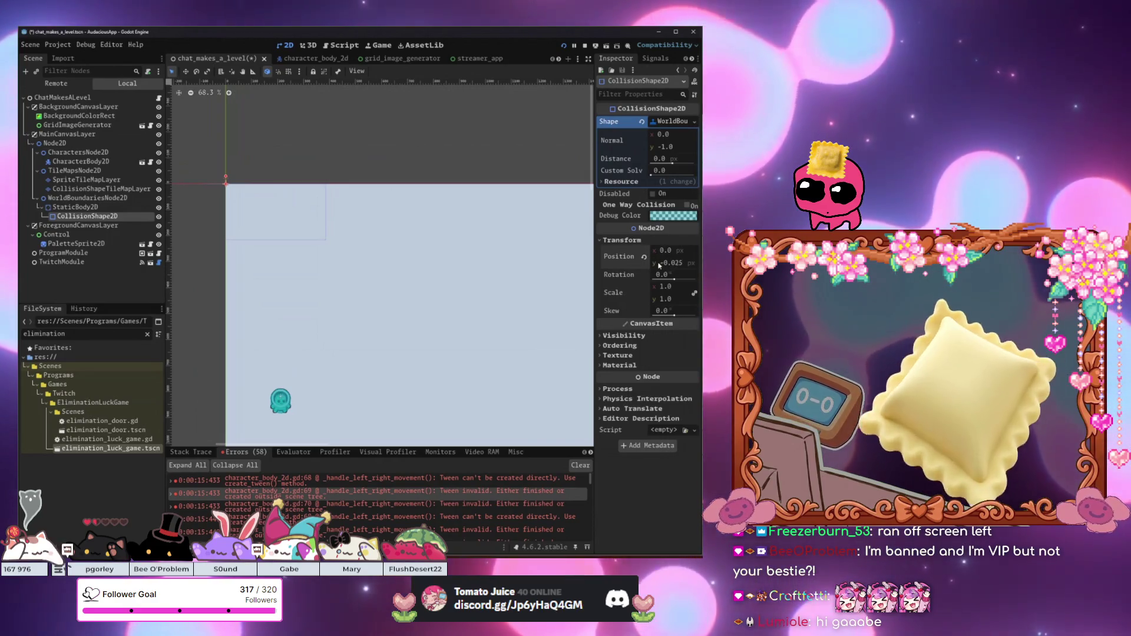
pyautogui.write('108')
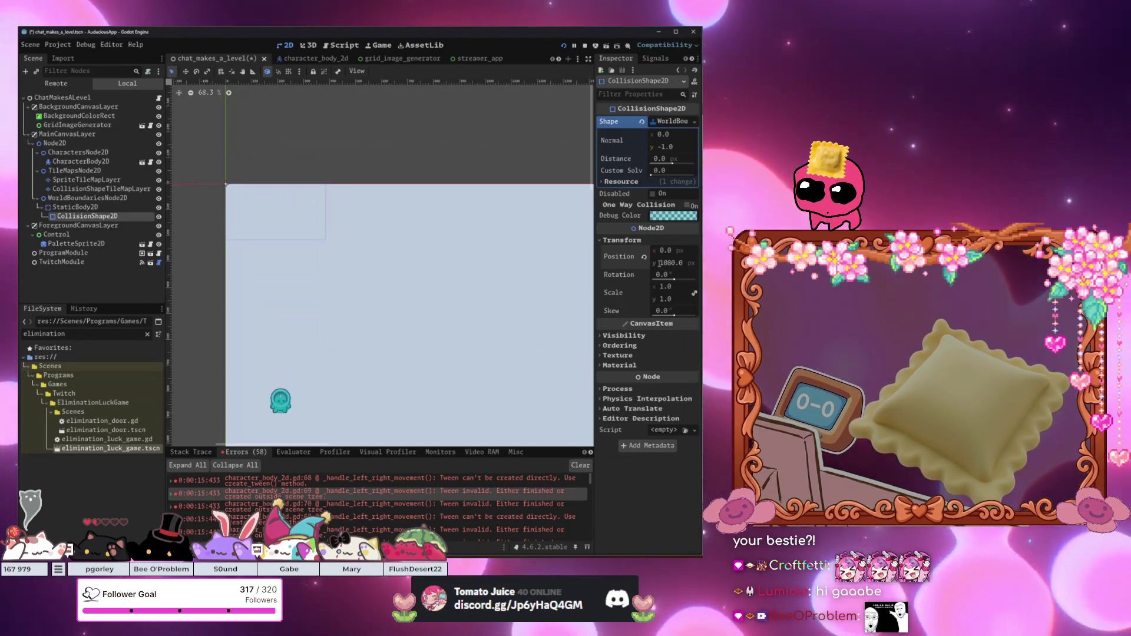
pyautogui.moveTo(419, 255); pyautogui.dragTo(434, 208)
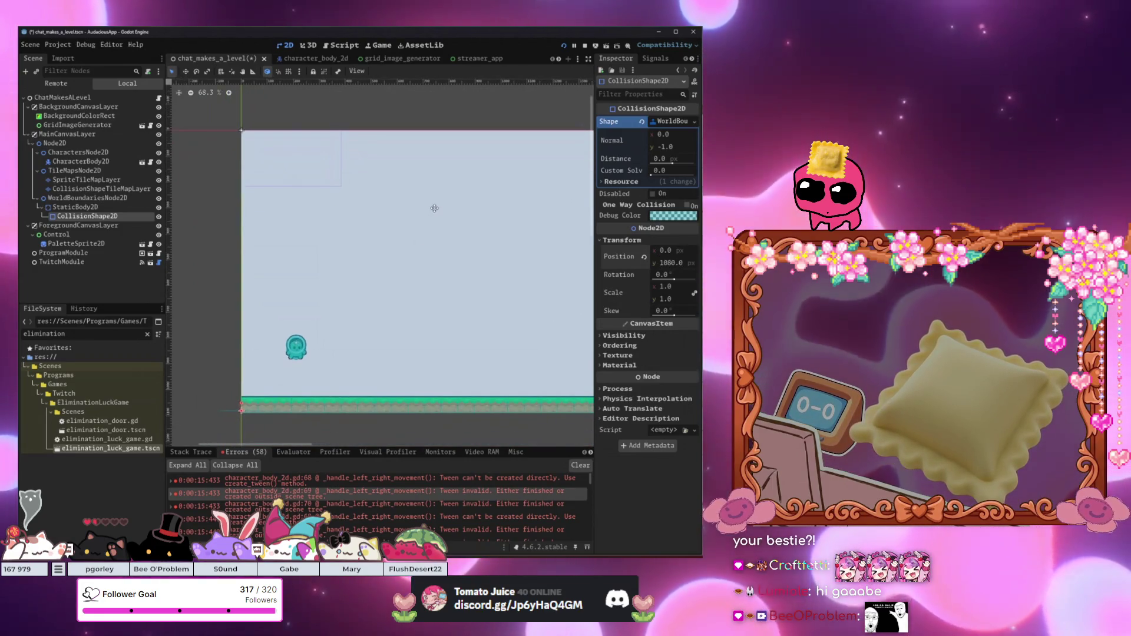
pyautogui.scroll(8, 238, 412)
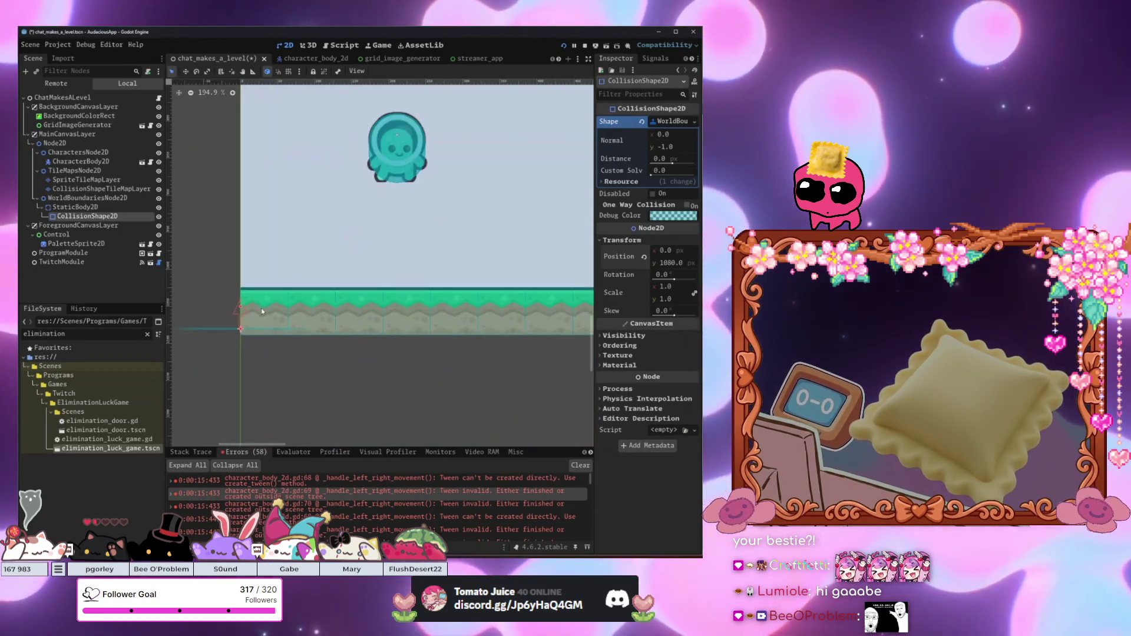
pyautogui.scroll(-5, 240, 332)
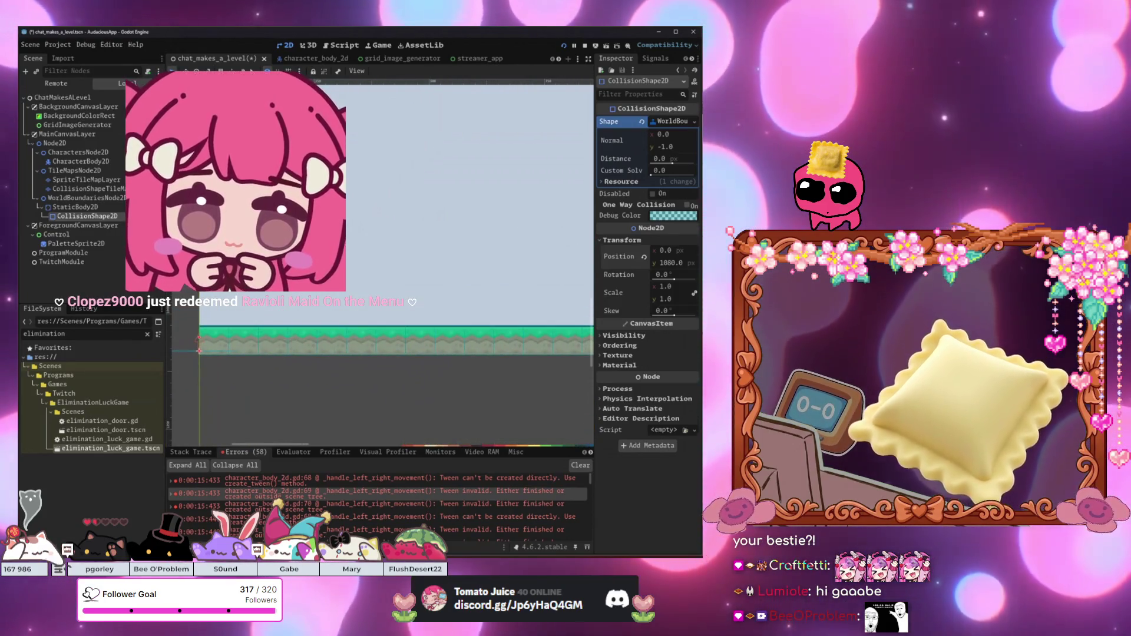
pyautogui.click(75, 207)
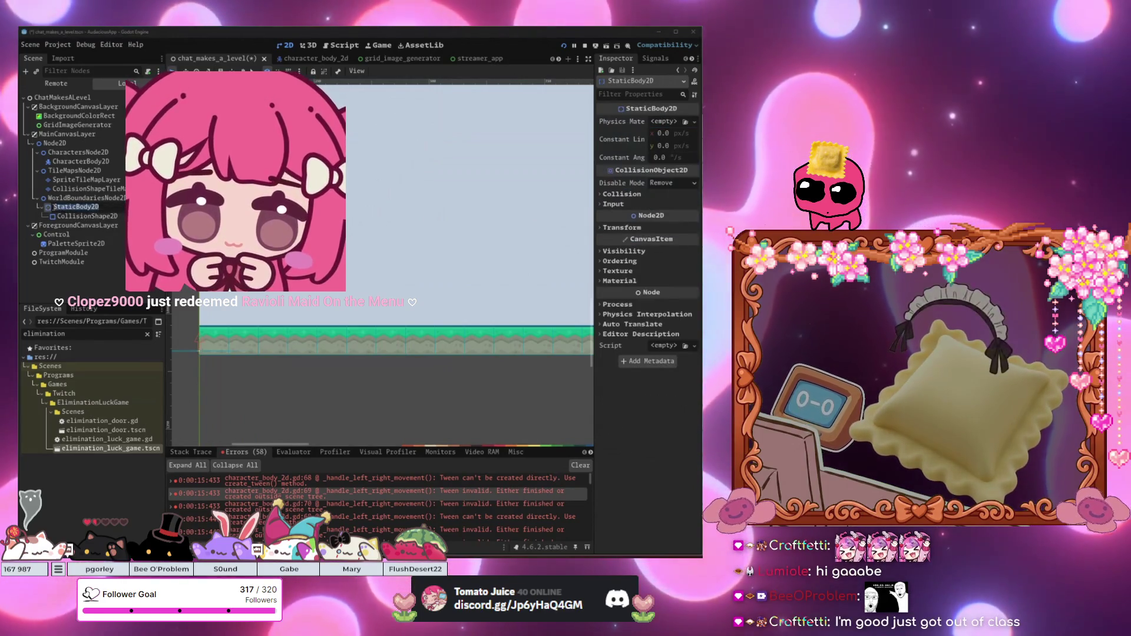
# Step: Rename the body FloorStaticBody2D and give the LeftWallStaticBody2D copy boundary normal 1, 0
pyautogui.write('Floor')
pyautogui.press('Return')
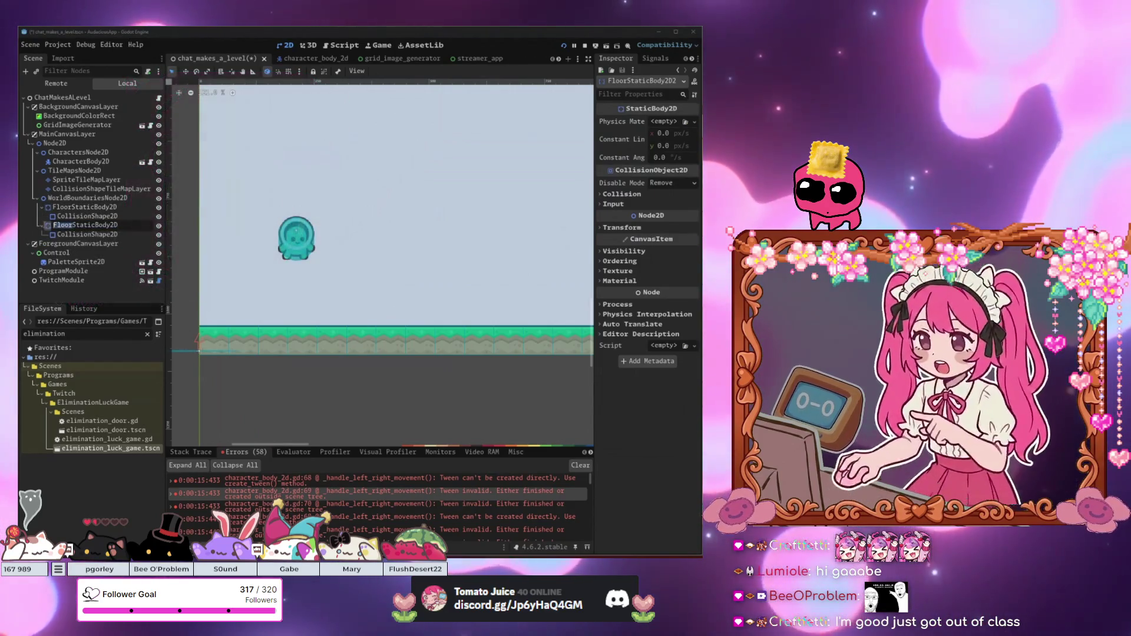
pyautogui.press('Escape')
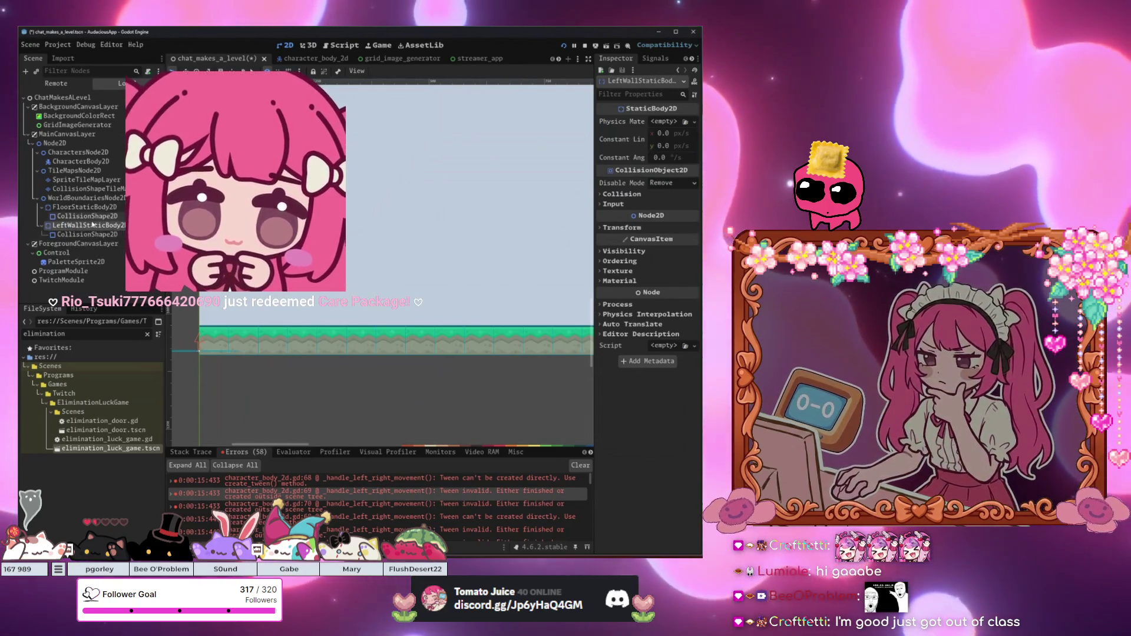
pyautogui.press('Down')
pyautogui.click(668, 122)
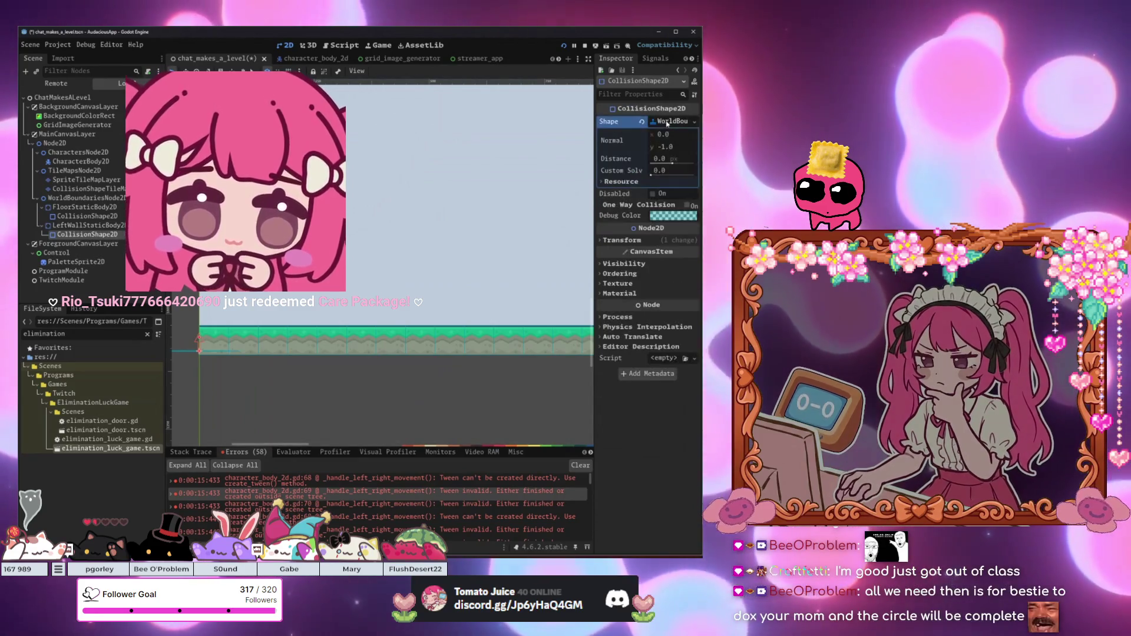
pyautogui.click(666, 146)
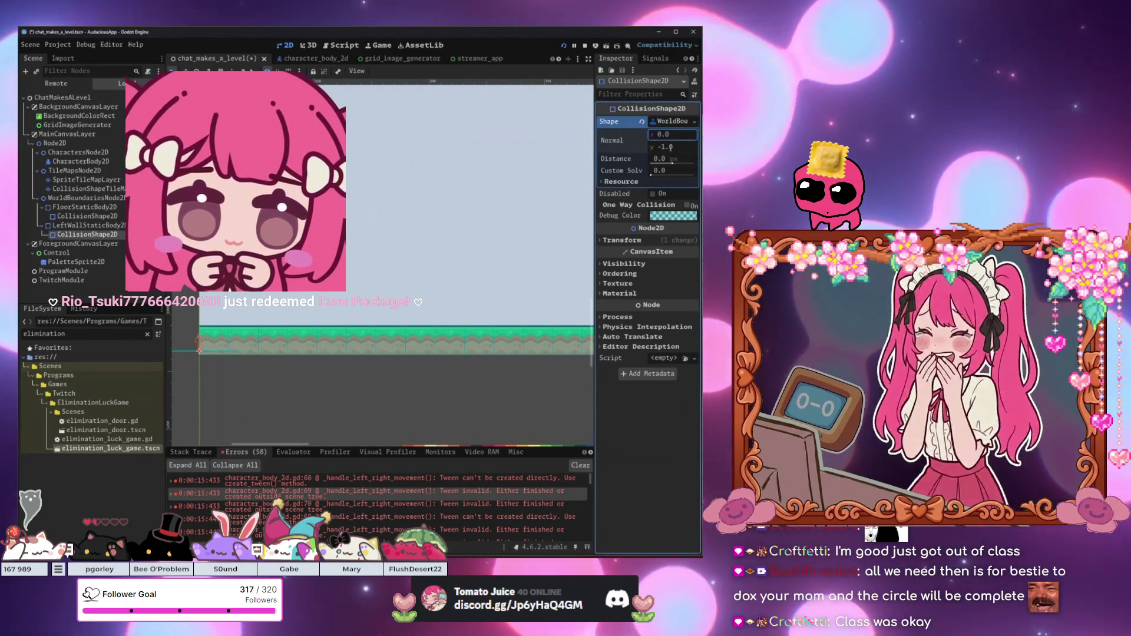
pyautogui.press('Return')
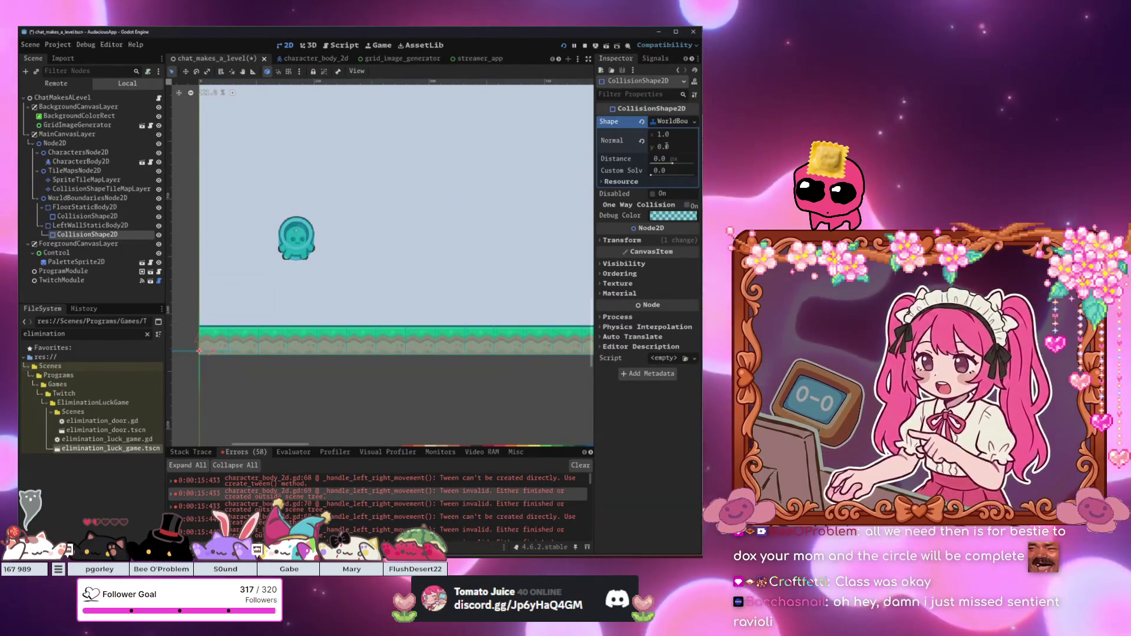
# Step: Duplicate LeftWallStaticBody2D and clear the duplicate's name for renaming
pyautogui.click(82, 226)
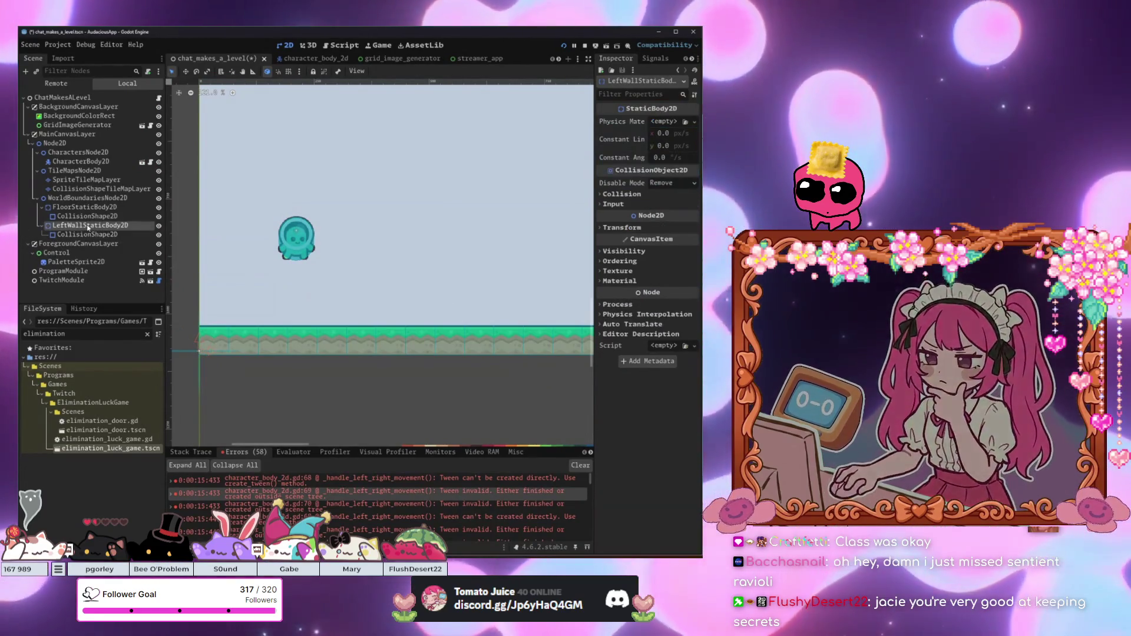
pyautogui.hotkey('ctrl', 'd')
pyautogui.doubleClick(77, 243)
pyautogui.press('BackSpace')
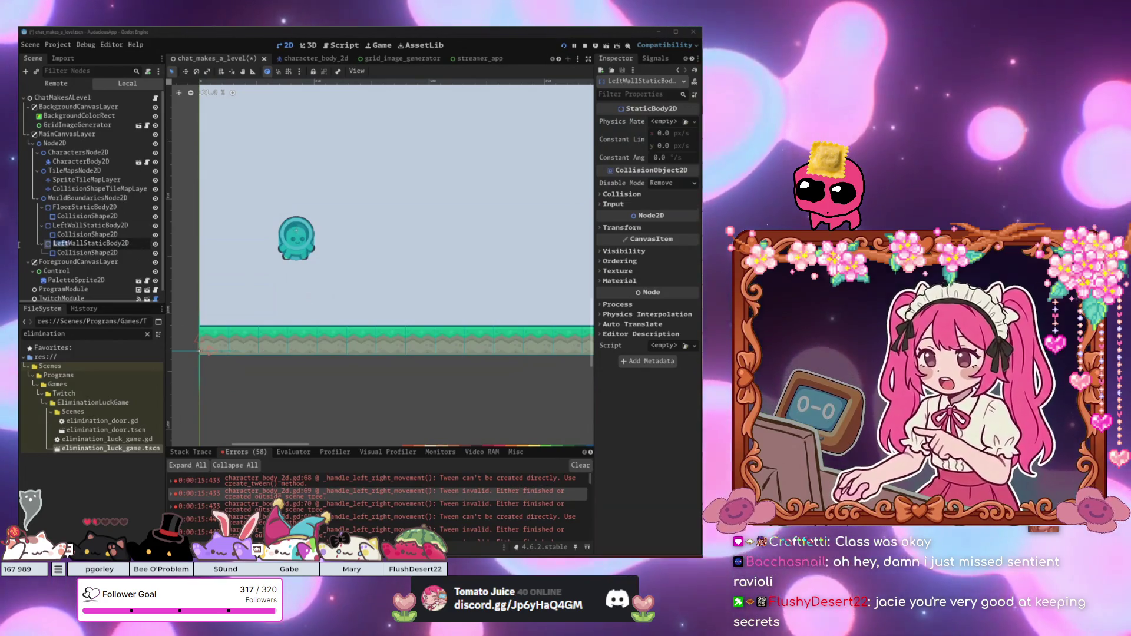
# Step: Name the duplicate RightWallStaticBody2D and set its position x to 1920
pyautogui.write('Right')
pyautogui.press('Return')
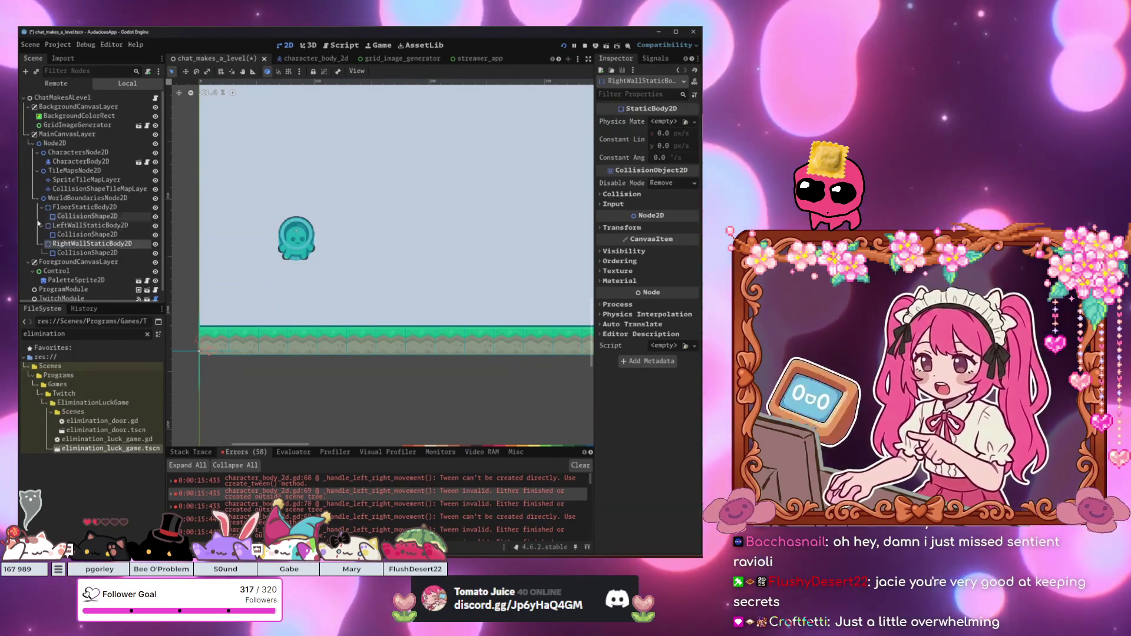
pyautogui.click(621, 228)
pyautogui.click(671, 238)
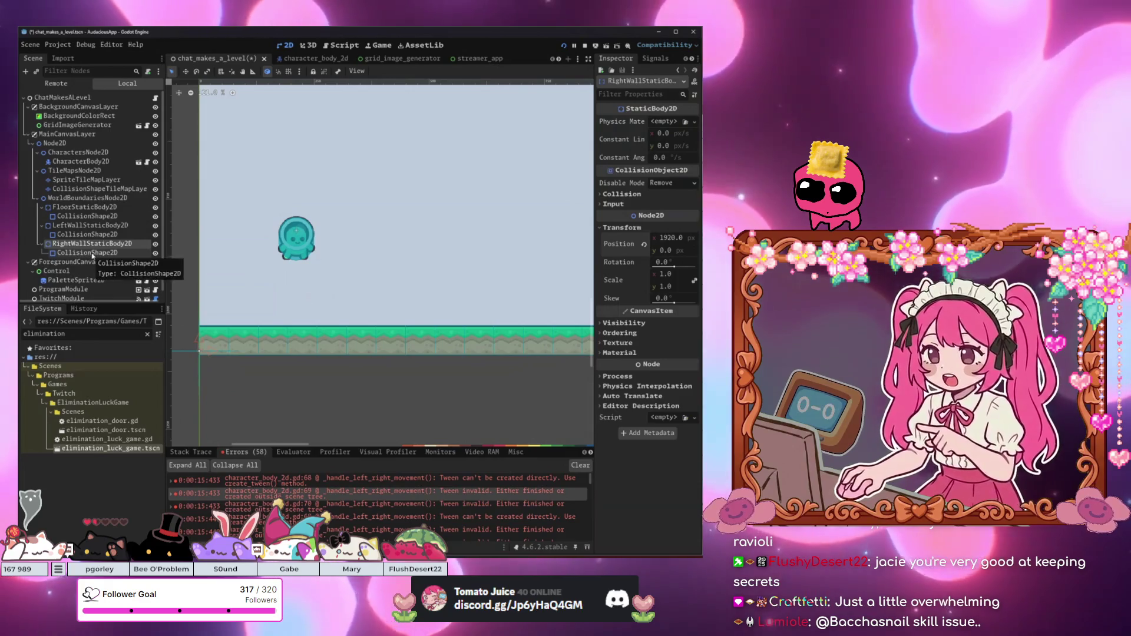
pyautogui.scroll(-4, 450, 194)
pyautogui.scroll(3, 450, 195)
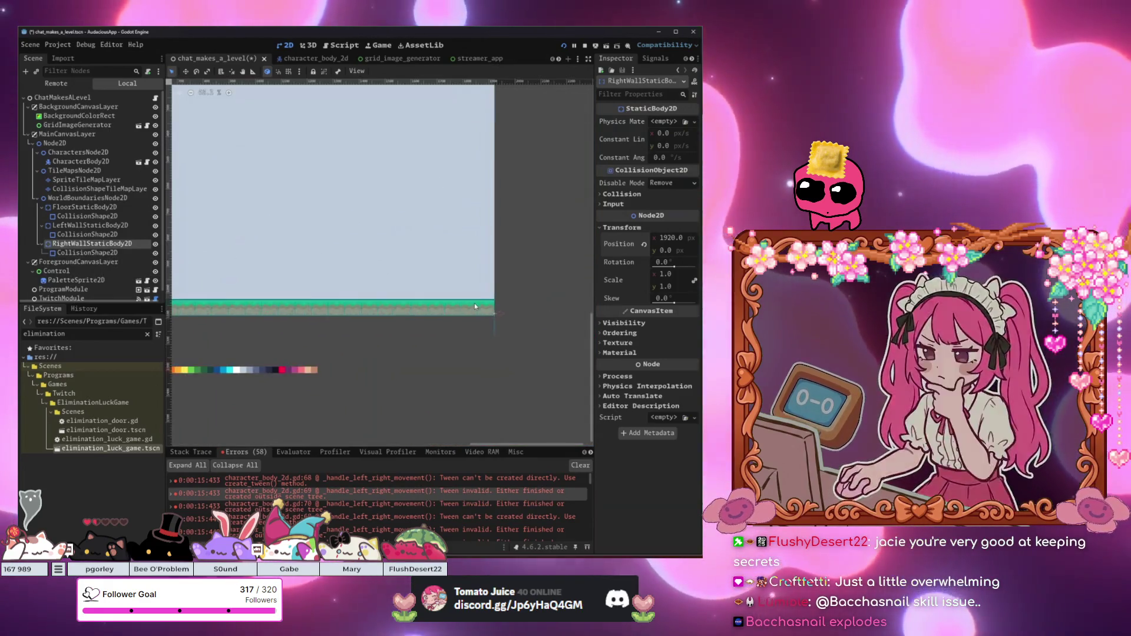
pyautogui.moveTo(475, 303); pyautogui.dragTo(339, 271)
# Step: Set the right wall's boundary normal to -1, 0, then save and run the scene
pyautogui.click(140, 253)
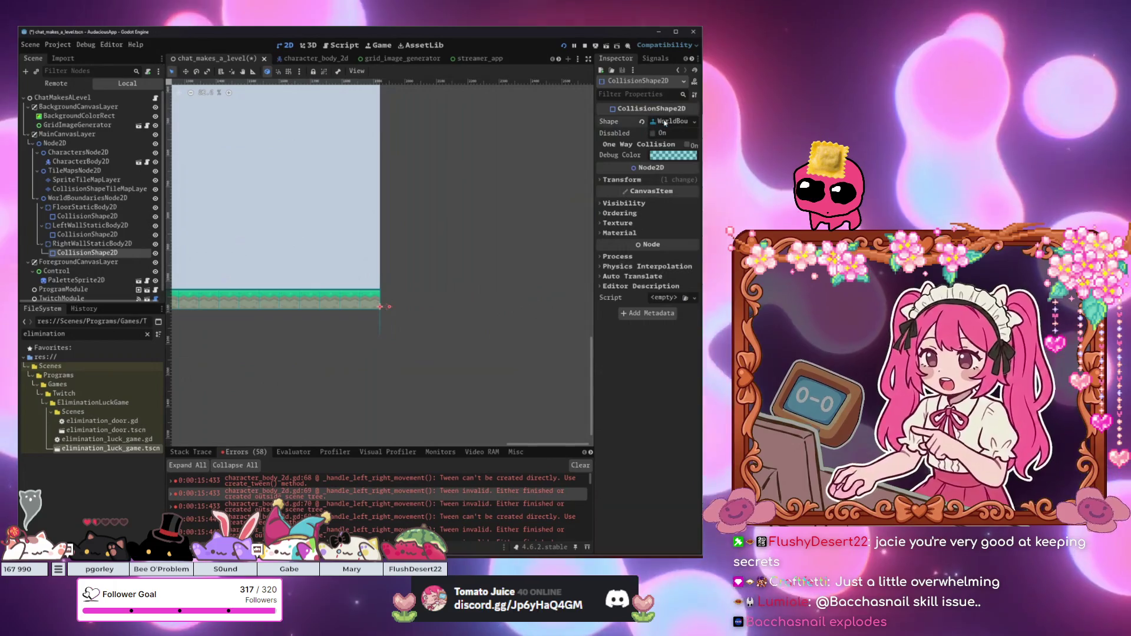
pyautogui.click(665, 122)
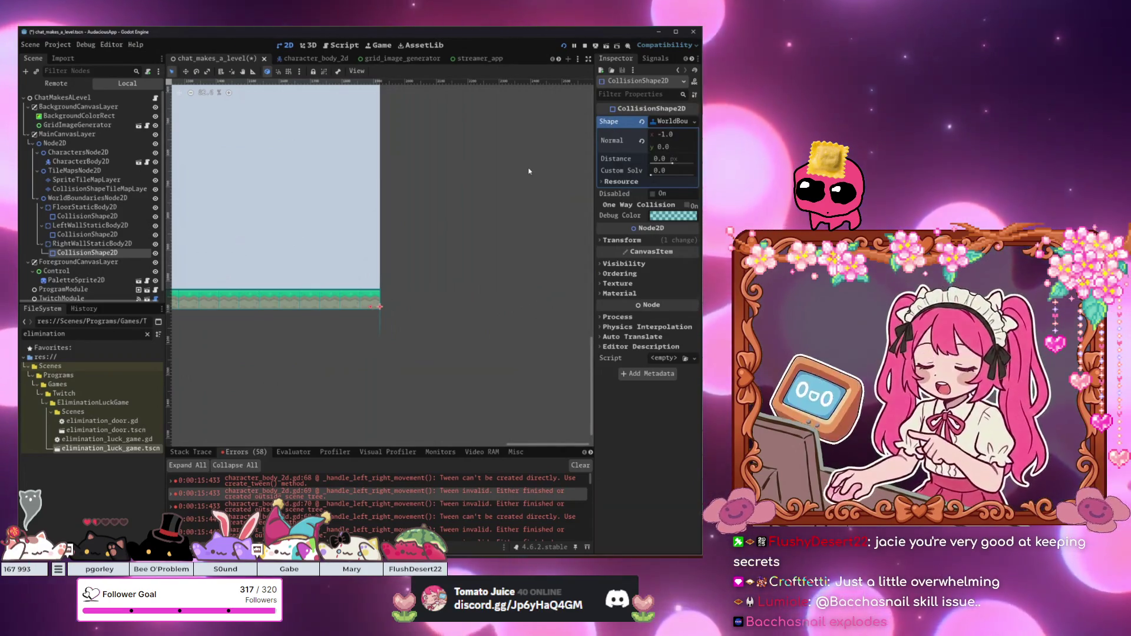
pyautogui.scroll(-4, 459, 186)
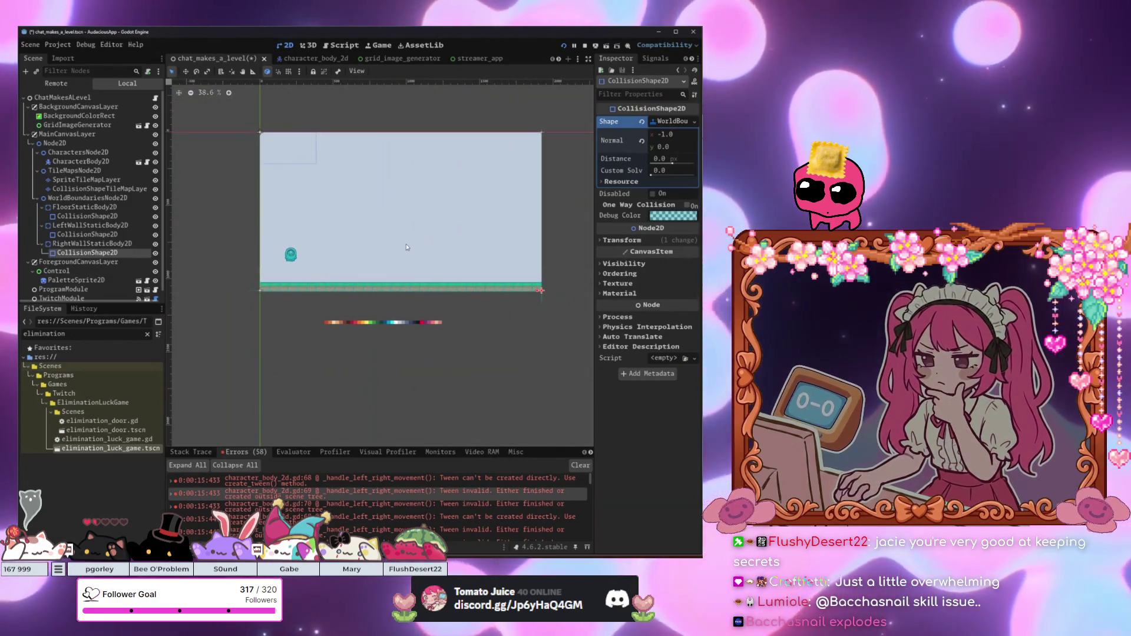
pyautogui.press('F5')
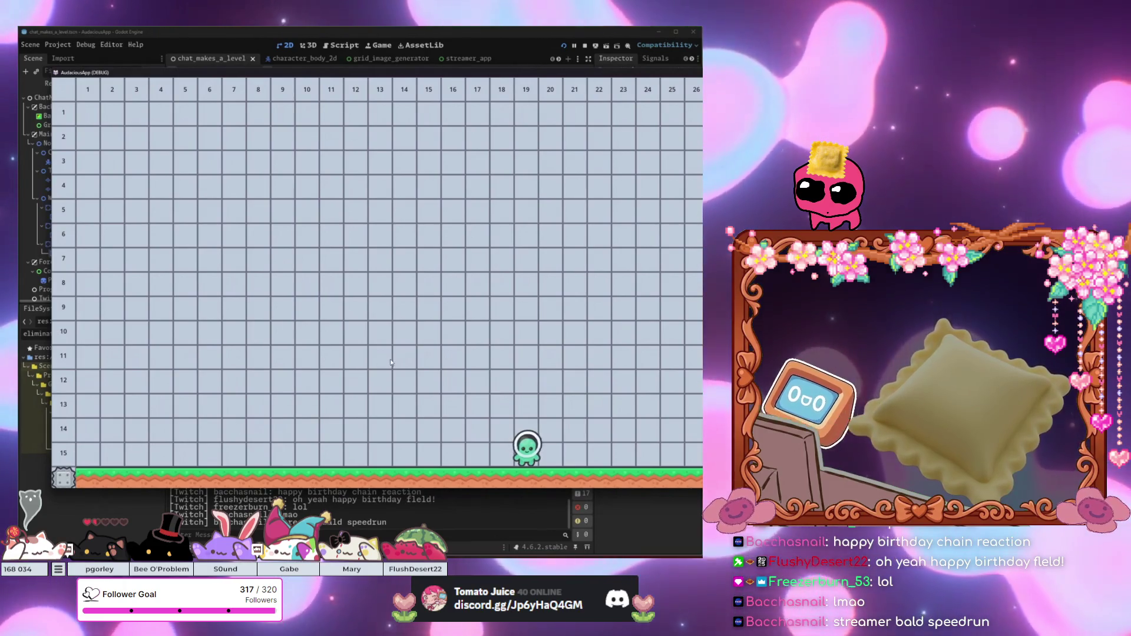
pyautogui.moveTo(382, 72); pyautogui.dragTo(360, 65)
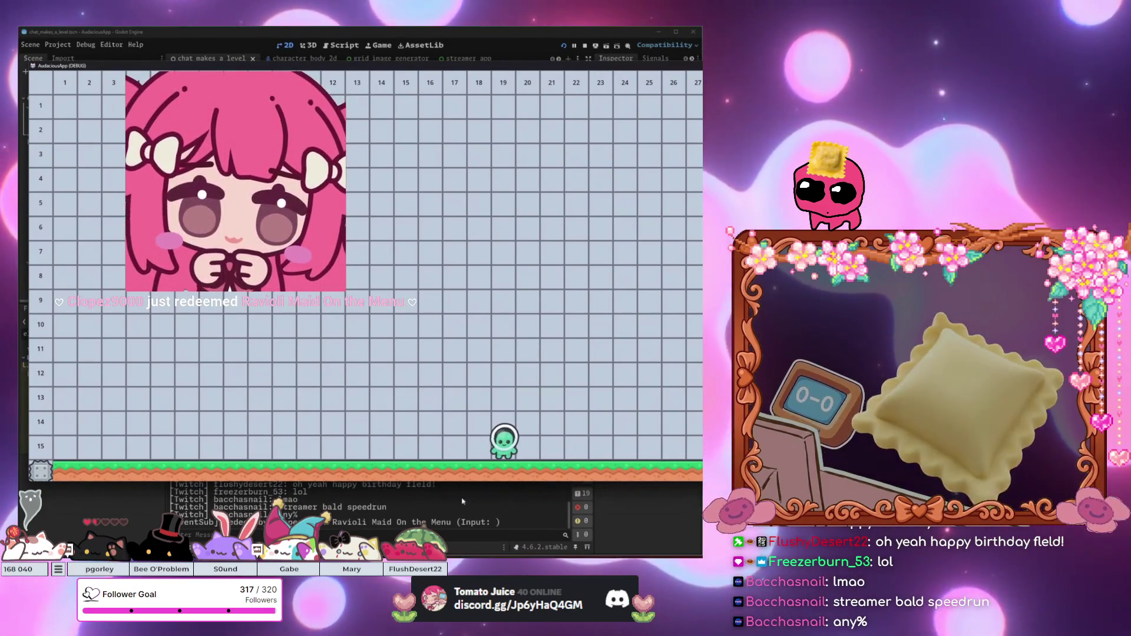
# Step: Connect the Area2D's body_entered signal to a new _on_area_2d_body_entered handler
pyautogui.click(259, 510)
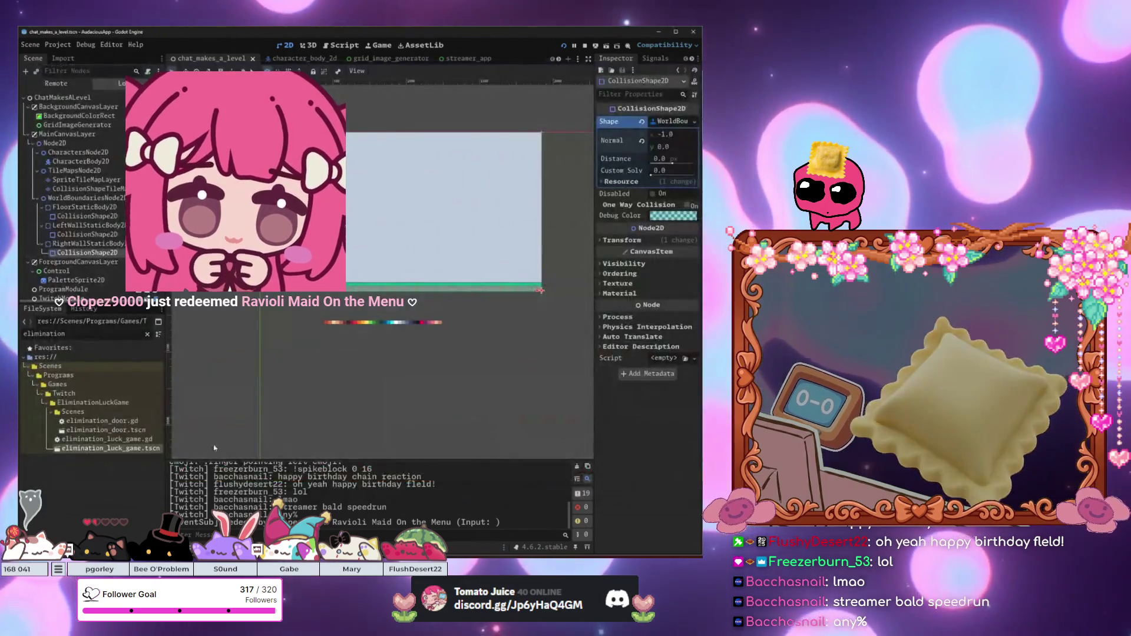
pyautogui.click(318, 60)
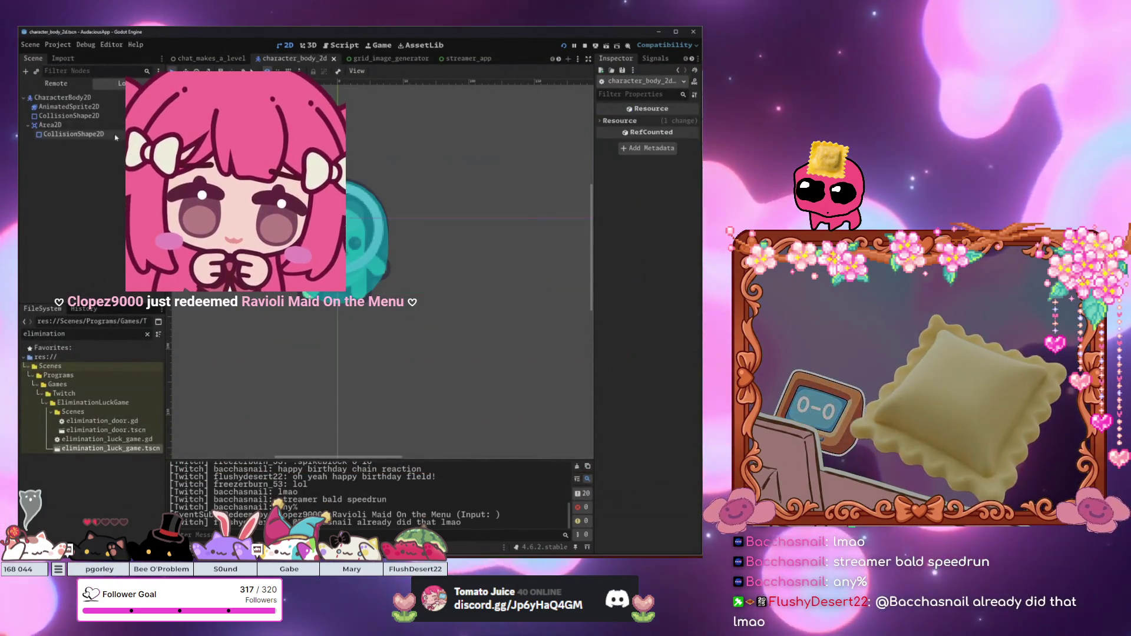
pyautogui.click(50, 125)
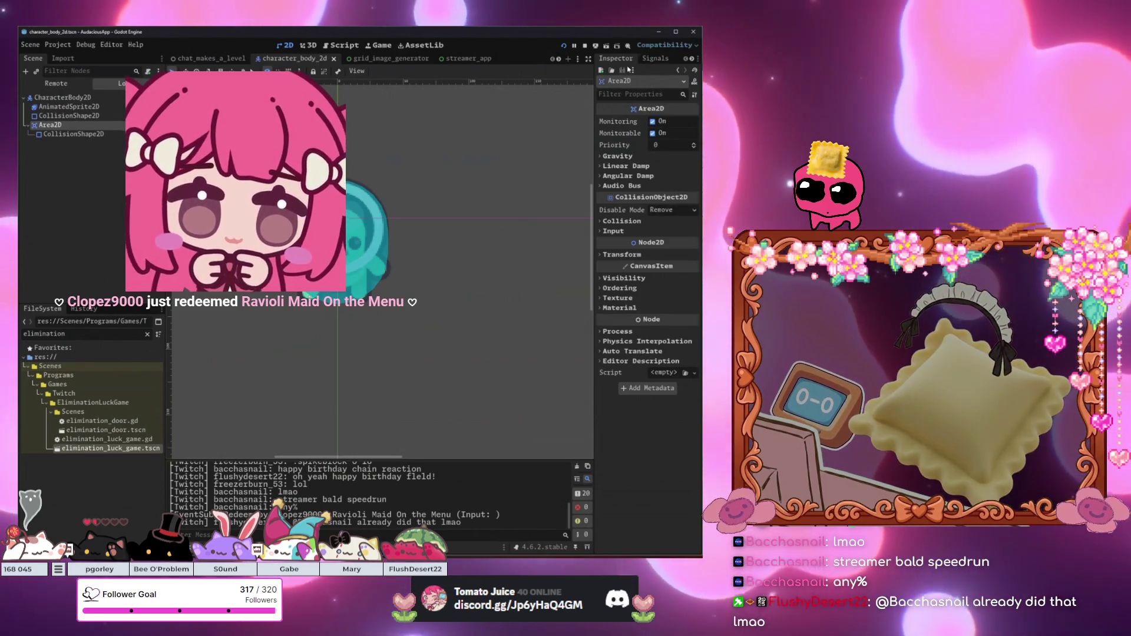
pyautogui.click(655, 60)
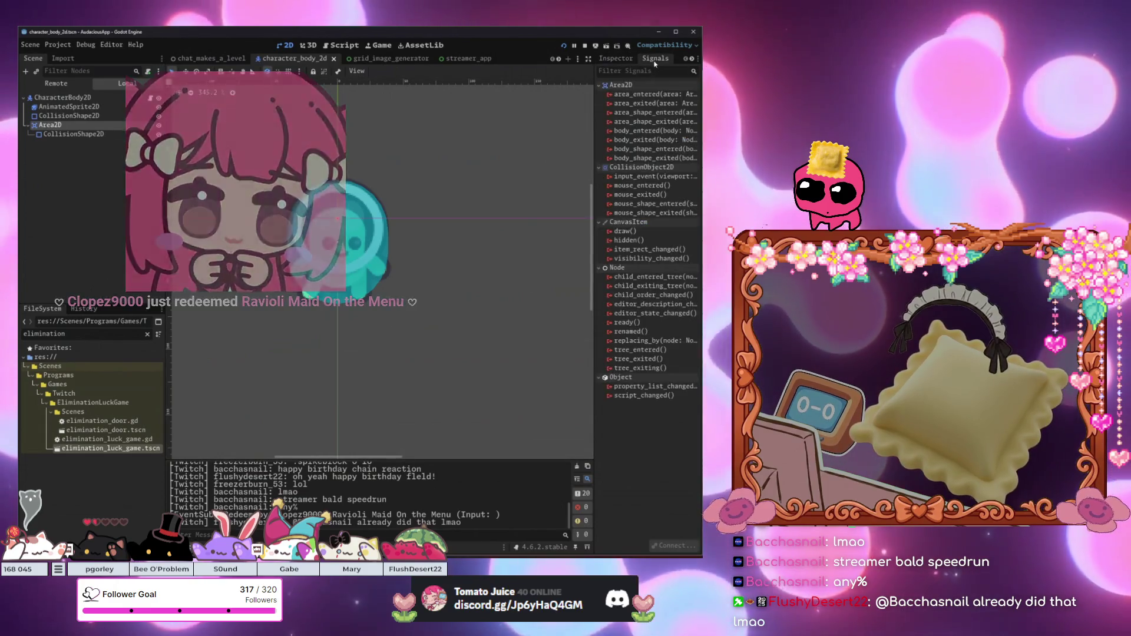
pyautogui.doubleClick(652, 132)
pyautogui.click(471, 385)
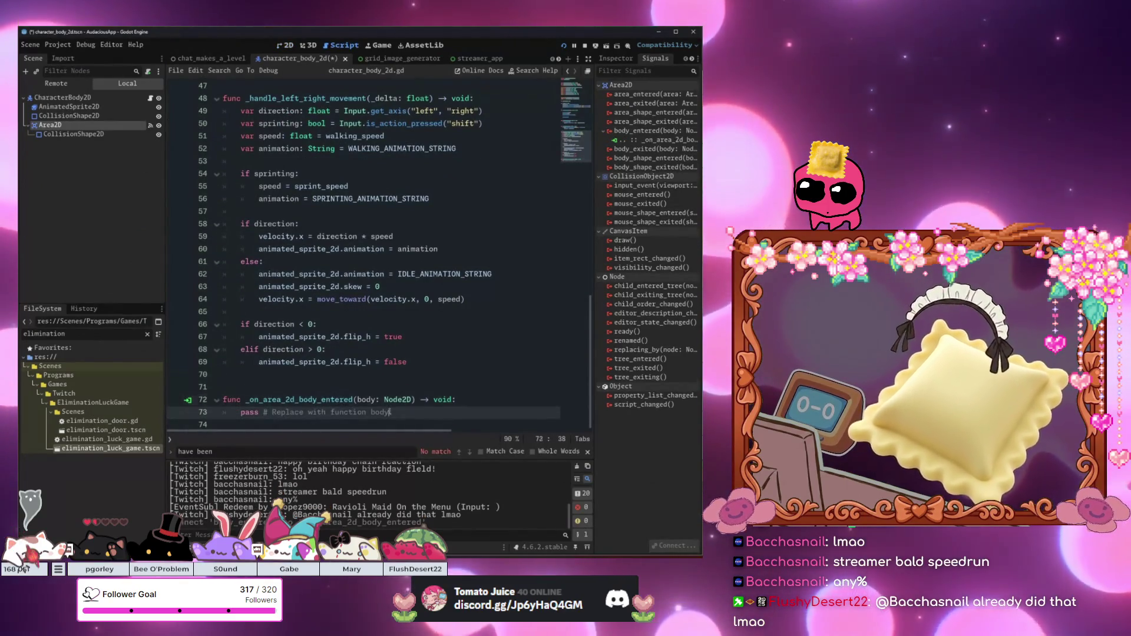
# Step: Delete the handler's placeholder pass line and stop the running game
pyautogui.moveTo(392, 412); pyautogui.dragTo(272, 414)
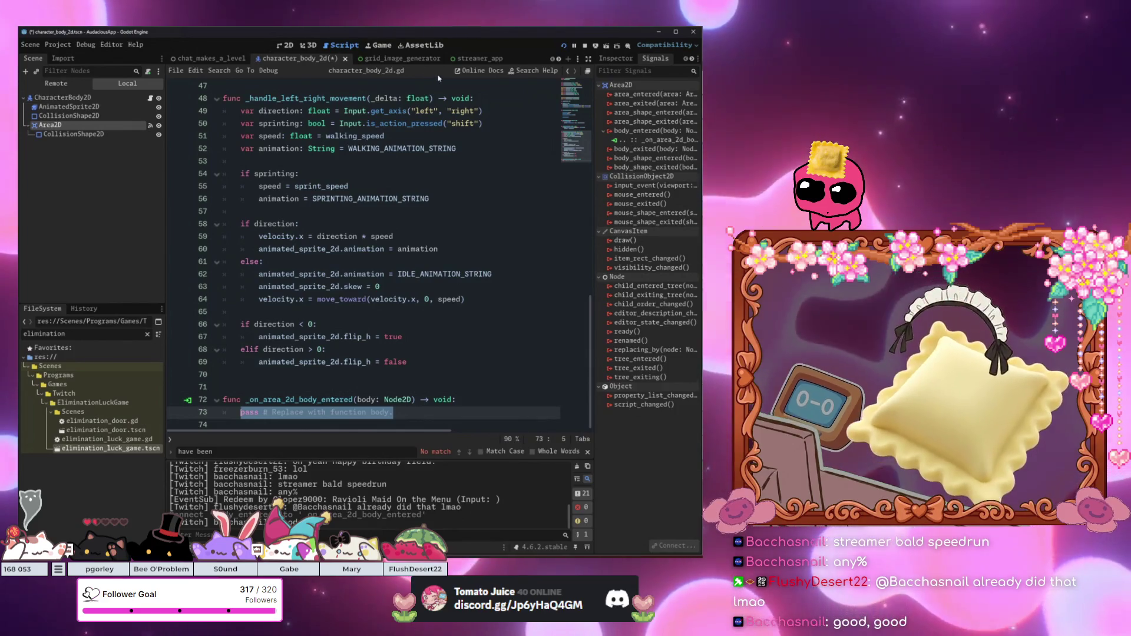
pyautogui.press('BackSpace')
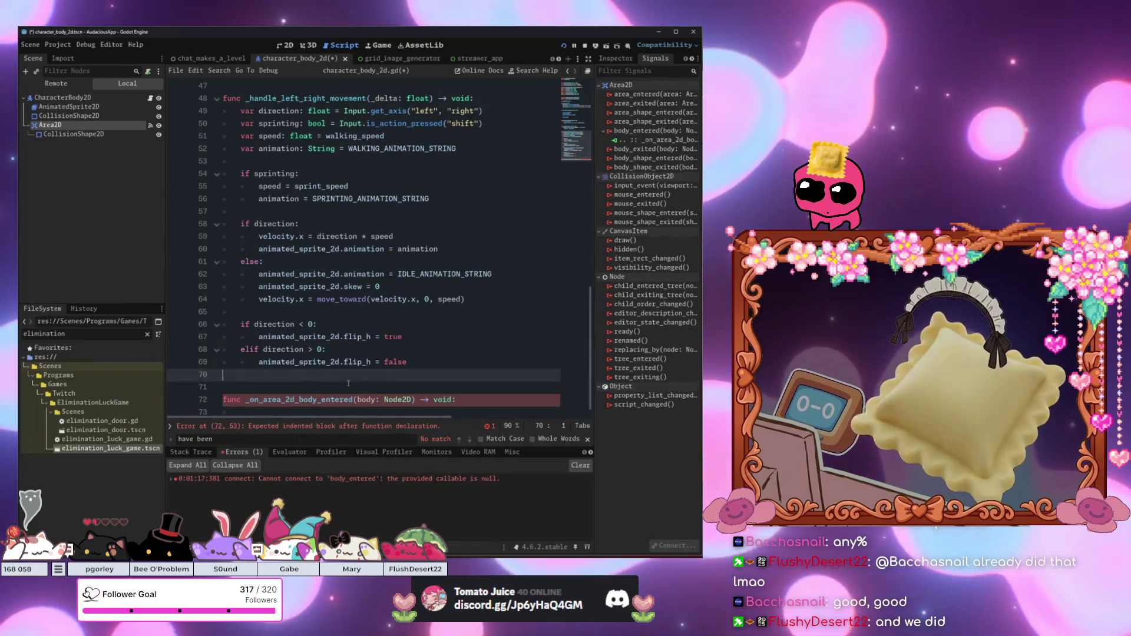
pyautogui.click(334, 400)
pyautogui.click(325, 262)
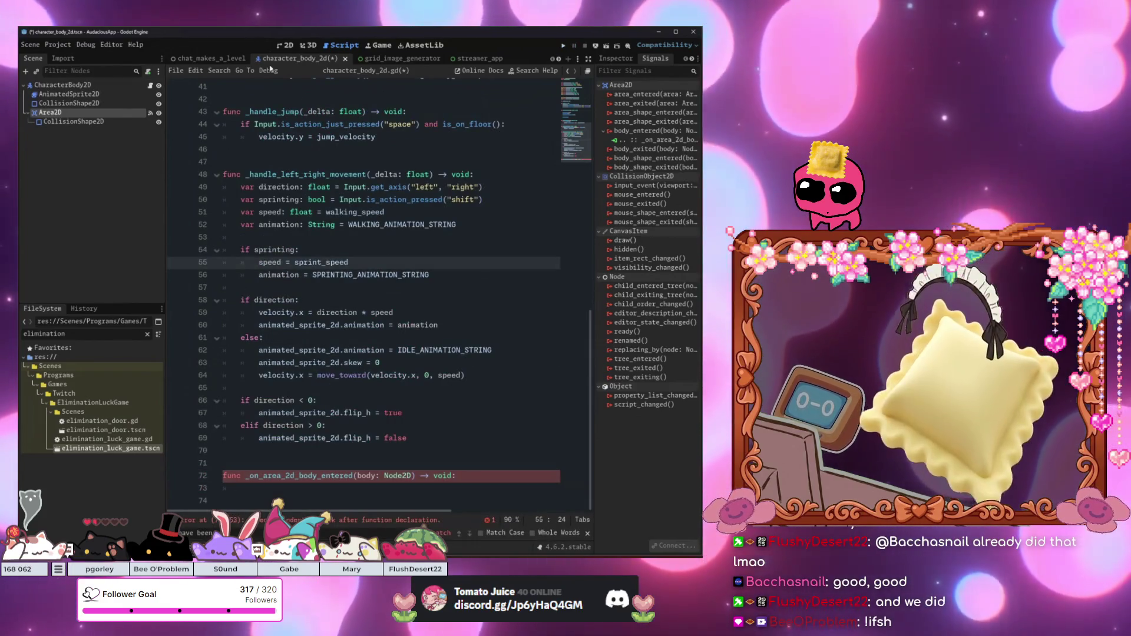
pyautogui.doubleClick(108, 334)
# Step: Open the kill_static_body_2d scene and create a kill_static_body_2d.gd script on its root node
pyautogui.write('kill')
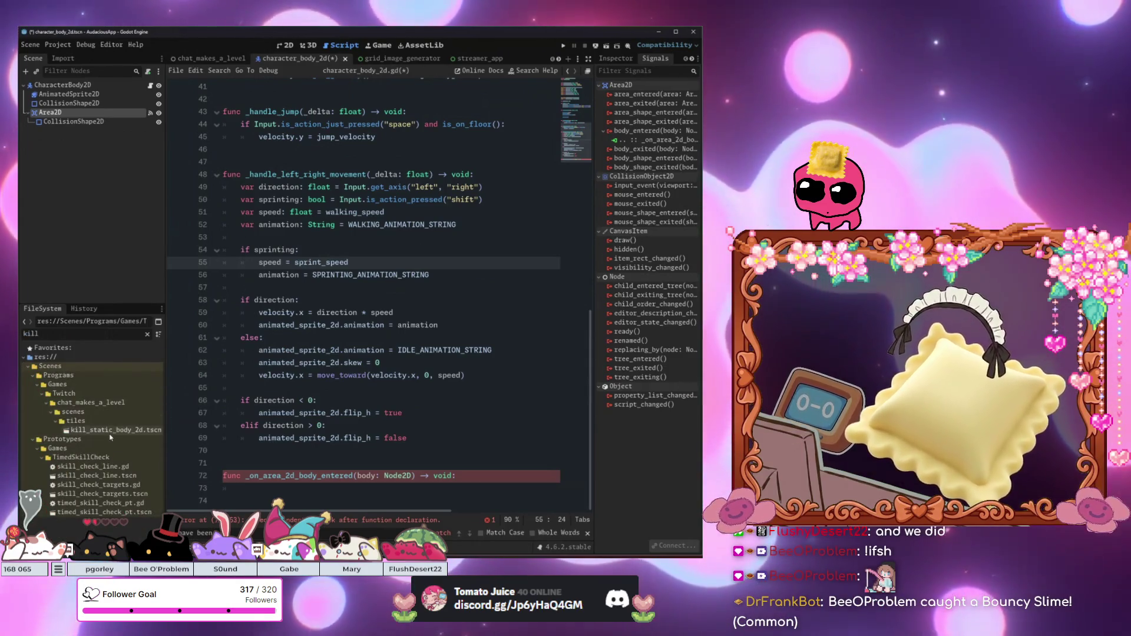
pyautogui.doubleClick(110, 431)
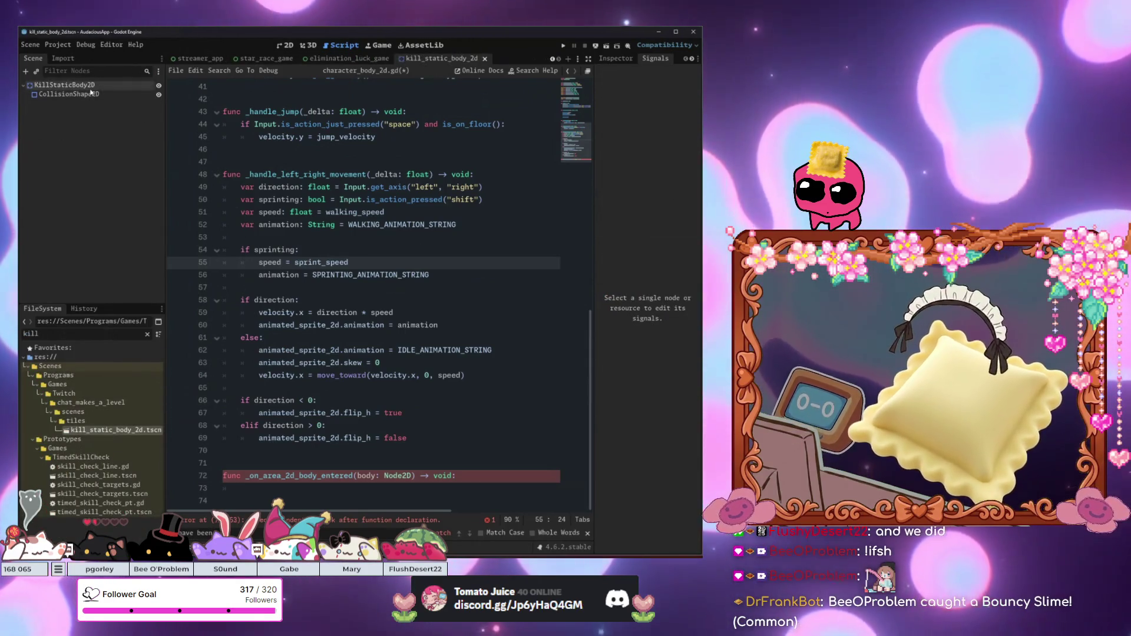
pyautogui.click(158, 86)
pyautogui.click(148, 72)
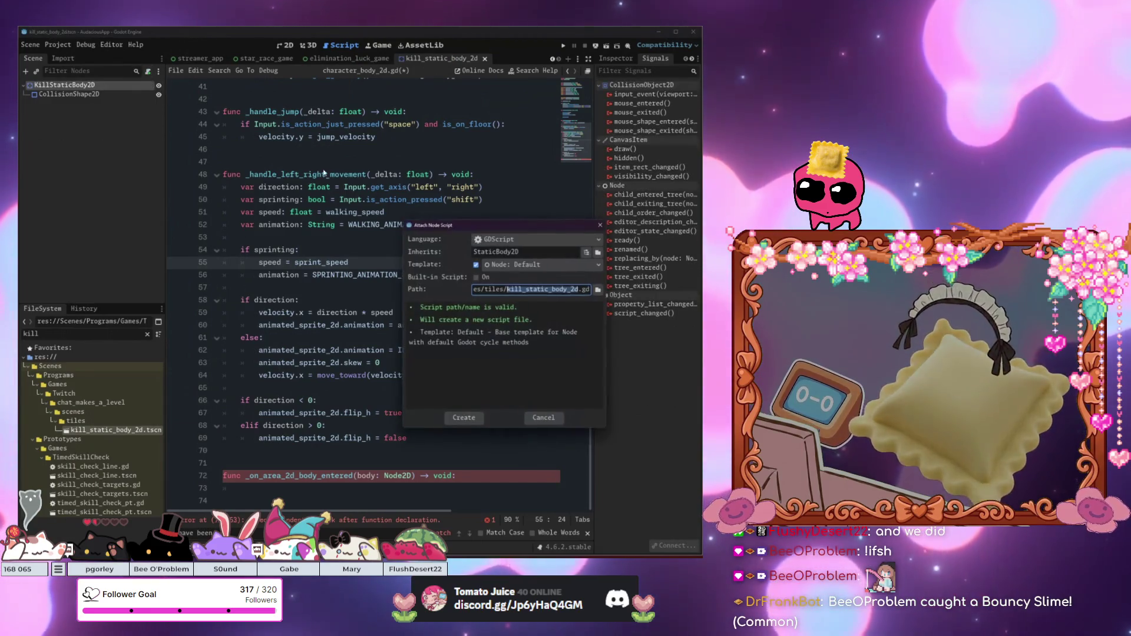
pyautogui.click(463, 420)
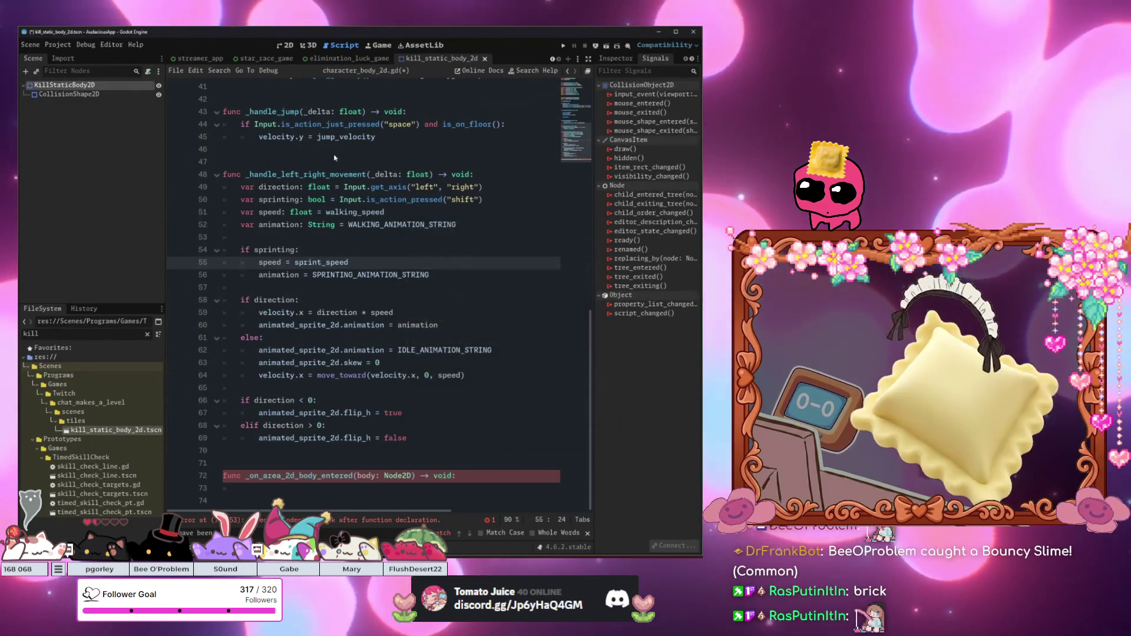
# Step: Replace the template code with 'class_name ChatMakesAGameKillStaticBody' above the extends line and save
pyautogui.moveTo(229, 224); pyautogui.dragTo(222, 94)
pyautogui.press('BackSpace')
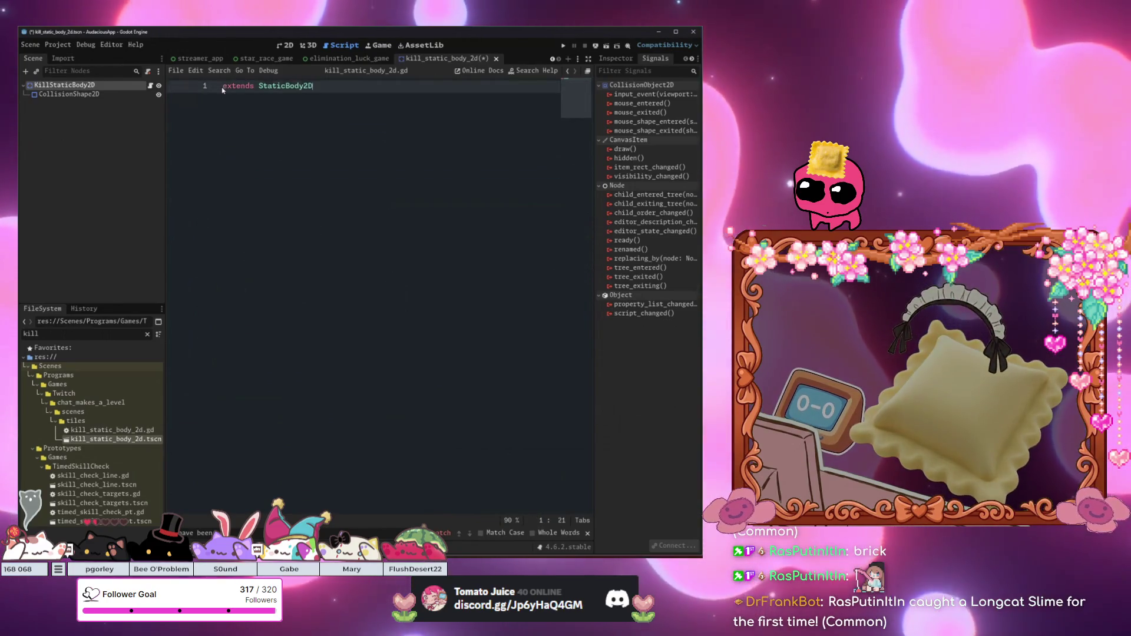
pyautogui.hotkey('ctrl', 'shift', 'Return')
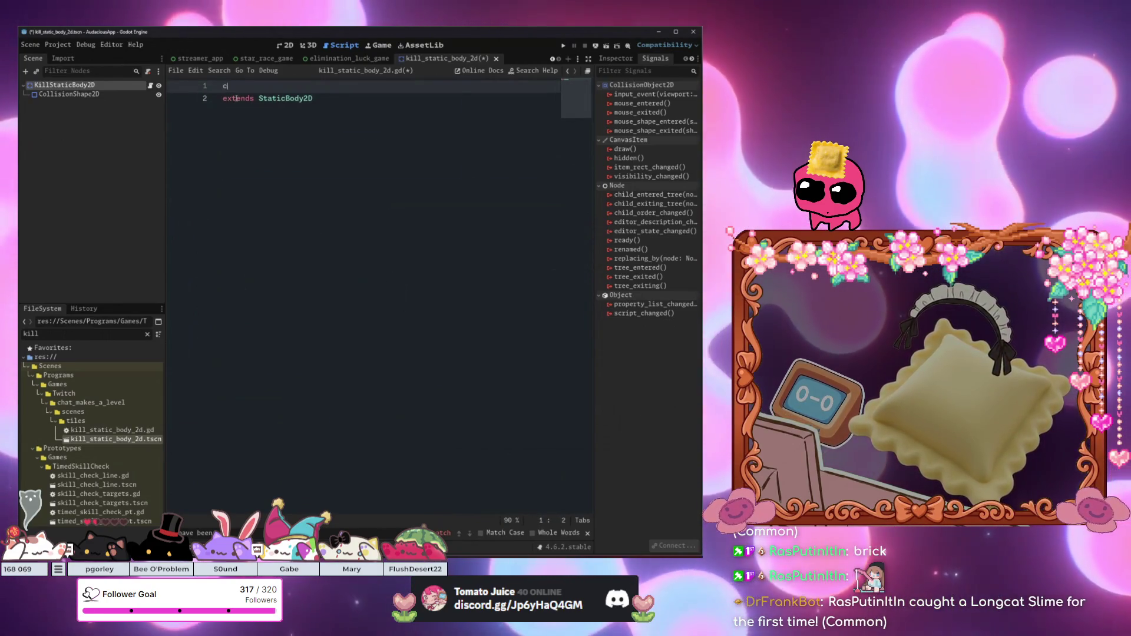
pyautogui.write('lass_nm')
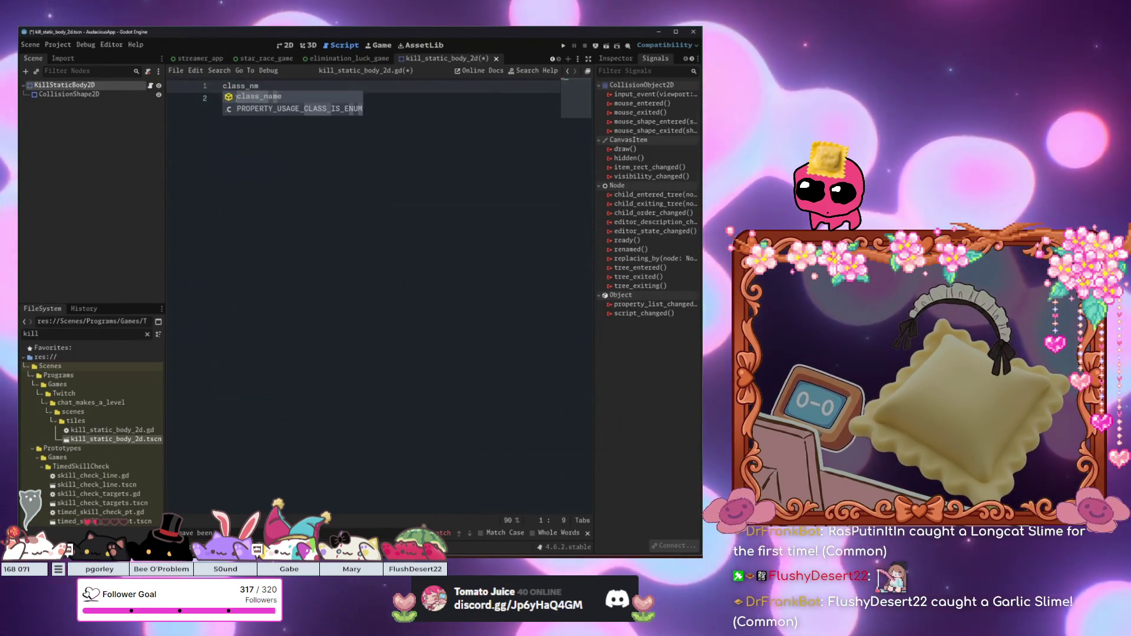
pyautogui.press('BackSpace')
pyautogui.write('ame')
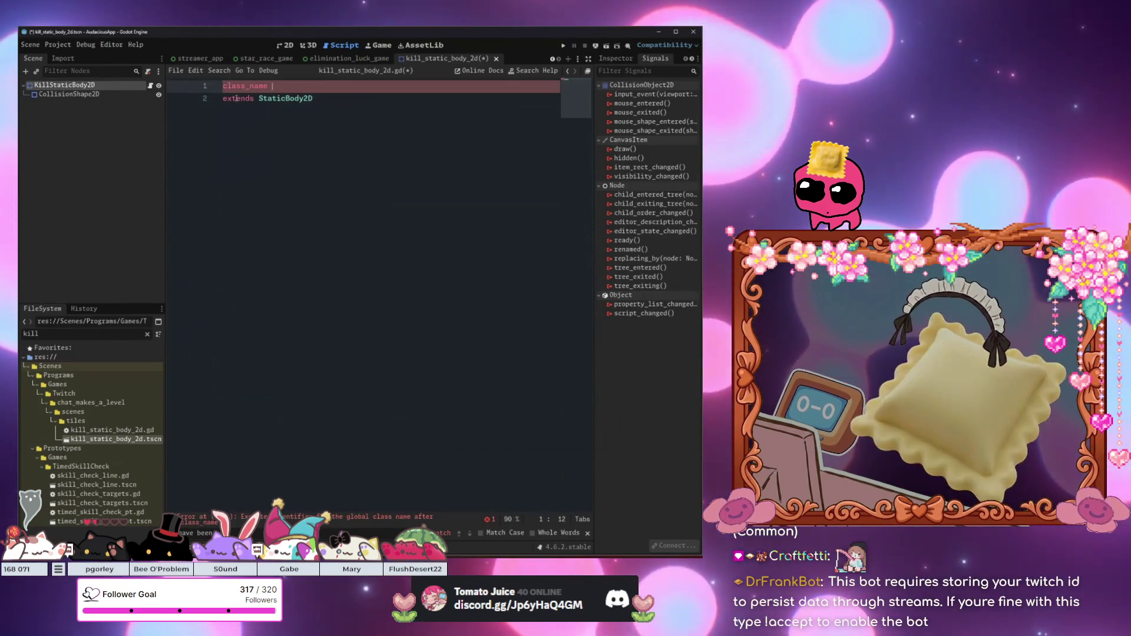
pyautogui.write(' ChatMakesAGameK')
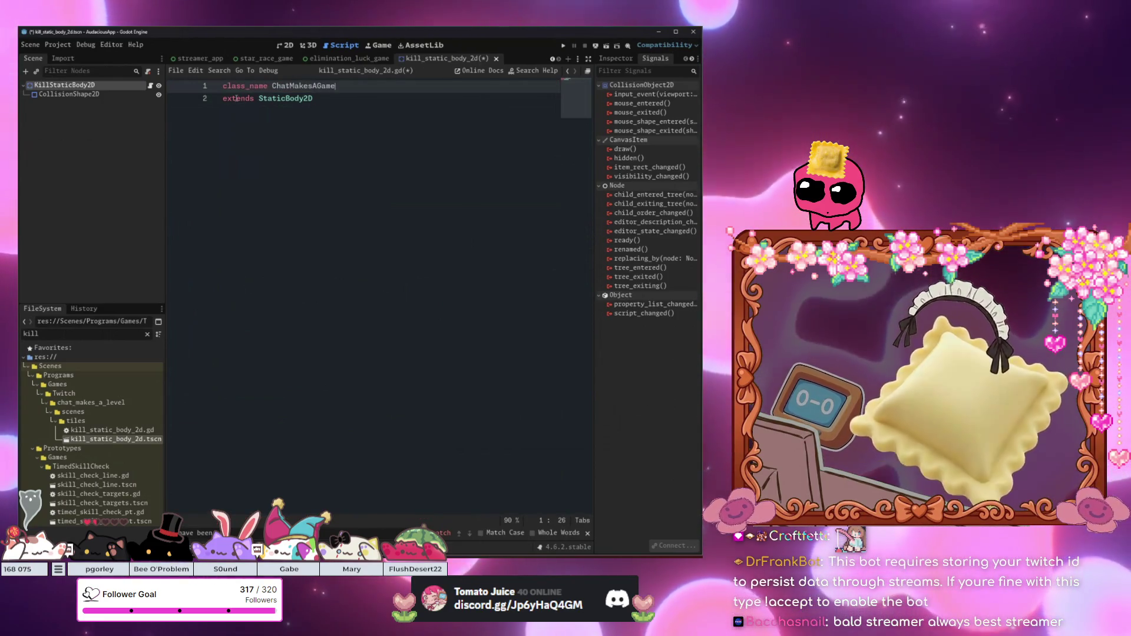
pyautogui.write('ill')
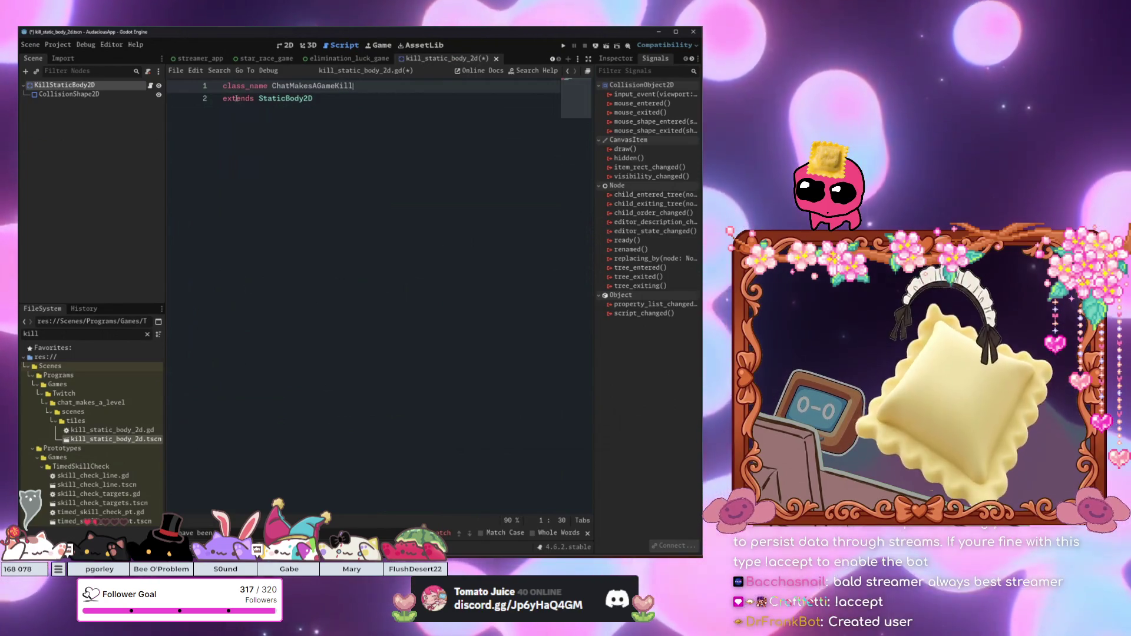
pyautogui.write('S')
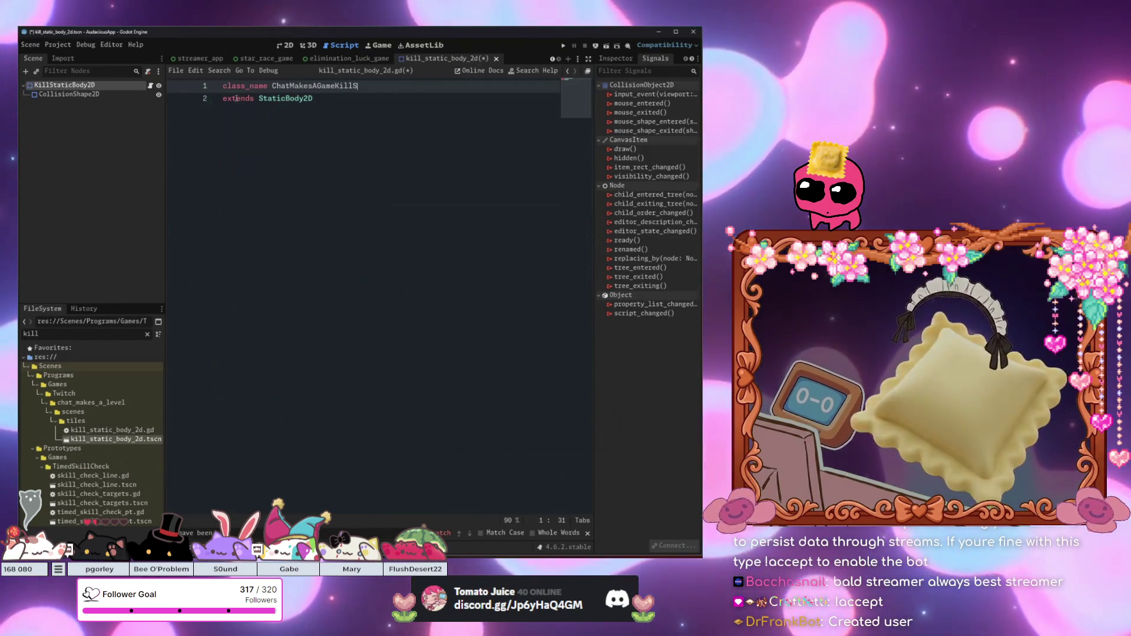
pyautogui.write('taticBody')
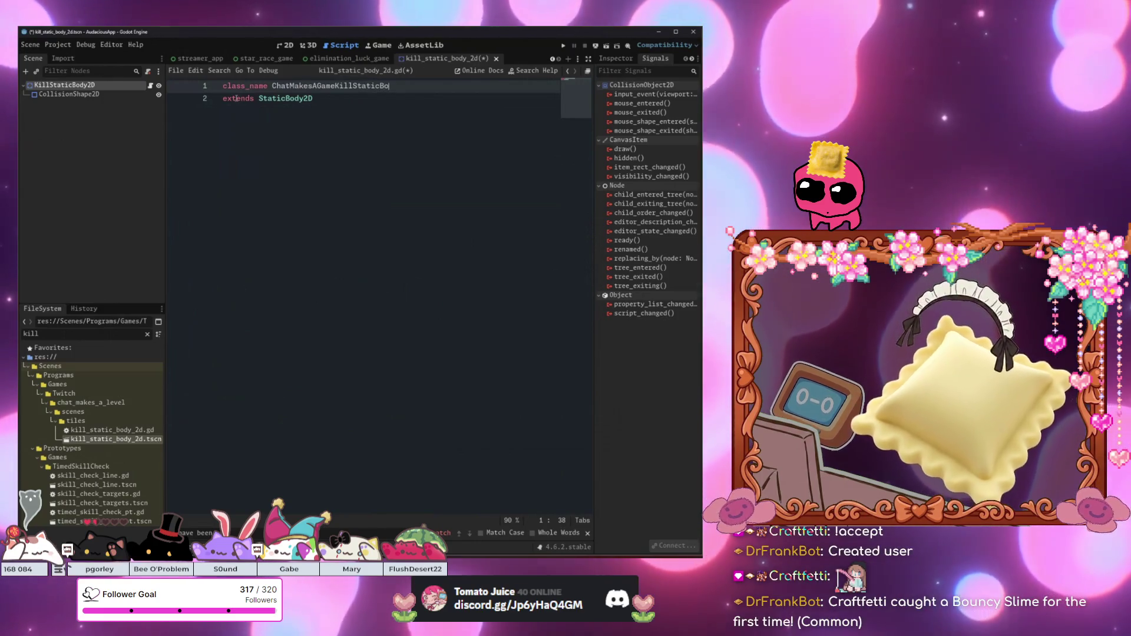
pyautogui.press('Down')
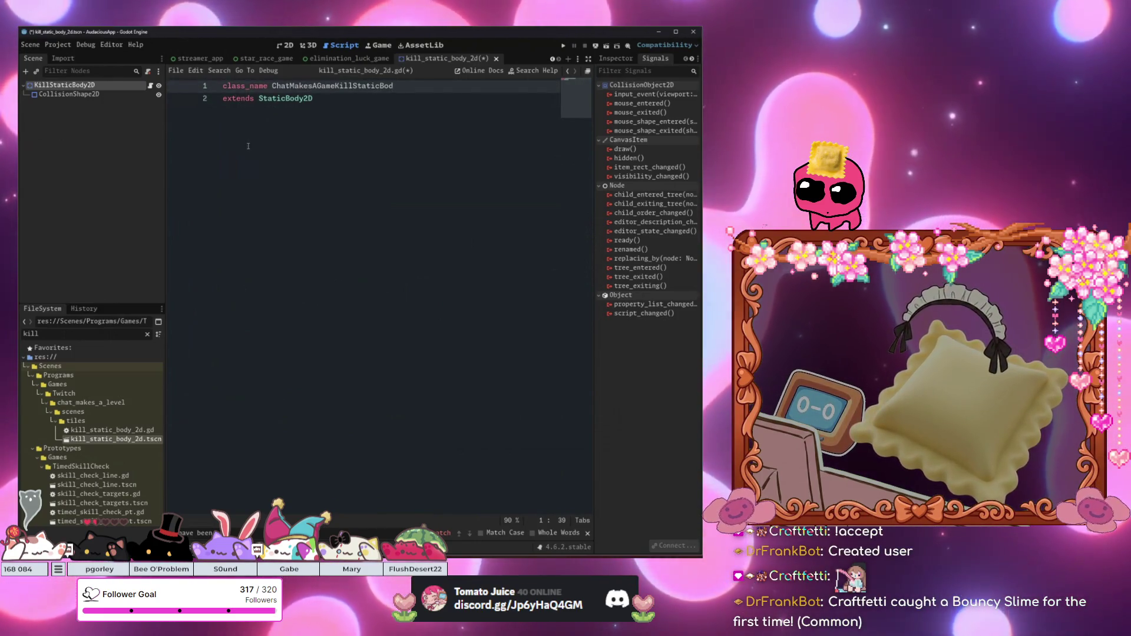
pyautogui.doubleClick(375, 86)
pyautogui.hotkey('ctrl', 's')
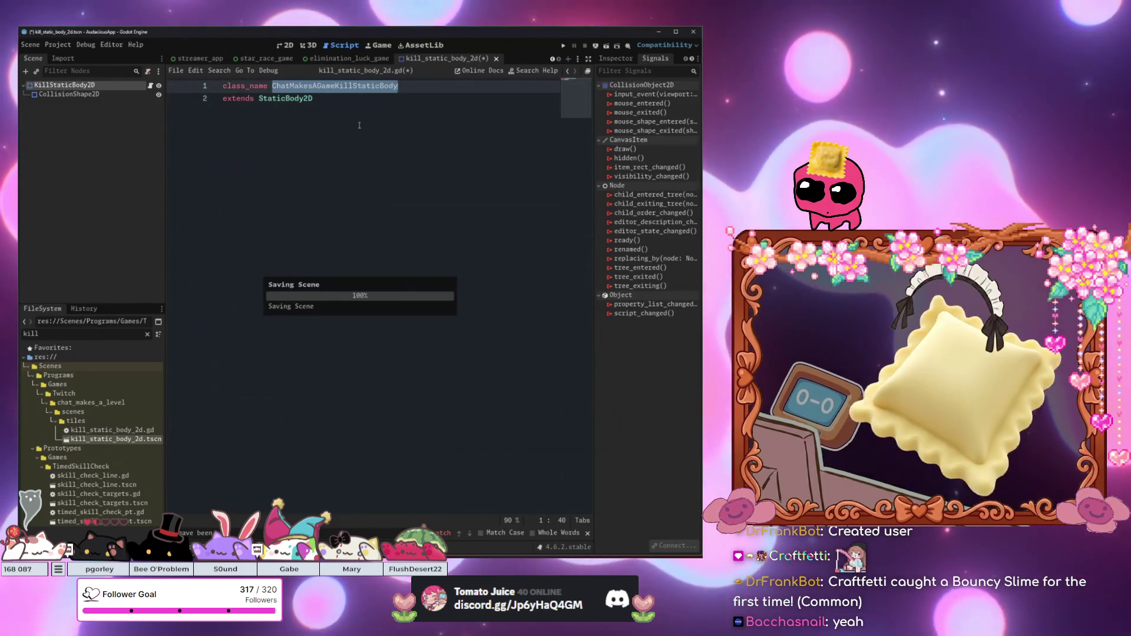
pyautogui.click(348, 59)
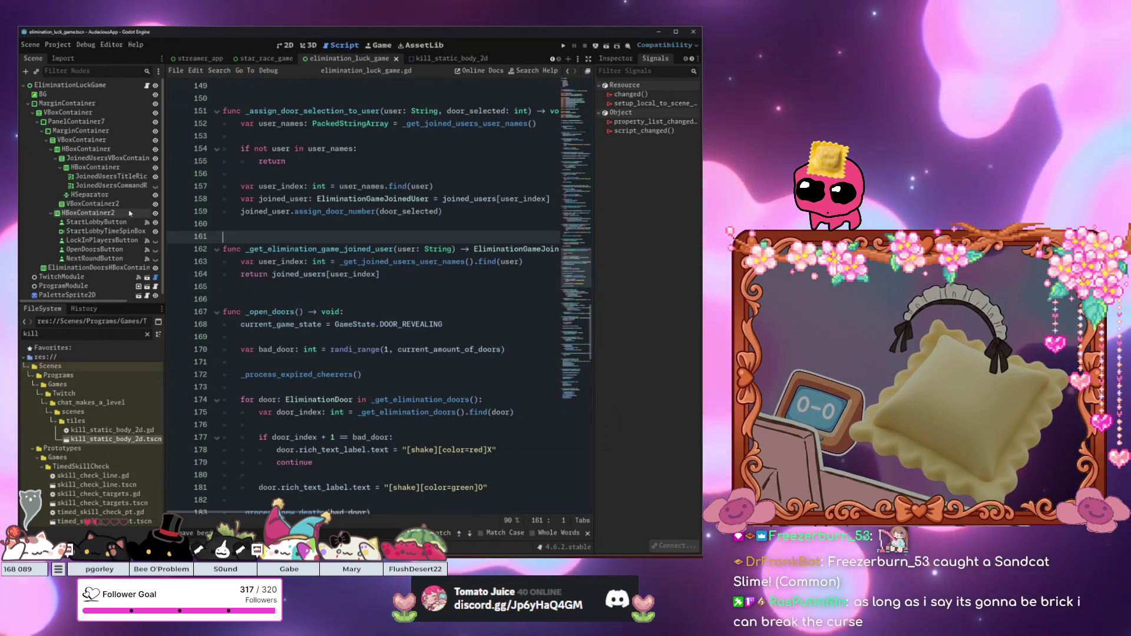
# Step: Close the extra script tabs and add 'if body is ChatMakesAGameKillStaticBody:' inside the area handler
pyautogui.scroll(2, 353, 59)
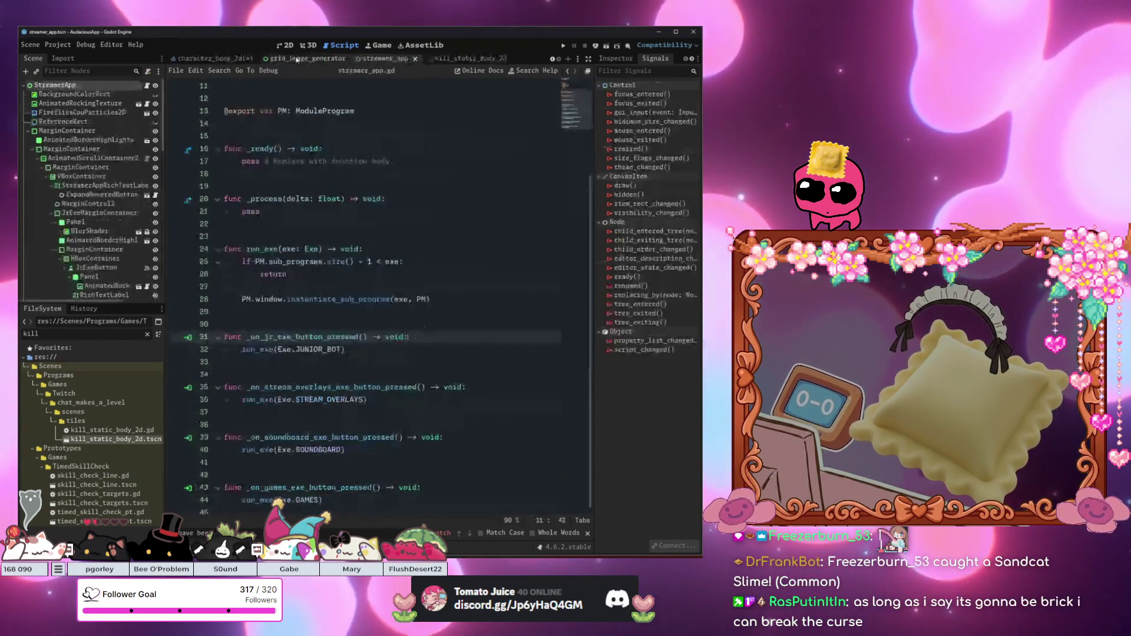
pyautogui.middleClick(374, 59)
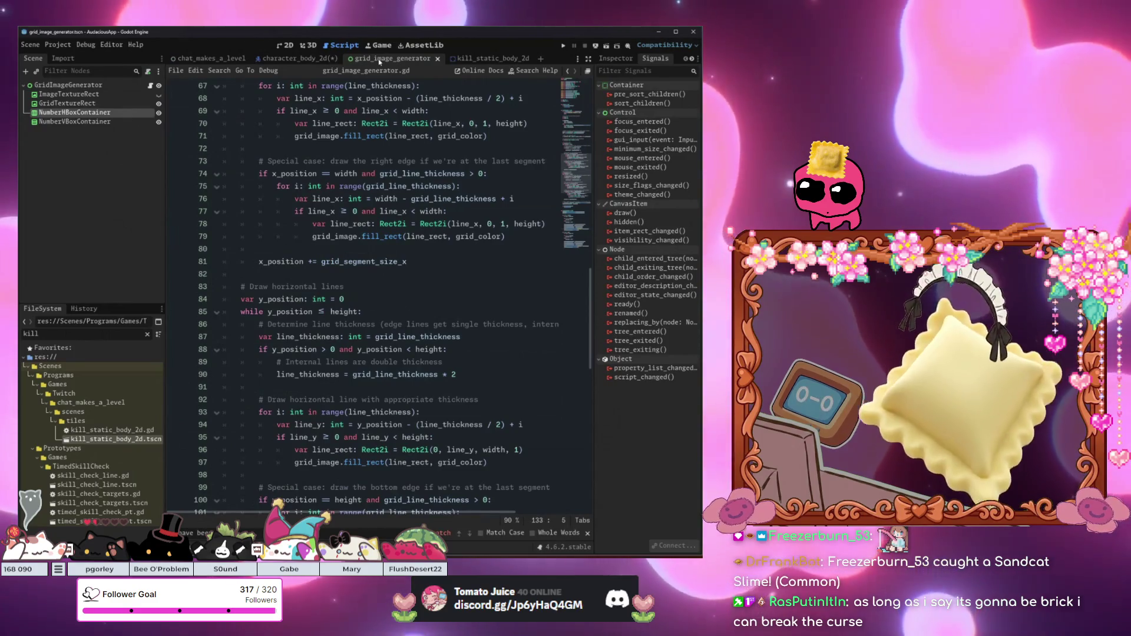
pyautogui.middleClick(380, 62)
pyautogui.click(283, 63)
pyautogui.click(465, 487)
pyautogui.press('Return')
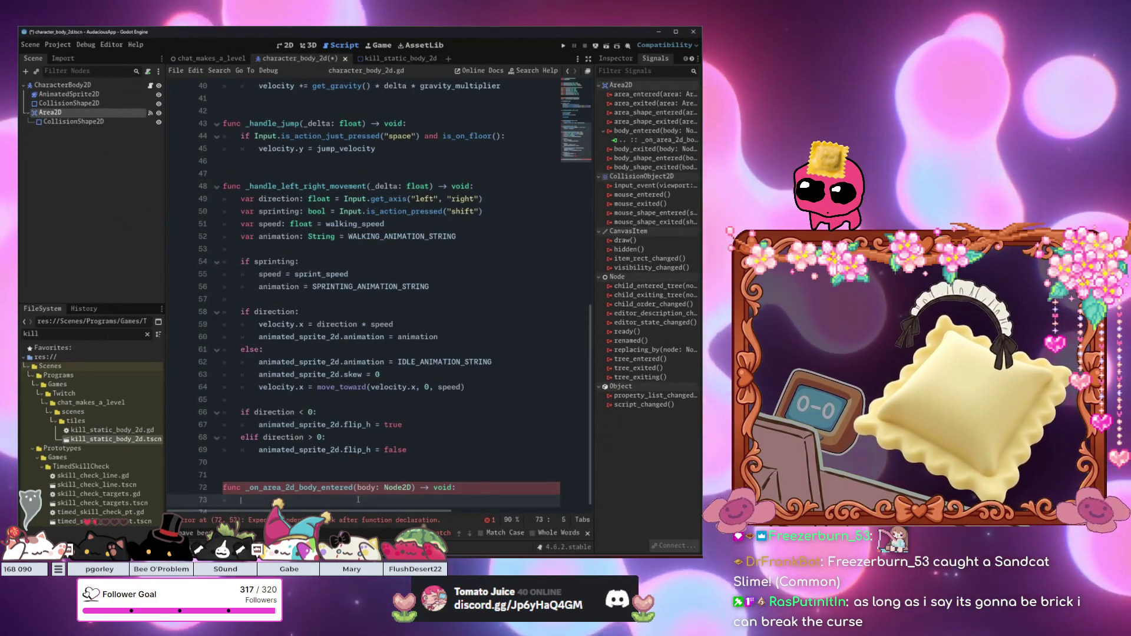
pyautogui.write('if b')
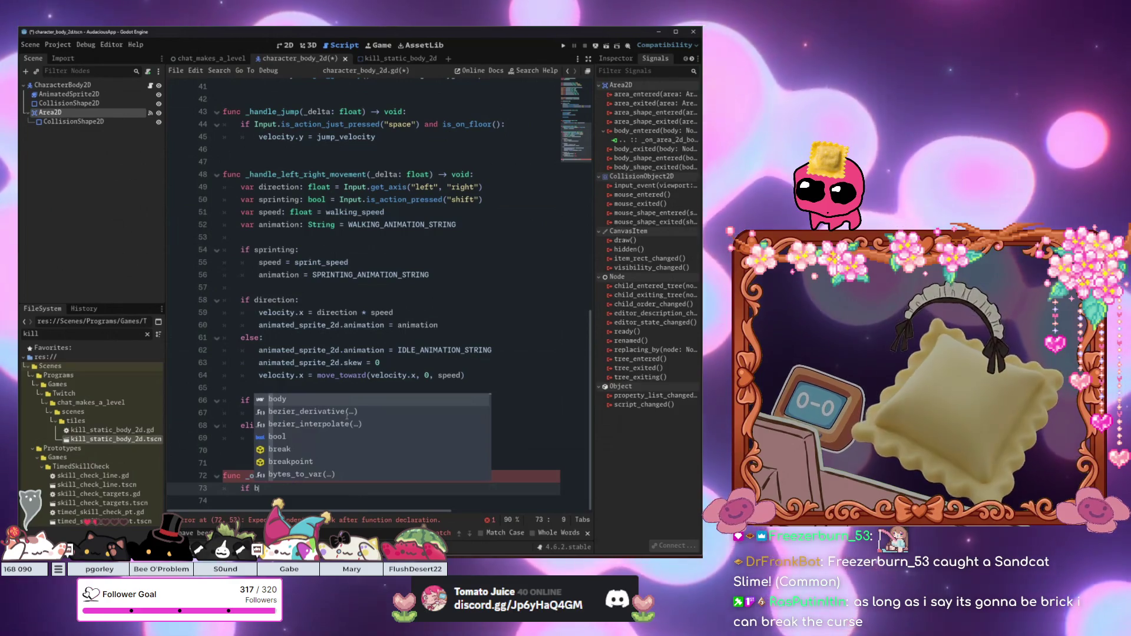
pyautogui.write('ody is ChatMakesAGameKillStaticBody')
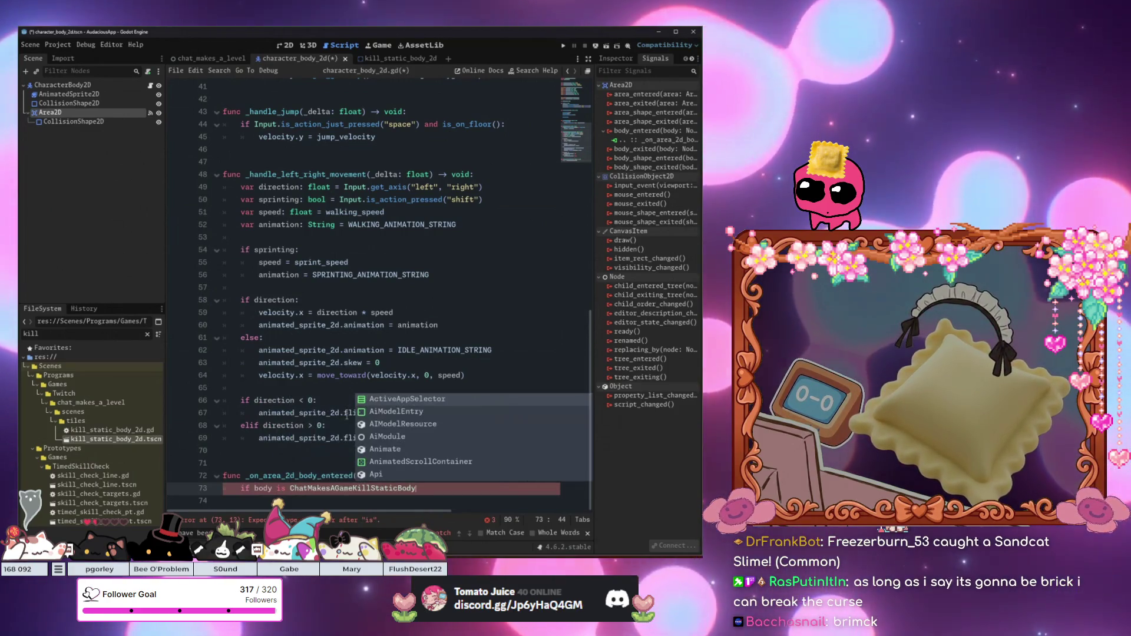
pyautogui.write(':')
pyautogui.press('Return')
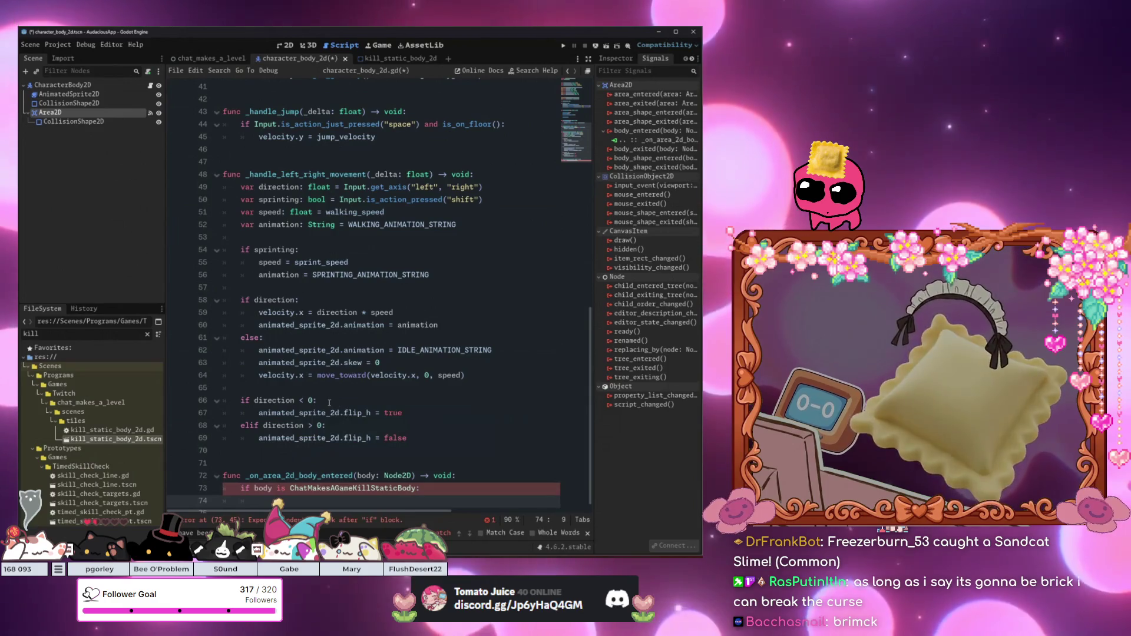
# Step: Declare 'signal died()' at the top of character_body_2d.gd and remove a stray blank line
pyautogui.scroll(12, 329, 402)
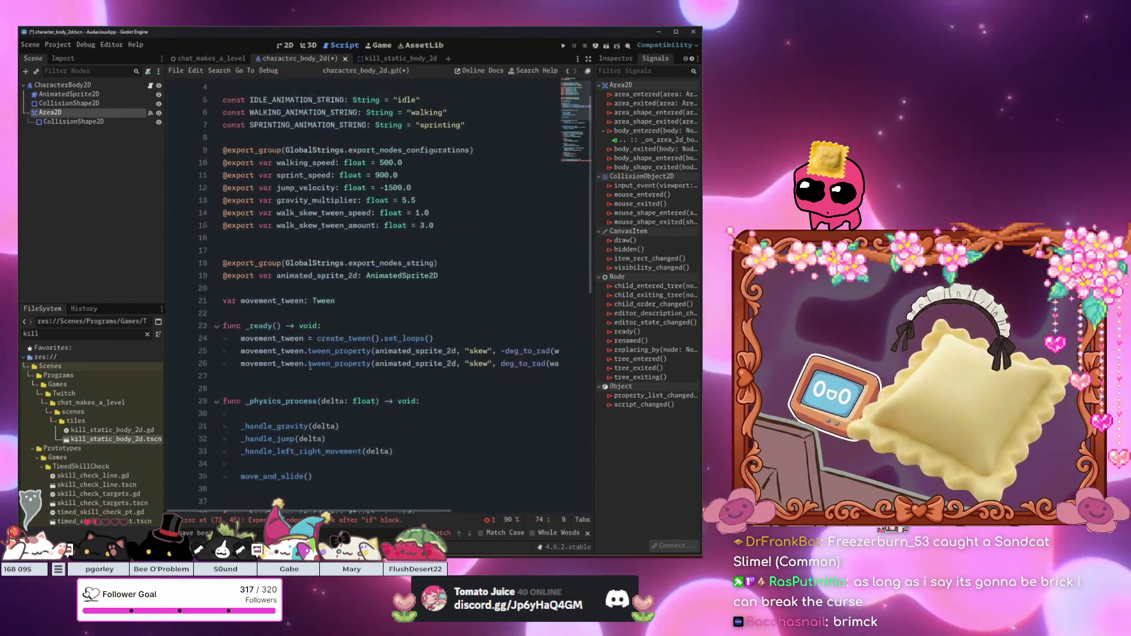
pyautogui.scroll(-13, 310, 367)
pyautogui.scroll(10, 313, 323)
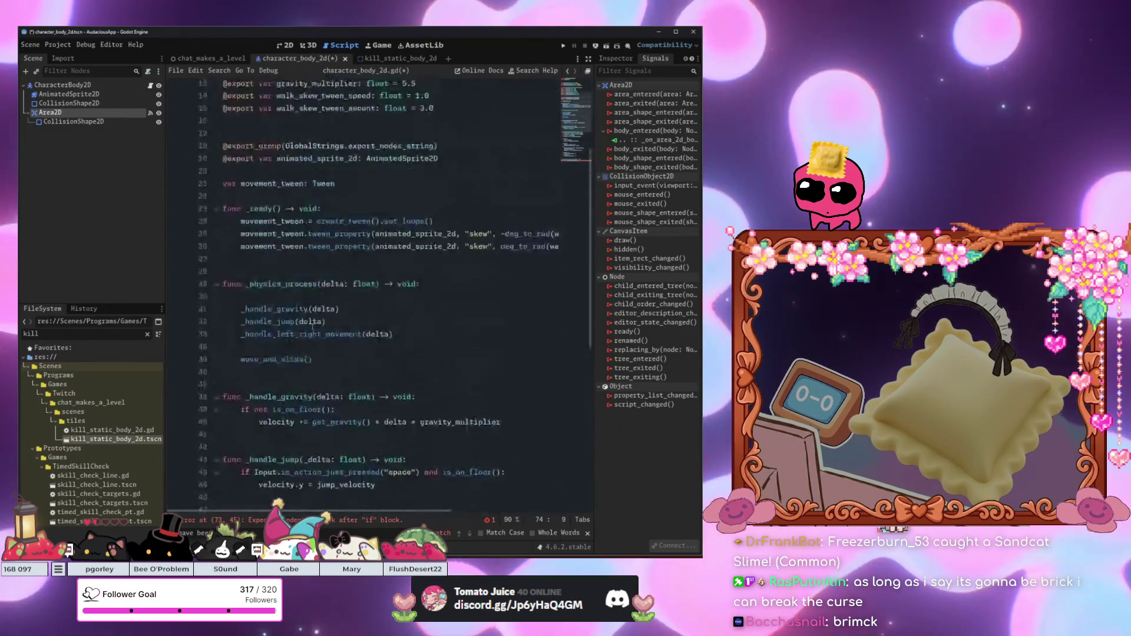
pyautogui.scroll(4, 313, 323)
pyautogui.click(273, 125)
pyautogui.press('Return')
pyautogui.press('Return')
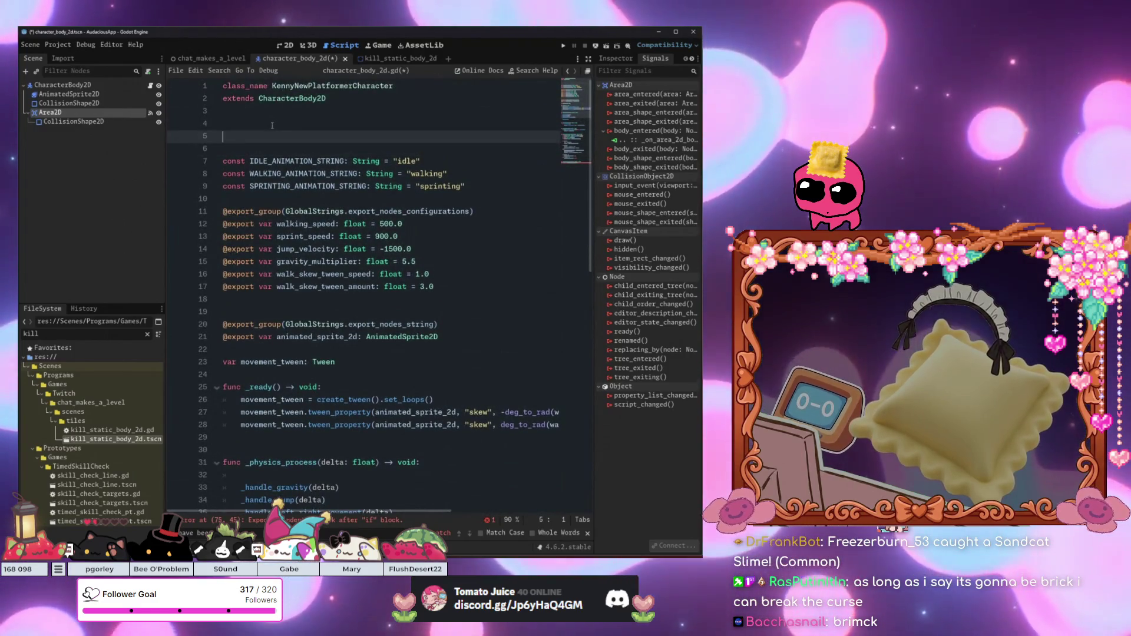
pyautogui.press('BackSpace')
pyautogui.write('signal')
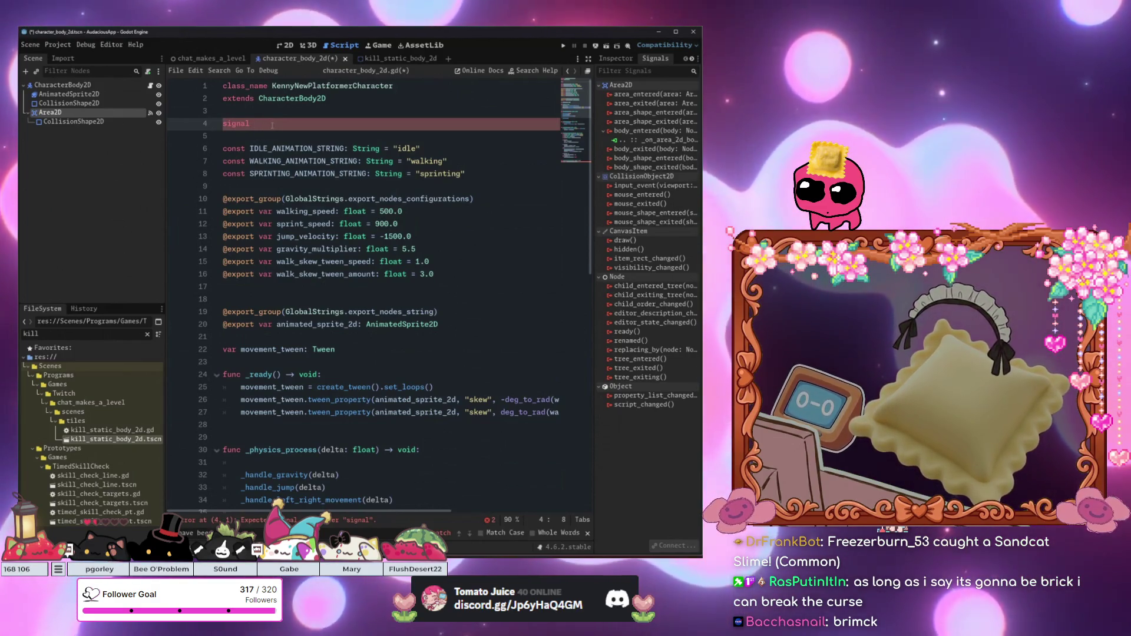
pyautogui.click(365, 287)
pyautogui.press('BackSpace')
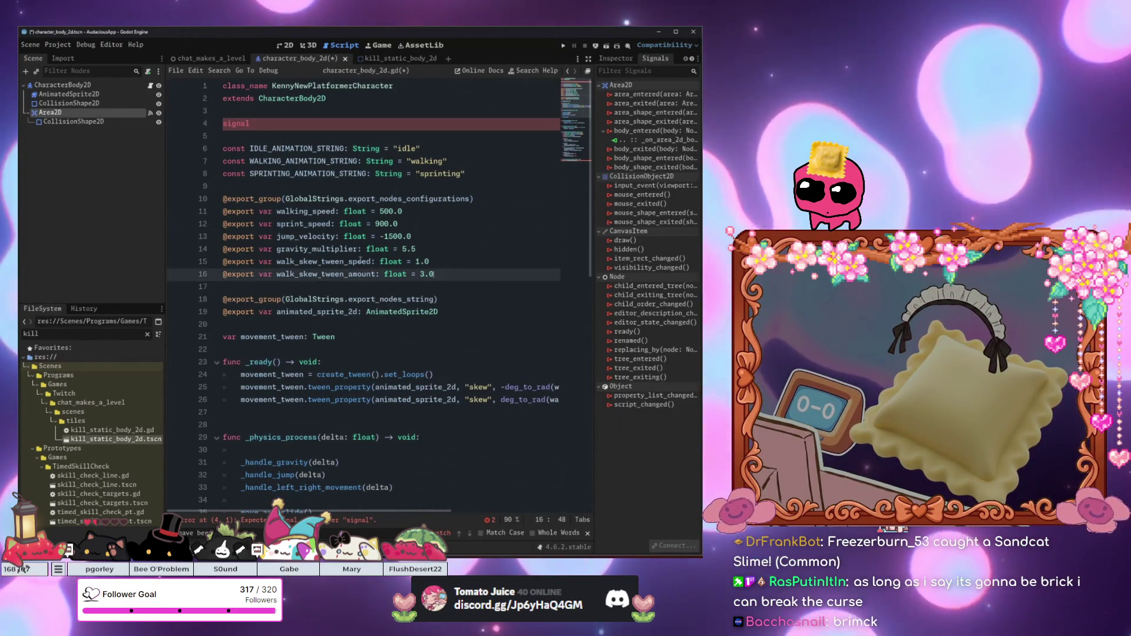
pyautogui.click(355, 124)
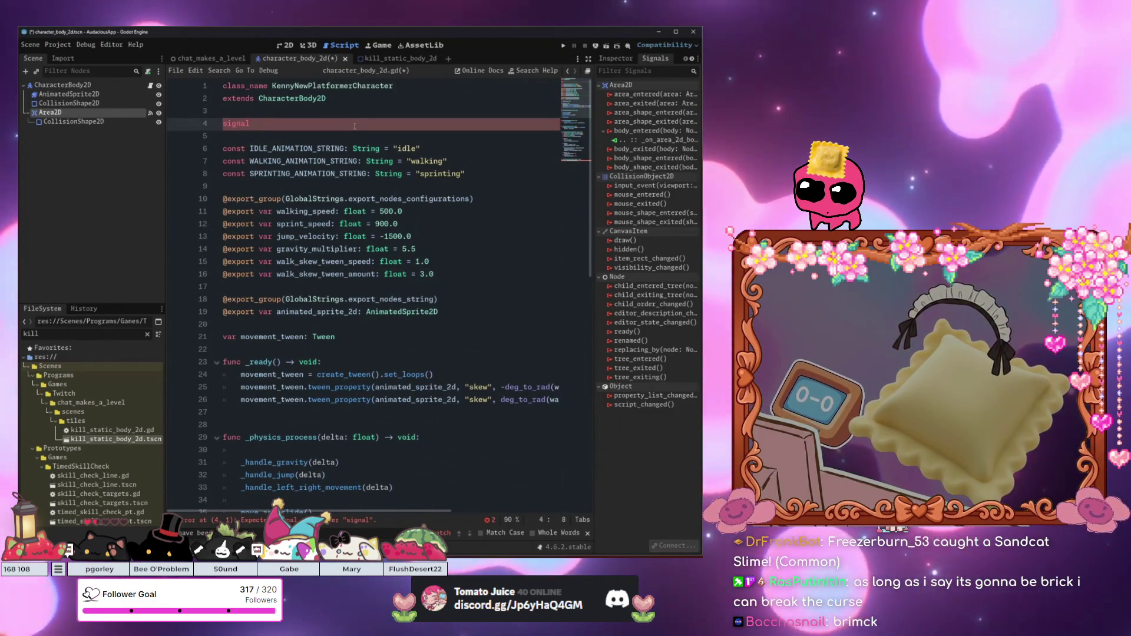
pyautogui.write('ed')
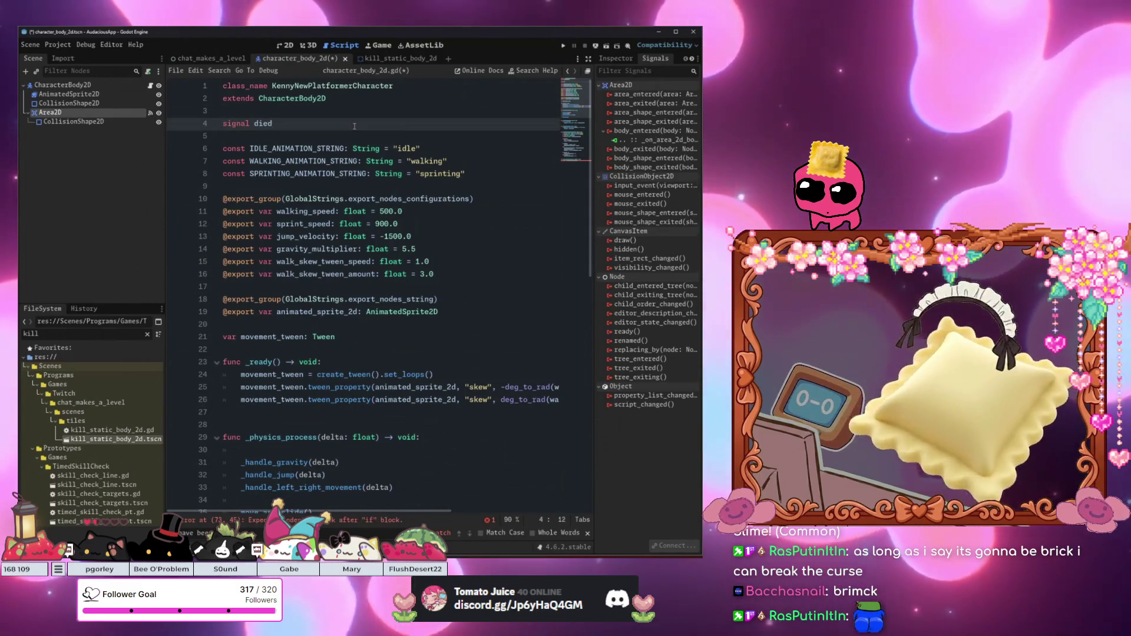
pyautogui.write('(')
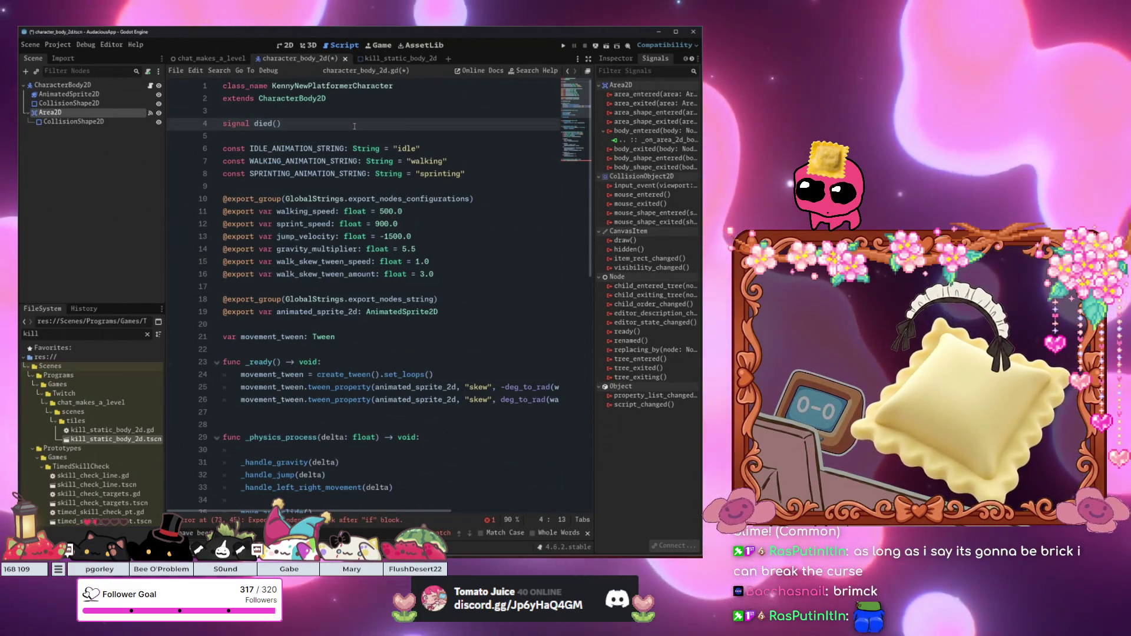
# Step: Emit the died signal inside the kill-body check, then select CharacterBody2D in chat_makes_a_level
pyautogui.moveTo(354, 127); pyautogui.dragTo(447, 312)
pyautogui.scroll(-10, 394, 295)
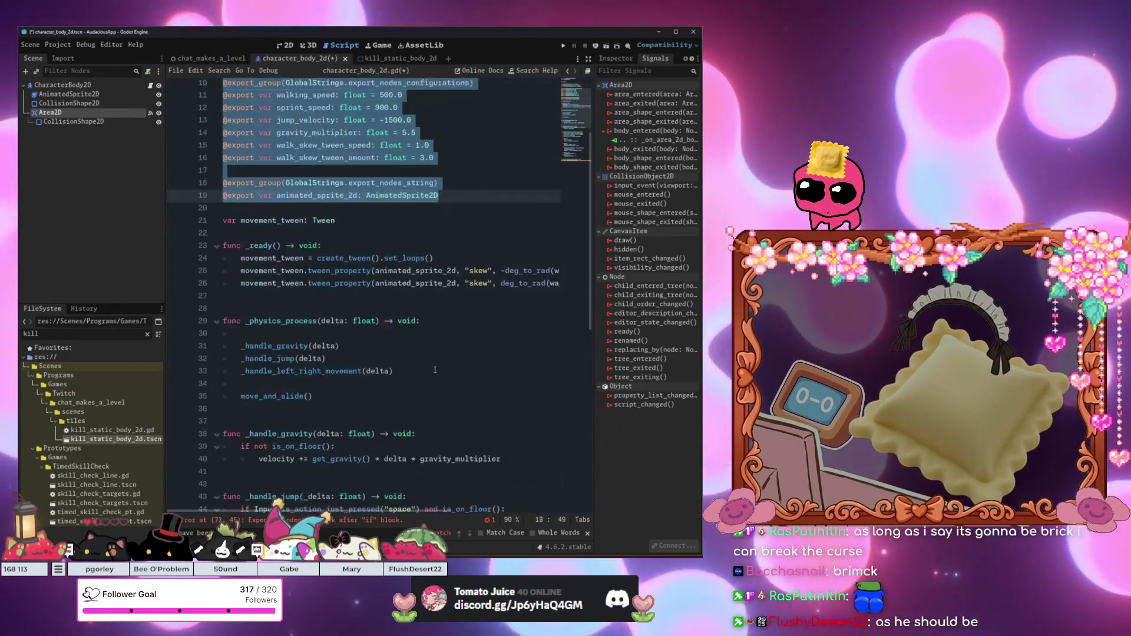
pyautogui.scroll(-4, 393, 389)
pyautogui.click(353, 499)
pyautogui.write('emit_signal("died')
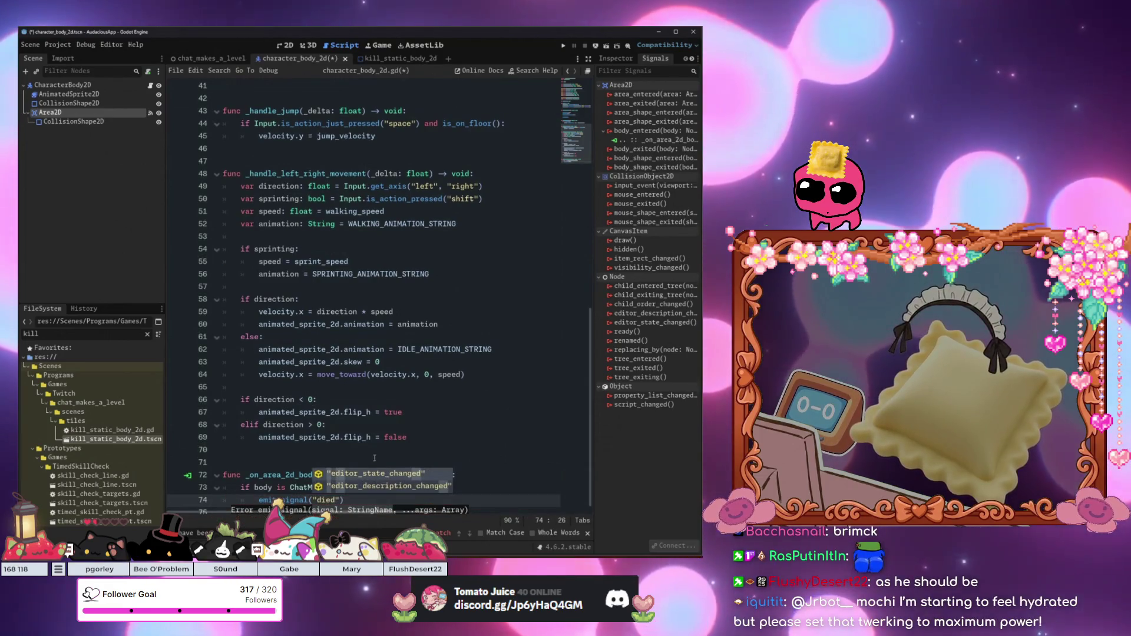
pyautogui.click(390, 431)
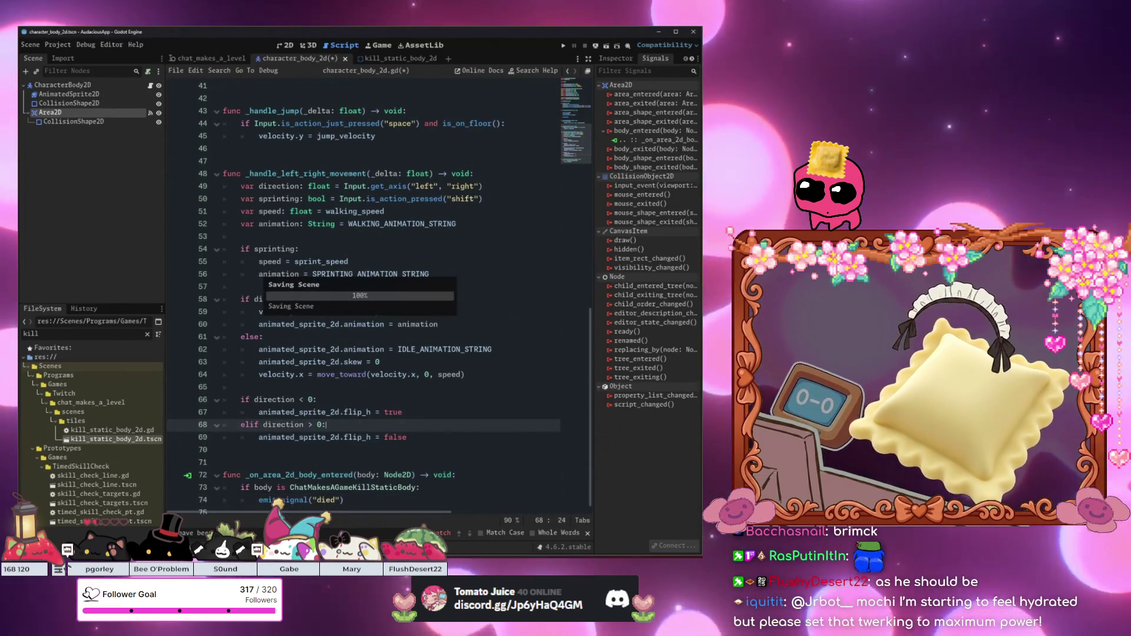
pyautogui.click(211, 58)
pyautogui.click(98, 168)
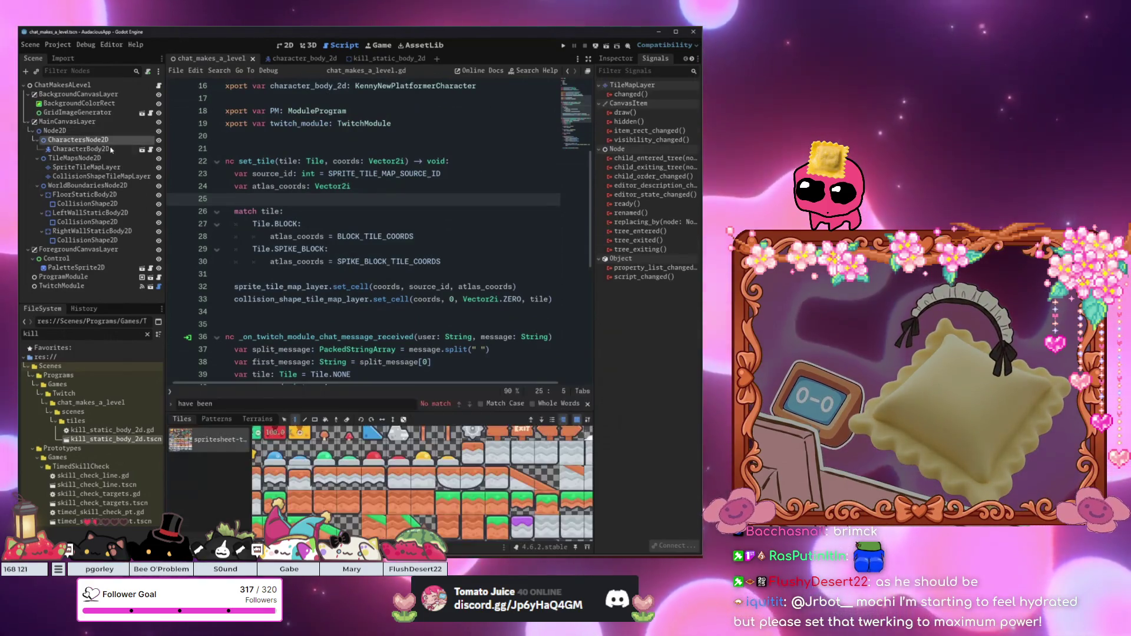
# Step: Connect the character's died signal to the level script and delete the generated pass line
pyautogui.click(83, 149)
pyautogui.doubleClick(626, 95)
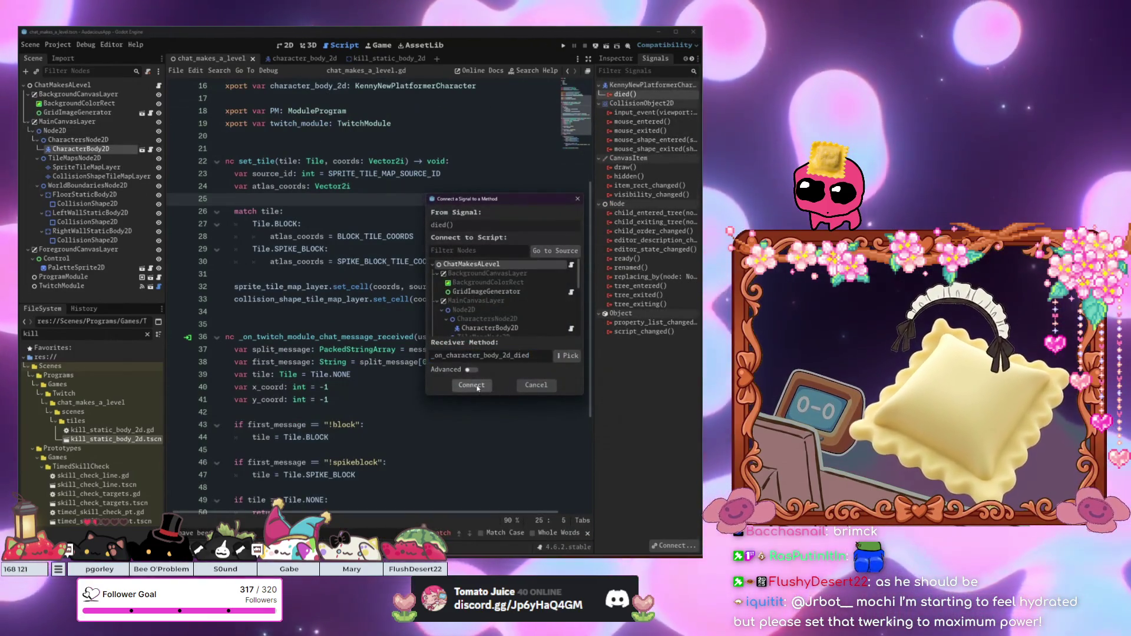
pyautogui.click(471, 384)
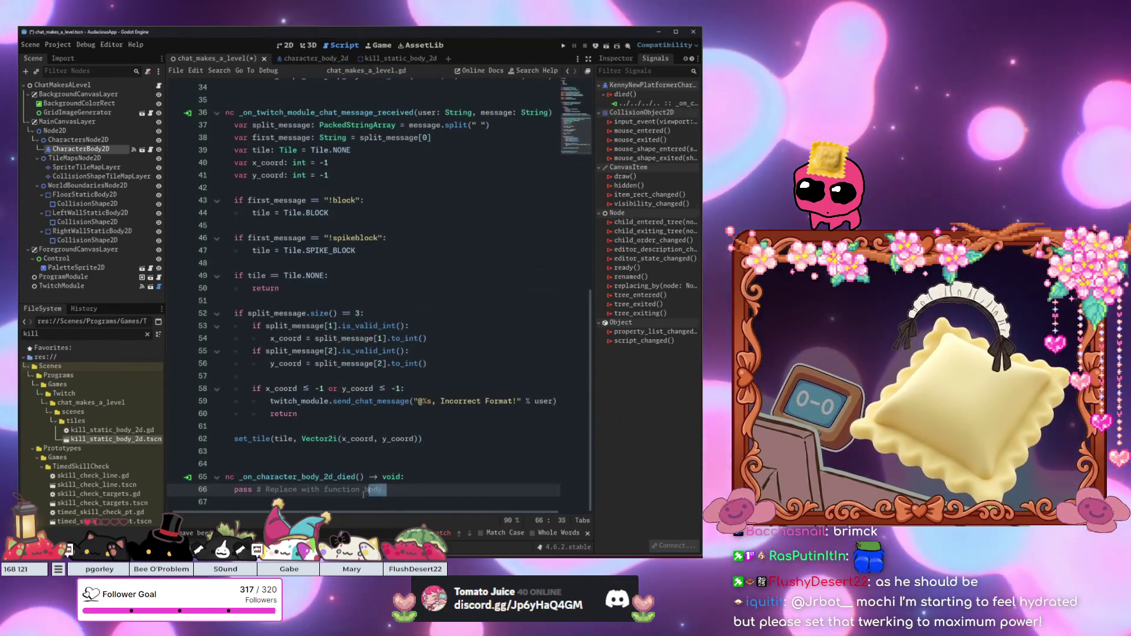
pyautogui.hotkey('shift', 'Home')
pyautogui.press('BackSpace')
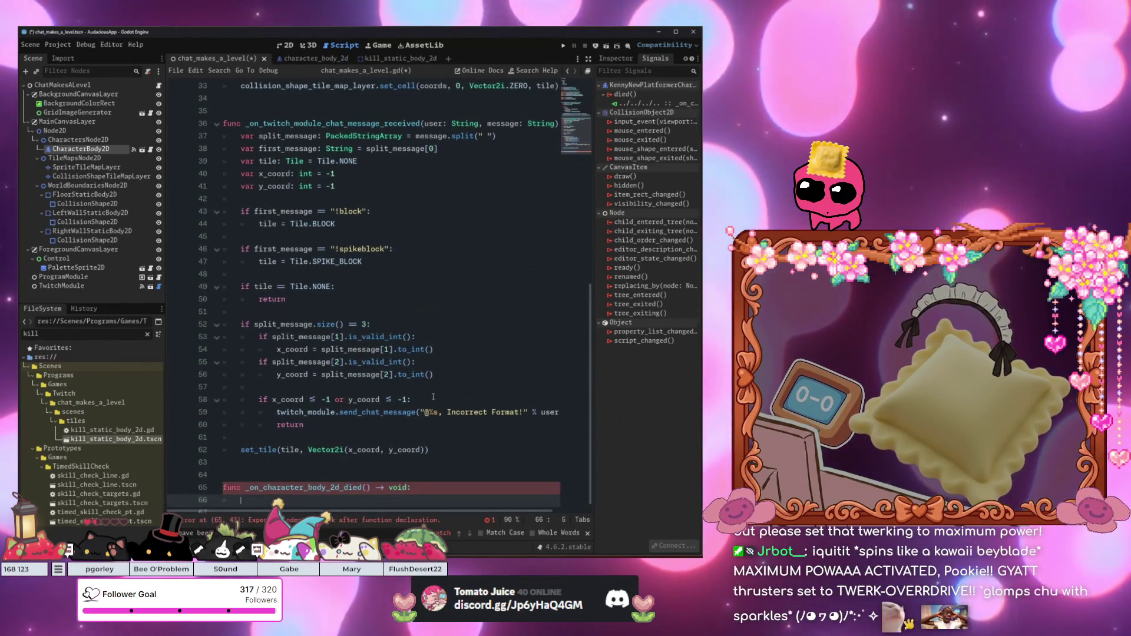
pyautogui.write('c')
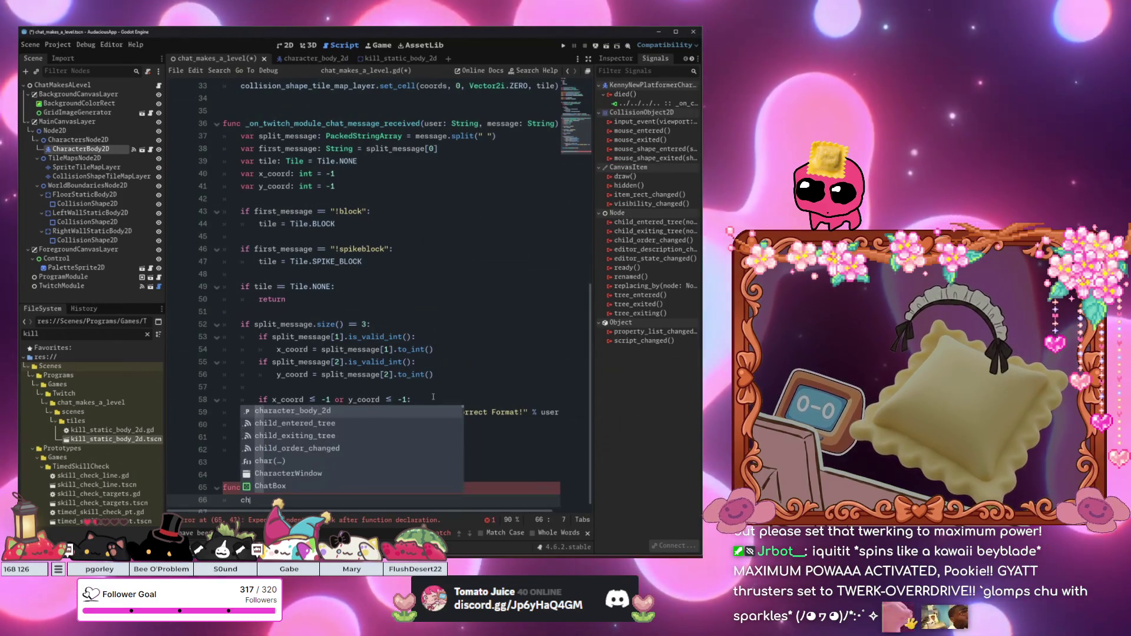
pyautogui.write('h')
pyautogui.press('BackSpace')
pyautogui.press('BackSpace')
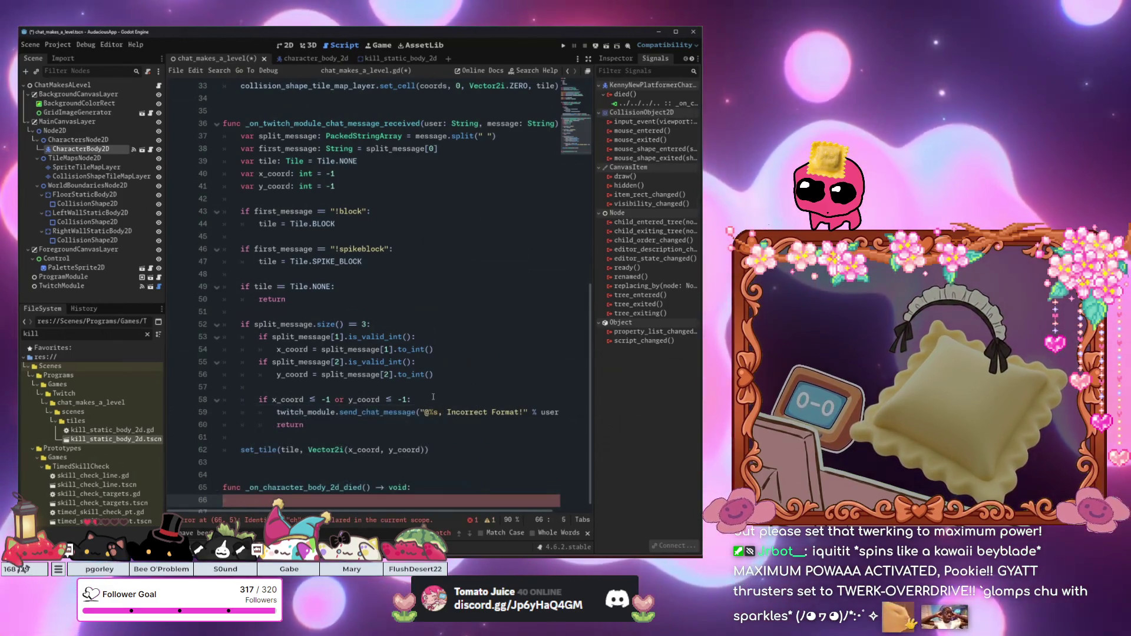
# Step: Insert new lines above set_tile in the level script and begin typing a func declaration
pyautogui.scroll(4, 483, 375)
pyautogui.scroll(6, 484, 375)
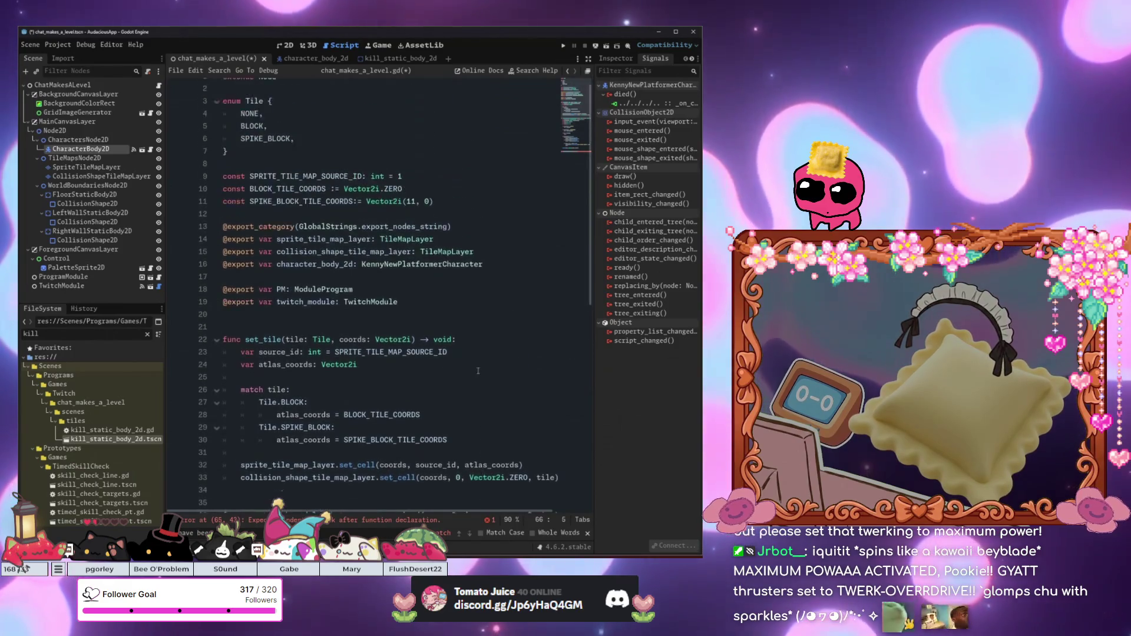
pyautogui.click(338, 336)
pyautogui.press('Return')
pyautogui.press('Return')
pyautogui.press('Up')
pyautogui.write('func')
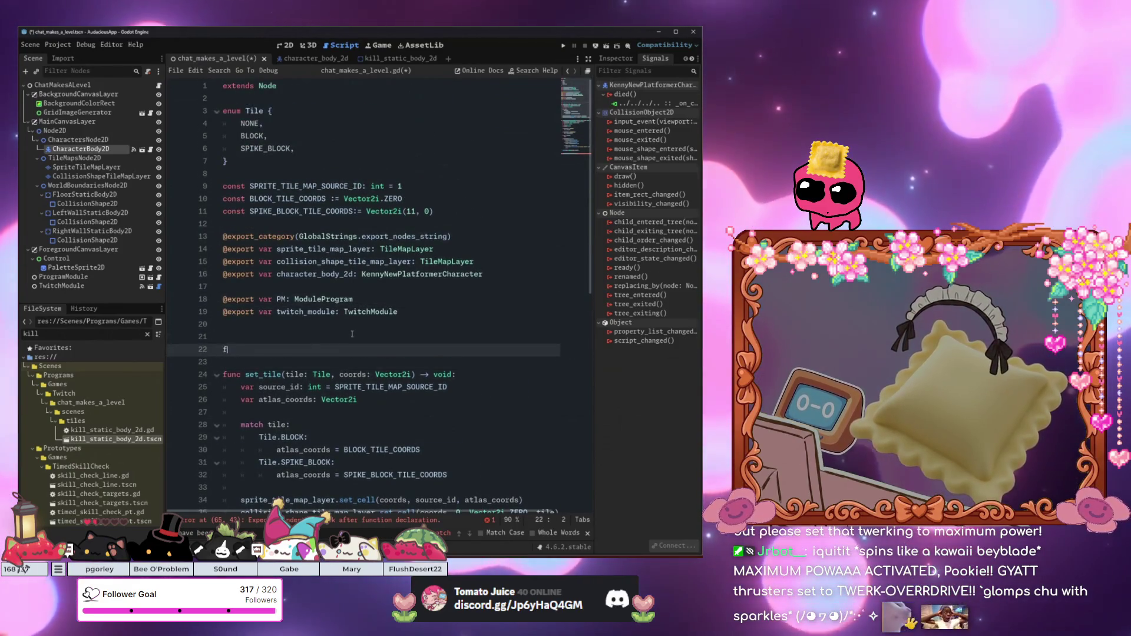
pyautogui.press('BackSpace')
pyautogui.press('BackSpace')
pyautogui.press('BackSpace')
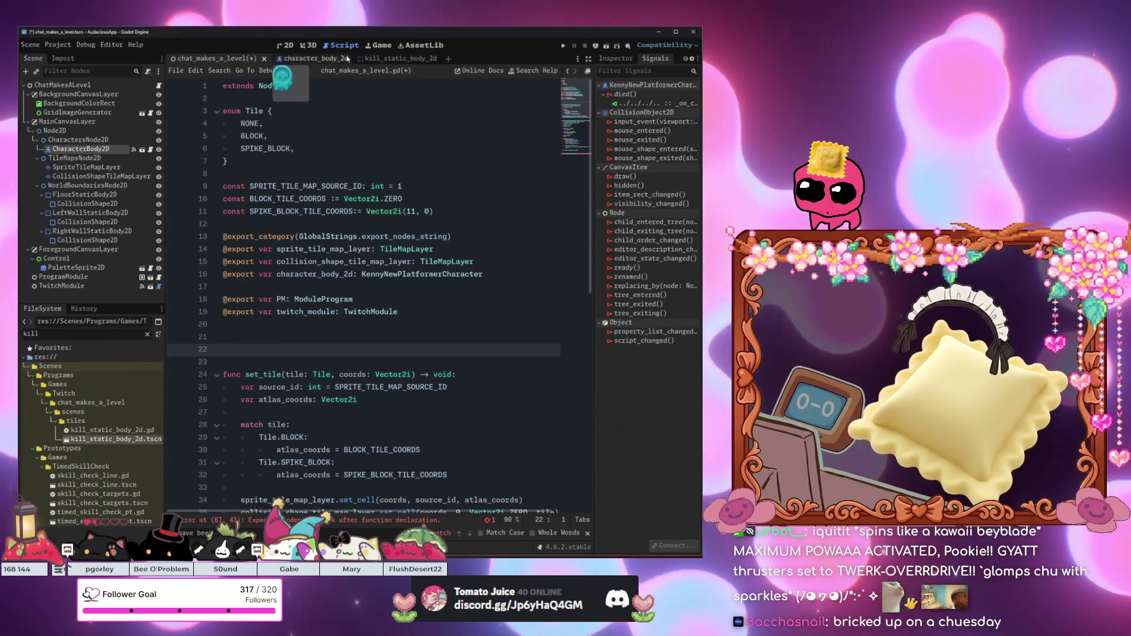
pyautogui.click(323, 60)
# Step: Add a 'var spawn_pos:' declaration just above movement_tween in character_body_2d.gd
pyautogui.scroll(15, 348, 300)
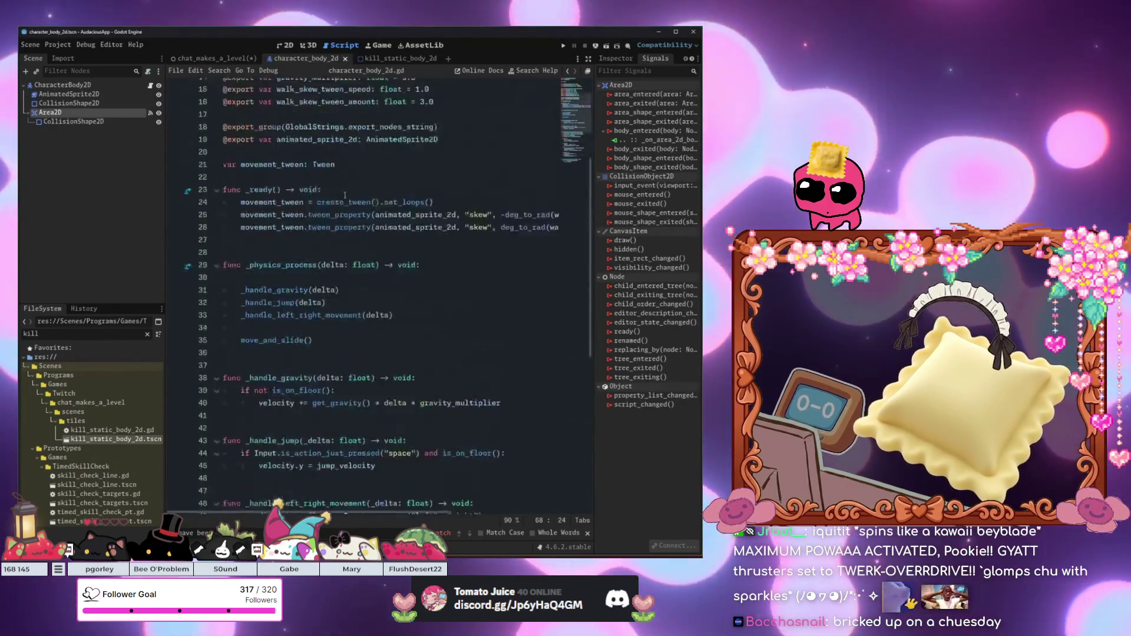
pyautogui.click(353, 326)
pyautogui.press('Return')
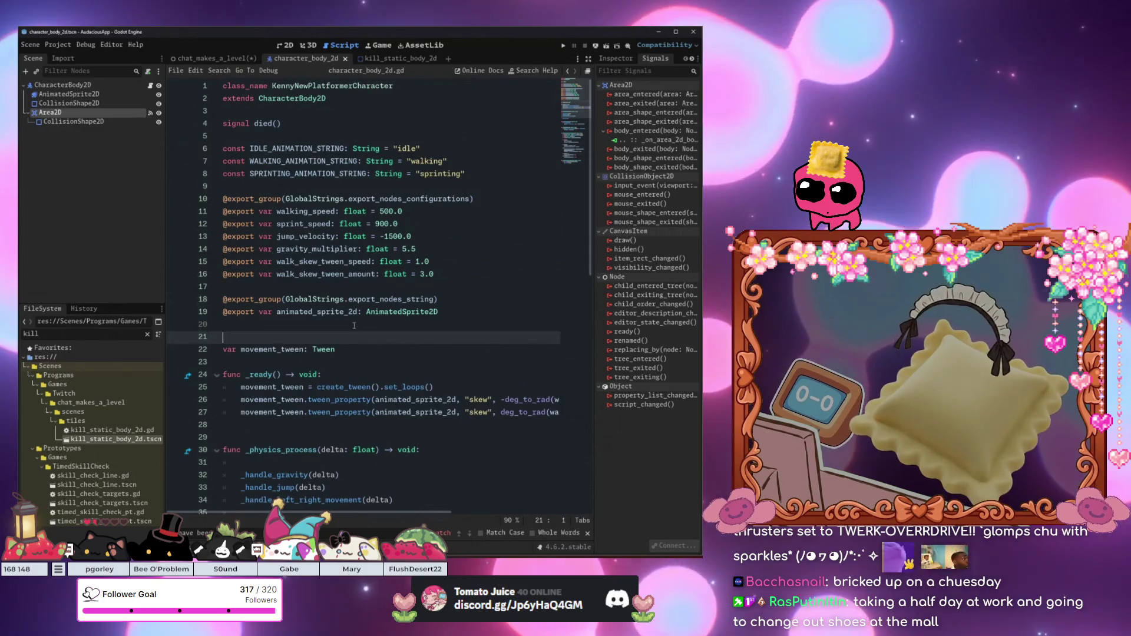
pyautogui.write('var original')
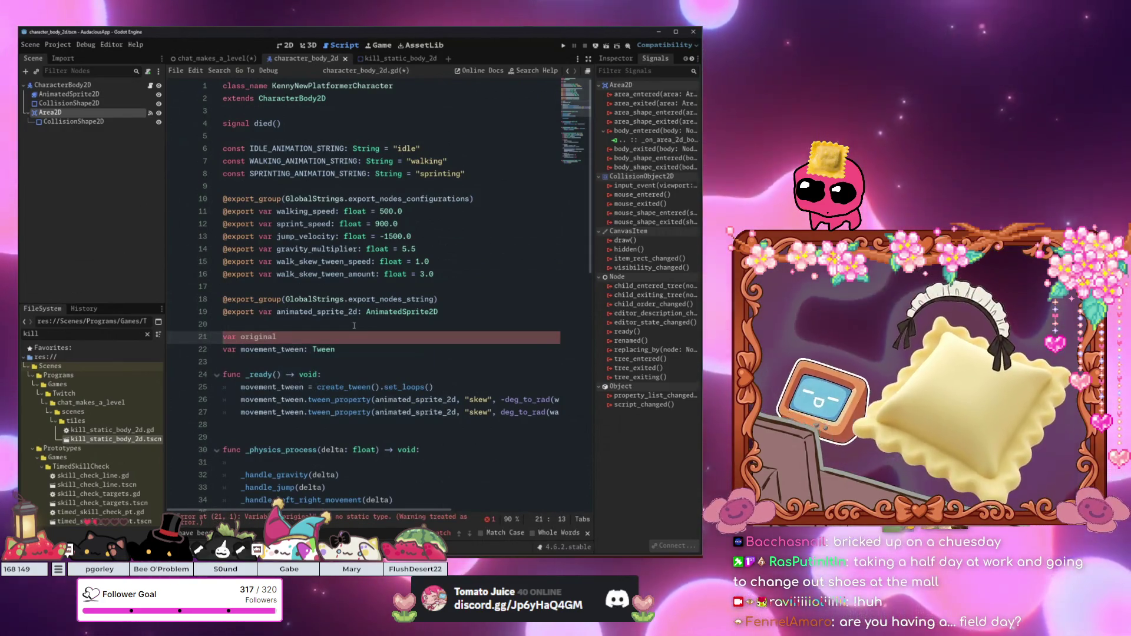
pyautogui.hotkey('ctrl', 'z')
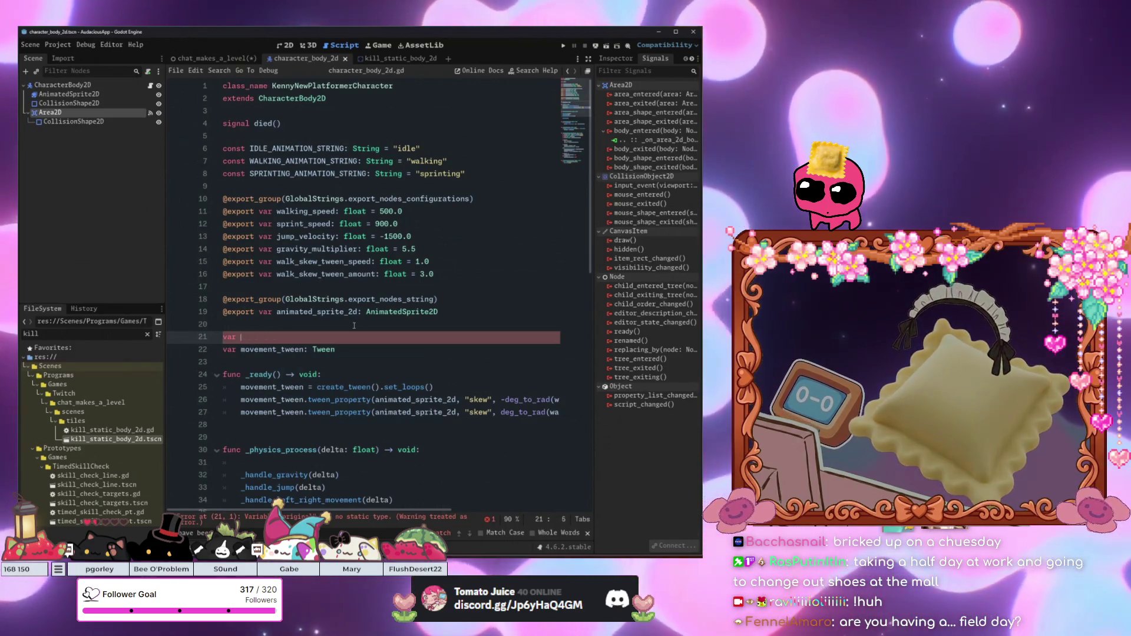
pyautogui.write('init_pos:')
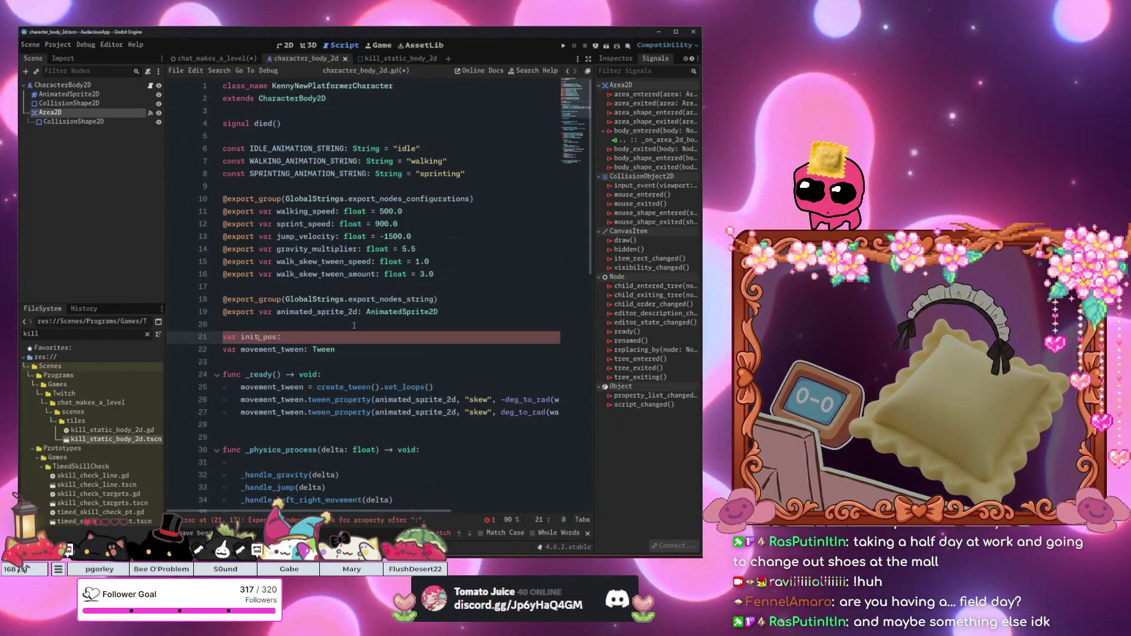
pyautogui.press('Right')
pyautogui.press('Right')
pyautogui.press('Right')
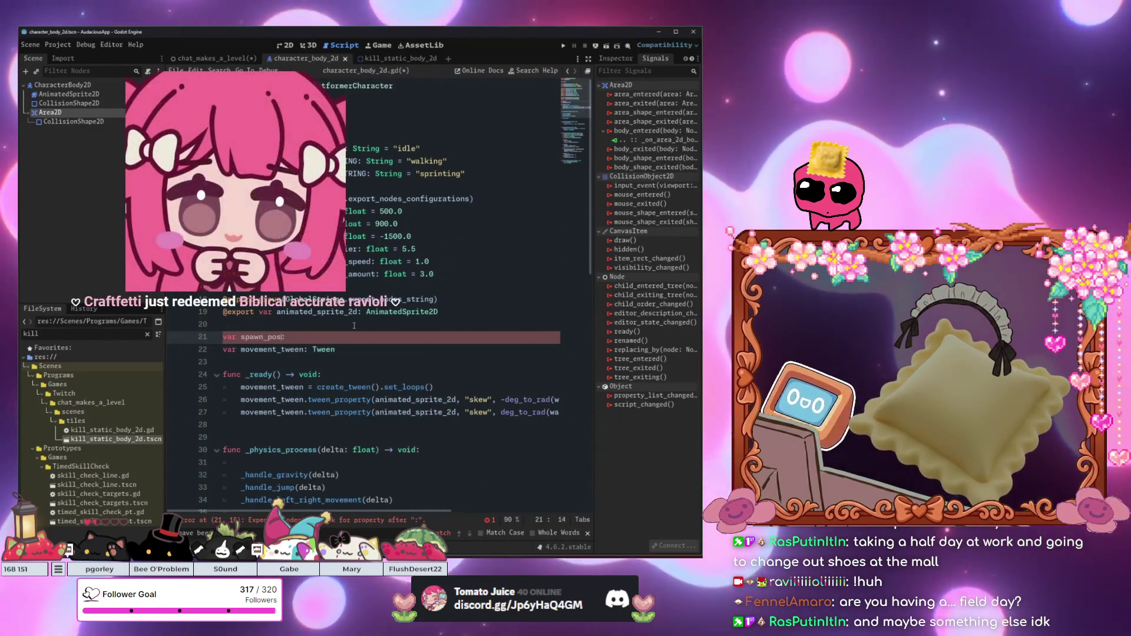
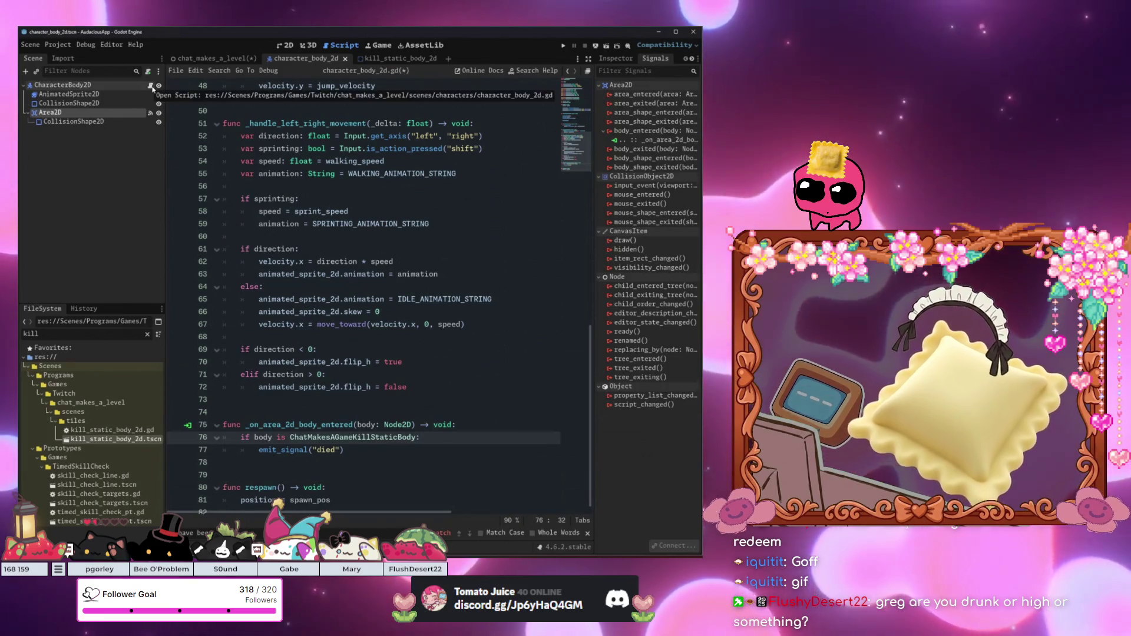
# Step: Start typing character_body_2d.re inside the _on_character_body_2d_died handler of chat_makes_a_level.gd
pyautogui.click(206, 57)
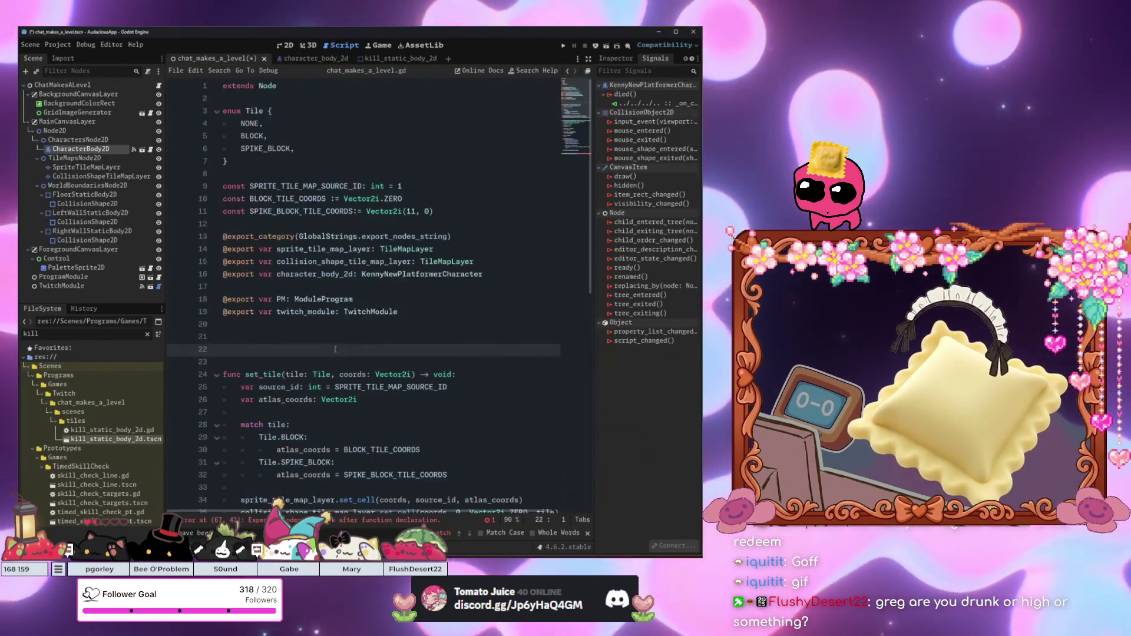
pyautogui.click(423, 487)
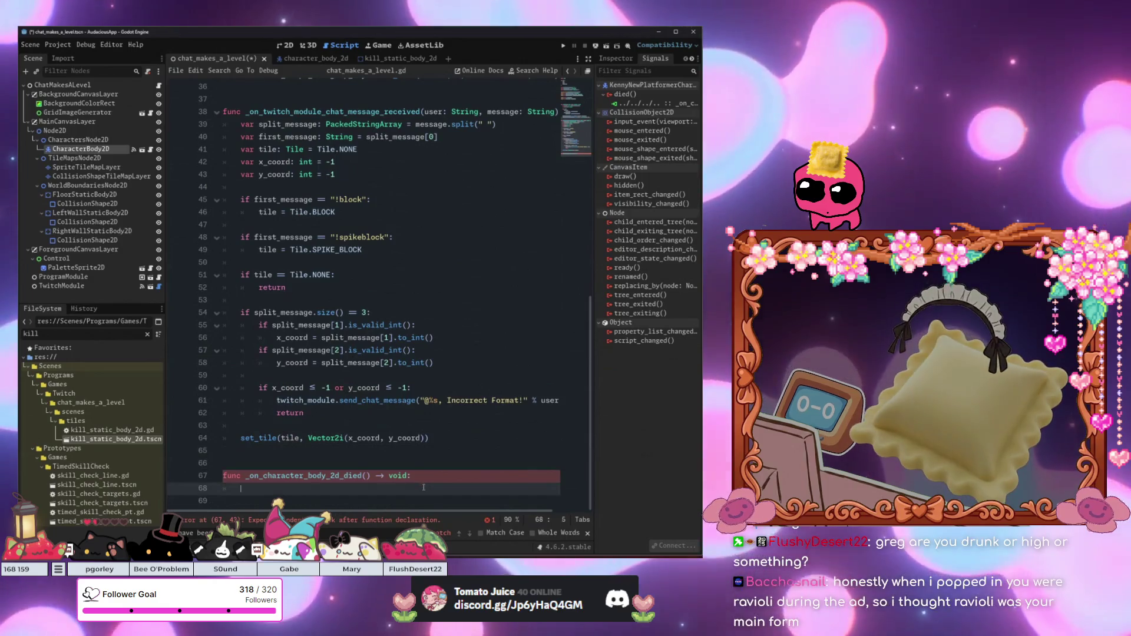
pyautogui.write('p')
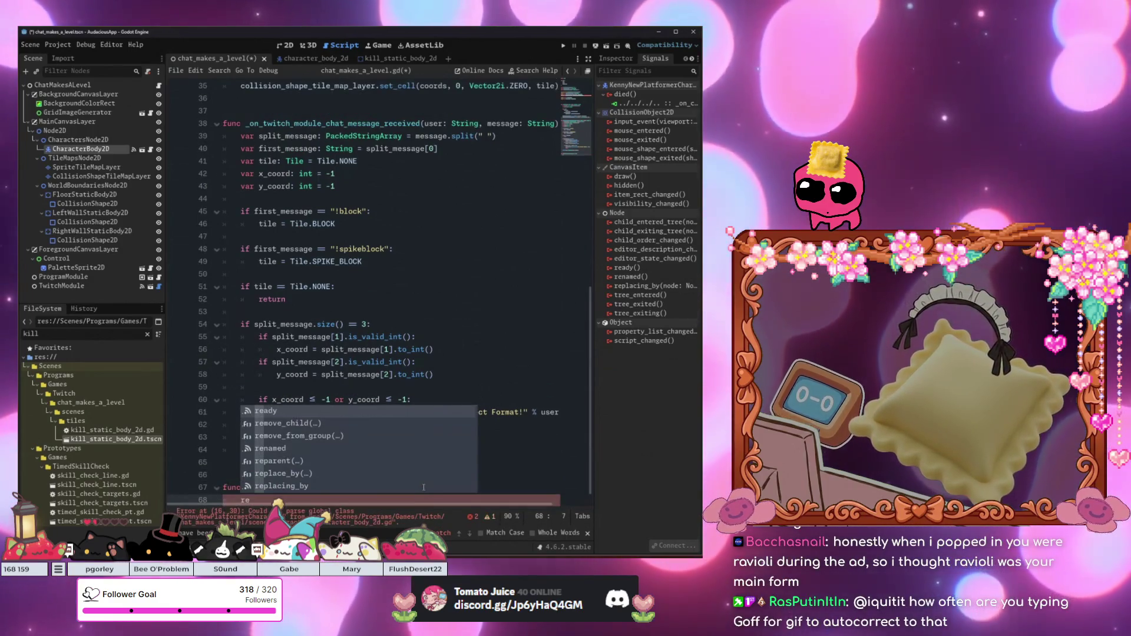
pyautogui.press('BackSpace')
pyautogui.write('character_body_2d.re')
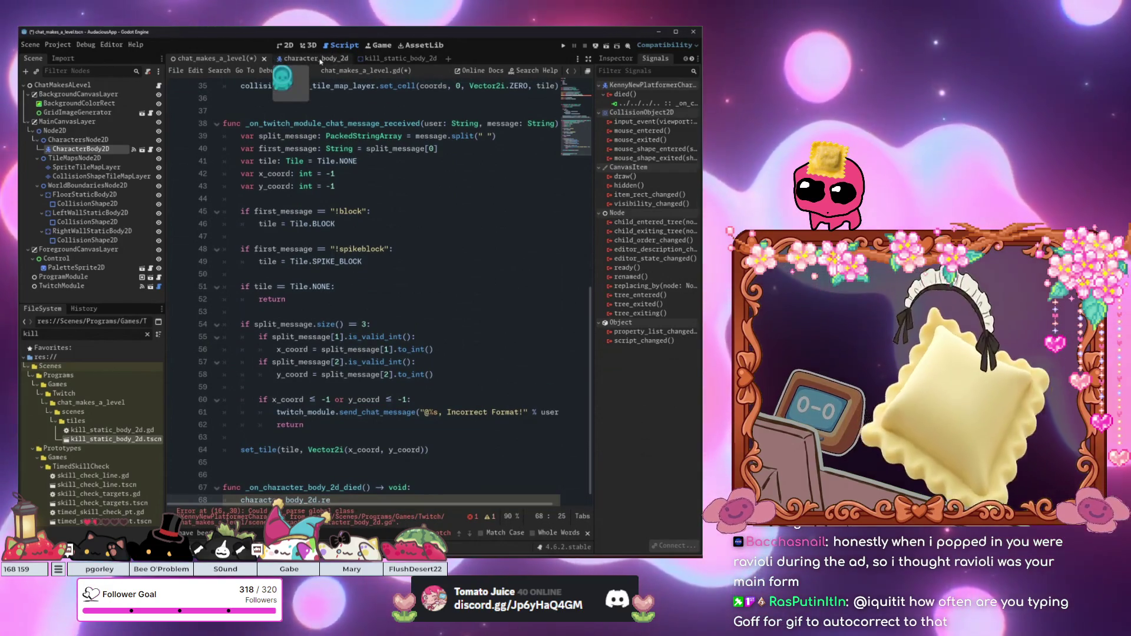
pyautogui.scroll(10, 378, 236)
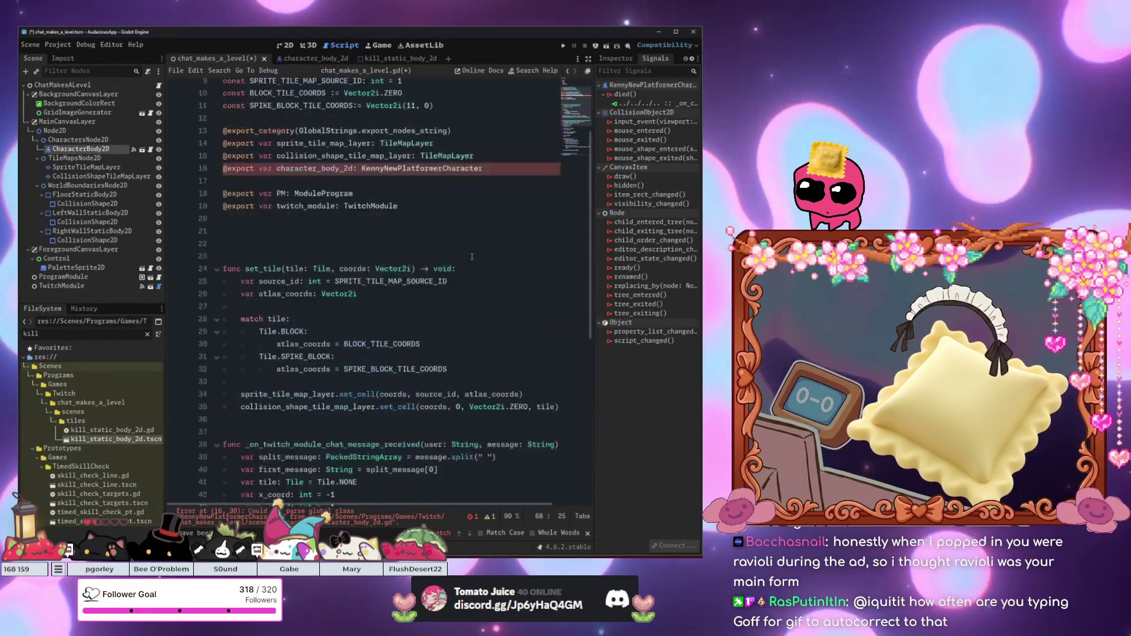
# Step: Look up the character's script to confirm its respawn function, save, then return to the level script
pyautogui.click(451, 262)
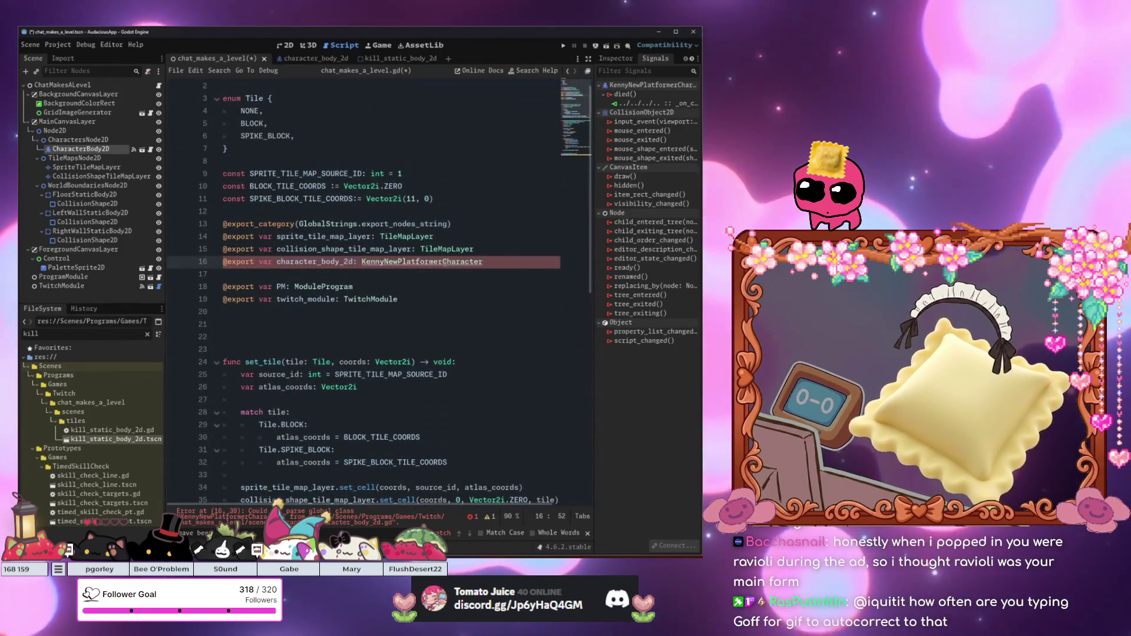
pyautogui.keyDown('ctrl'); pyautogui.click(447, 261); pyautogui.keyUp('ctrl')
pyautogui.hotkey('ctrl', 's')
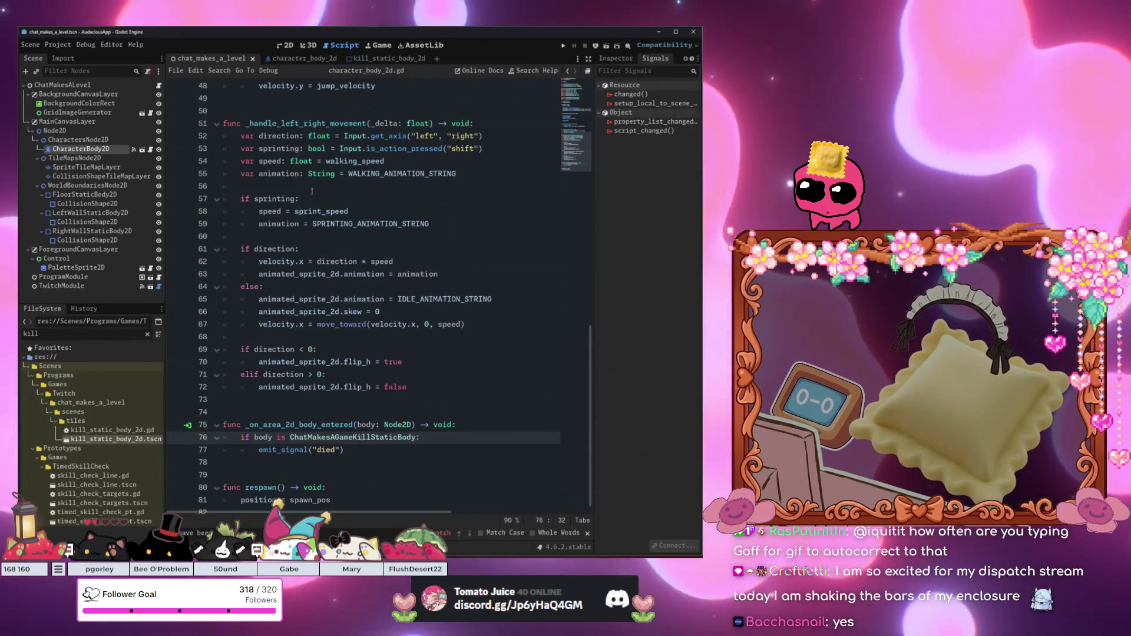
pyautogui.scroll(7, 315, 266)
pyautogui.scroll(-7, 324, 412)
pyautogui.click(328, 448)
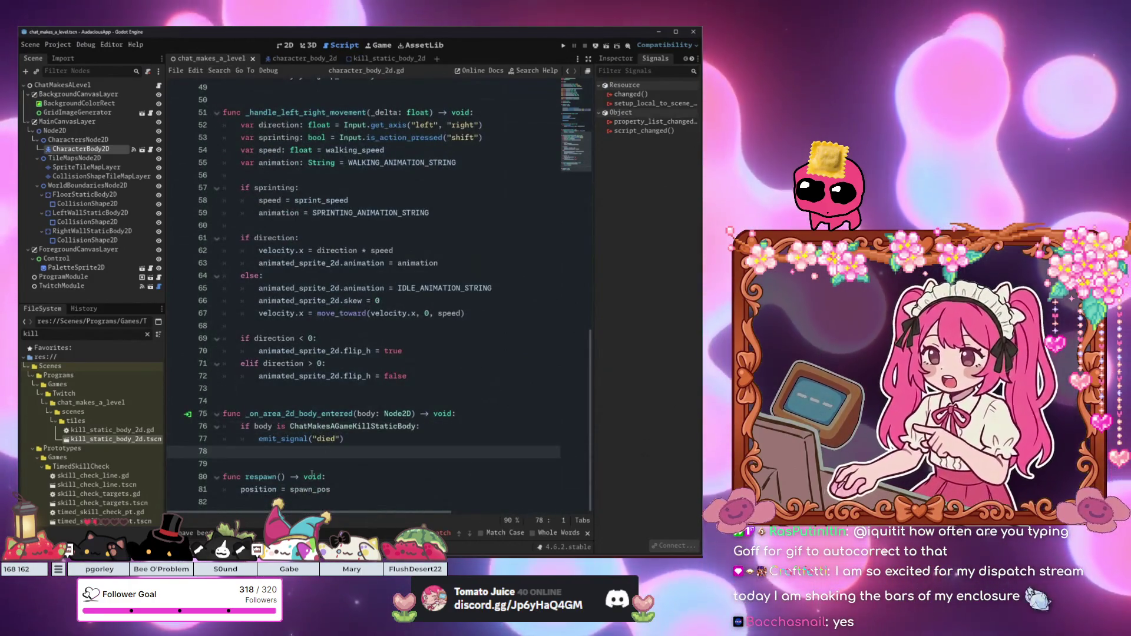
pyautogui.hotkey('alt', 'Left')
# Step: Complete the call as character_body_2d.respawn() and run the project with F5
pyautogui.scroll(-6, 375, 428)
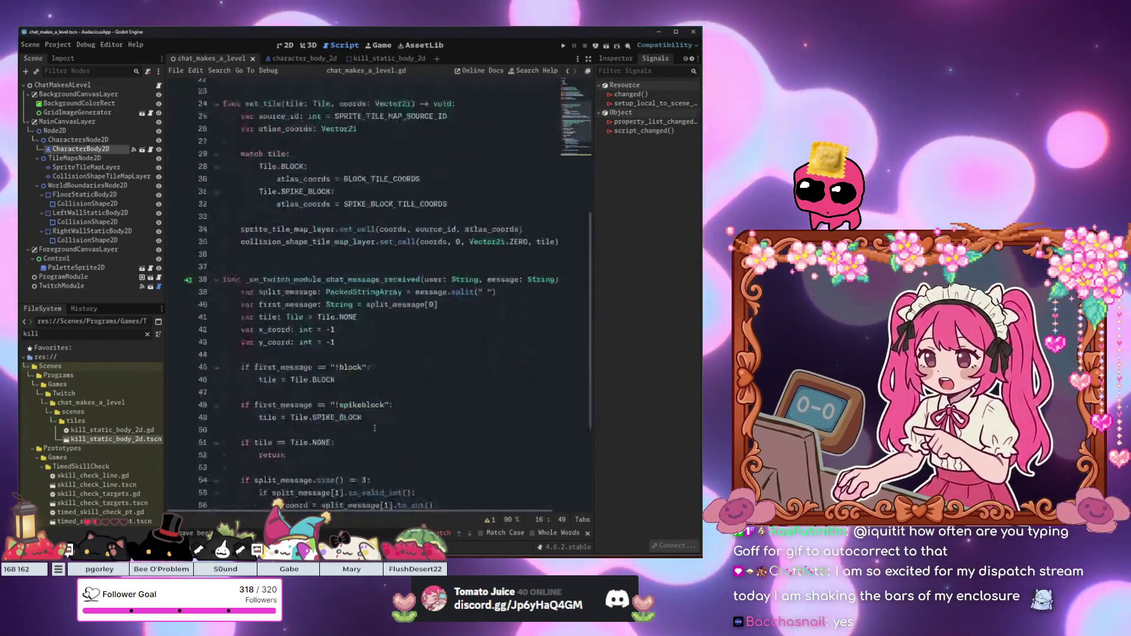
pyautogui.click(364, 490)
pyautogui.write('re')
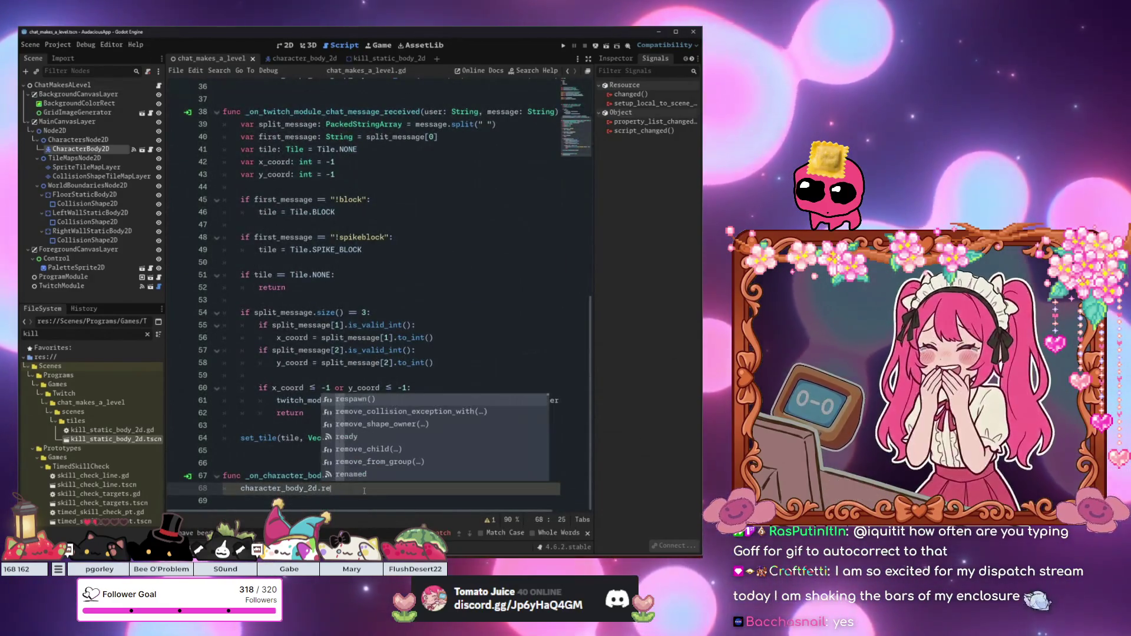
pyautogui.press('Return')
pyautogui.scroll(1, 364, 490)
pyautogui.click(348, 463)
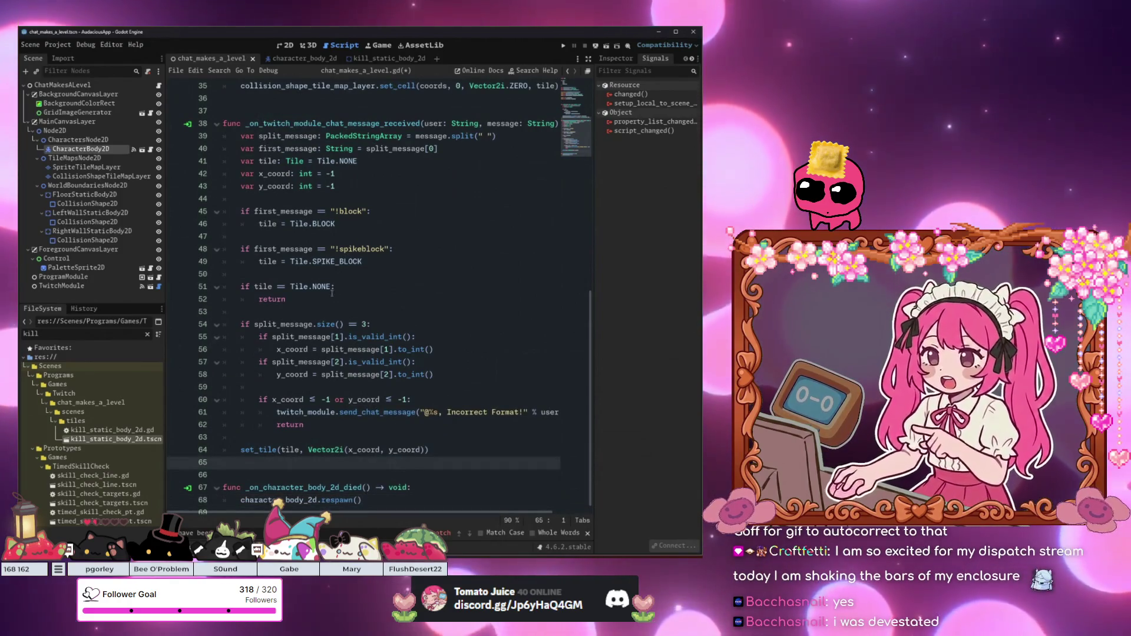
pyautogui.press('F5')
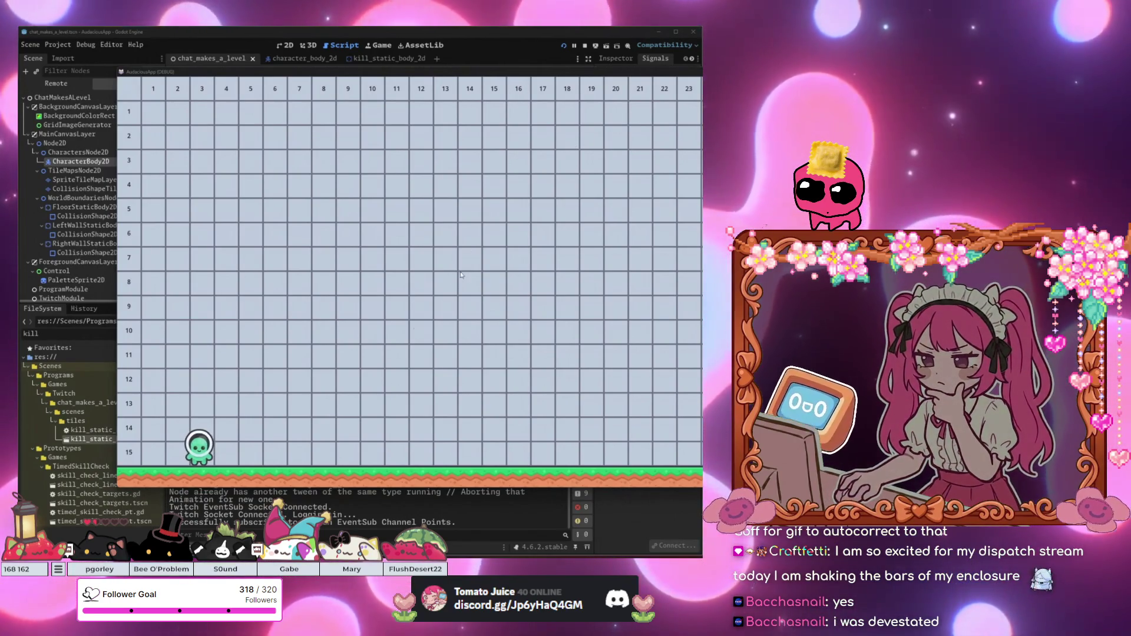
# Step: Glance at the level script, return to the running game, then switch to the character_body_2d scene tab
pyautogui.hotkey('alt', 'Tab')
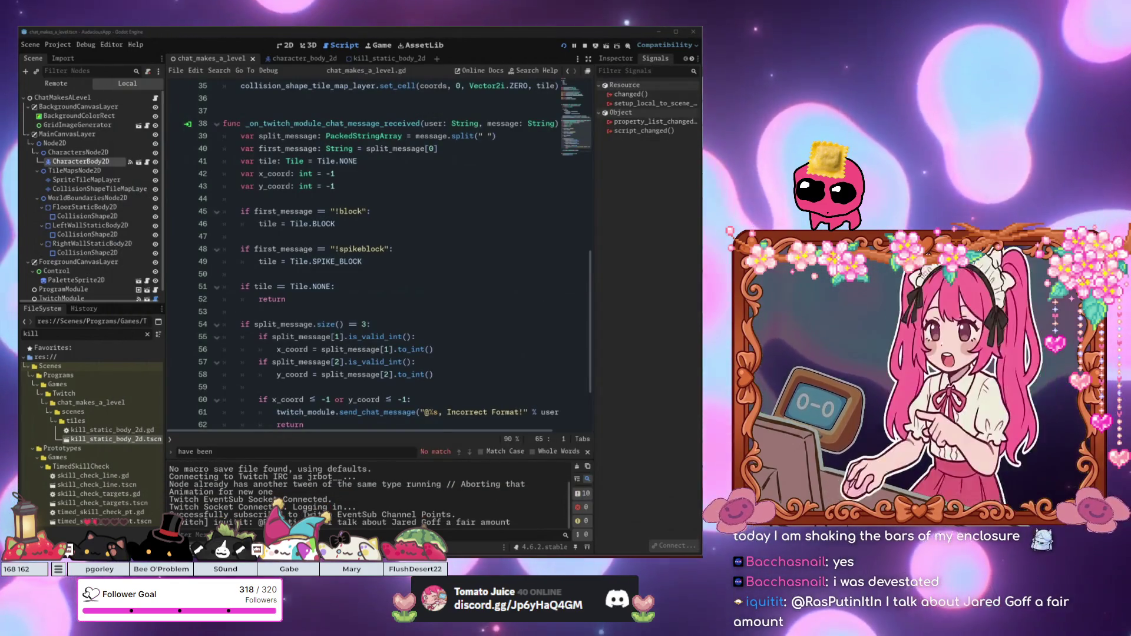
pyautogui.hotkey('alt', 'Tab')
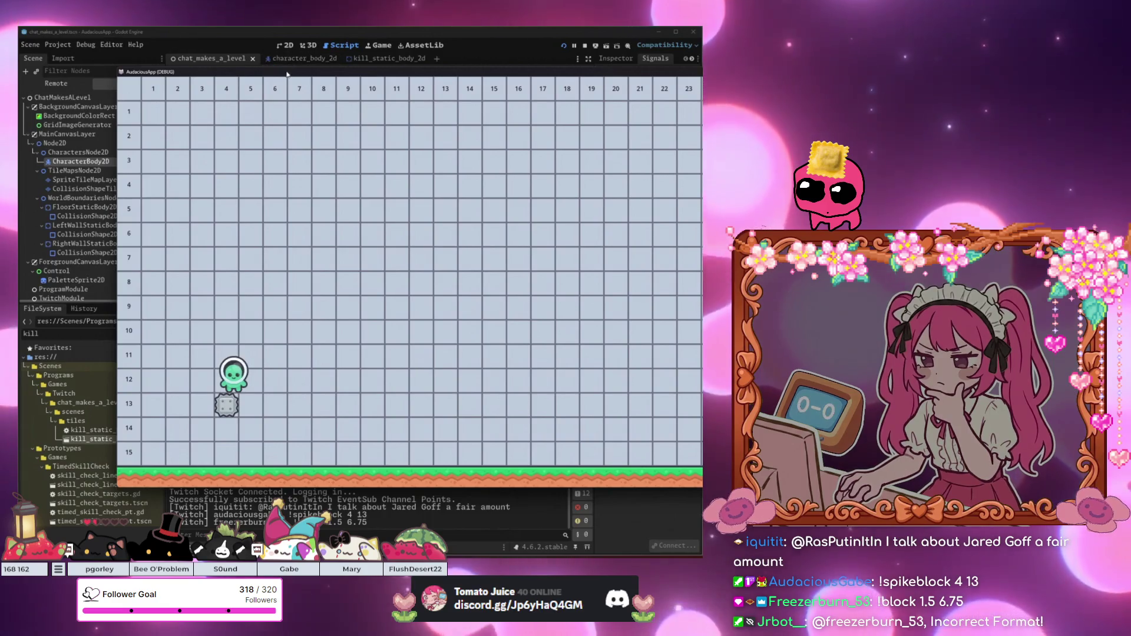
pyautogui.click(282, 59)
# Step: In the 2D view, select the CollisionShape2D under the character's Area2D node
pyautogui.click(285, 45)
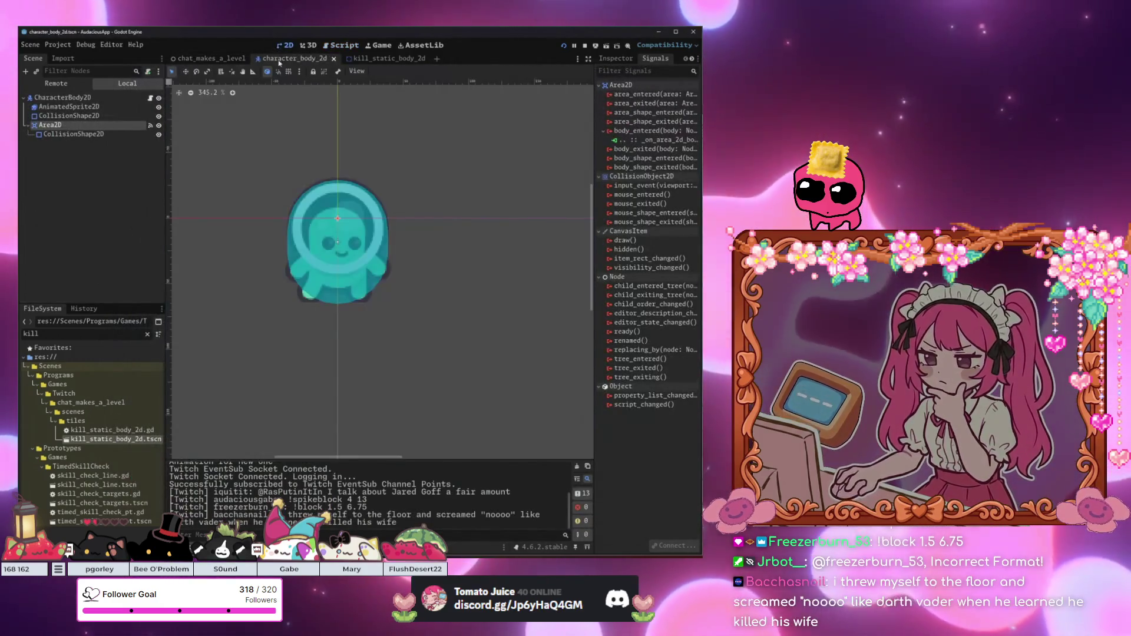
pyautogui.scroll(5, 330, 276)
pyautogui.click(65, 116)
pyautogui.click(67, 107)
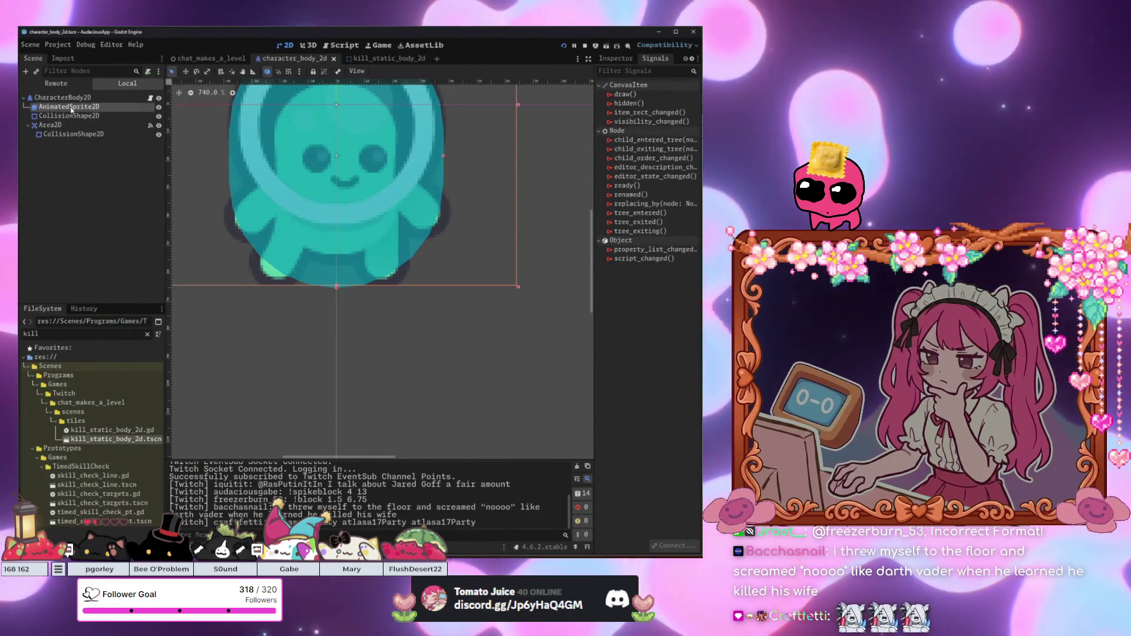
pyautogui.click(67, 116)
pyautogui.click(66, 125)
pyautogui.click(69, 134)
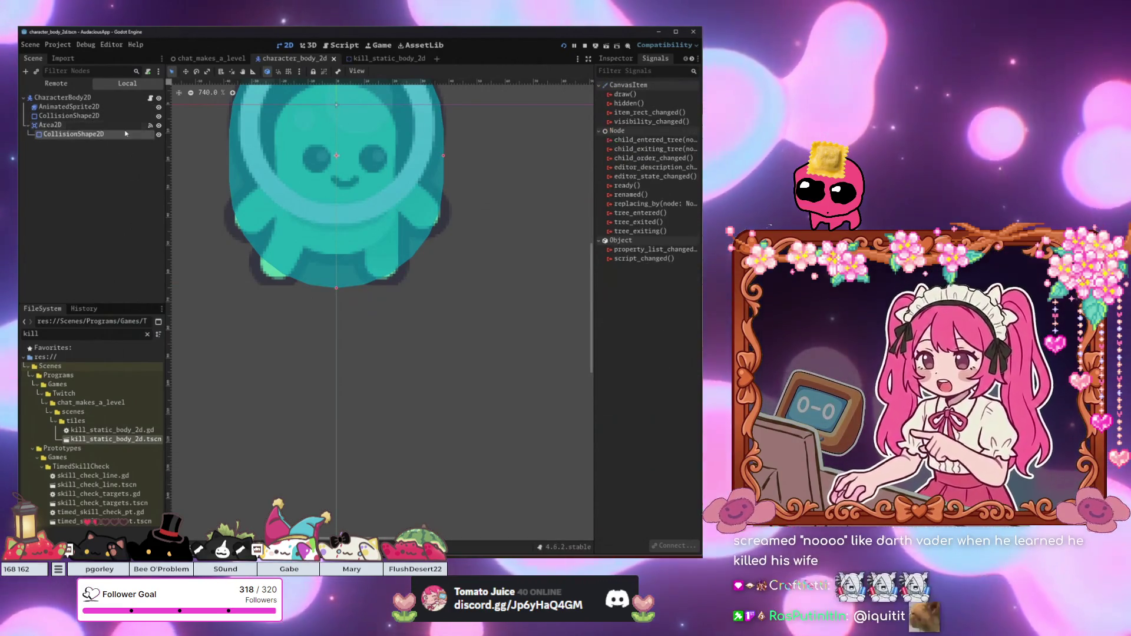
# Step: Drag the capsule's radius handle to widen the Area2D collision shape by a few pixels
pyautogui.scroll(-5, 286, 283)
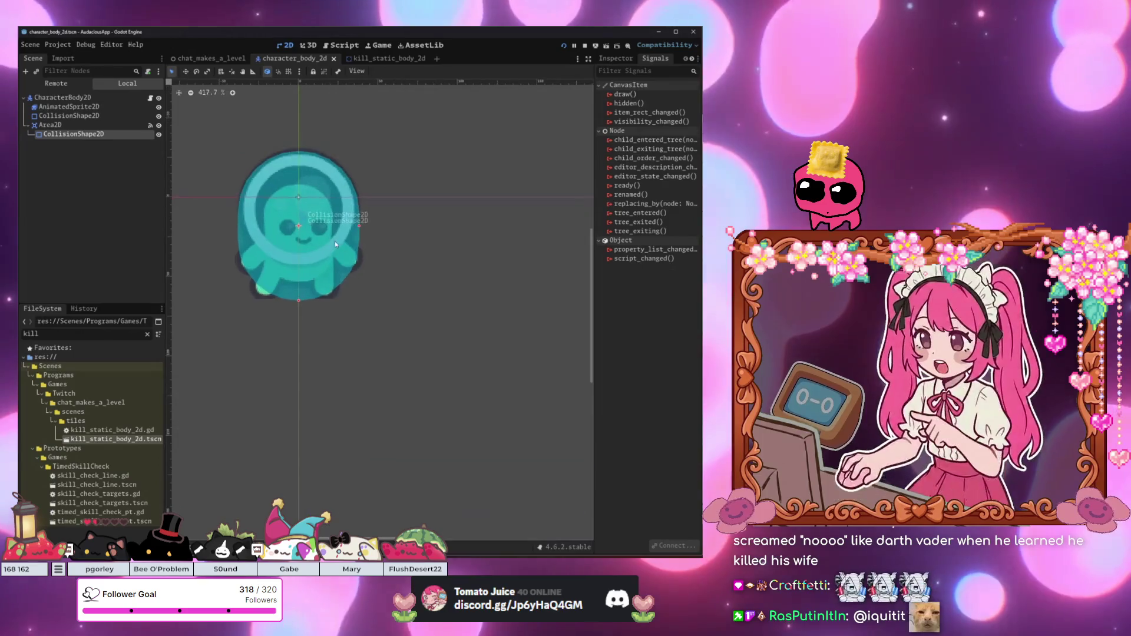
pyautogui.scroll(3, 360, 225)
pyautogui.moveTo(365, 223)
pyautogui.mouseDown()
pyautogui.moveTo(302, 223)
pyautogui.moveTo(372, 222)
pyautogui.mouseUp()
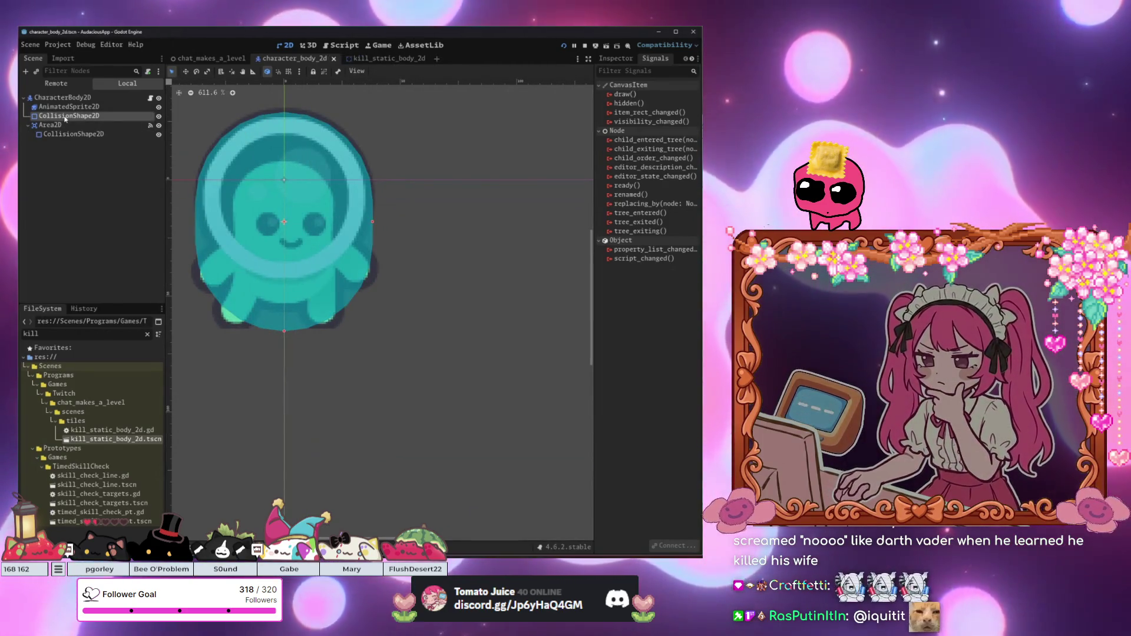
pyautogui.click(611, 60)
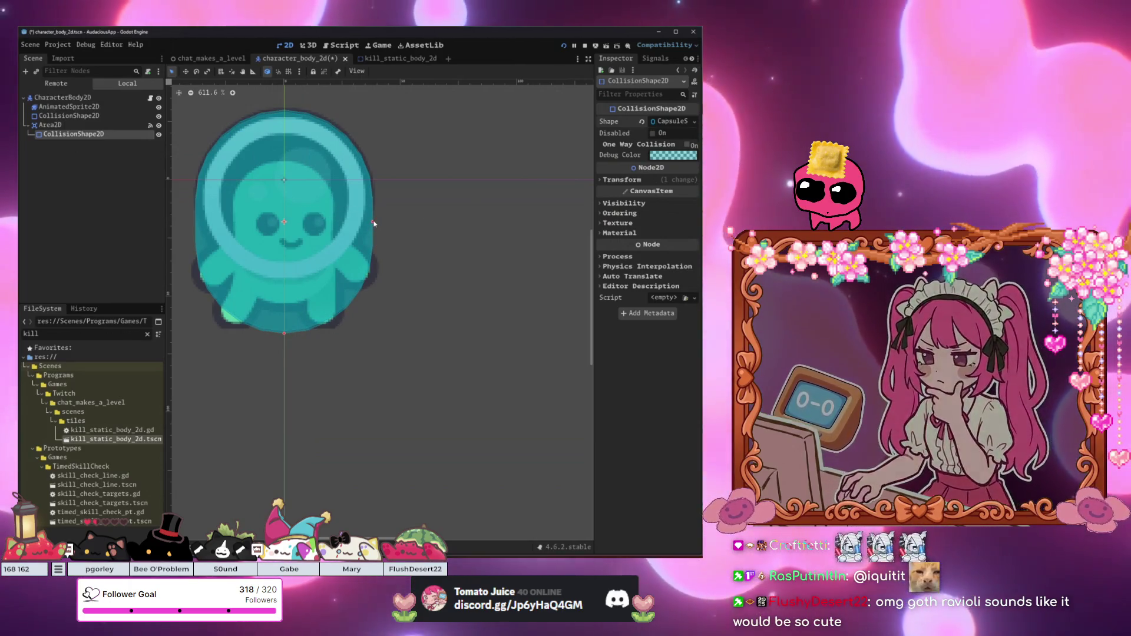
pyautogui.moveTo(373, 224); pyautogui.dragTo(376, 223)
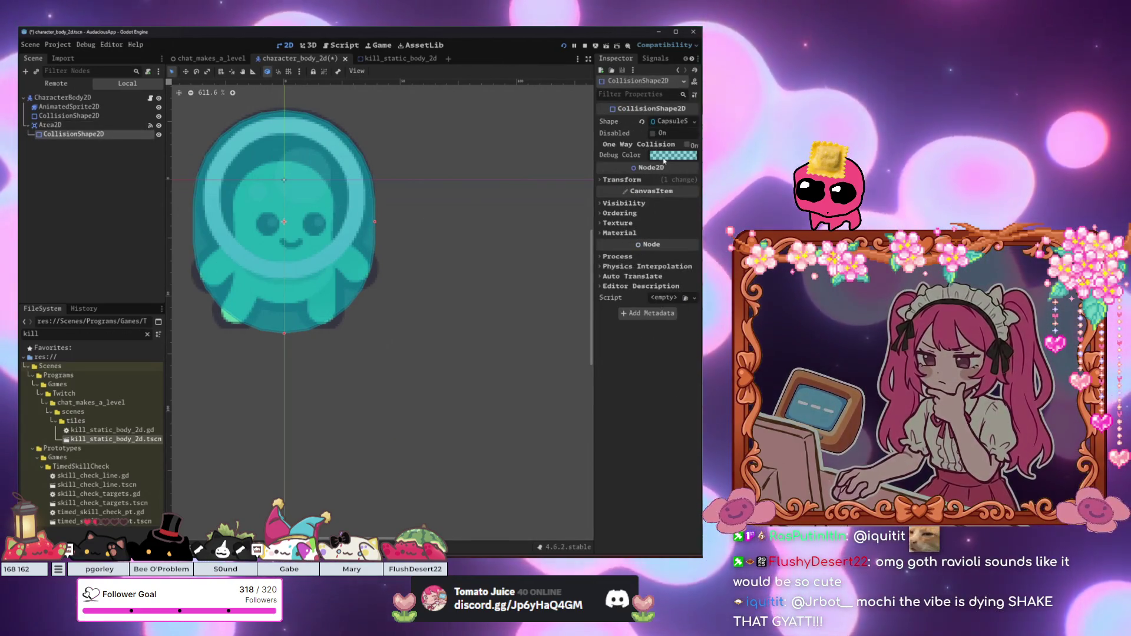
# Step: Set the shape's Debug Color to orange and save the character scene
pyautogui.click(664, 157)
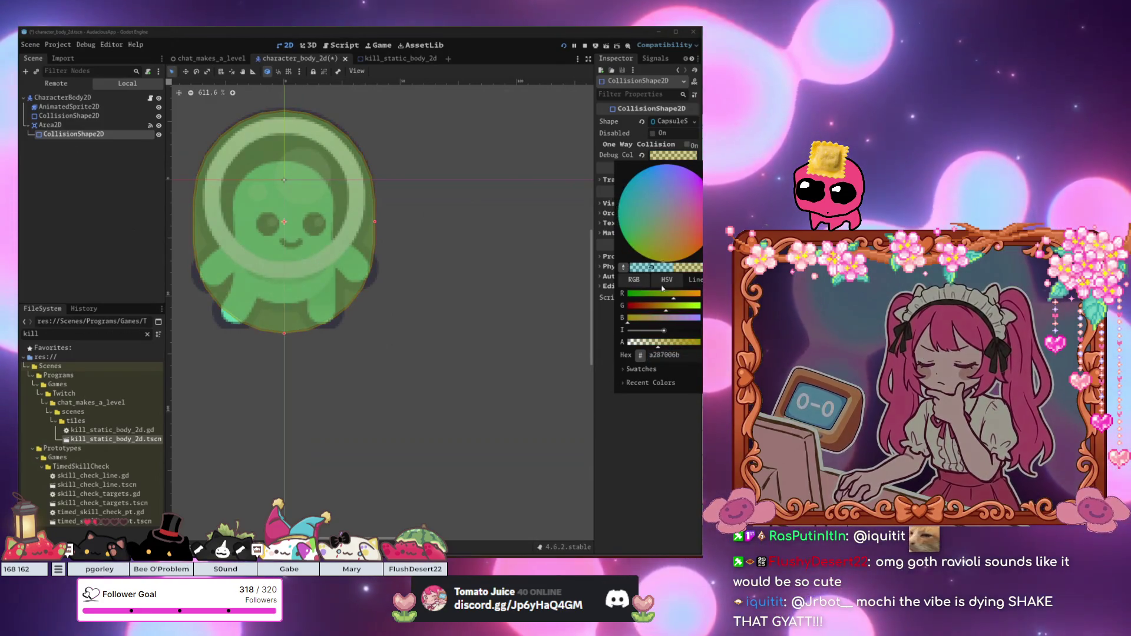
pyautogui.click(462, 308)
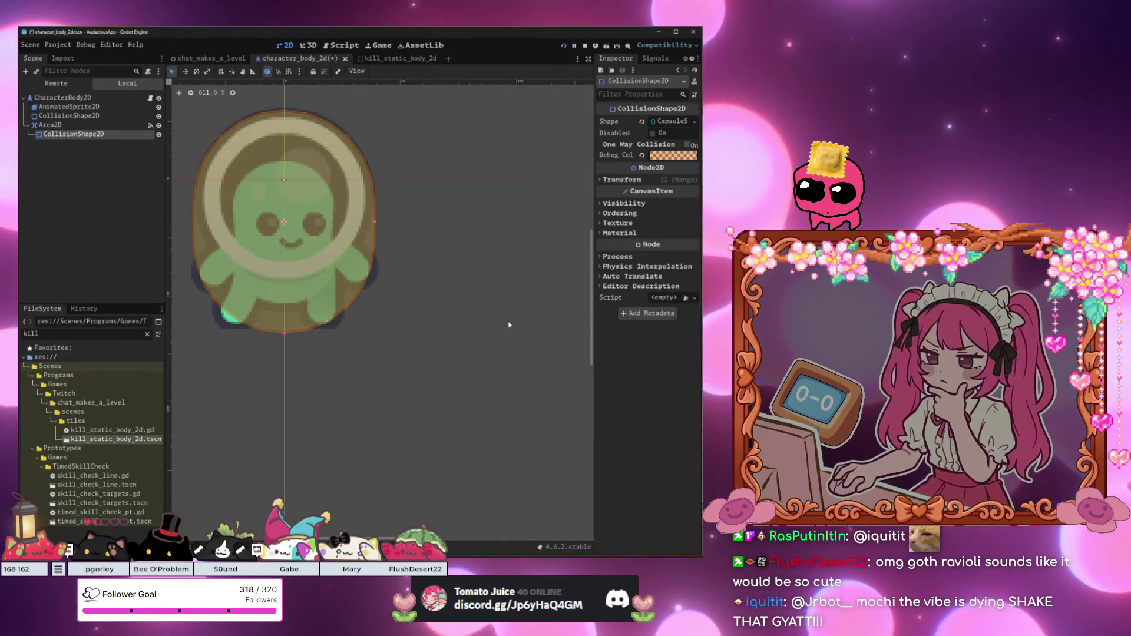
pyautogui.scroll(-5, 462, 308)
pyautogui.hotkey('ctrl', 's')
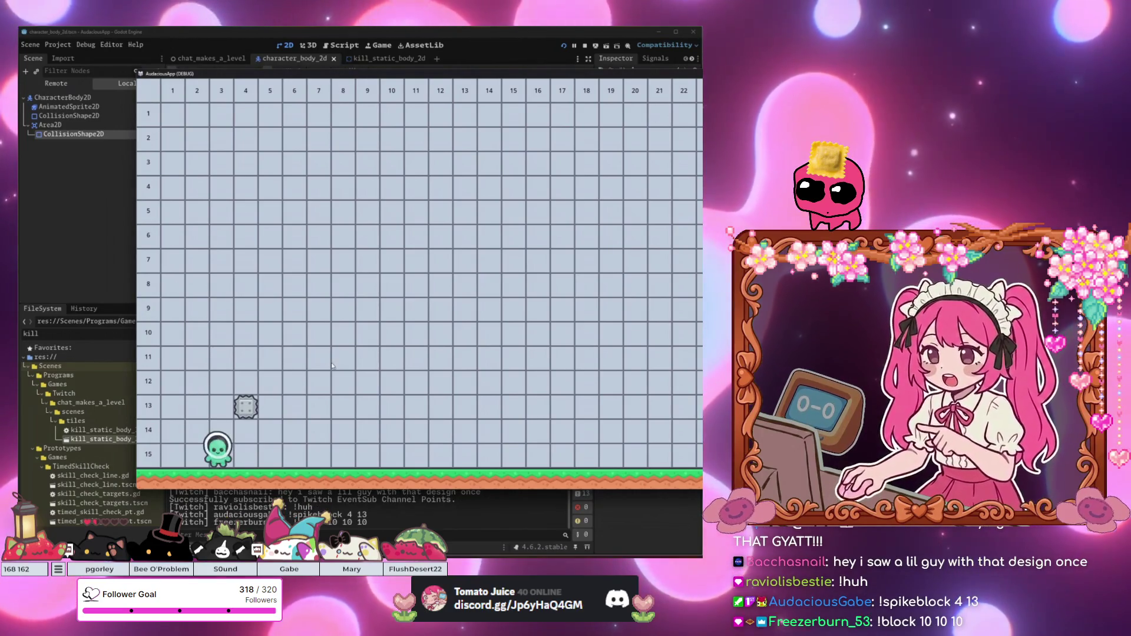
# Step: Run and jump the character back and forth between columns 1 and 7 of the grid
pyautogui.press('Left')
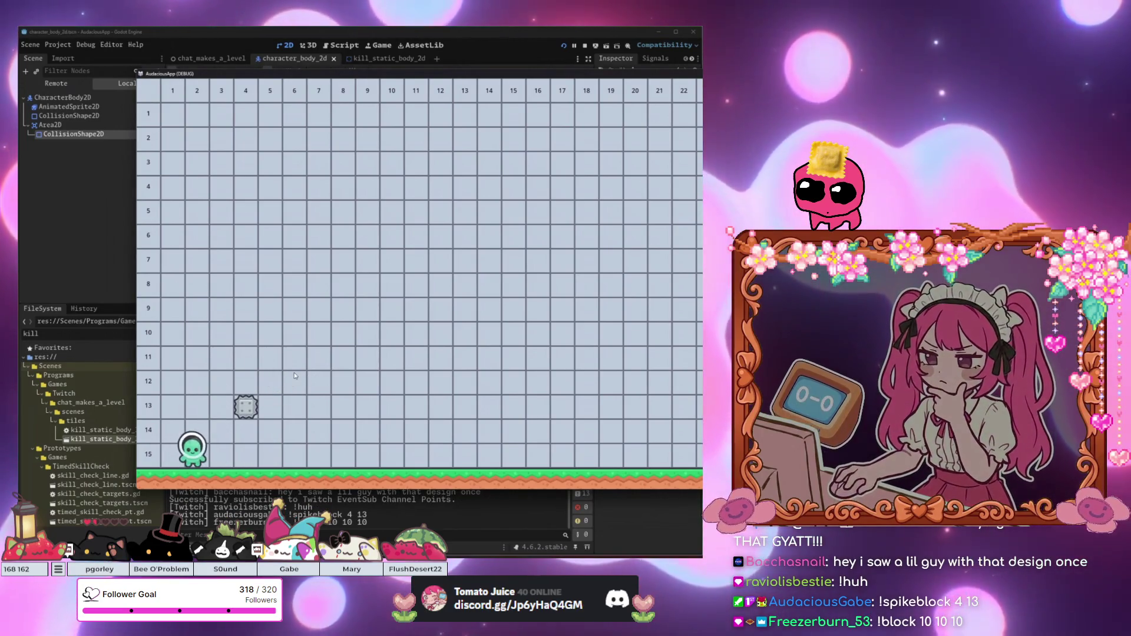
pyautogui.press('space')
pyautogui.press('Right')
pyautogui.press('Left')
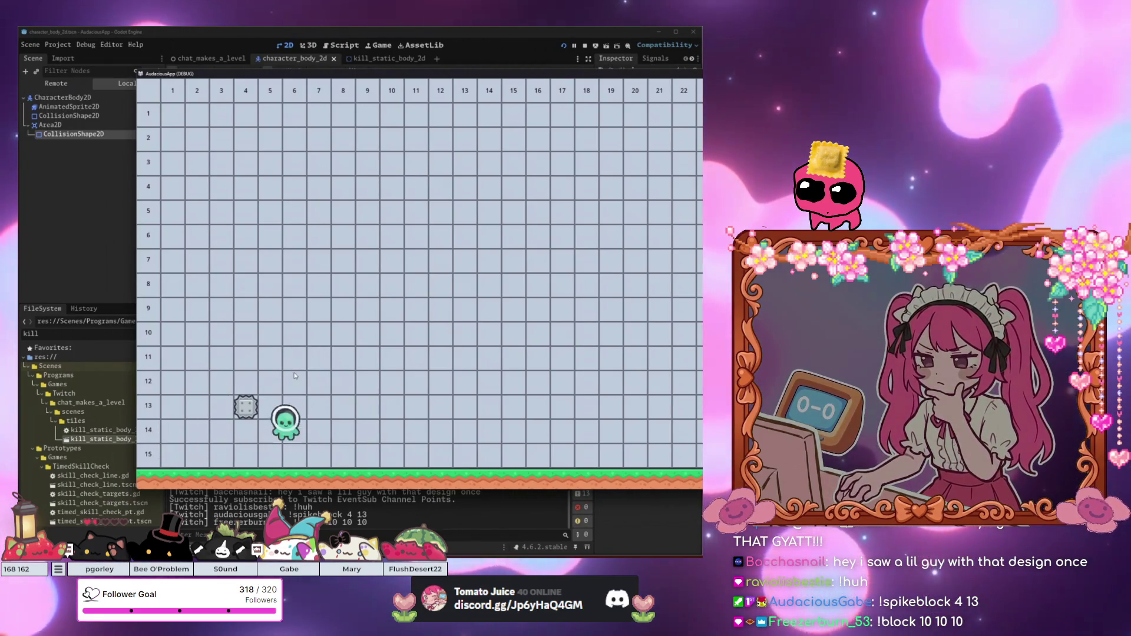
pyautogui.press('Left')
pyautogui.press('space')
pyautogui.press('Right')
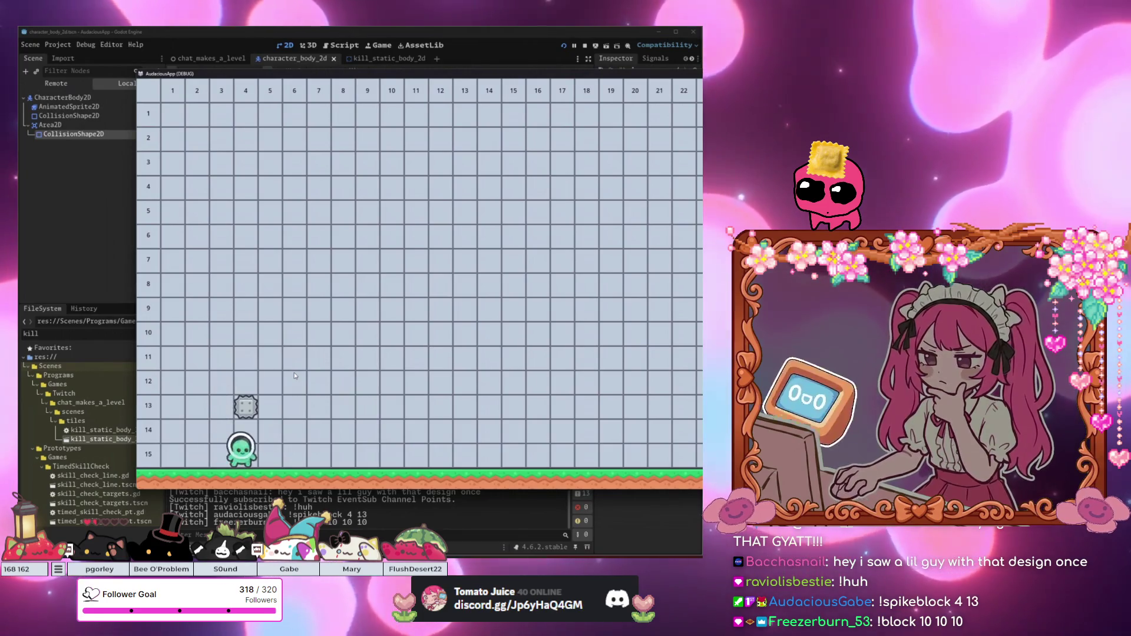
pyautogui.press('Right')
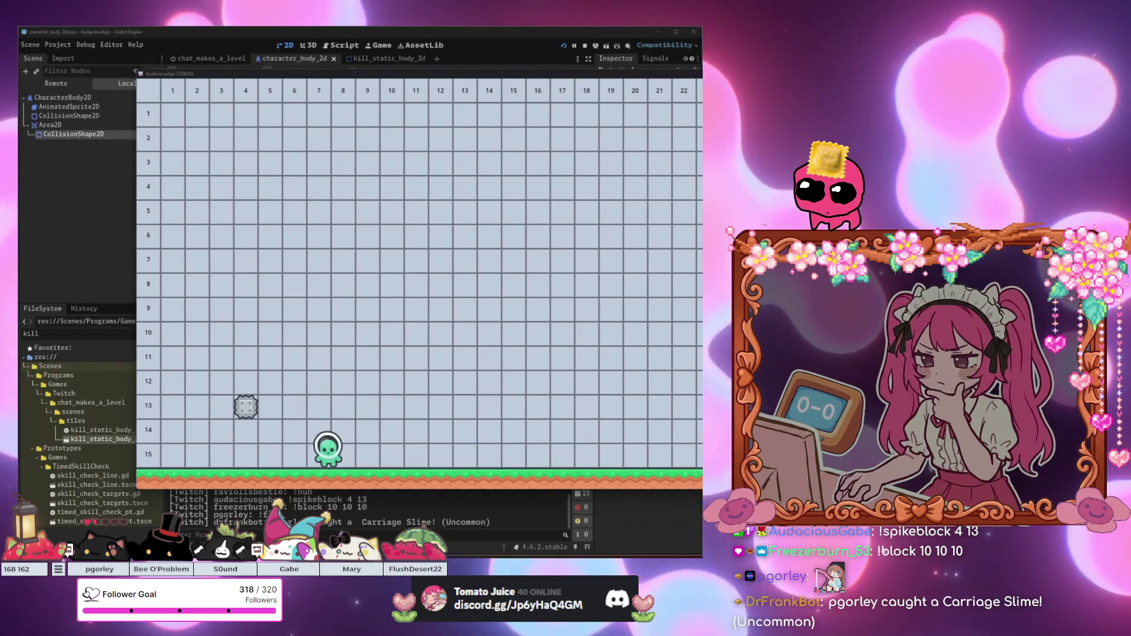
pyautogui.press('Left')
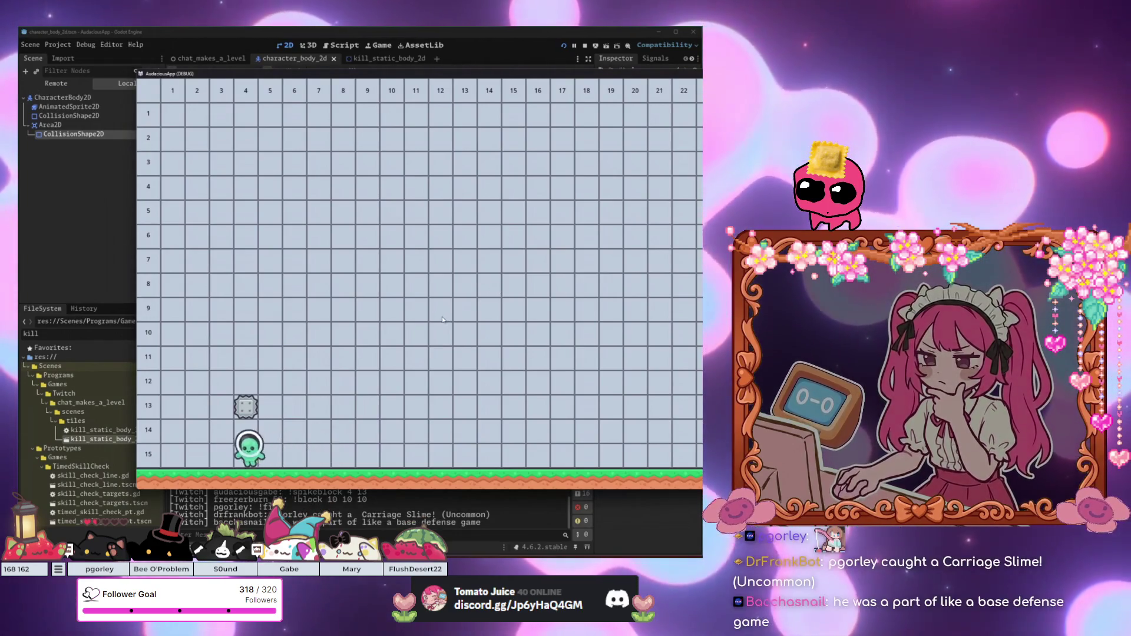
pyautogui.press('Right')
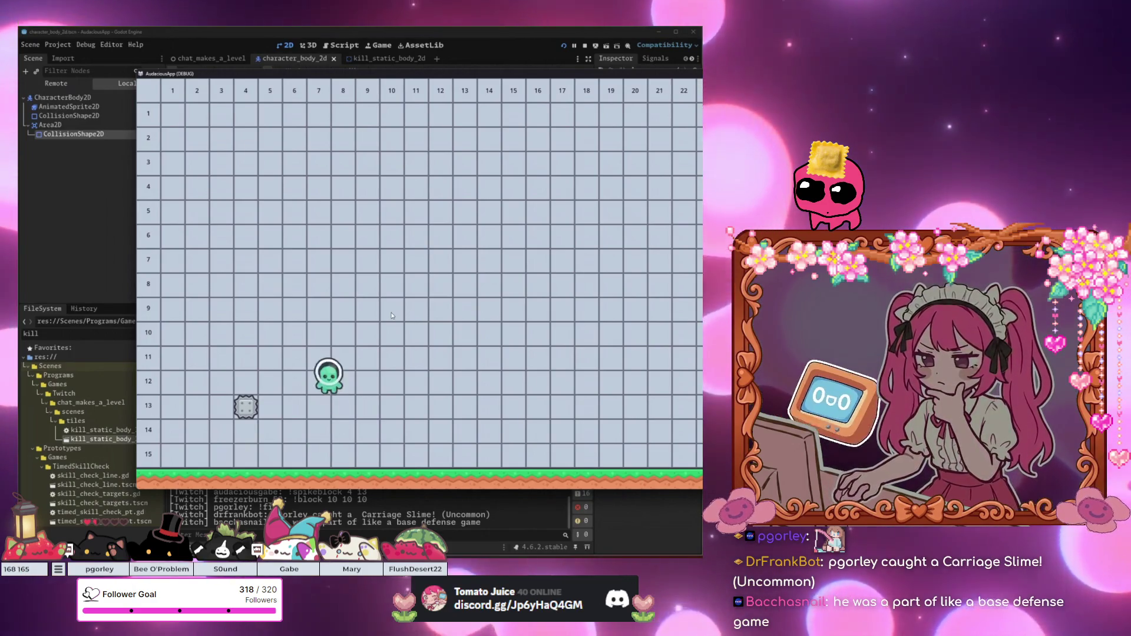
pyautogui.press('Left')
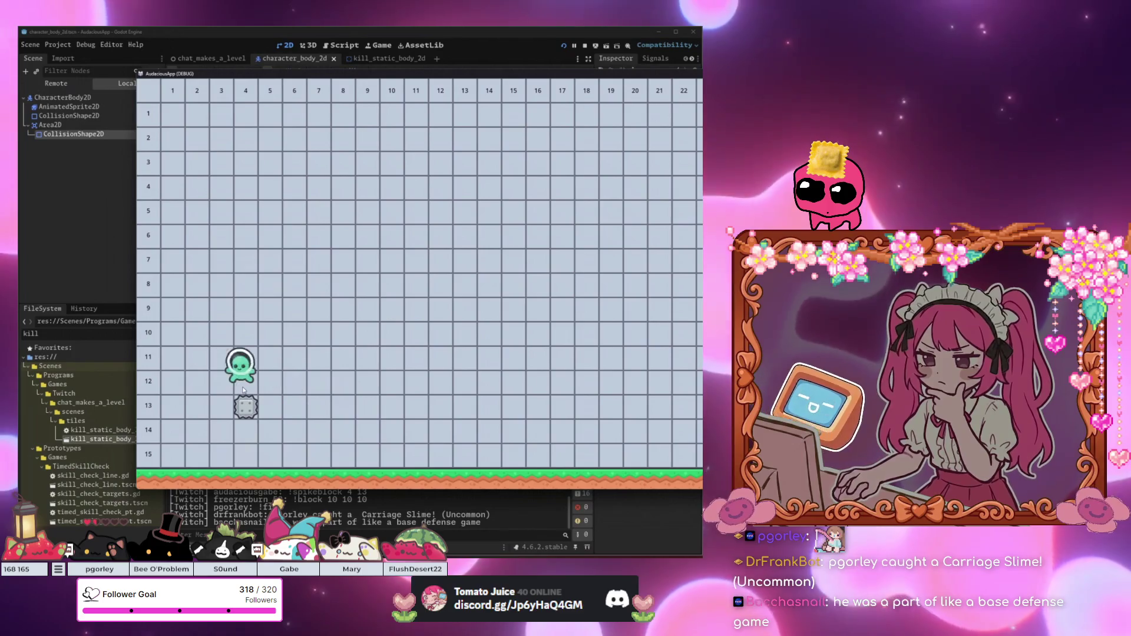
pyautogui.press('Up')
pyautogui.press('Right')
pyautogui.press('Up')
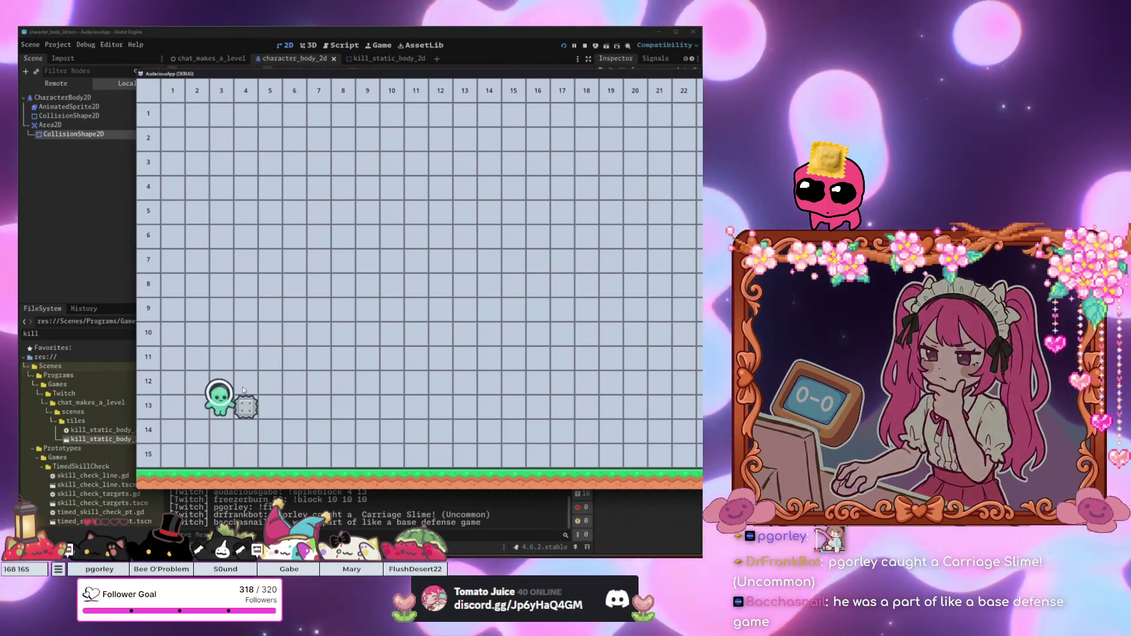
pyautogui.press('Up')
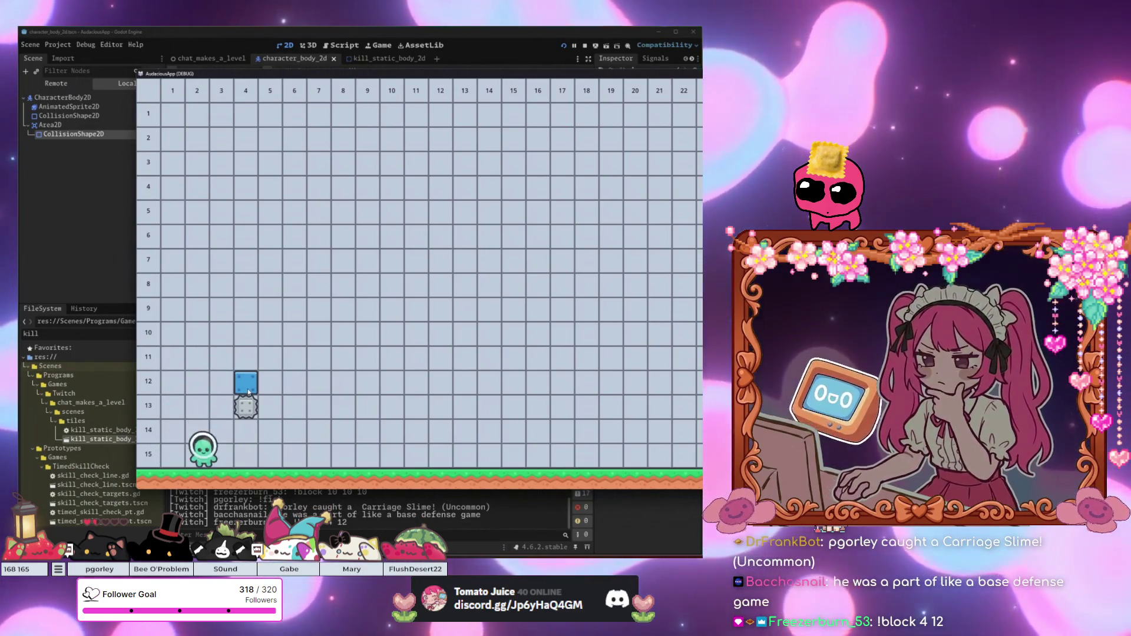
pyautogui.press('Up')
pyautogui.press('Right')
pyautogui.press('Up')
# Step: Keep jumping the character around the chat-placed blue block, reaching row 12 and landing again
pyautogui.press('Right')
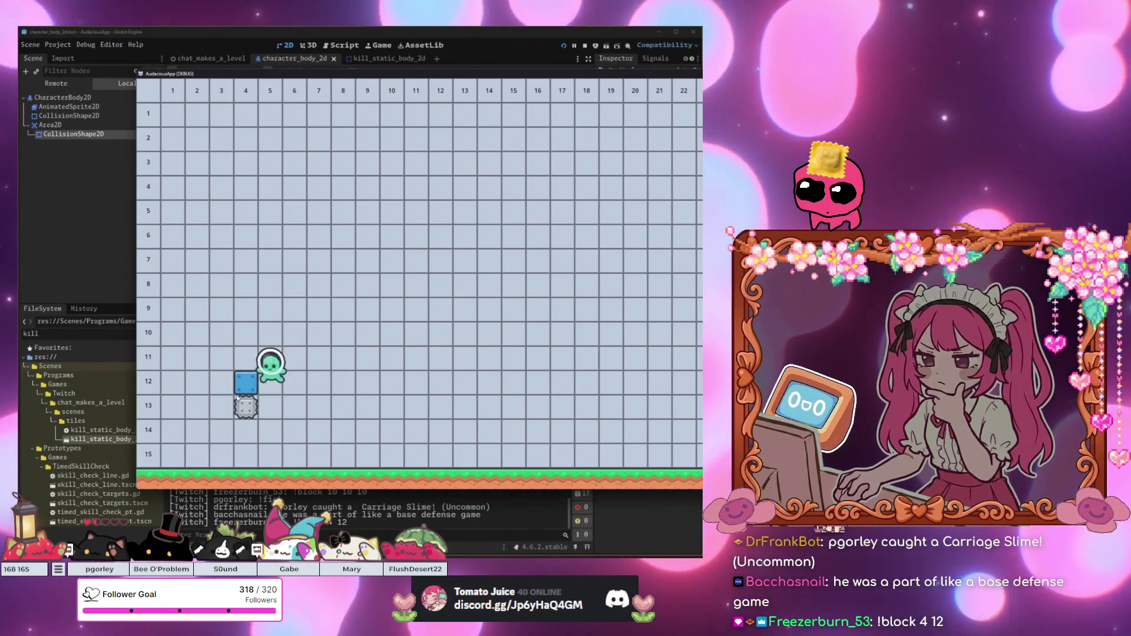
pyautogui.press('Left')
pyautogui.press('Right')
pyautogui.press('Up')
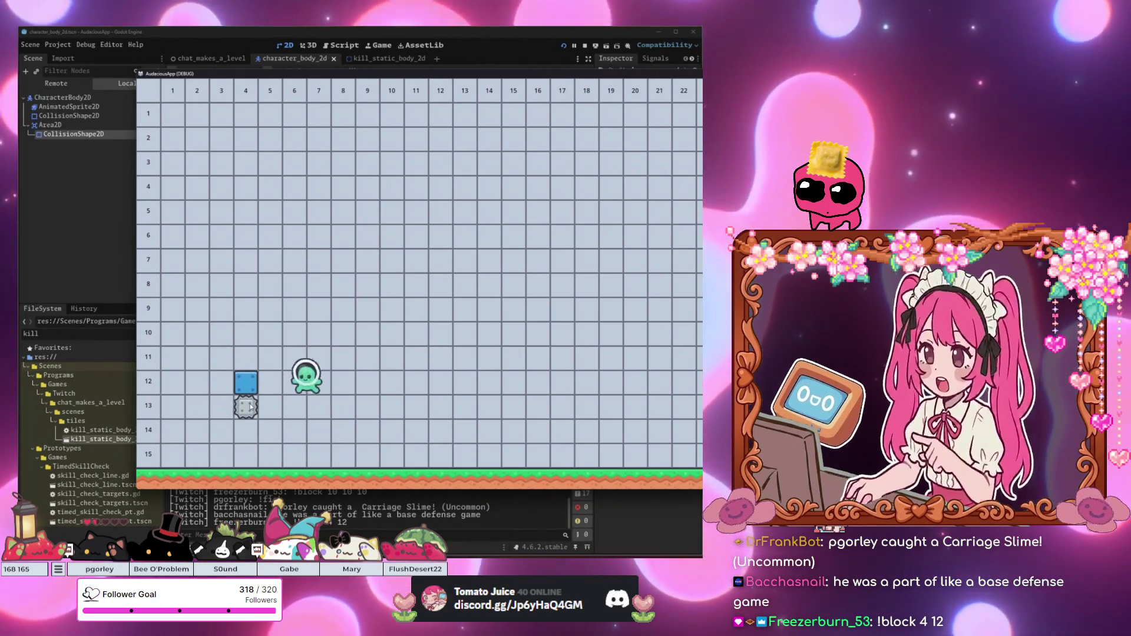
pyautogui.press('Left')
pyautogui.press('Up')
pyautogui.press('Right')
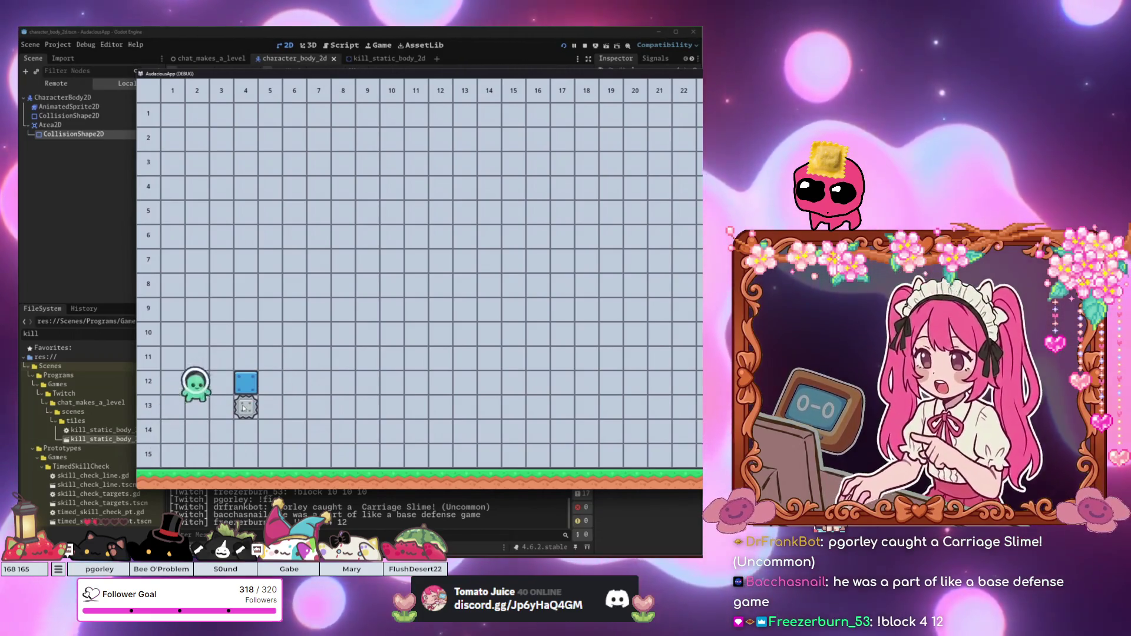
pyautogui.press('Left')
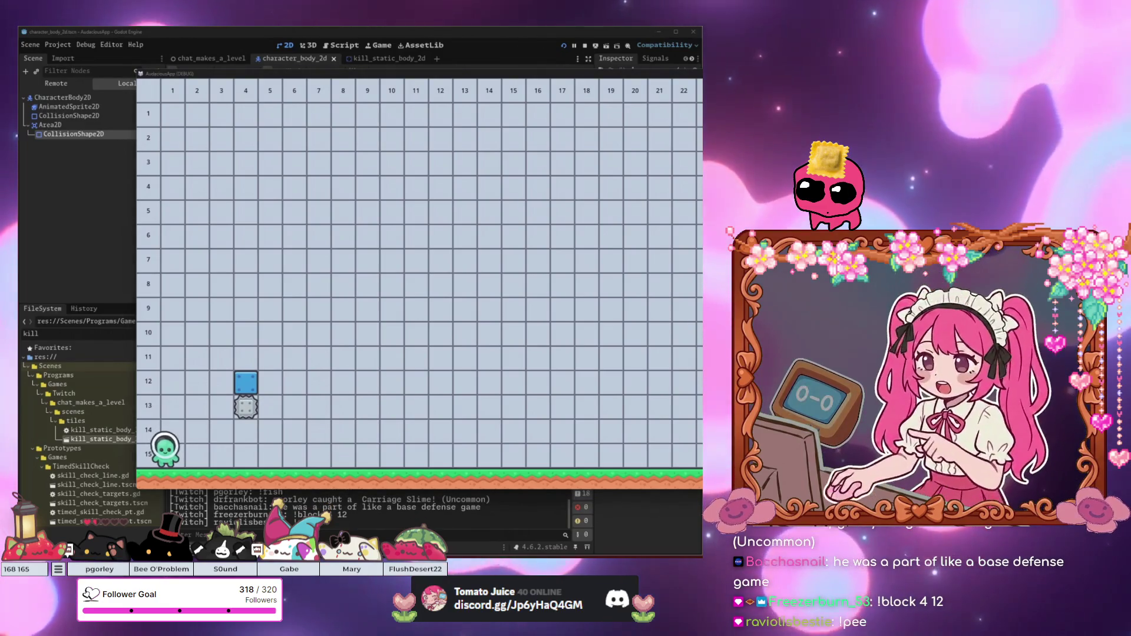
pyautogui.press('Right')
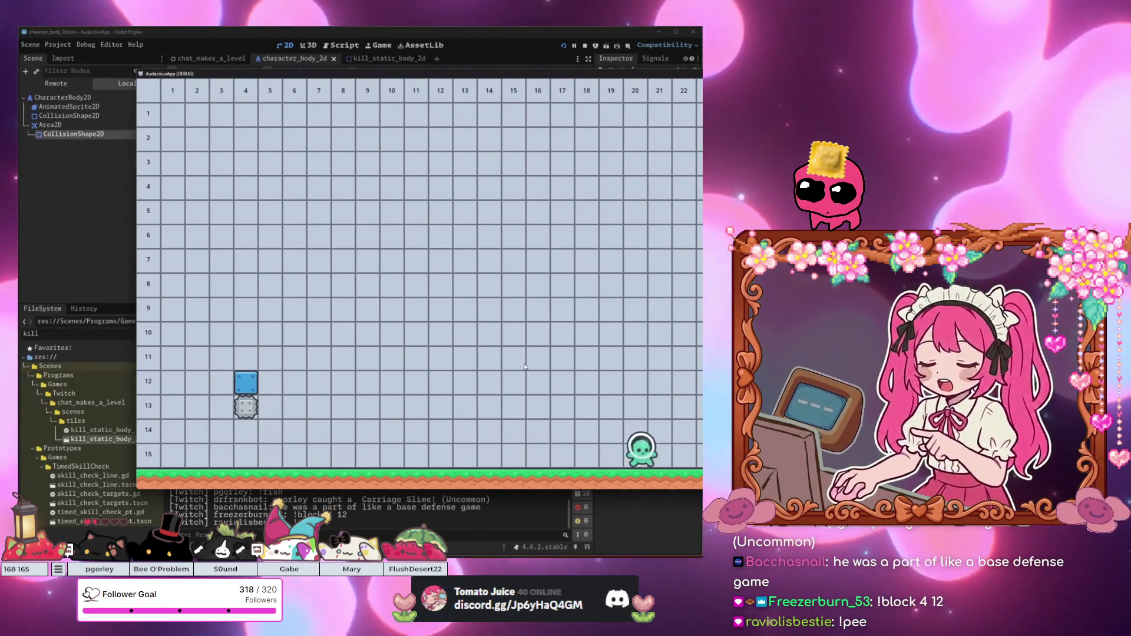
pyautogui.press('Left')
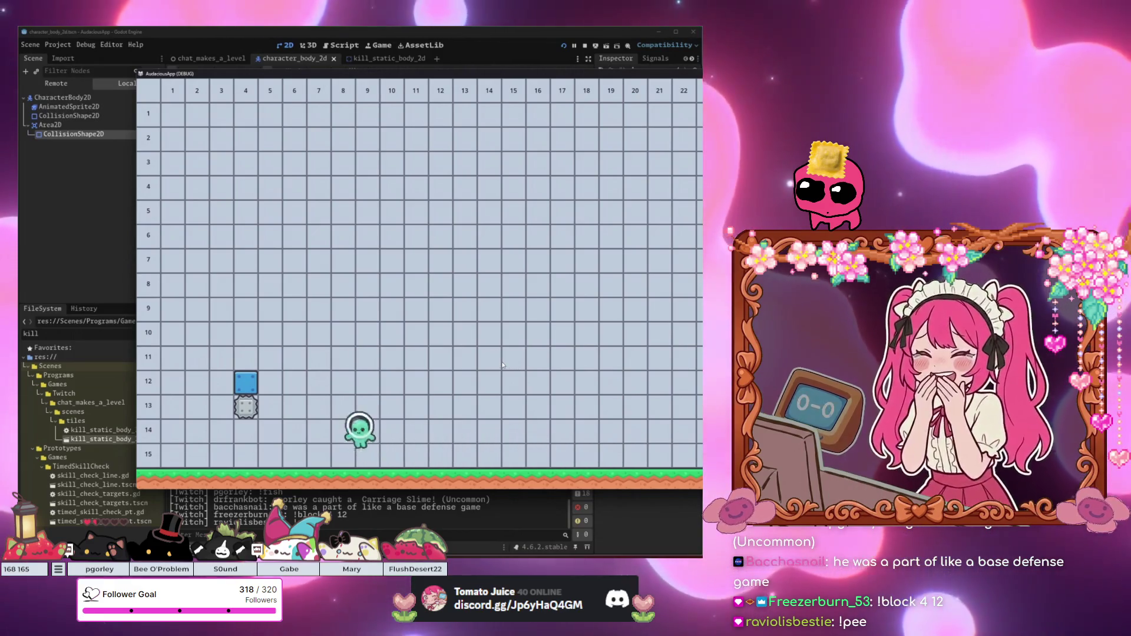
pyautogui.press('Left')
pyautogui.press('Left')
pyautogui.press('Up')
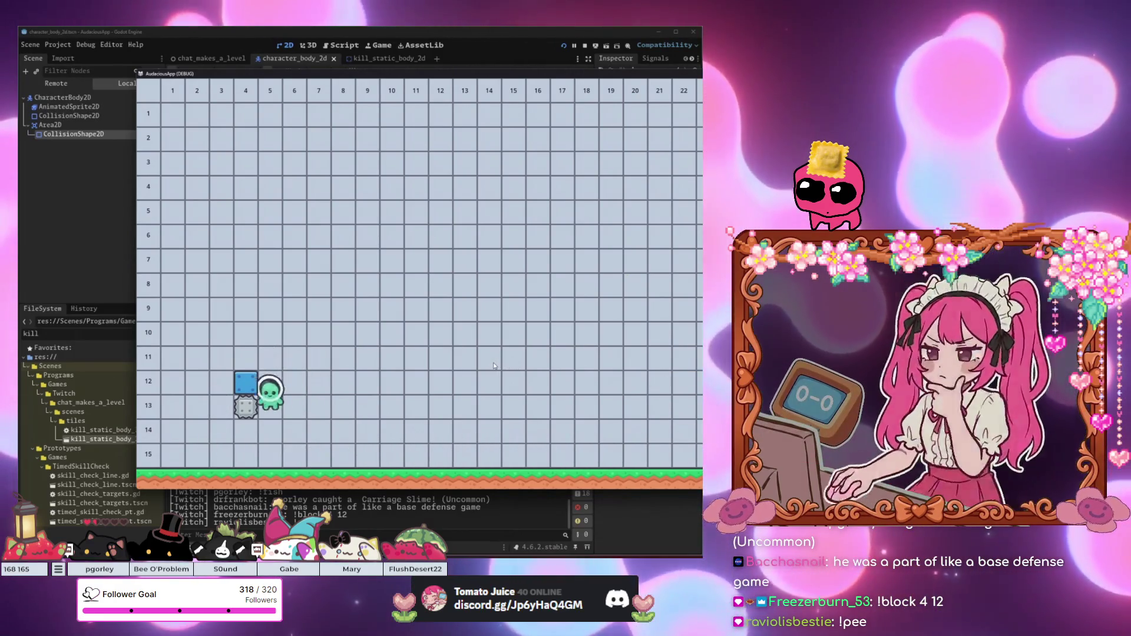
pyautogui.press('Right')
pyautogui.press('Up')
pyautogui.press('Left')
pyautogui.press('Left')
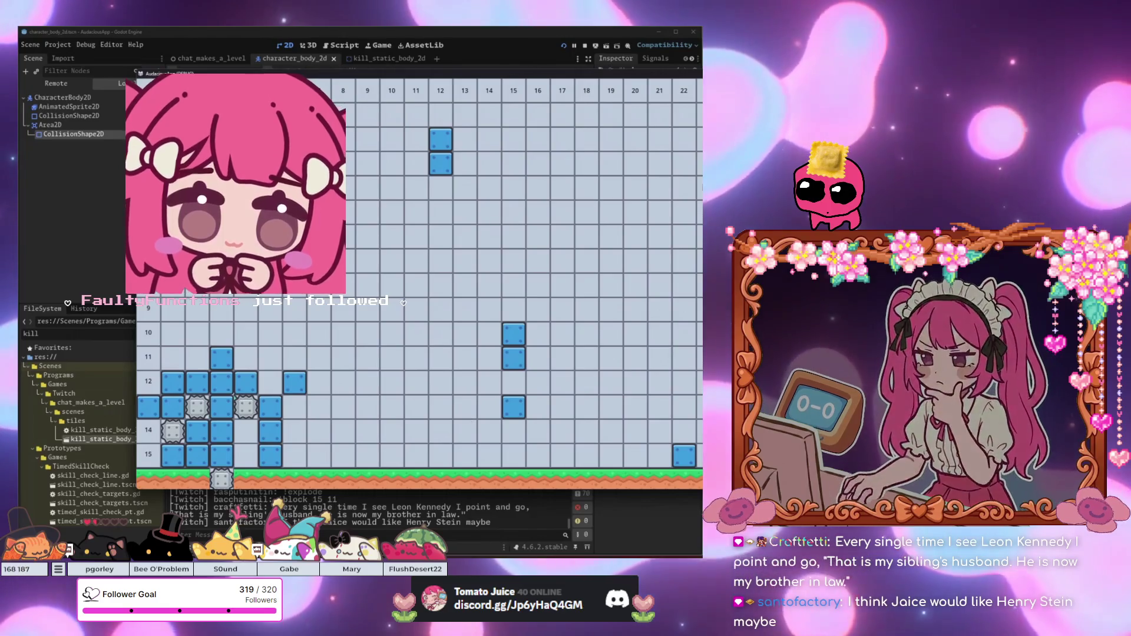
# Step: Stop the running game with F8
pyautogui.press('F8')
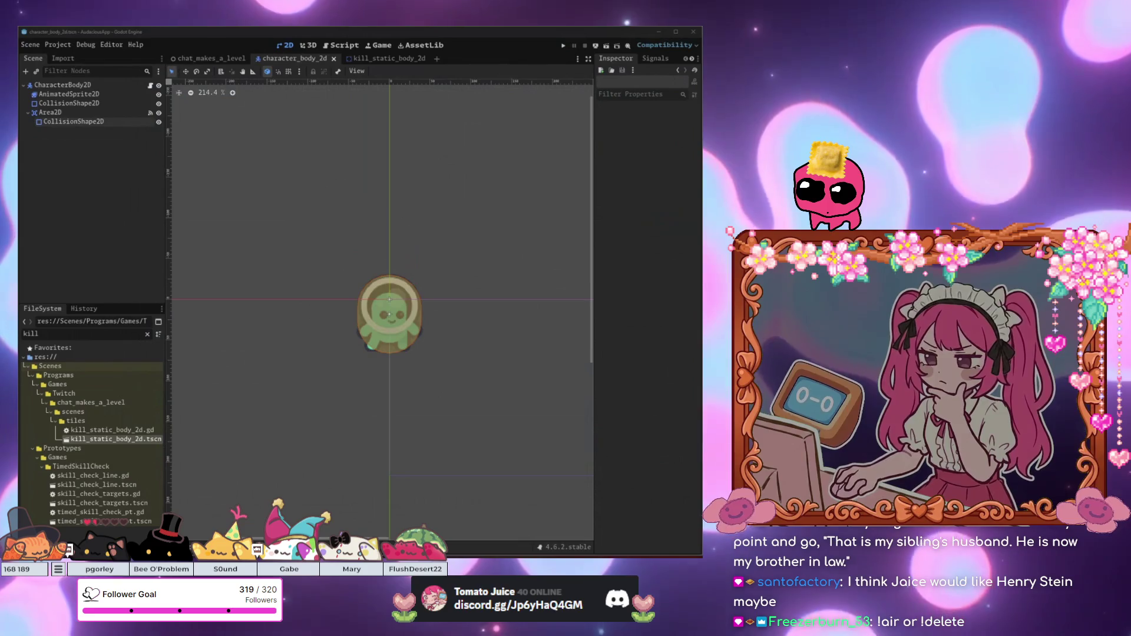
# Step: Open character_body_2d.gd via the script icon beside CharacterBody2D in the Scene dock
pyautogui.click(150, 86)
pyautogui.scroll(3, 448, 325)
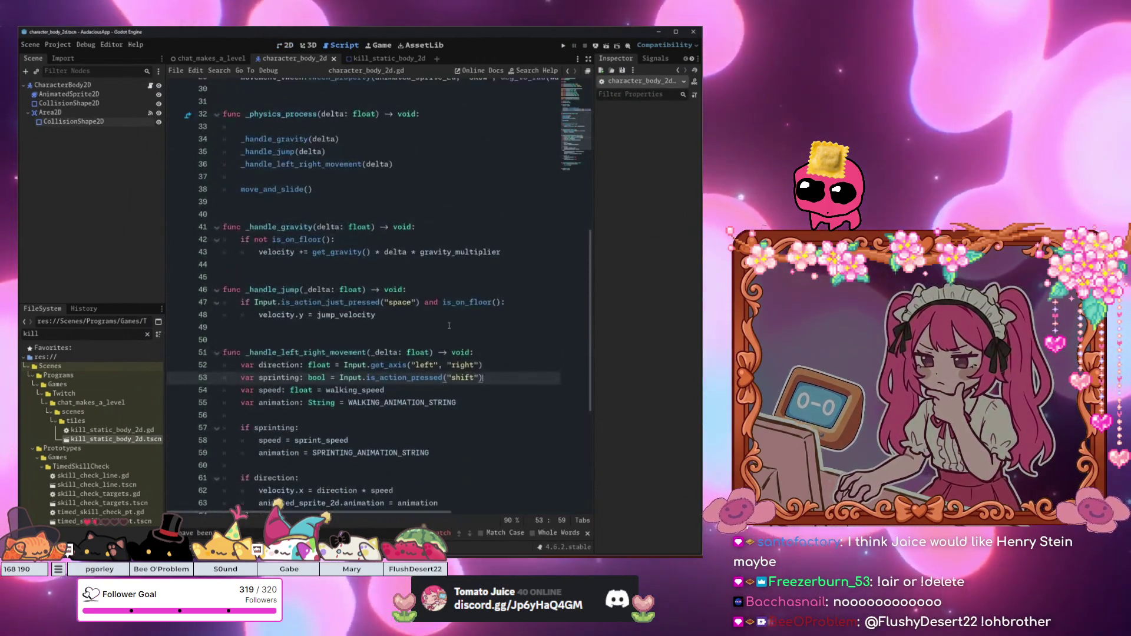
# Step: Insert 'ERROR = -1,' as the new first entry of the Tile enum in chat_makes_a_level.gd
pyautogui.scroll(10, 449, 325)
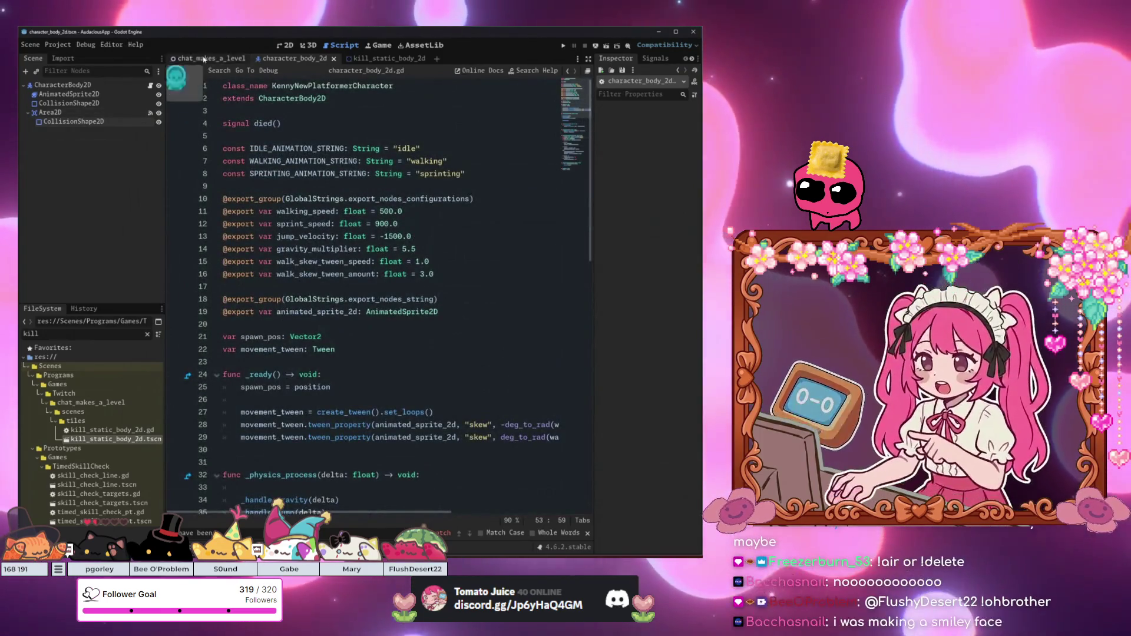
pyautogui.click(209, 58)
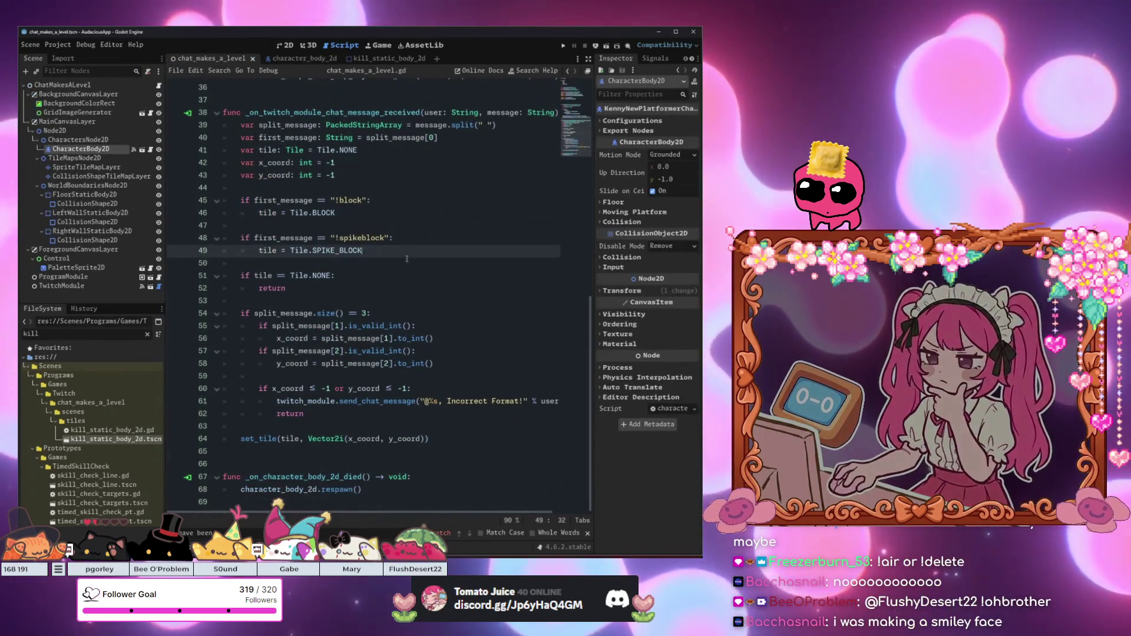
pyautogui.scroll(12, 399, 298)
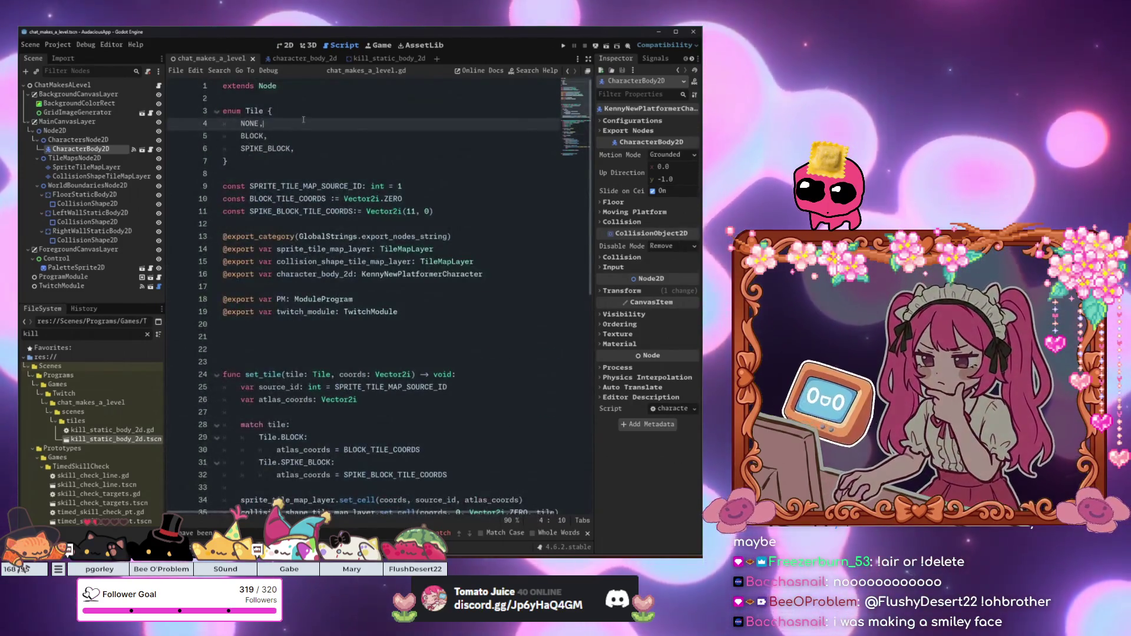
pyautogui.click(304, 113)
pyautogui.press('Return')
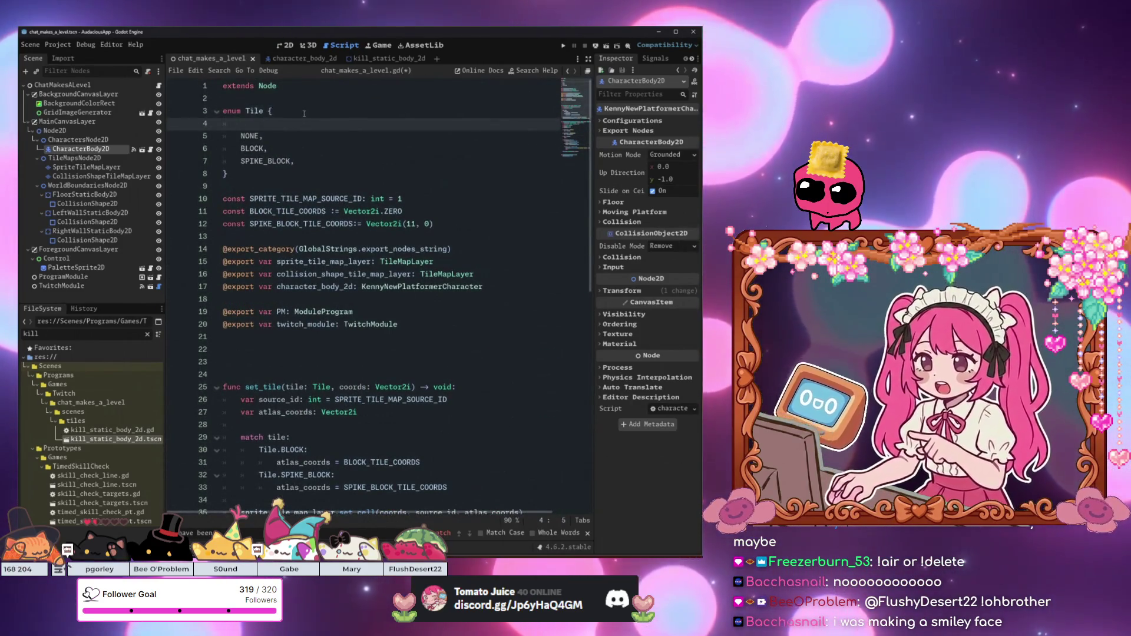
pyautogui.write('ERROR')
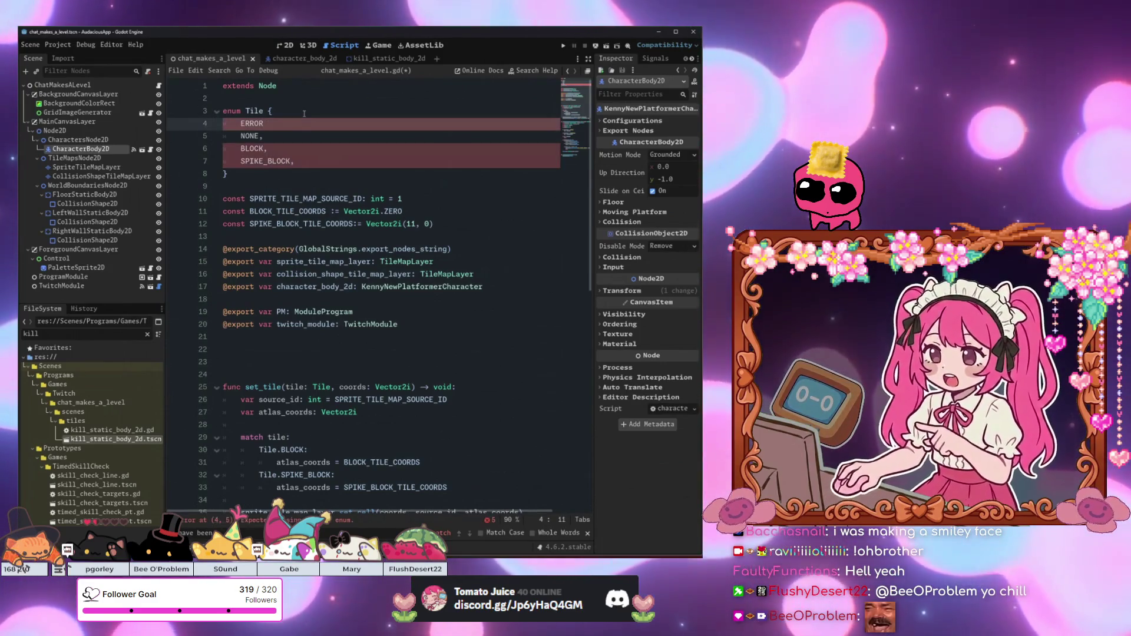
pyautogui.write('-1')
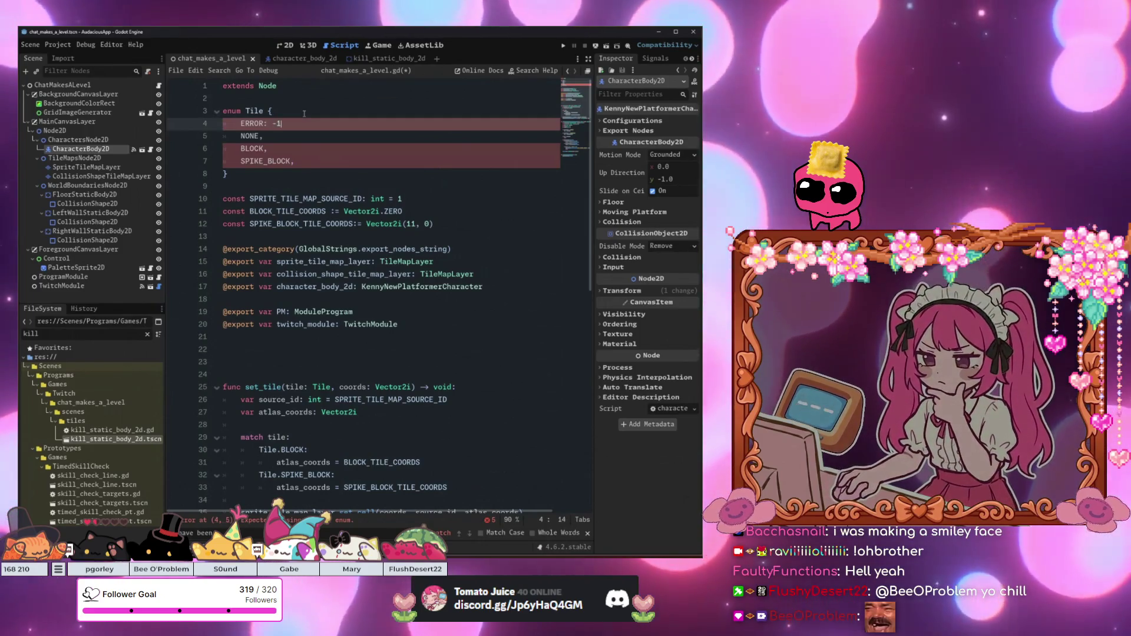
pyautogui.write(',')
pyautogui.click(268, 126)
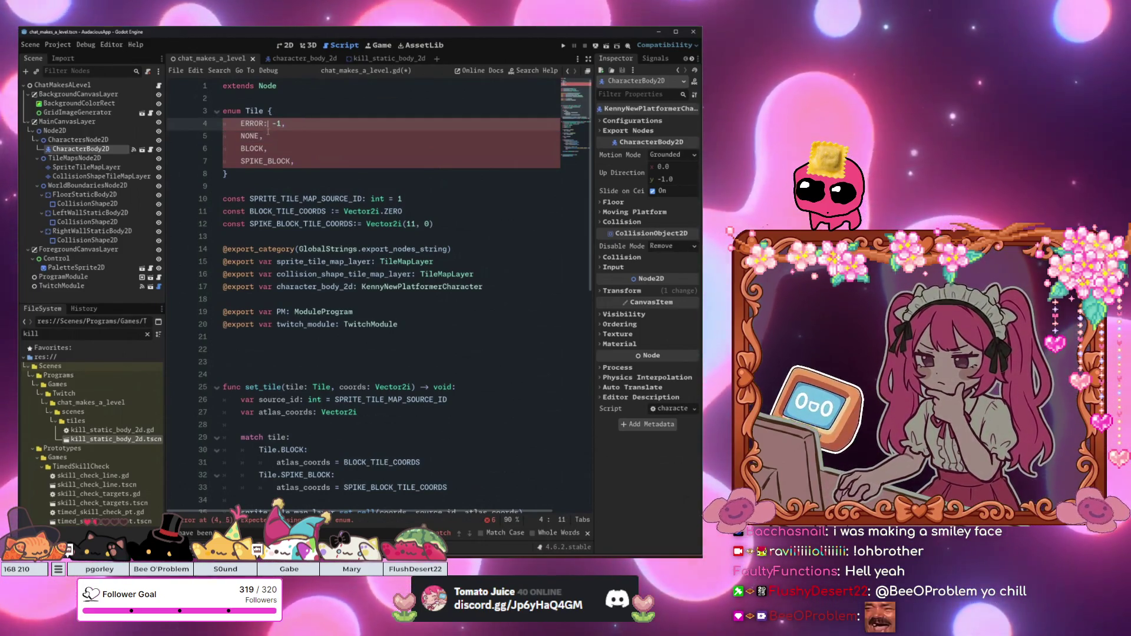
pyautogui.press('BackSpace')
pyautogui.write('=')
pyautogui.scroll(-1, 321, 213)
pyautogui.press('Down')
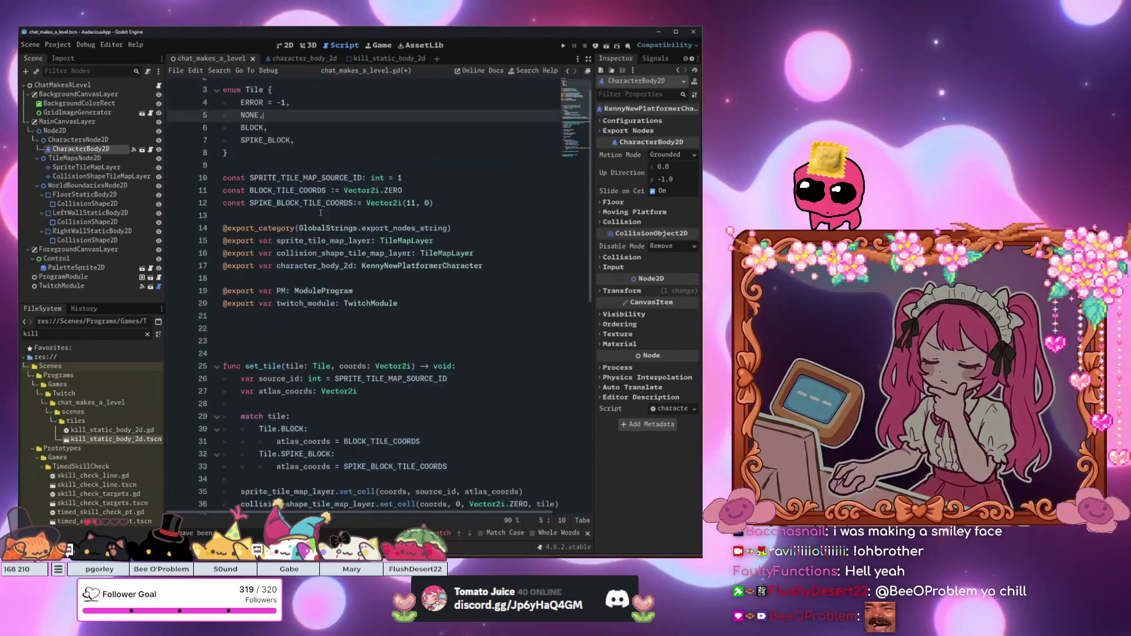
pyautogui.scroll(-11, 321, 213)
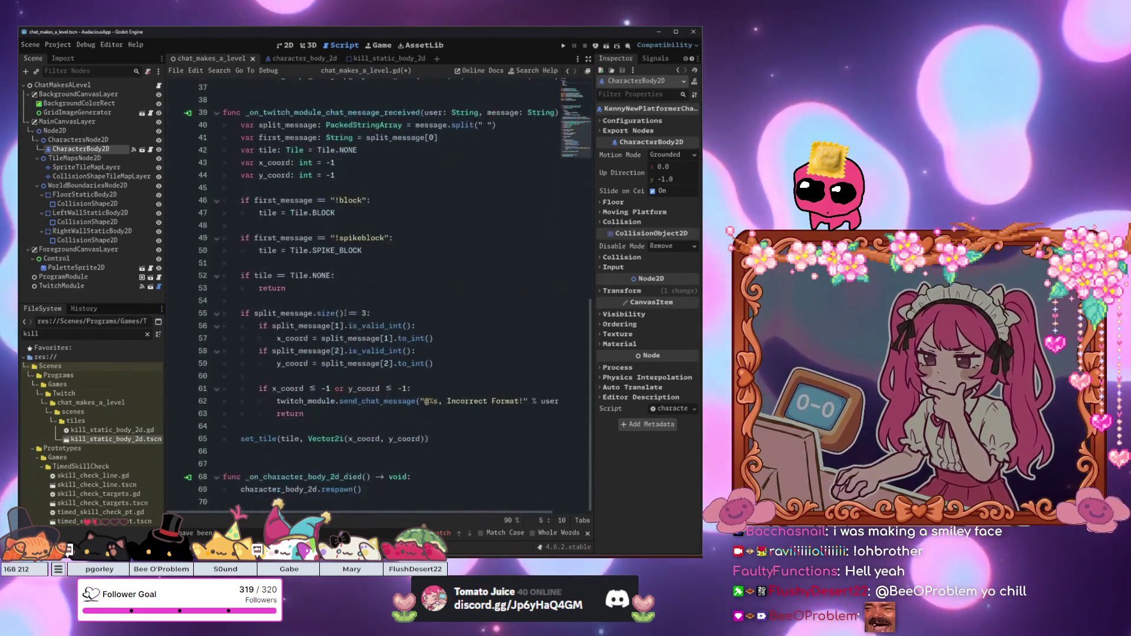
# Step: Change the default tile value from NONE to ERROR and add blank lines above the command checks
pyautogui.scroll(2, 365, 265)
pyautogui.click(394, 231)
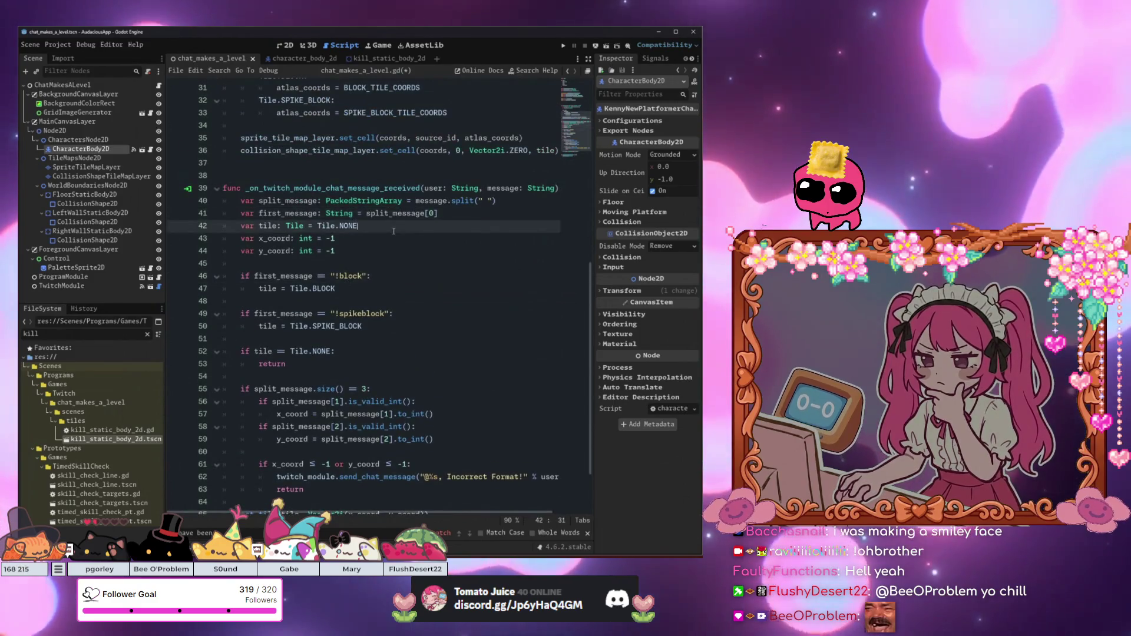
pyautogui.write('ERROR')
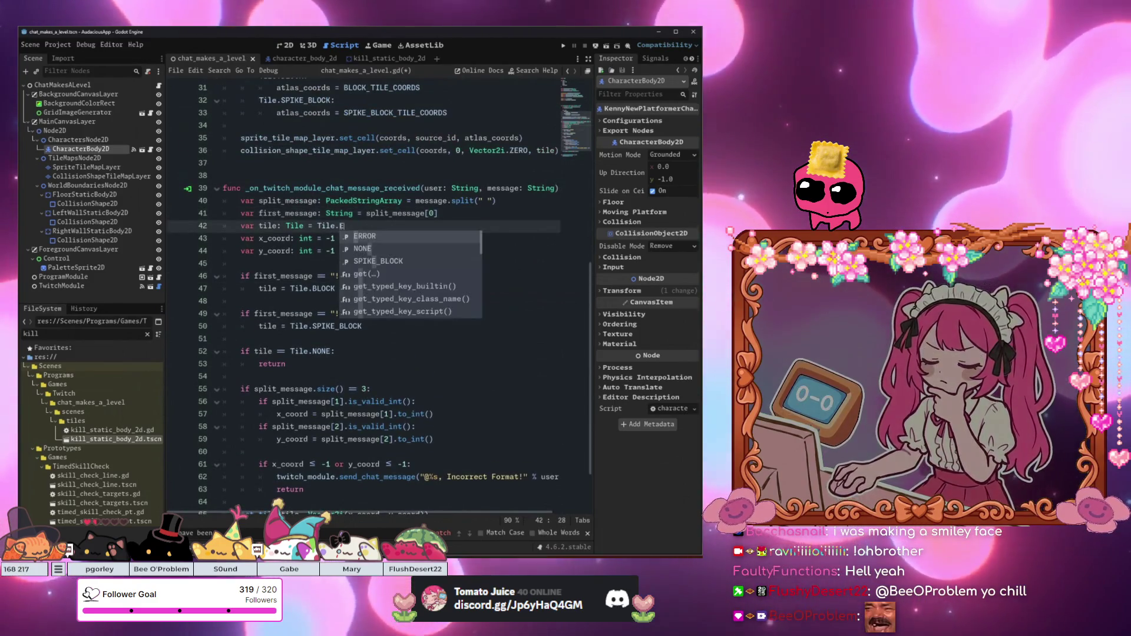
pyautogui.click(350, 262)
pyautogui.press('Return')
pyautogui.press('Return')
pyautogui.press('Return')
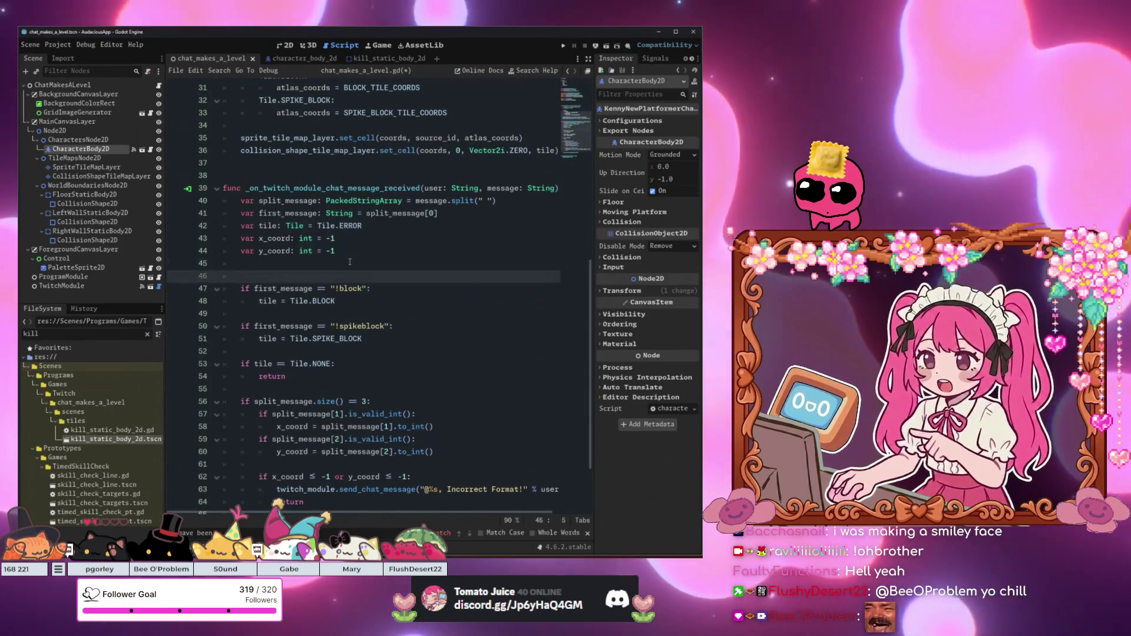
pyautogui.press('Up')
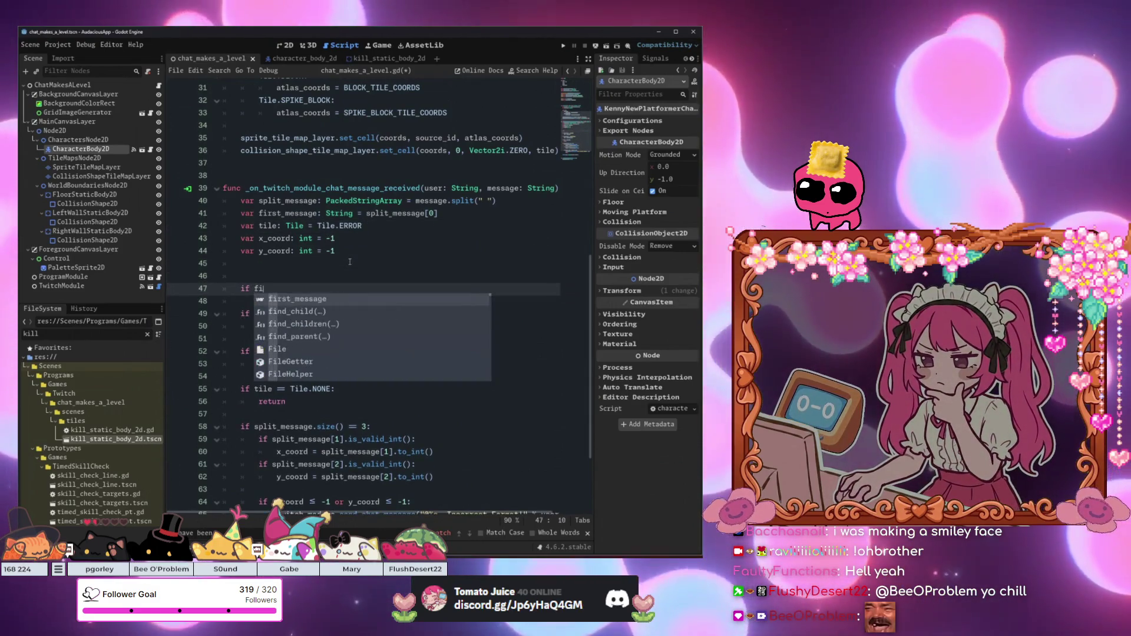
pyautogui.press('Return')
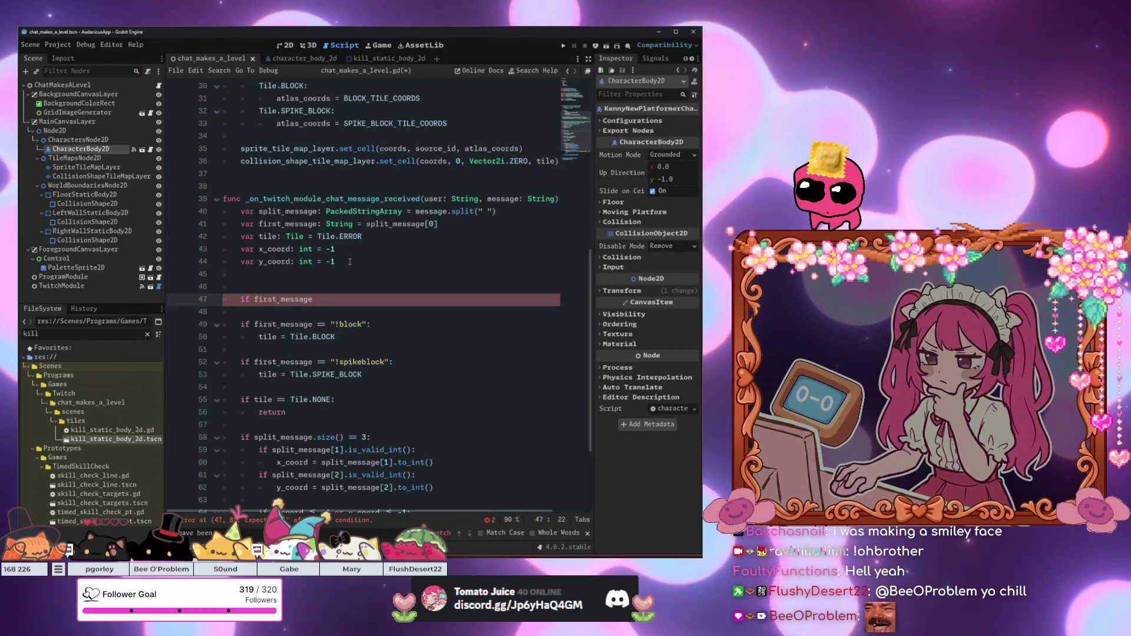
pyautogui.click(260, 329)
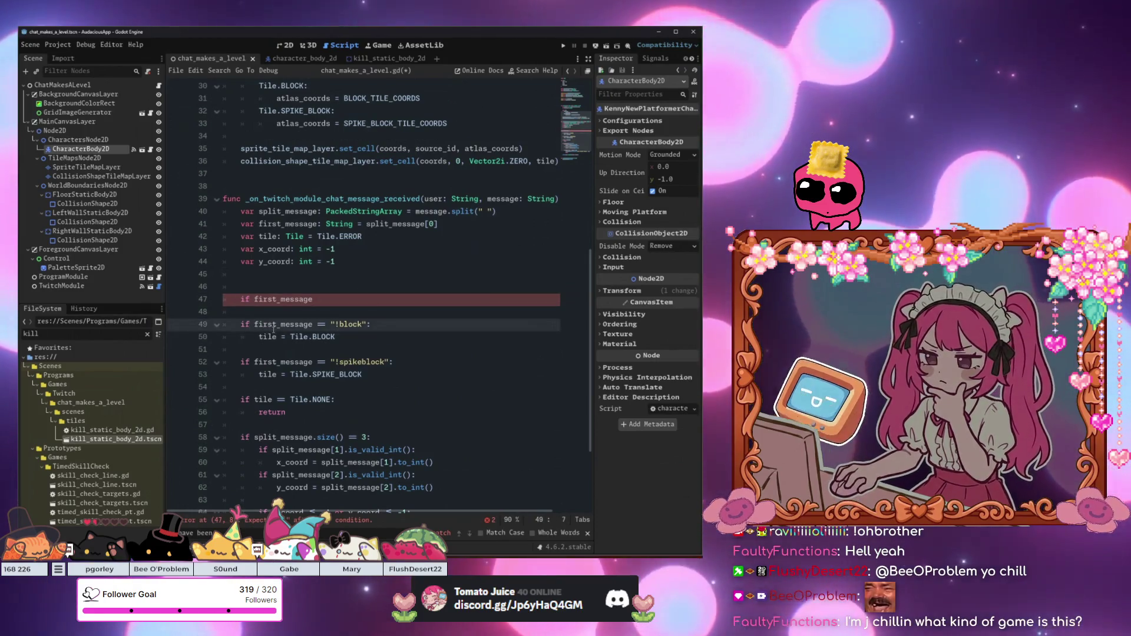
pyautogui.press('Up')
pyautogui.press('Up')
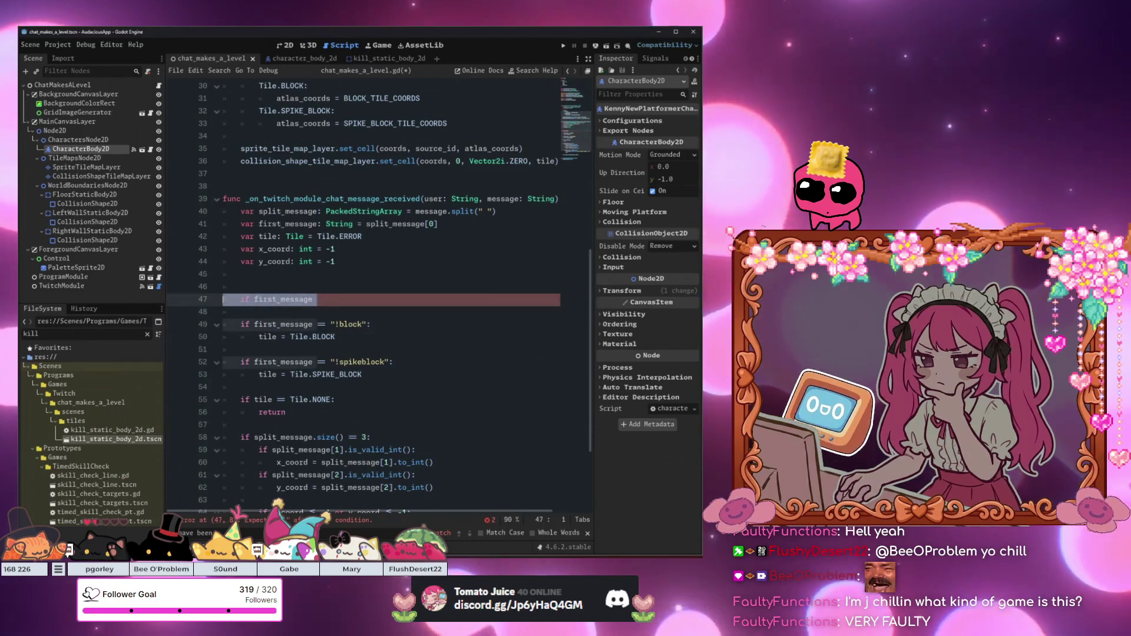
# Step: Add 'match first_message:' with a "!block" case holding the Tile.BLOCK assignment
pyautogui.write('match first_message:')
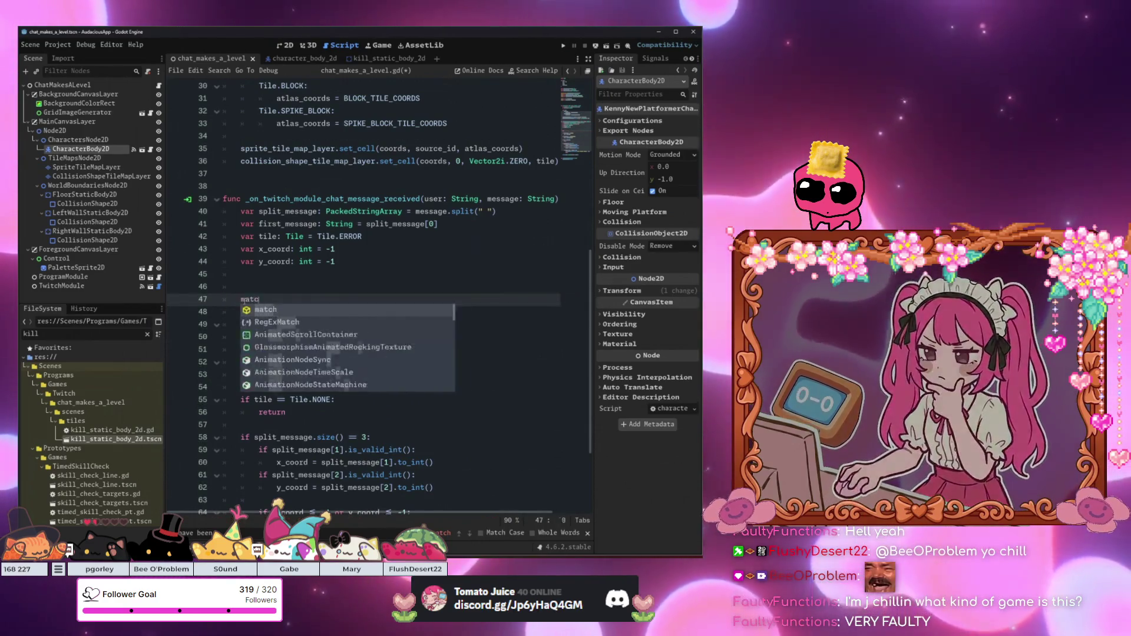
pyautogui.press('Return')
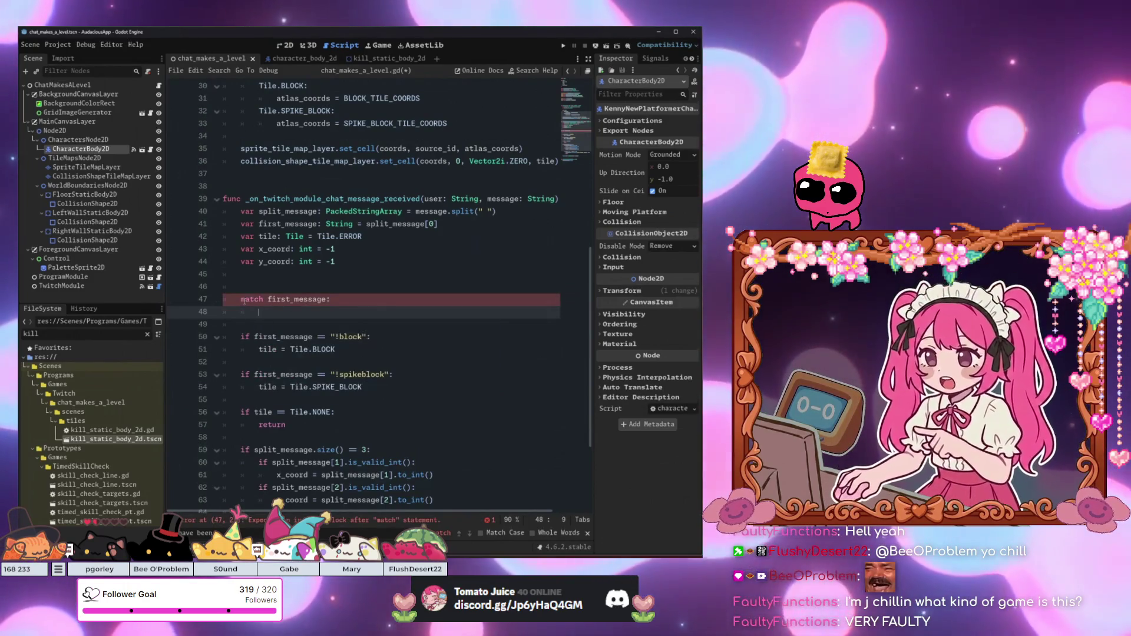
pyautogui.write('"')
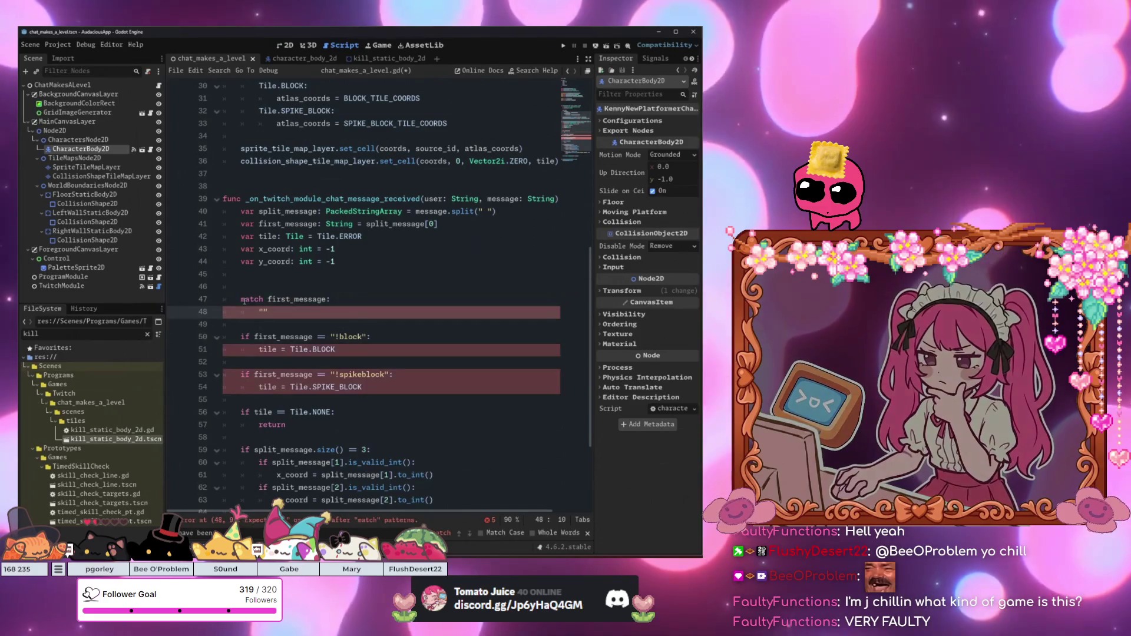
pyautogui.write('!block')
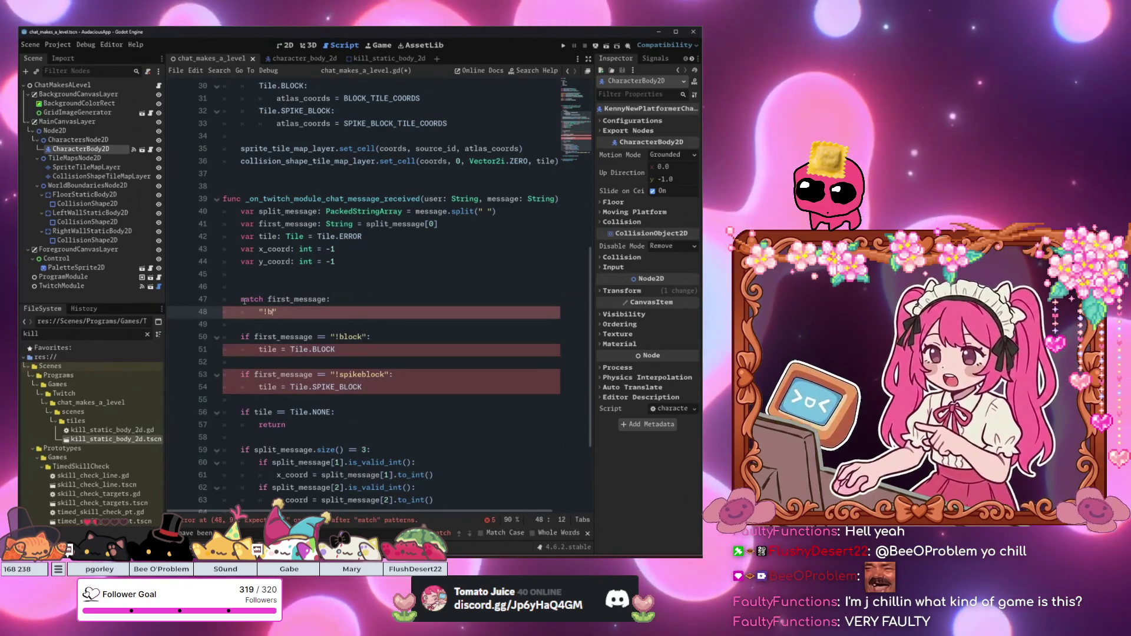
pyautogui.write('":')
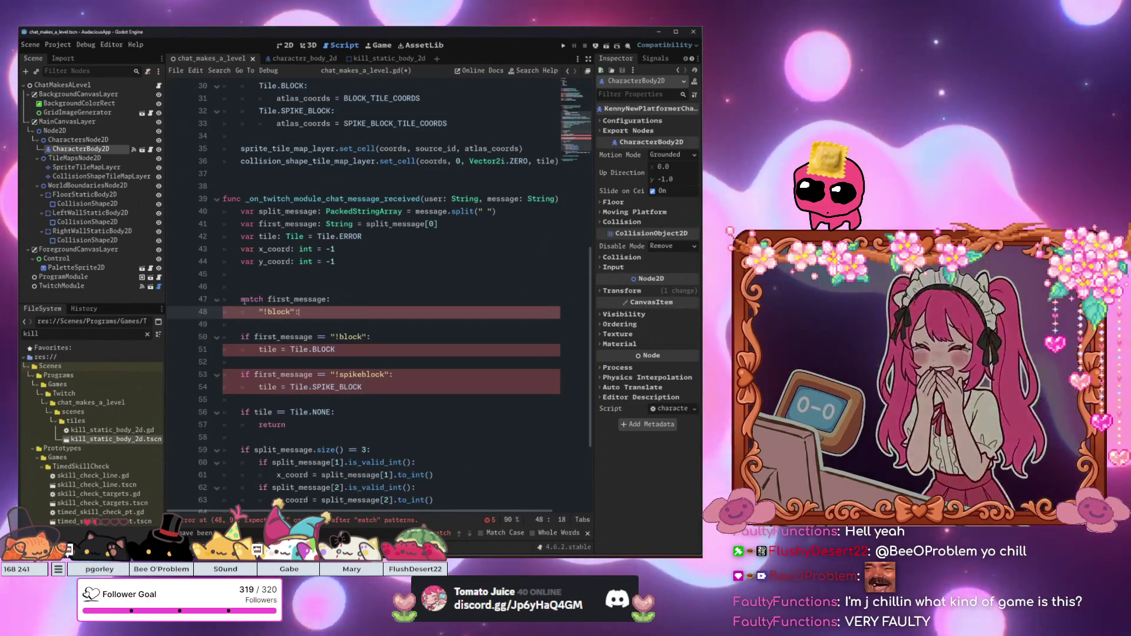
pyautogui.moveTo(346, 350); pyautogui.dragTo(263, 350)
pyautogui.hotkey('ctrl', 'c')
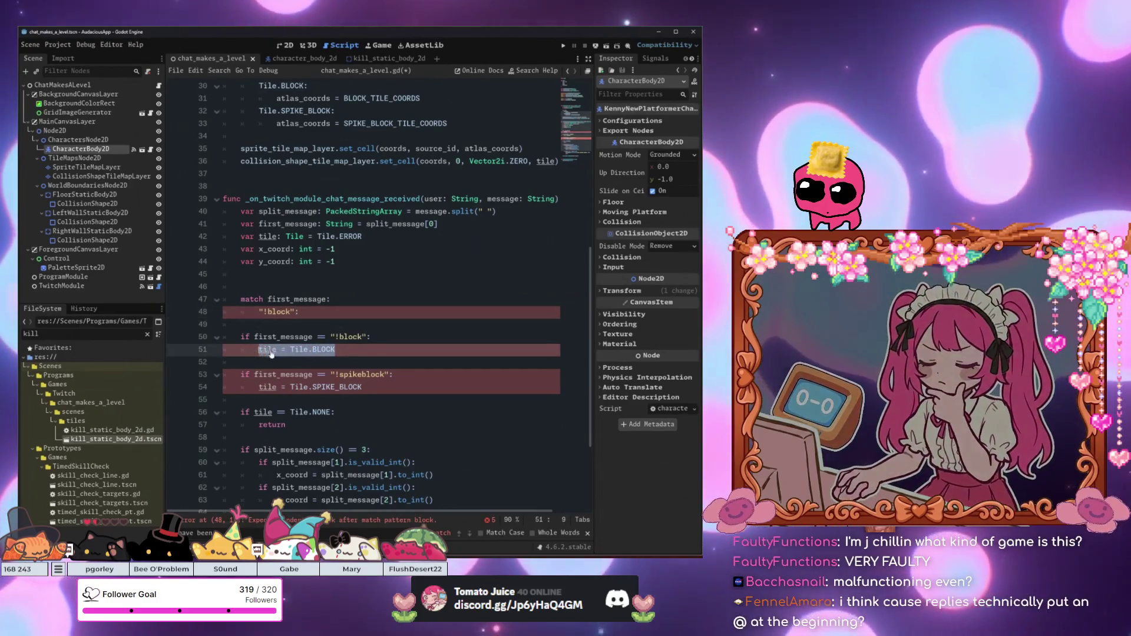
pyautogui.click(329, 312)
pyautogui.press('Return')
pyautogui.hotkey('ctrl', 'v')
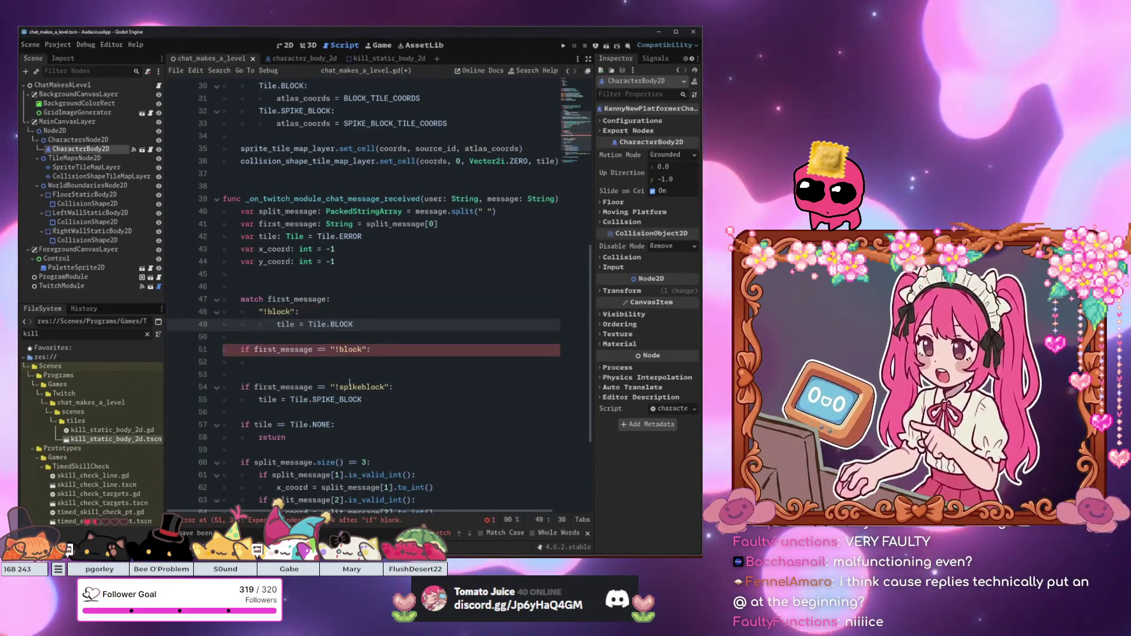
# Step: Add a "!spikeblock" case and move the Tile.SPIKE_BLOCK assignment under it
pyautogui.click(418, 314)
pyautogui.click(410, 324)
pyautogui.press('Return')
pyautogui.press('BackSpace')
pyautogui.write('!')
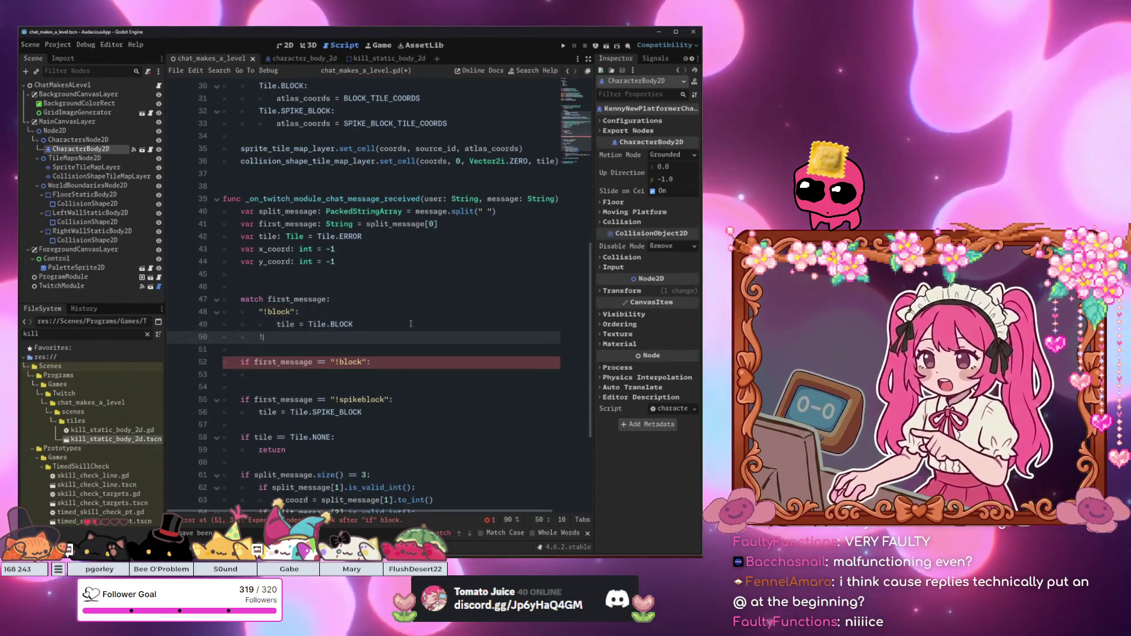
pyautogui.write('spikeblock":')
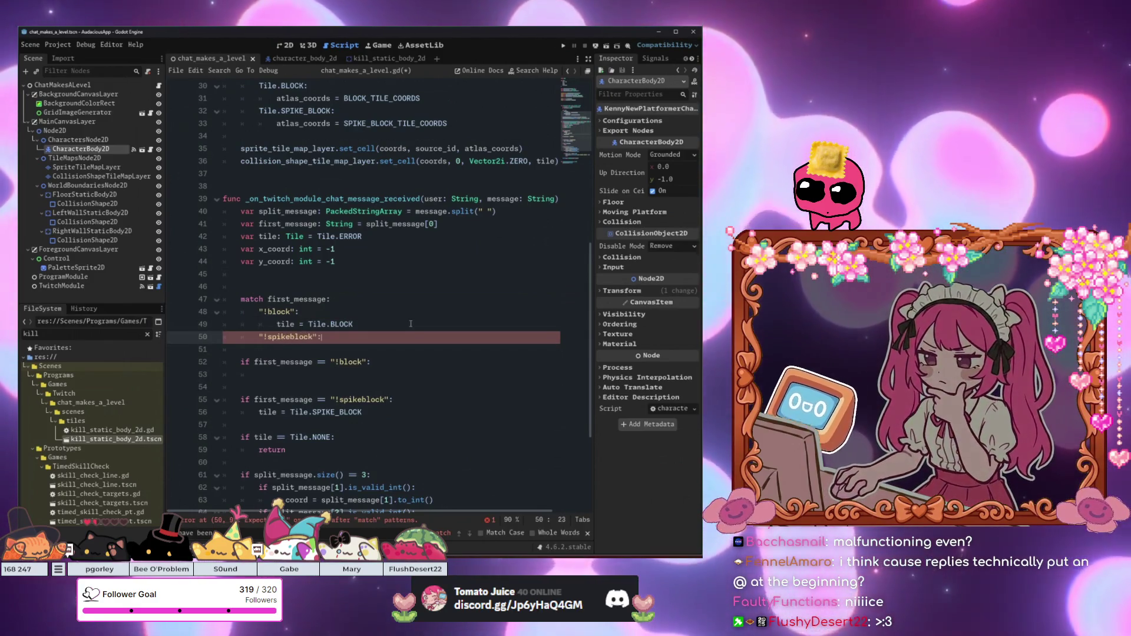
pyautogui.press('Return')
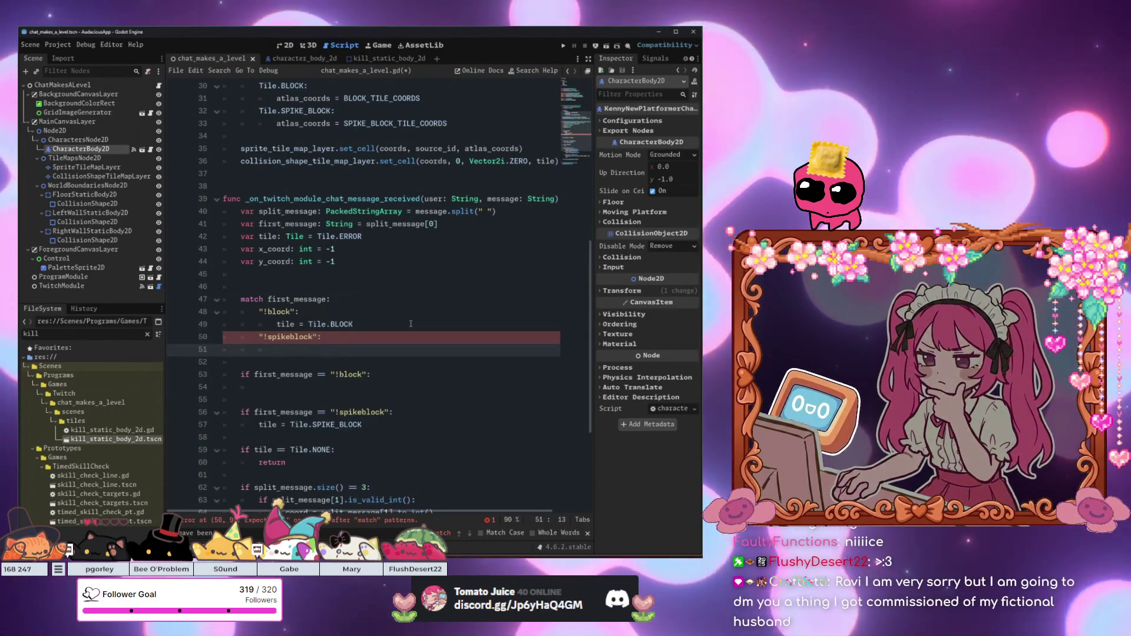
pyautogui.moveTo(371, 429)
pyautogui.mouseDown()
pyautogui.moveTo(267, 426)
pyautogui.moveTo(224, 374)
pyautogui.mouseUp()
pyautogui.click(303, 352)
pyautogui.write('tile = Tile.SPIKE_BLOCK')
# Step: Delete the old if statements and leave room for another match case
pyautogui.press('Delete')
pyautogui.press('BackSpace')
pyautogui.click(383, 295)
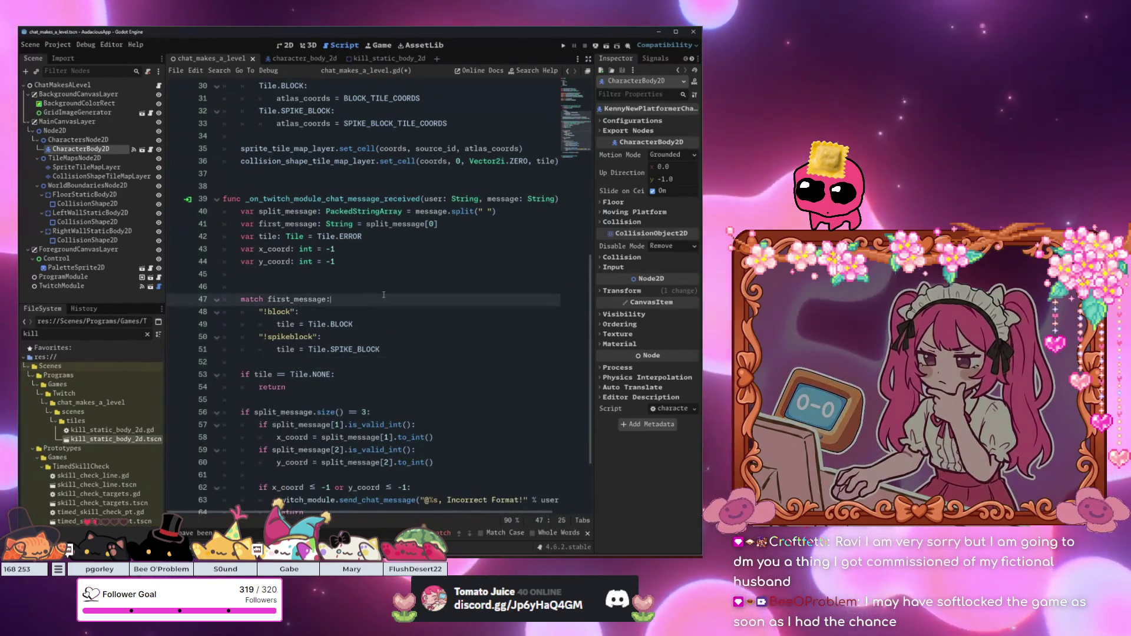
pyautogui.press('Return')
pyautogui.press('Return')
# Step: Add a match case for "!air" and "!delete" that sets tile = Tile.NONE
pyautogui.press('Up')
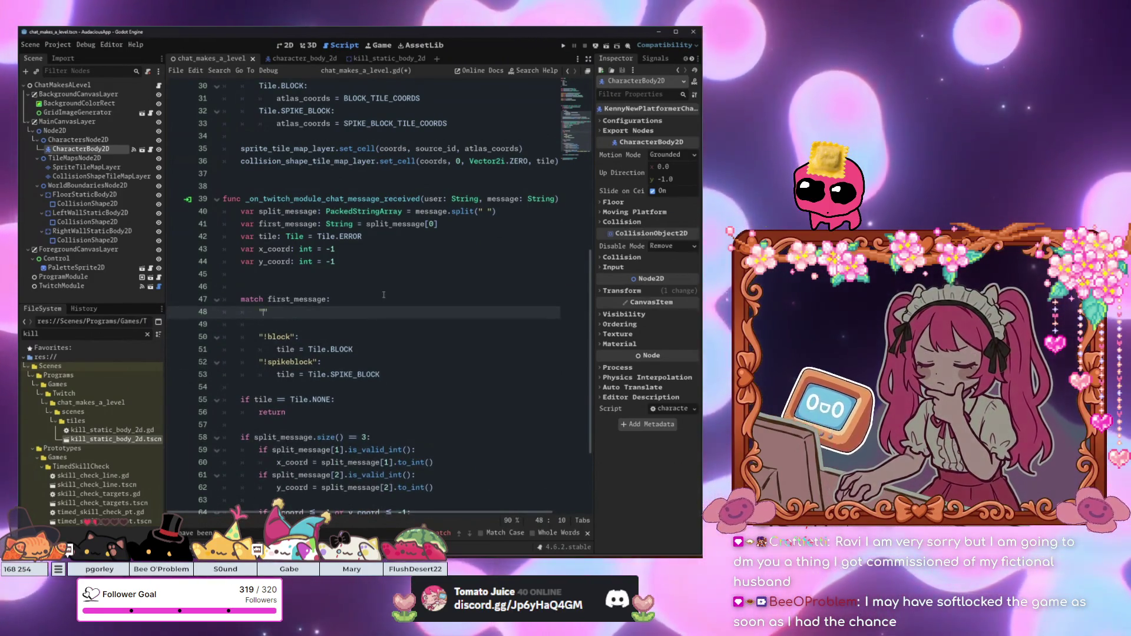
pyautogui.write('"!air')
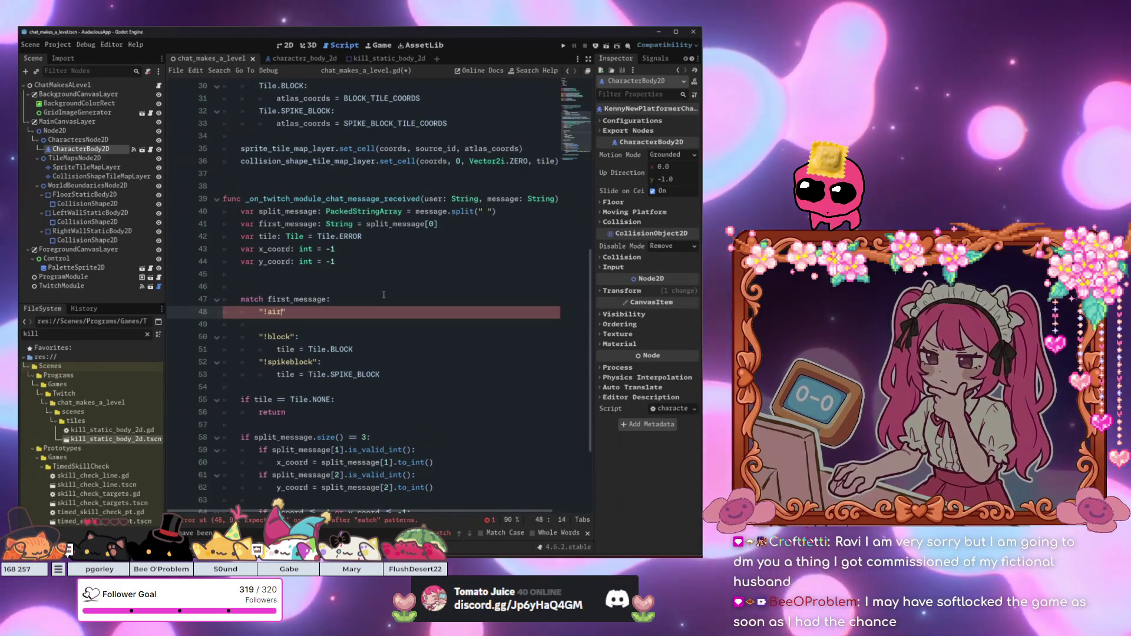
pyautogui.write('" or ')
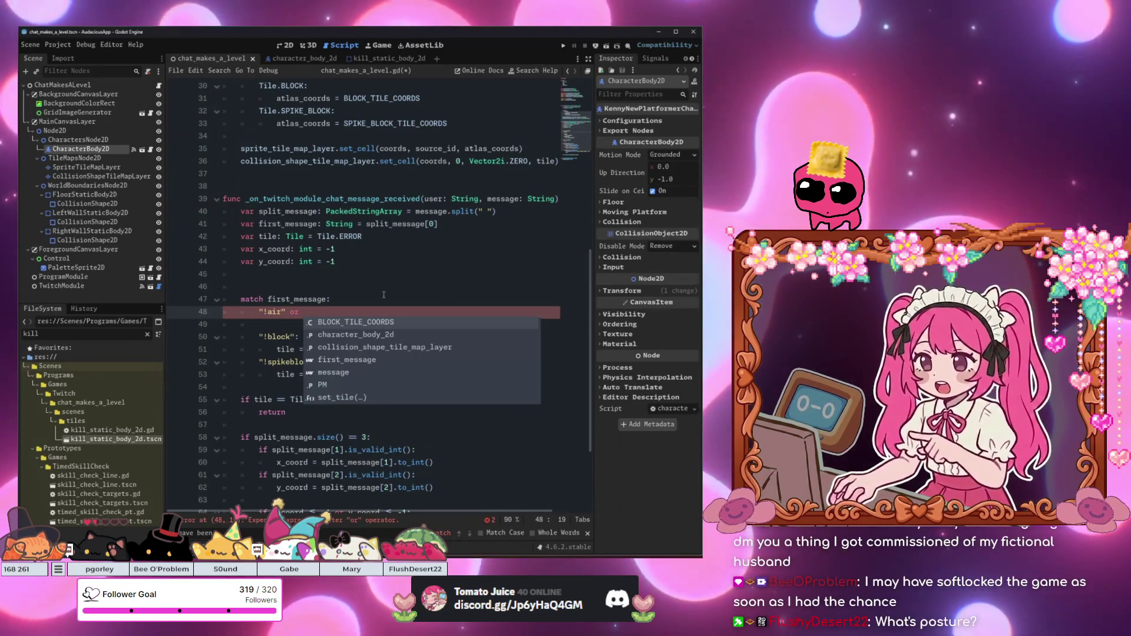
pyautogui.write('"')
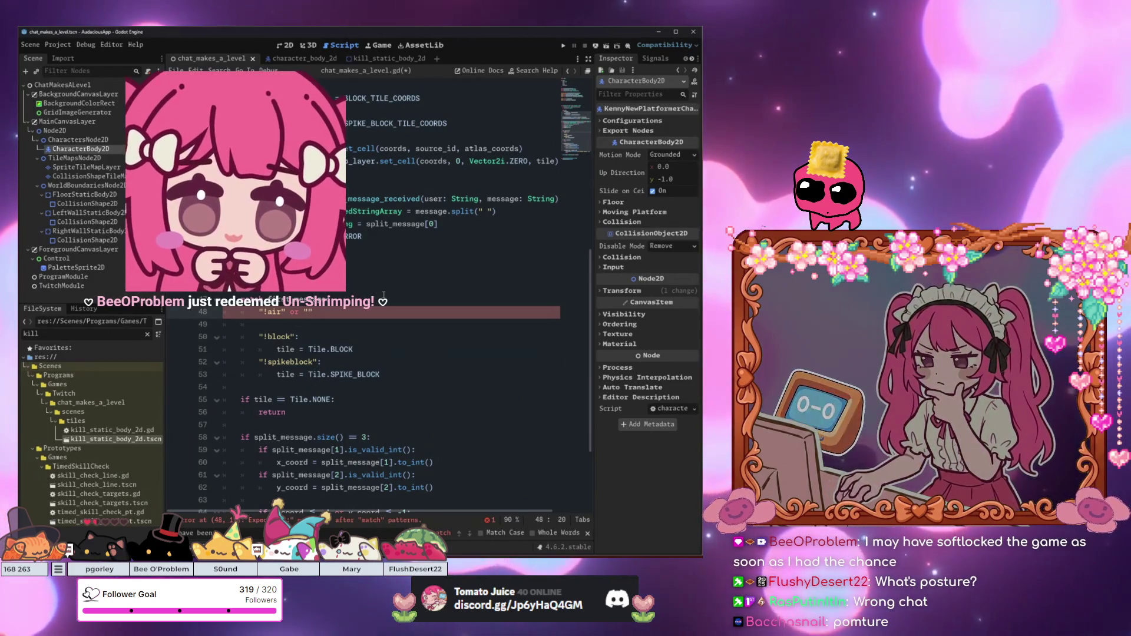
pyautogui.write('!delte')
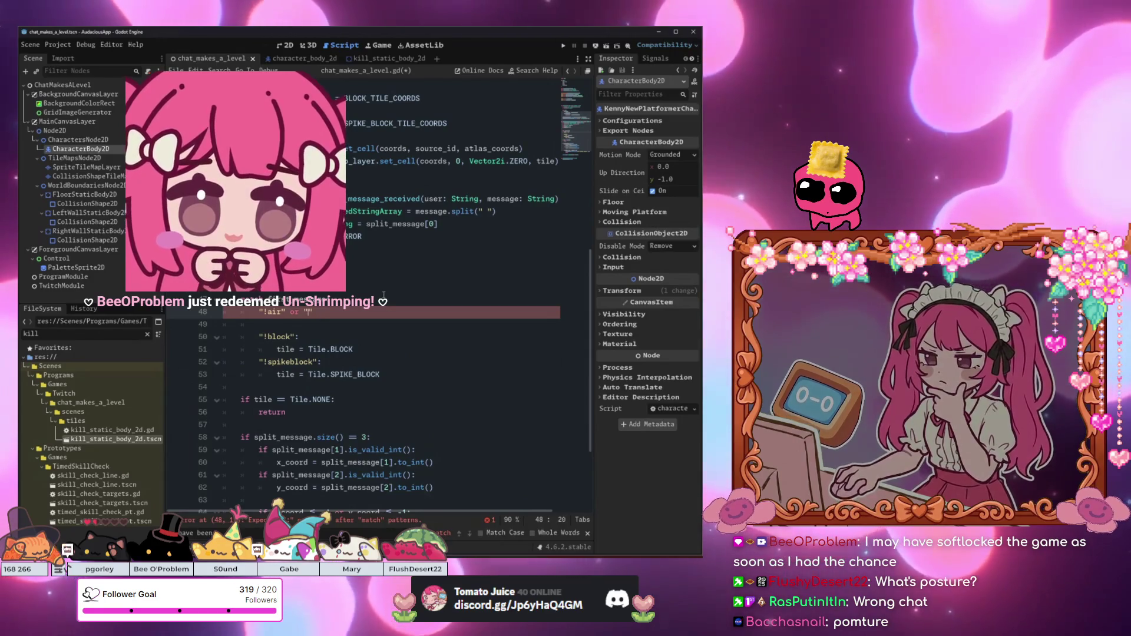
pyautogui.press('BackSpace')
pyautogui.press('BackSpace')
pyautogui.write('ete')
pyautogui.press('End')
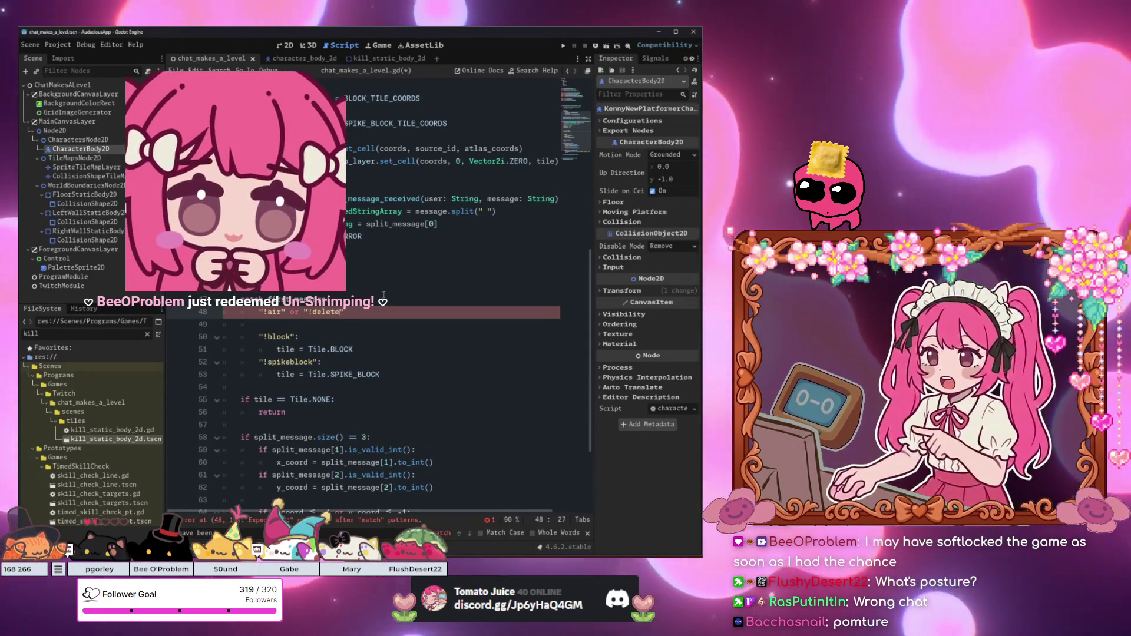
pyautogui.write(':')
pyautogui.press('Return')
pyautogui.write('tile')
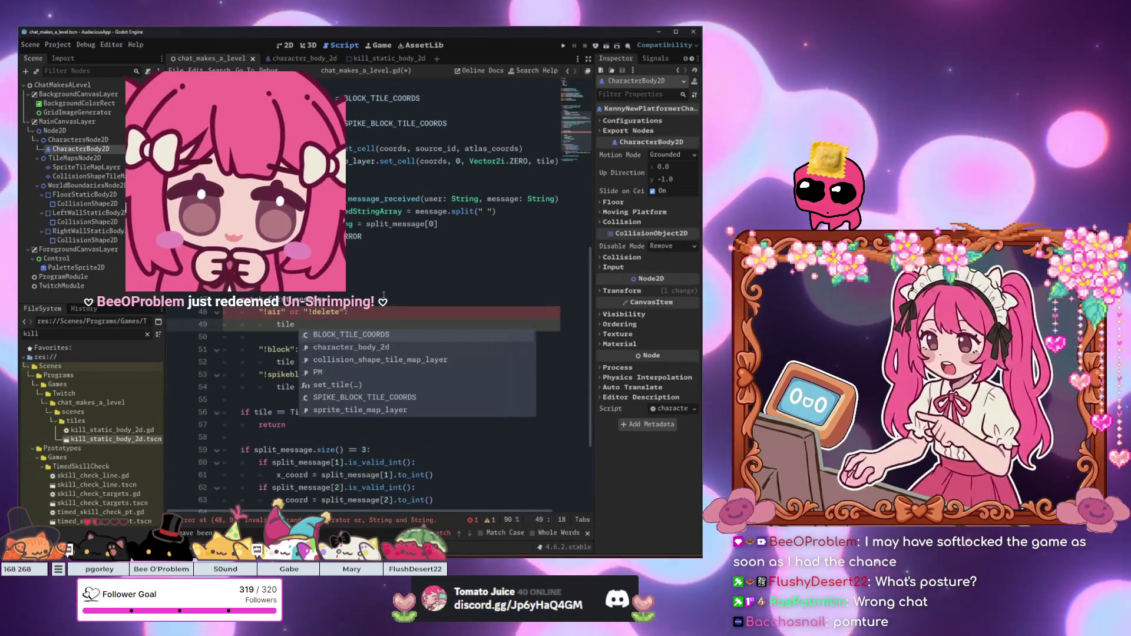
pyautogui.write(' = Tie')
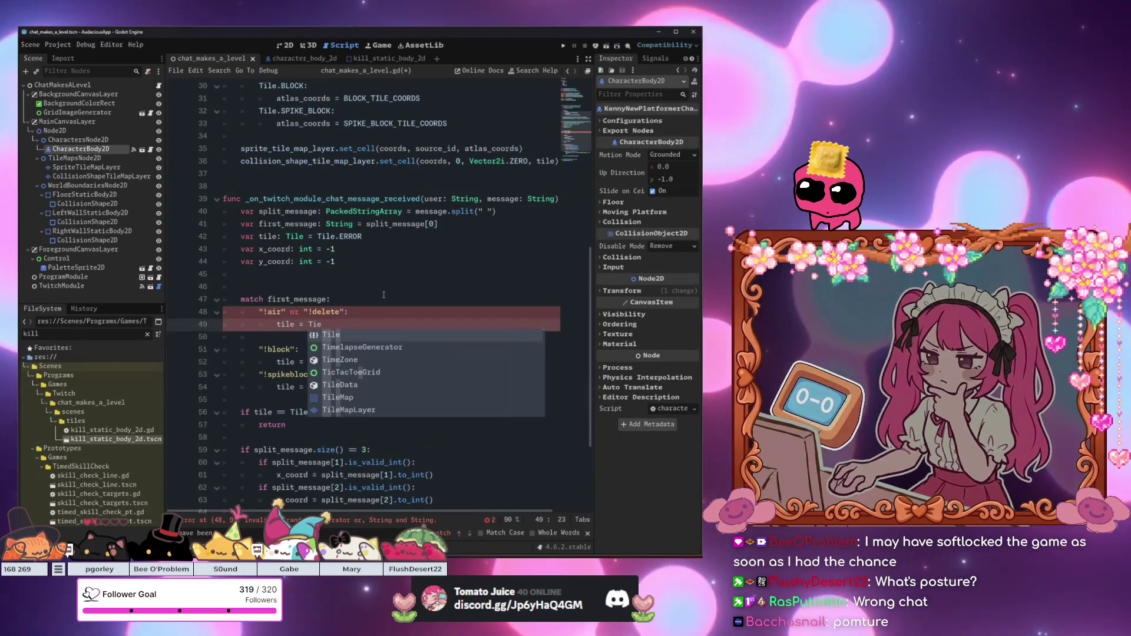
pyautogui.press('Return')
pyautogui.write('.N')
pyautogui.press('Return')
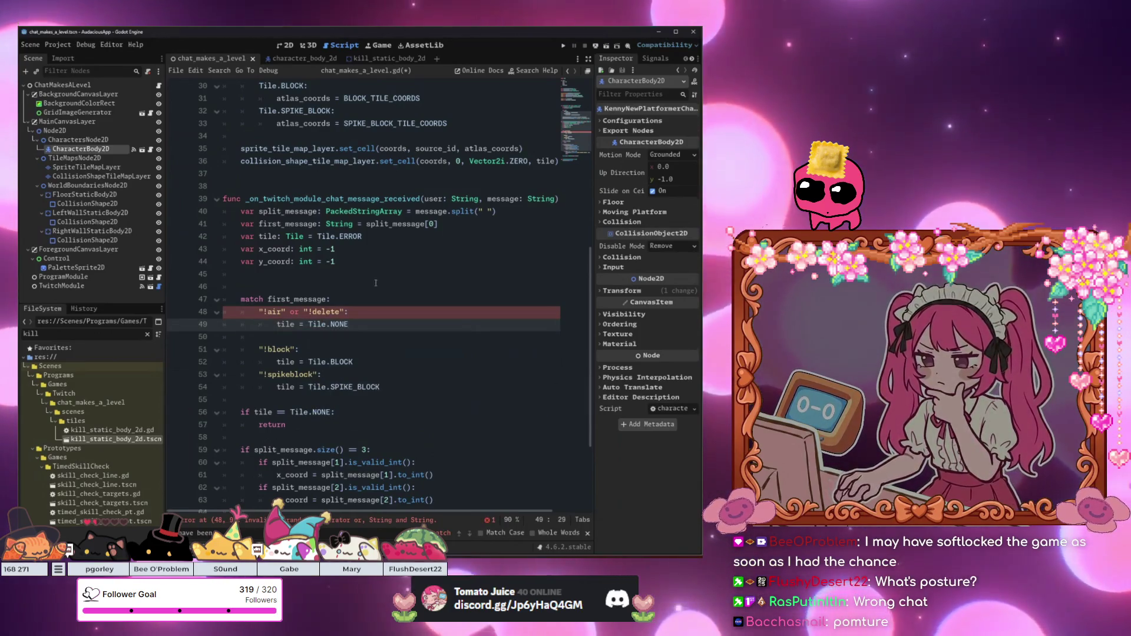
# Step: Change the early-return check from Tile.NONE to Tile.ERROR
pyautogui.scroll(-3, 376, 283)
pyautogui.click(324, 299)
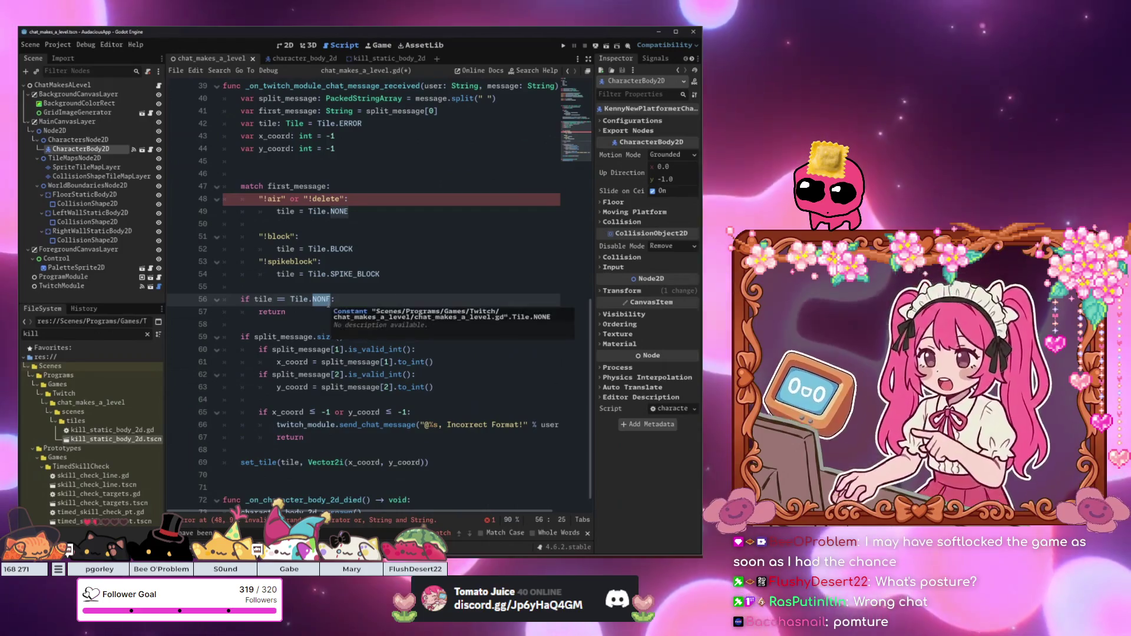
pyautogui.write('E')
pyautogui.press('Return')
# Step: Separate the "!air" and "!delete" patterns with a comma instead of 'or'
pyautogui.scroll(-1, 328, 303)
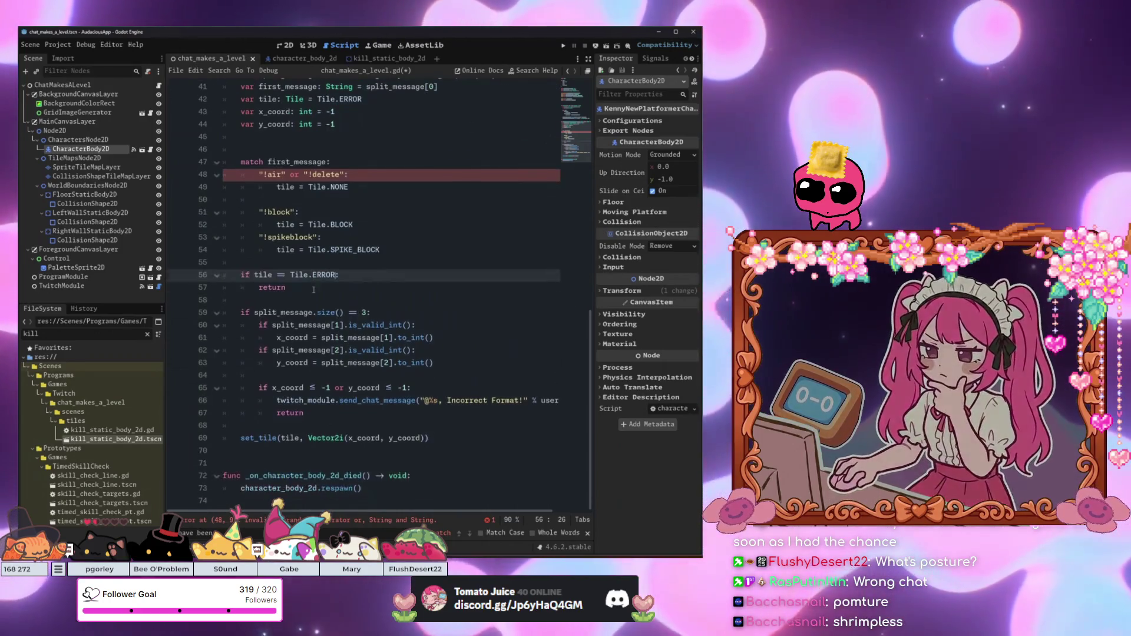
pyautogui.click(331, 186)
pyautogui.click(299, 175)
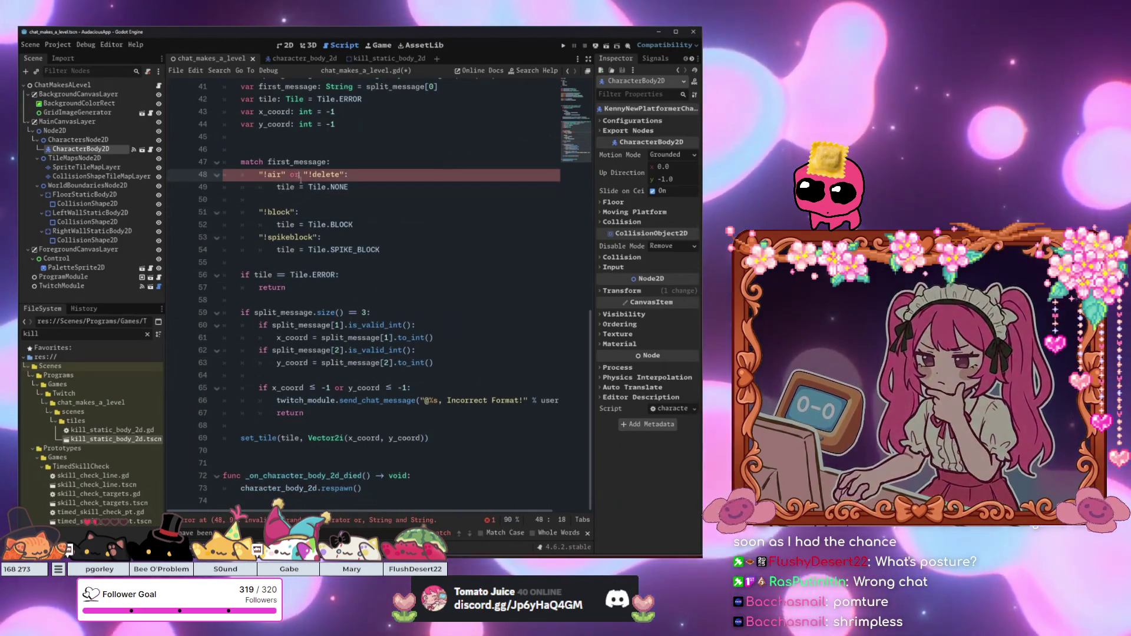
pyautogui.write(',')
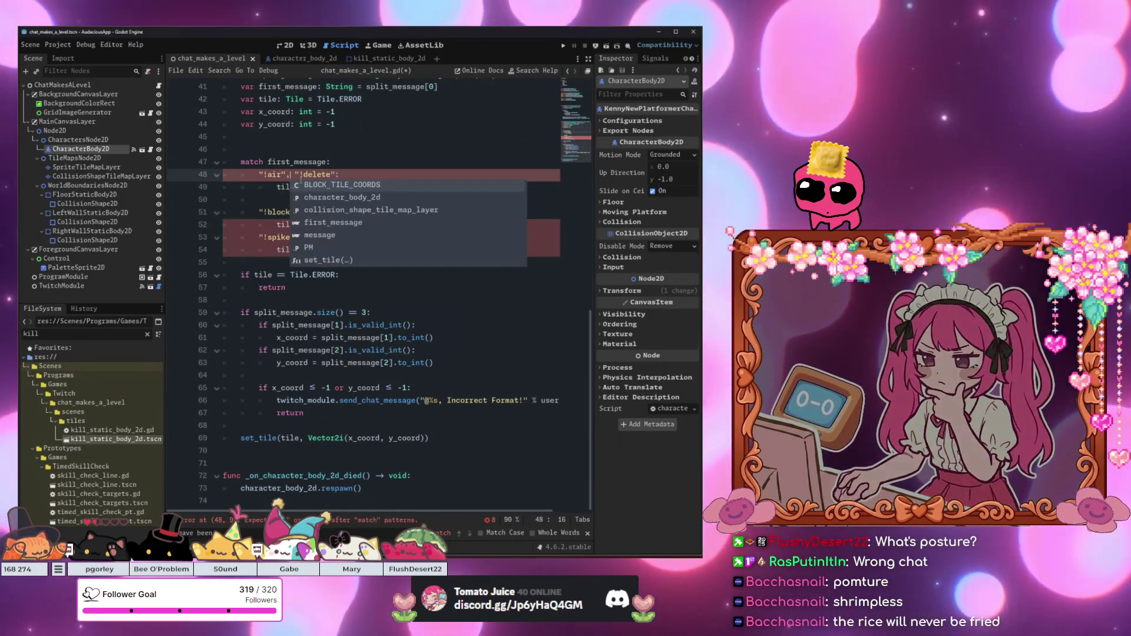
pyautogui.scroll(1, 300, 181)
pyautogui.click(452, 449)
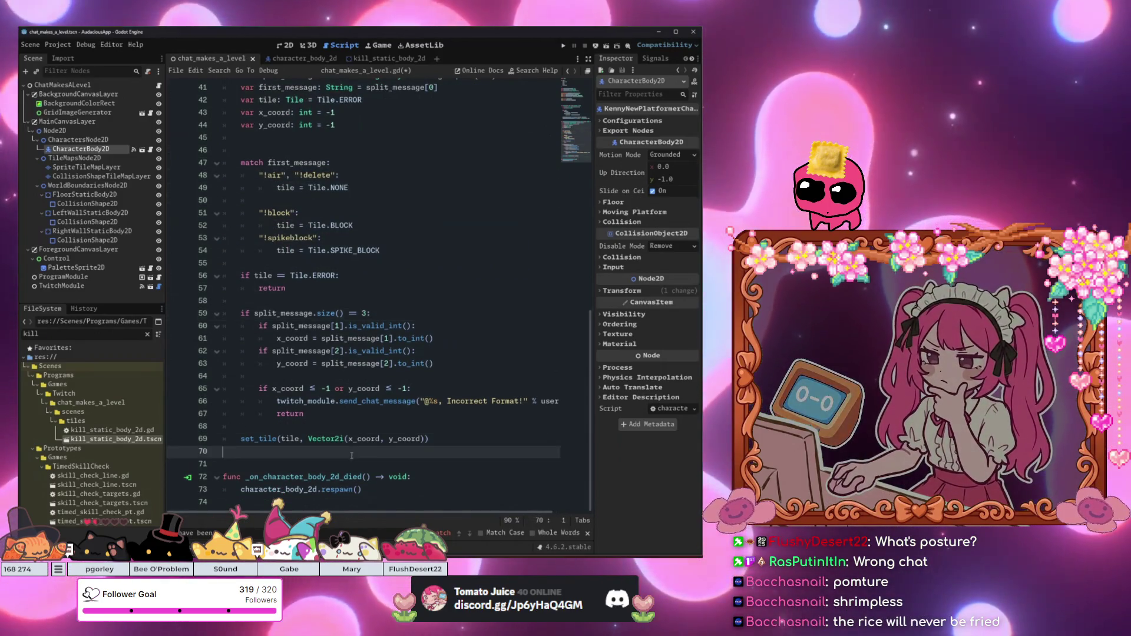
pyautogui.scroll(-1, 452, 437)
pyautogui.click(392, 439)
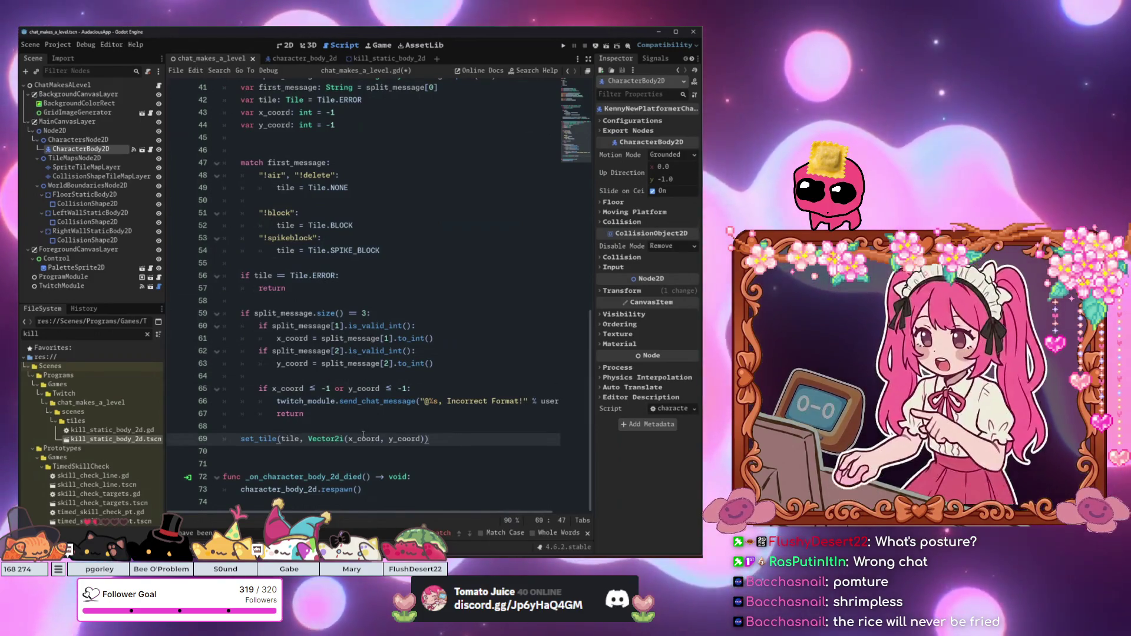
pyautogui.scroll(10, 354, 354)
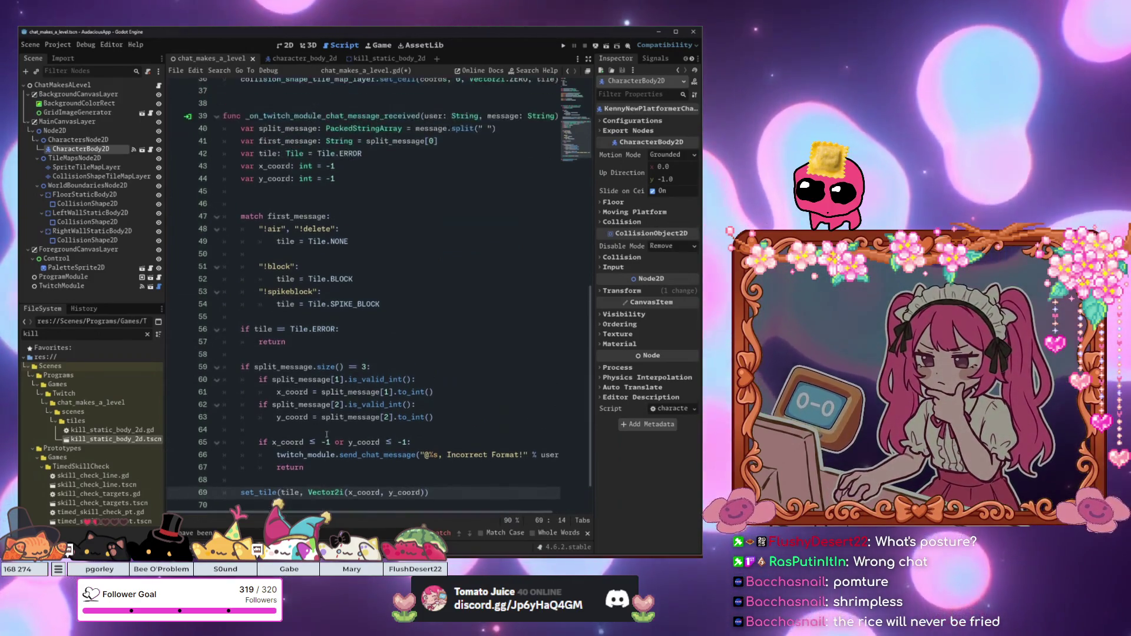
# Step: Review the tile match in set_tile, then move to the tile coordinate constants
pyautogui.click(400, 339)
pyautogui.click(389, 317)
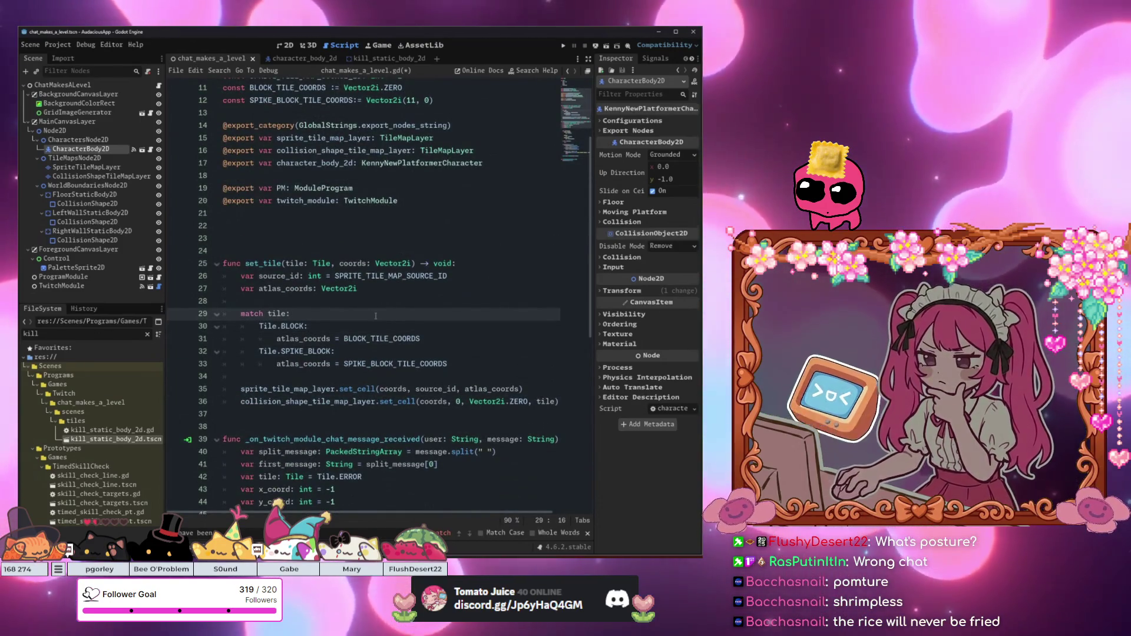
pyautogui.moveTo(361, 390)
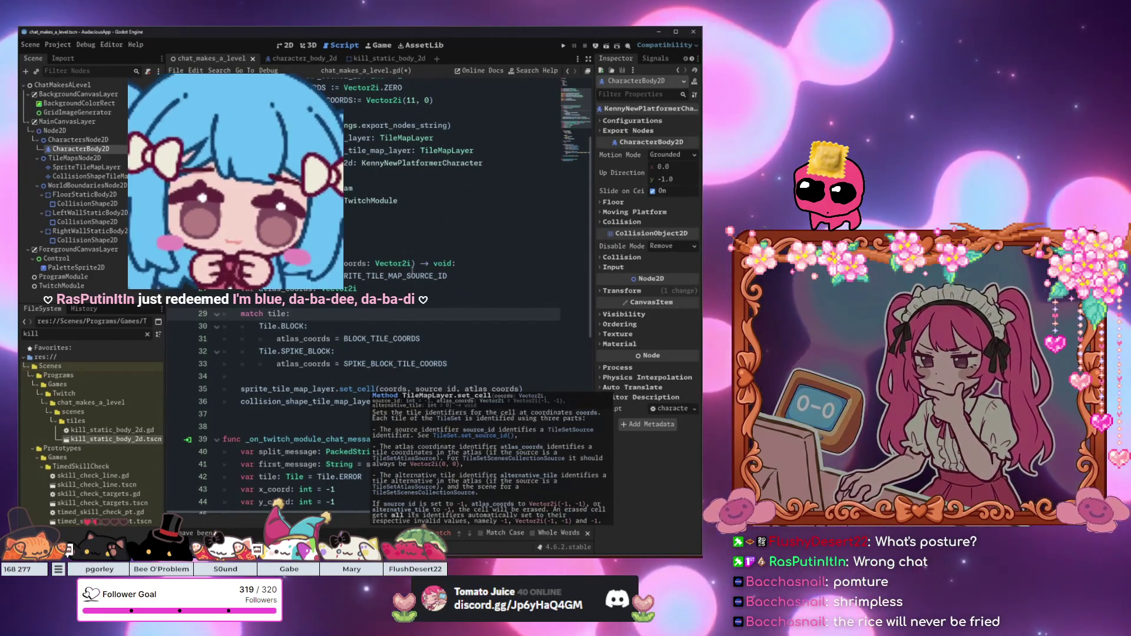
pyautogui.scroll(1, 581, 118)
pyautogui.scroll(2, 582, 118)
pyautogui.click(459, 211)
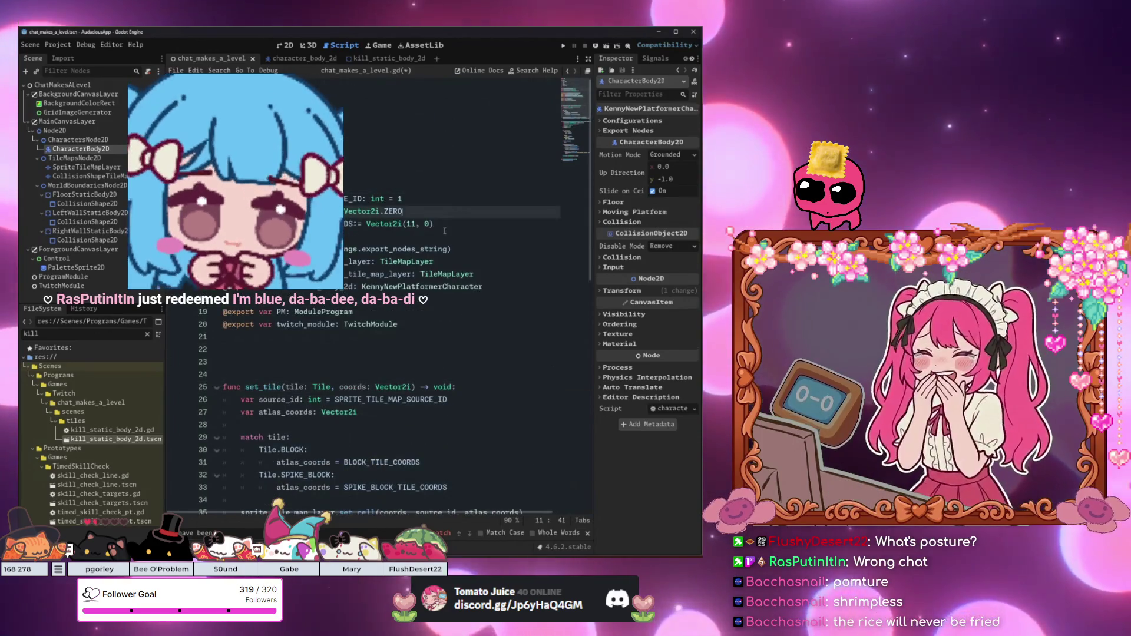
# Step: Add const NONE_TILE_COORDS := Vector2i(-1, -1) above BLOCK_TILE_COORDS
pyautogui.hotkey('ctrl', 'shift', 'Return')
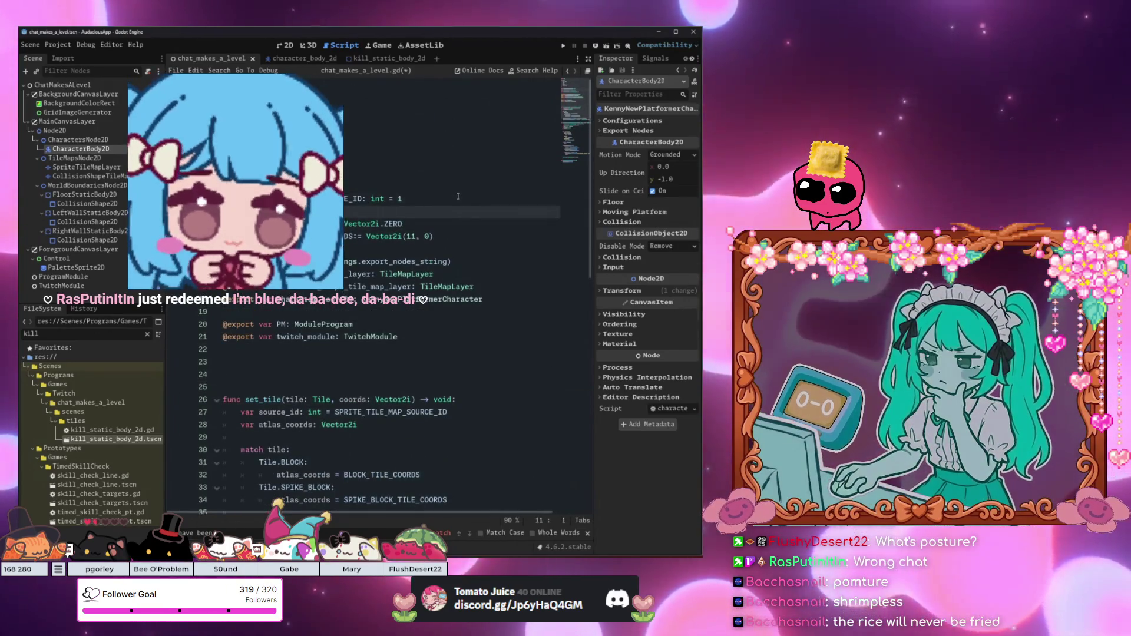
pyautogui.write('va')
pyautogui.press('BackSpace')
pyautogui.press('BackSpace')
pyautogui.write('const NONE')
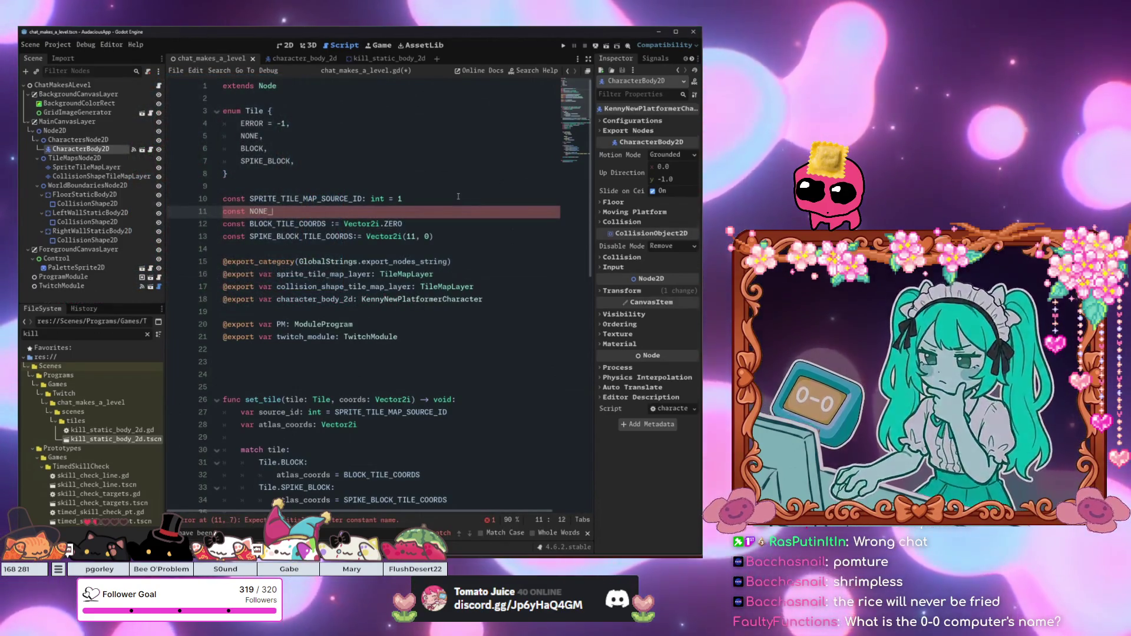
pyautogui.write('_TILE_COORDS :')
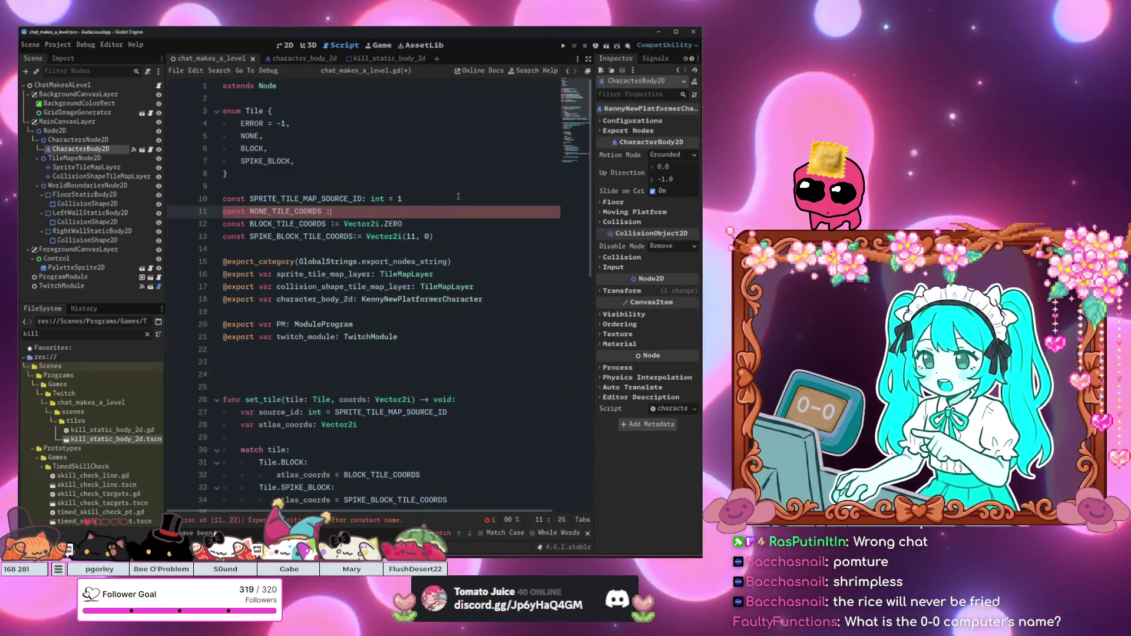
pyautogui.press('BackSpace')
pyautogui.write(':= Vec')
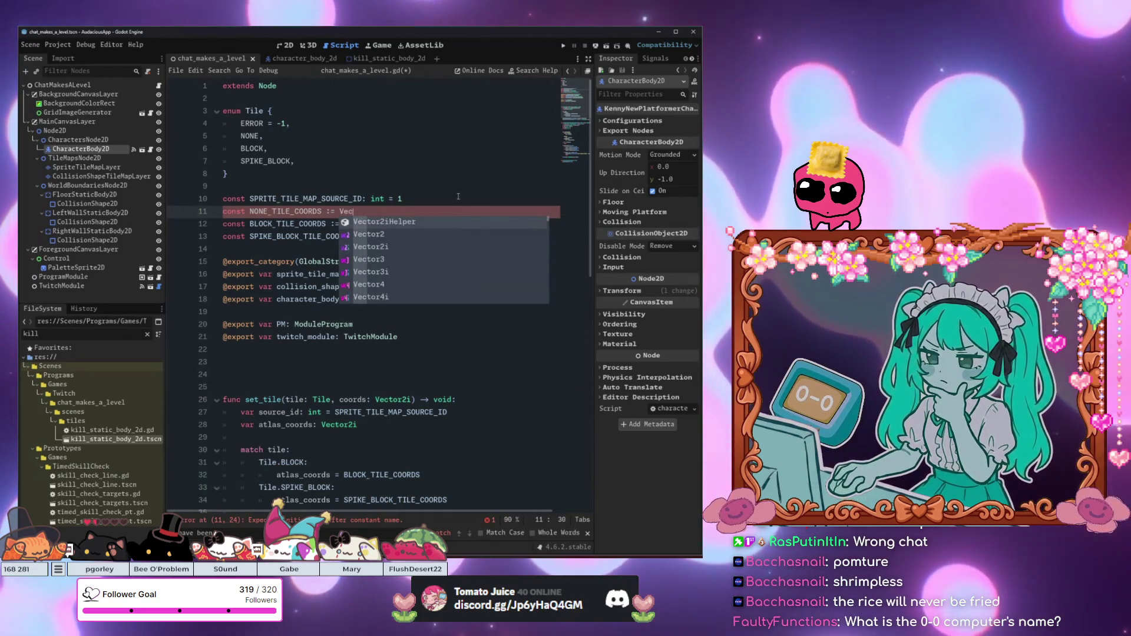
pyautogui.press('Down')
pyautogui.press('Return')
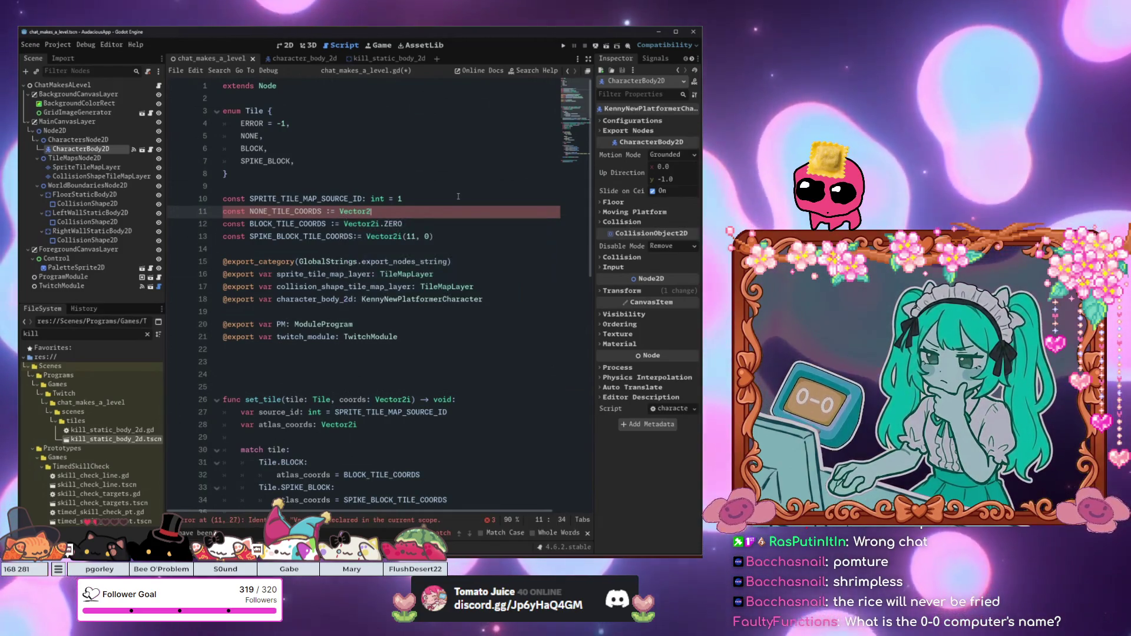
pyautogui.write('(-')
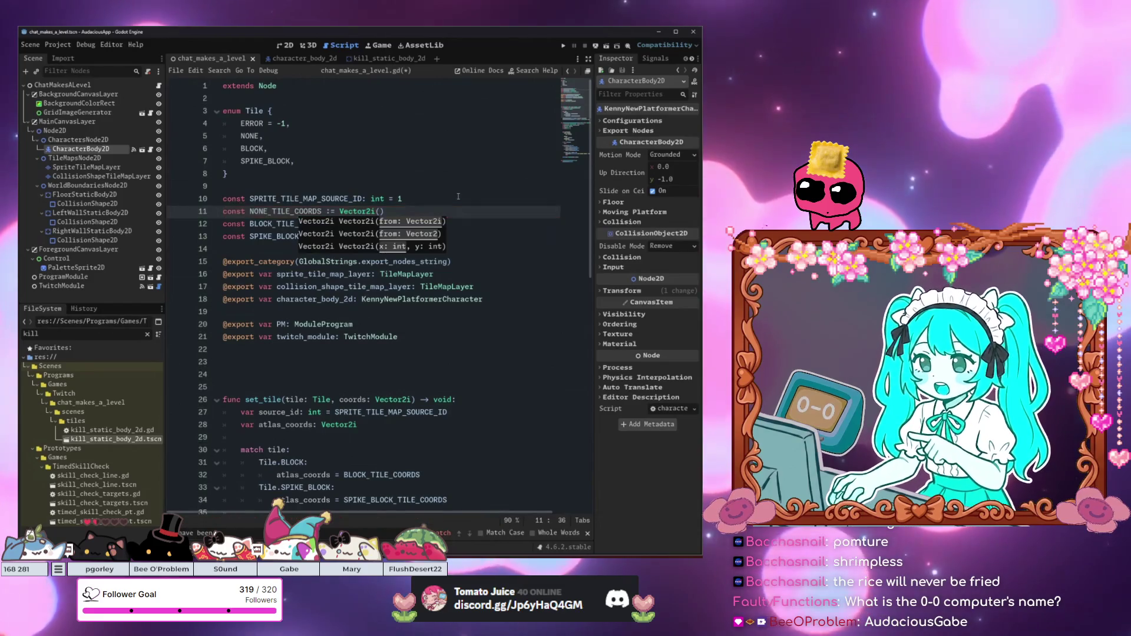
pyautogui.write('1, -1')
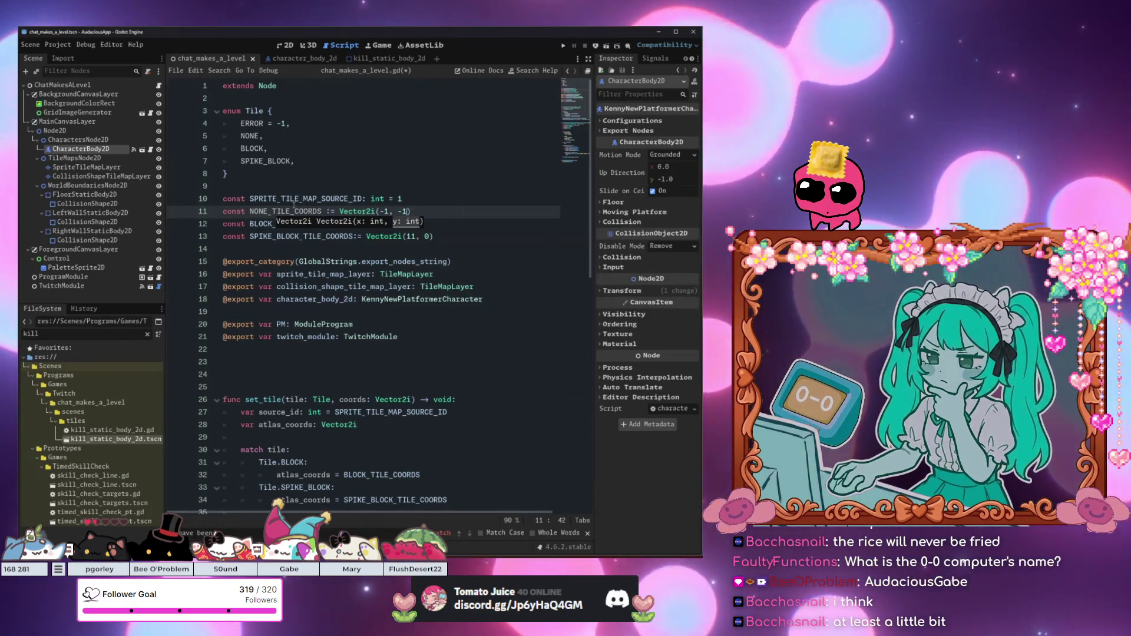
pyautogui.click(458, 211)
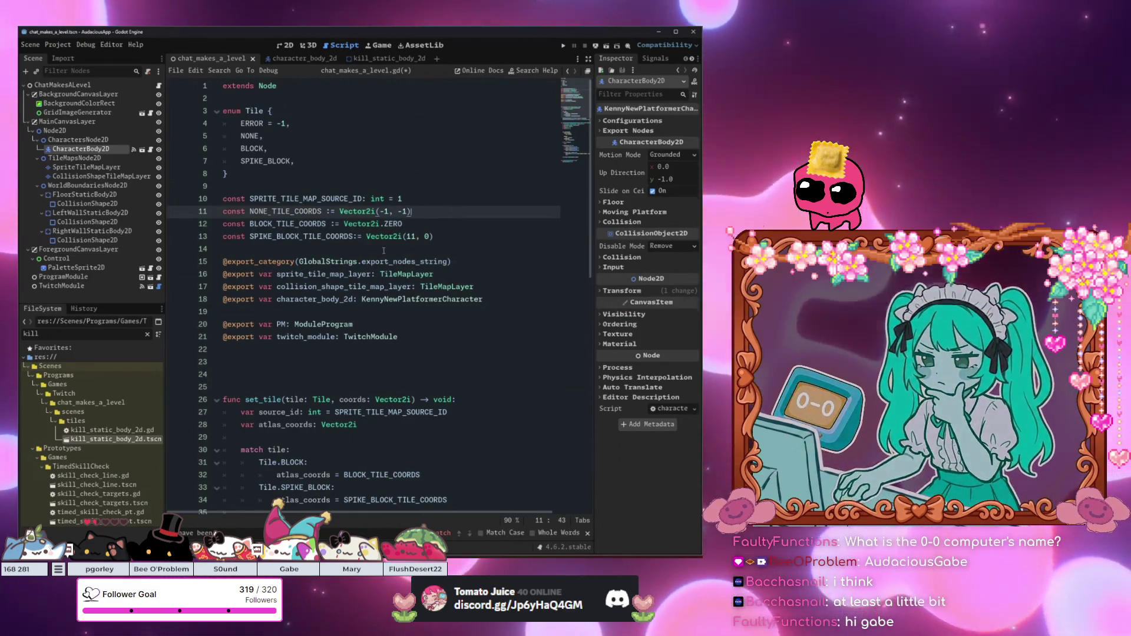
pyautogui.scroll(-10, 384, 250)
pyautogui.click(403, 276)
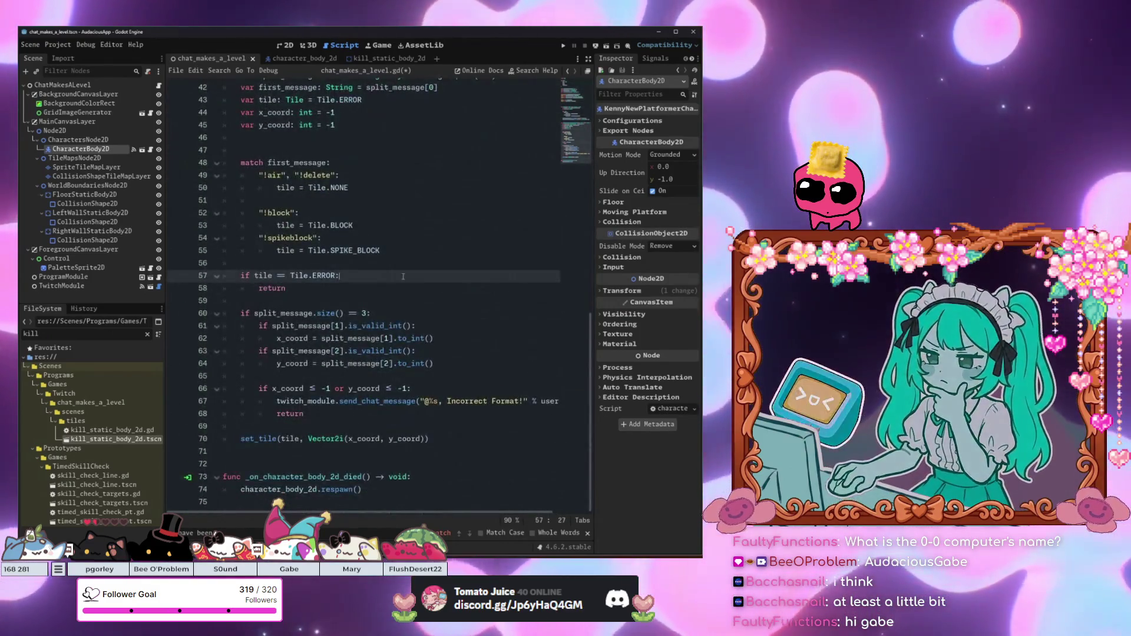
# Step: Delete the stray blank line between the chat-command match cases
pyautogui.scroll(2, 403, 276)
pyautogui.click(387, 277)
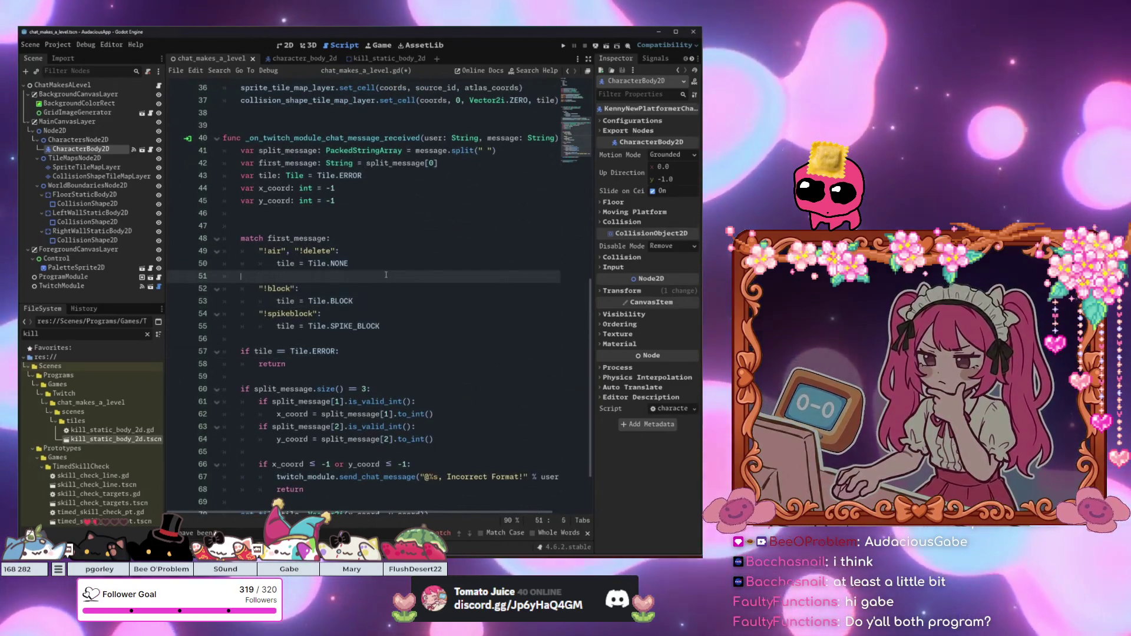
pyautogui.press('BackSpace')
pyautogui.press('BackSpace')
# Step: Start a new 'Tile.' case line right under 'match tile:' in set_tile
pyautogui.scroll(4, 380, 275)
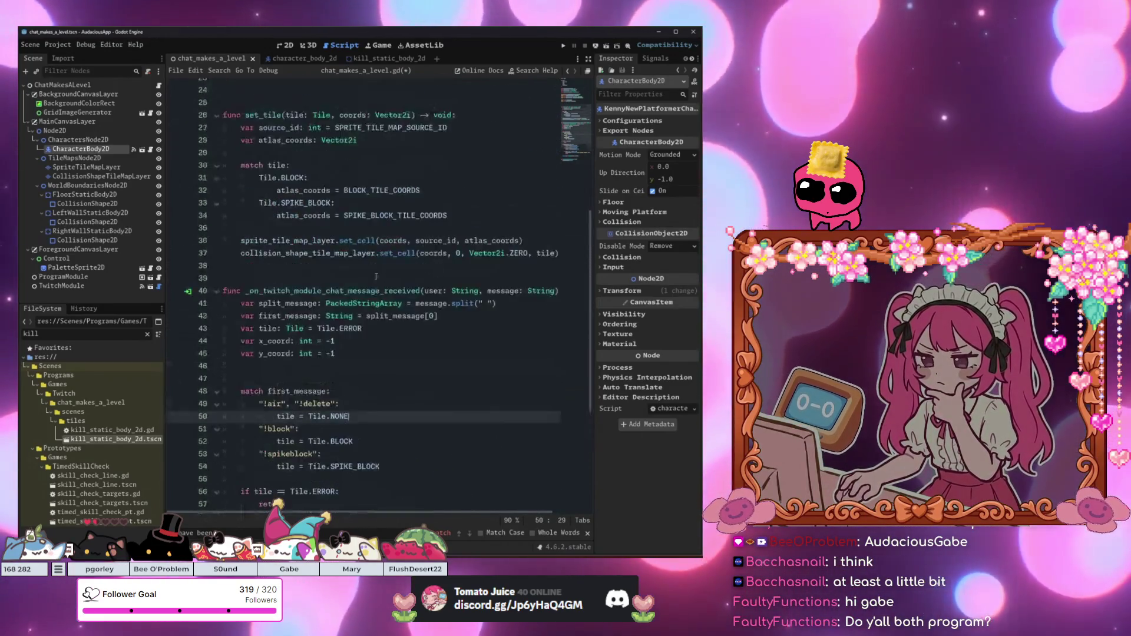
pyautogui.scroll(3, 376, 277)
pyautogui.click(388, 283)
pyautogui.press('Return')
pyautogui.write('Tile.')
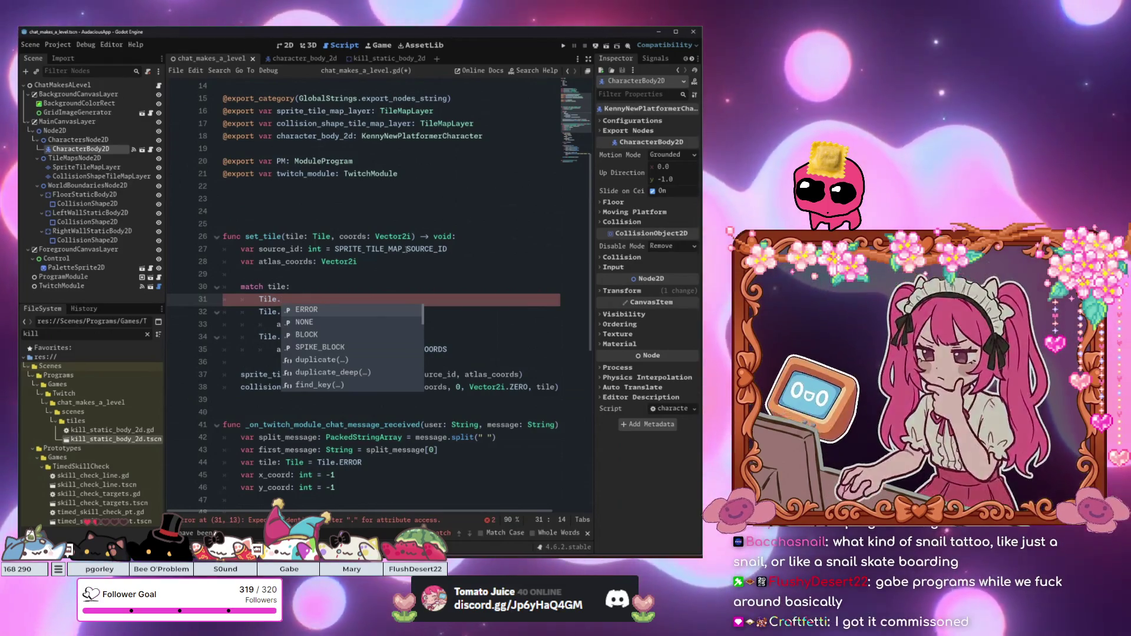
# Step: Add a Tile.NONE case in set_tile that sets atlas_coords = NONE_TILE_COORDS
pyautogui.press('Down')
pyautogui.press('Return')
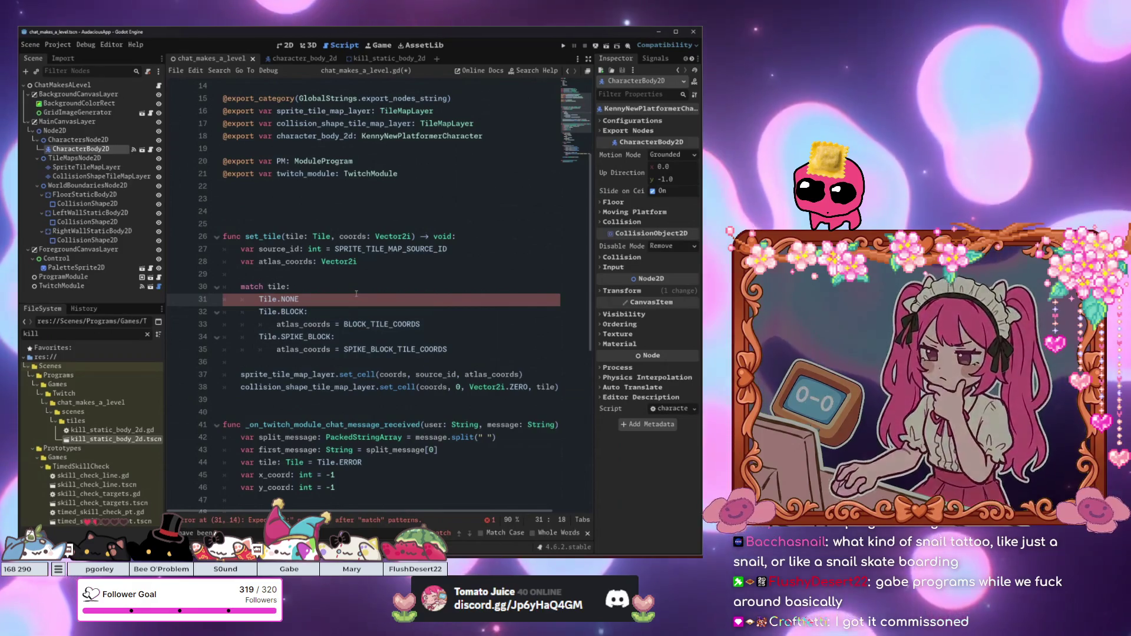
pyautogui.press('Return')
pyautogui.click(356, 294)
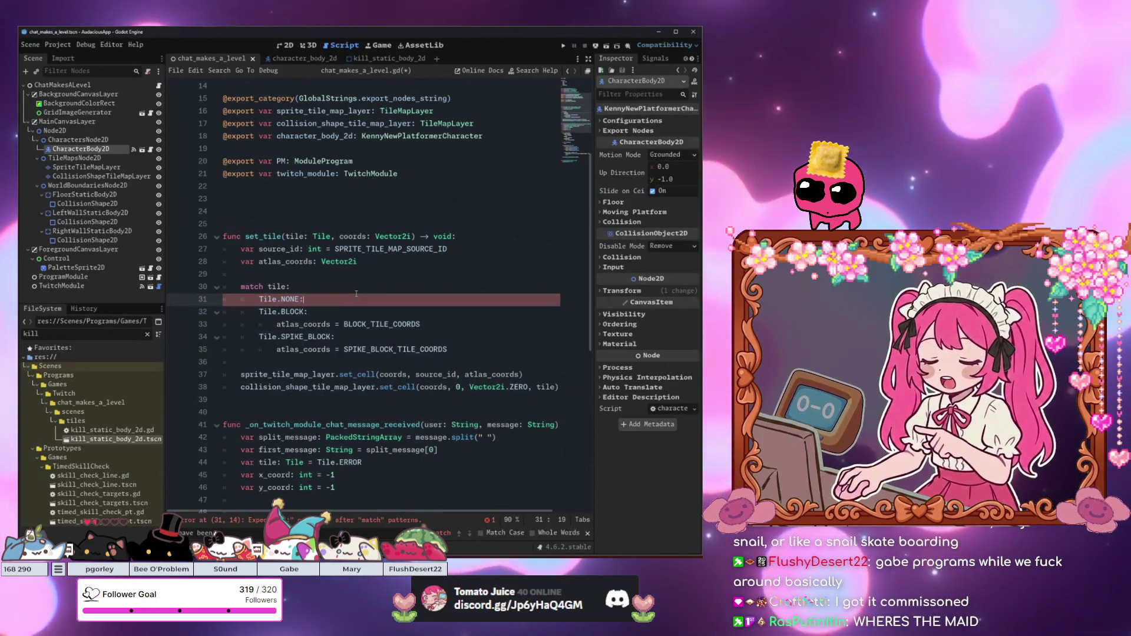
pyautogui.write(':')
pyautogui.press('Down')
pyautogui.press('Tab')
pyautogui.press('Tab')
pyautogui.press('Tab')
pyautogui.write('Atl')
pyautogui.press('Down')
pyautogui.press('Return')
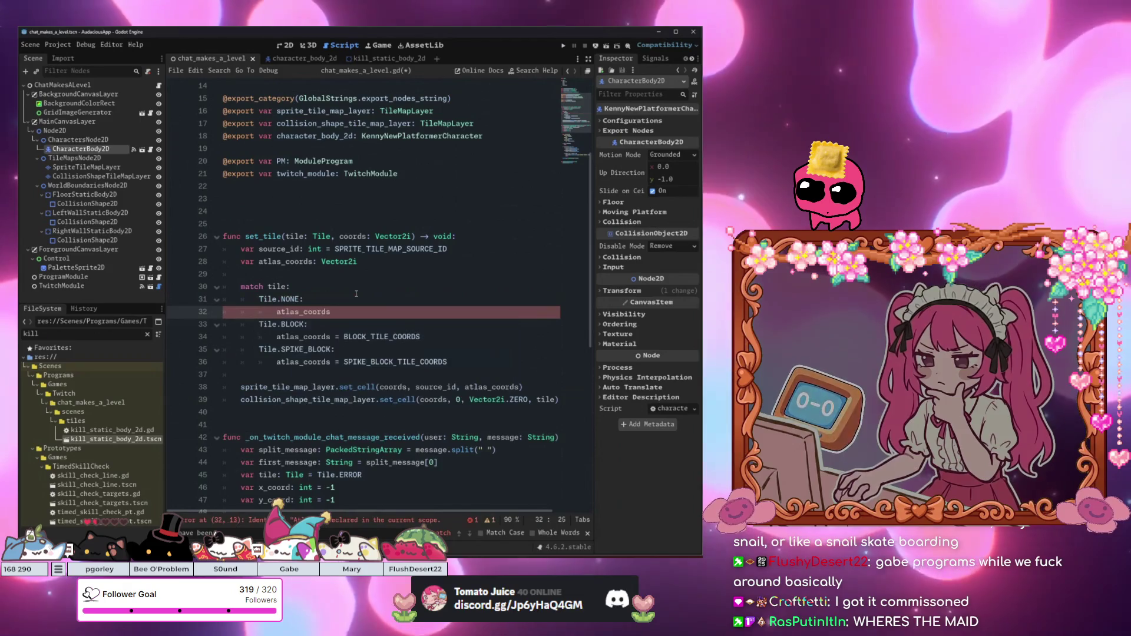
pyautogui.write('=')
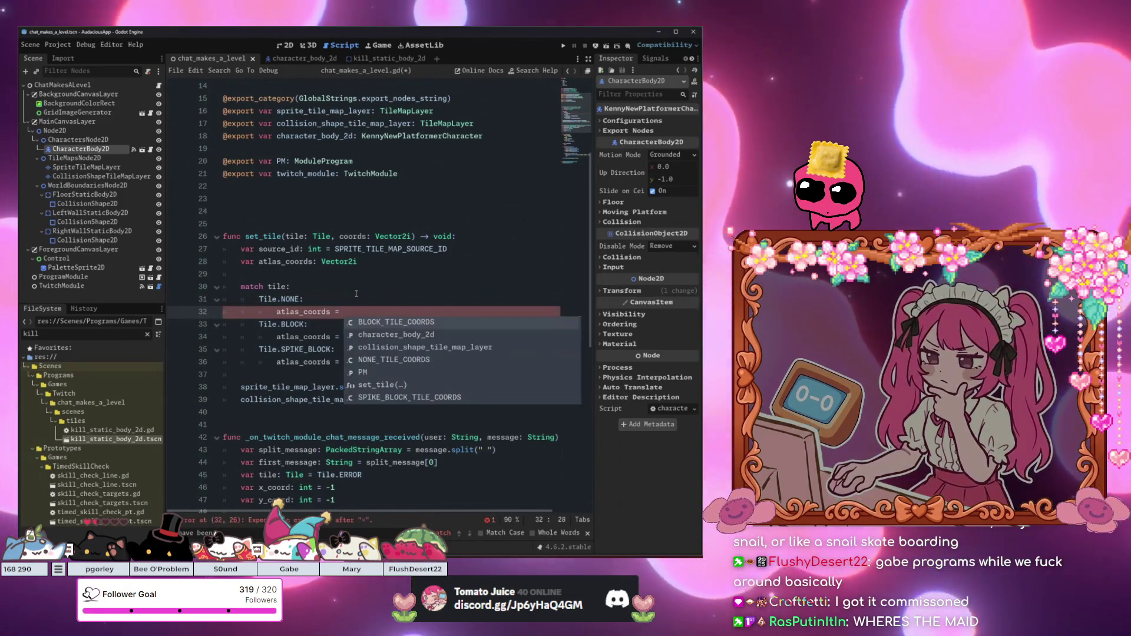
pyautogui.press('Down')
pyautogui.press('Down')
pyautogui.press('Down')
pyautogui.press('Return')
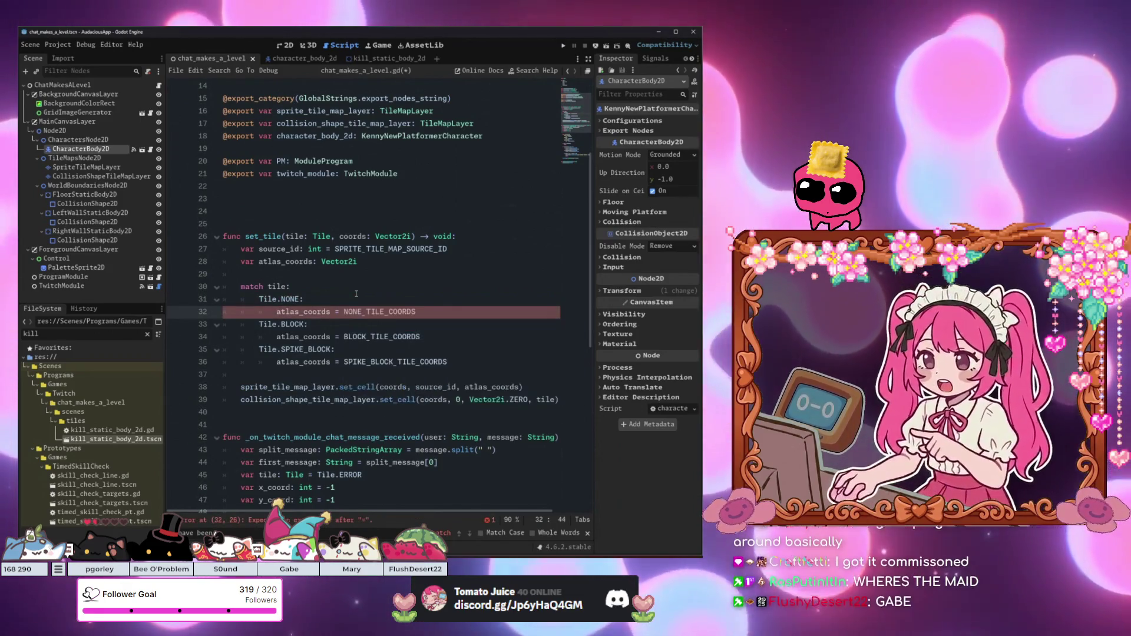
# Step: Review the BLOCK and SPIKE_BLOCK cases and set_cell calls, then save and run with F5
pyautogui.click(412, 337)
pyautogui.click(462, 367)
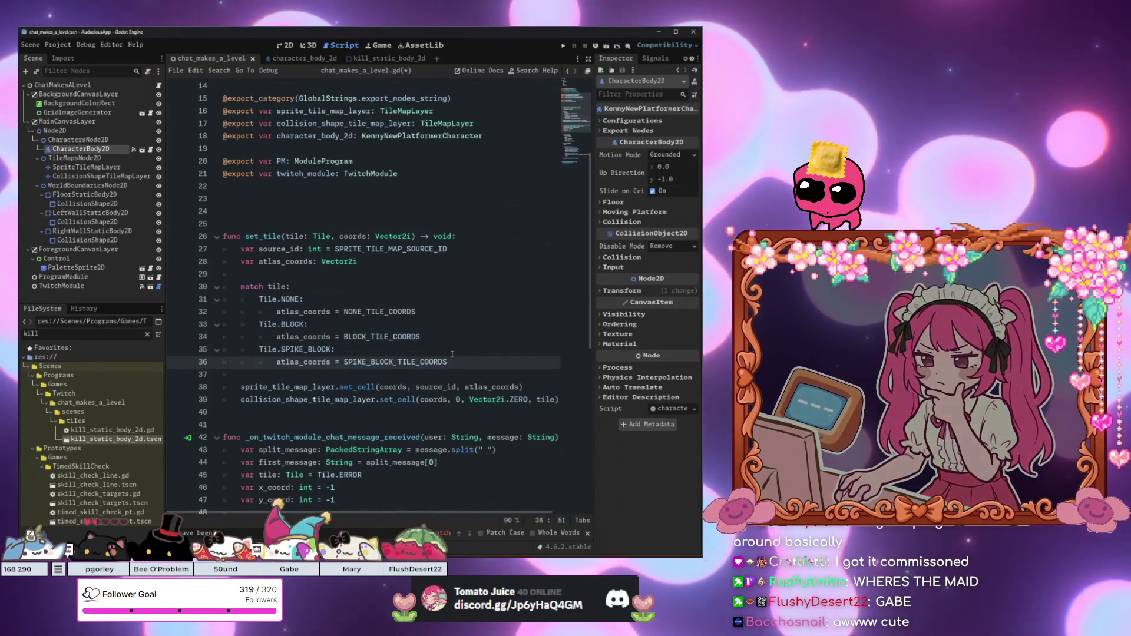
pyautogui.scroll(-2, 452, 354)
pyautogui.click(473, 325)
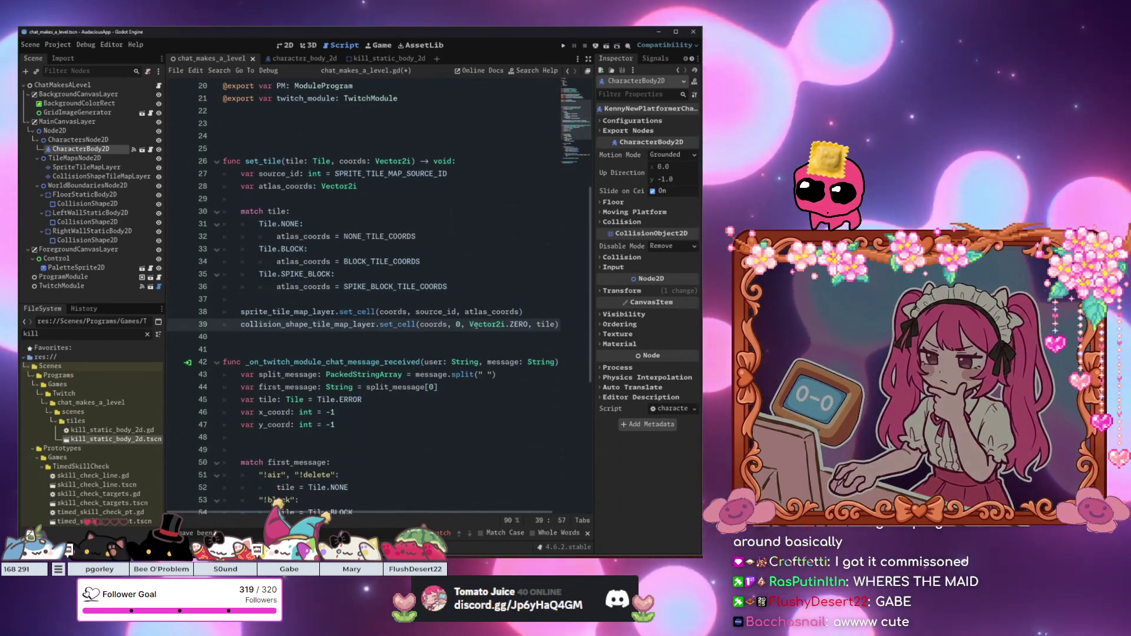
pyautogui.click(475, 313)
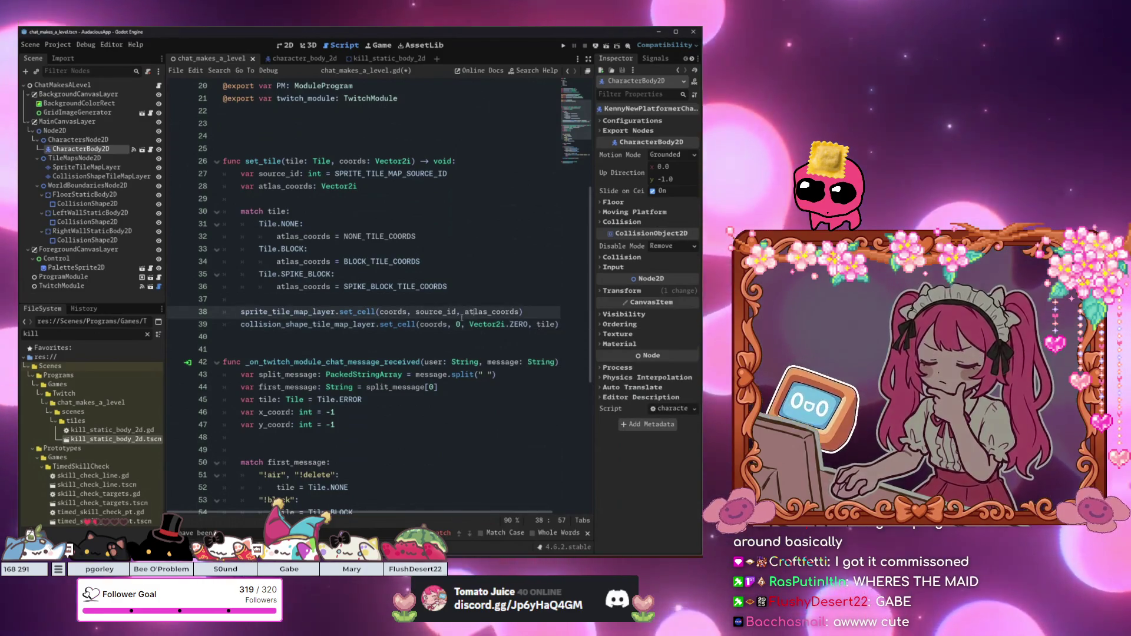
pyautogui.press('F5')
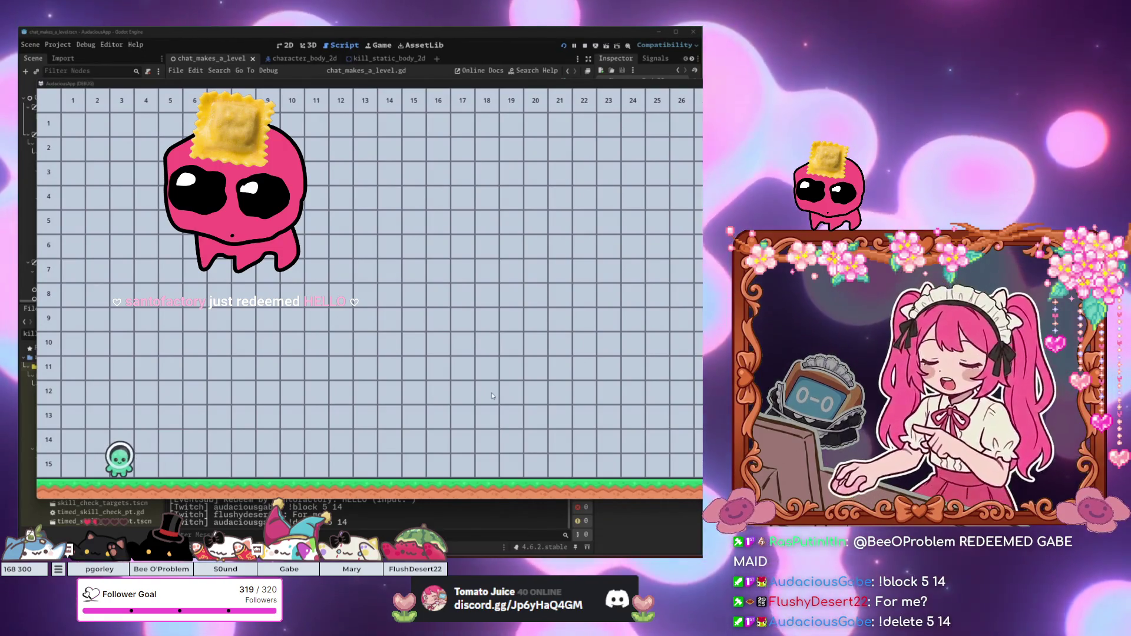
# Step: Jump the character while chat's !block and !spikeblock commands place tiles
pyautogui.press('space')
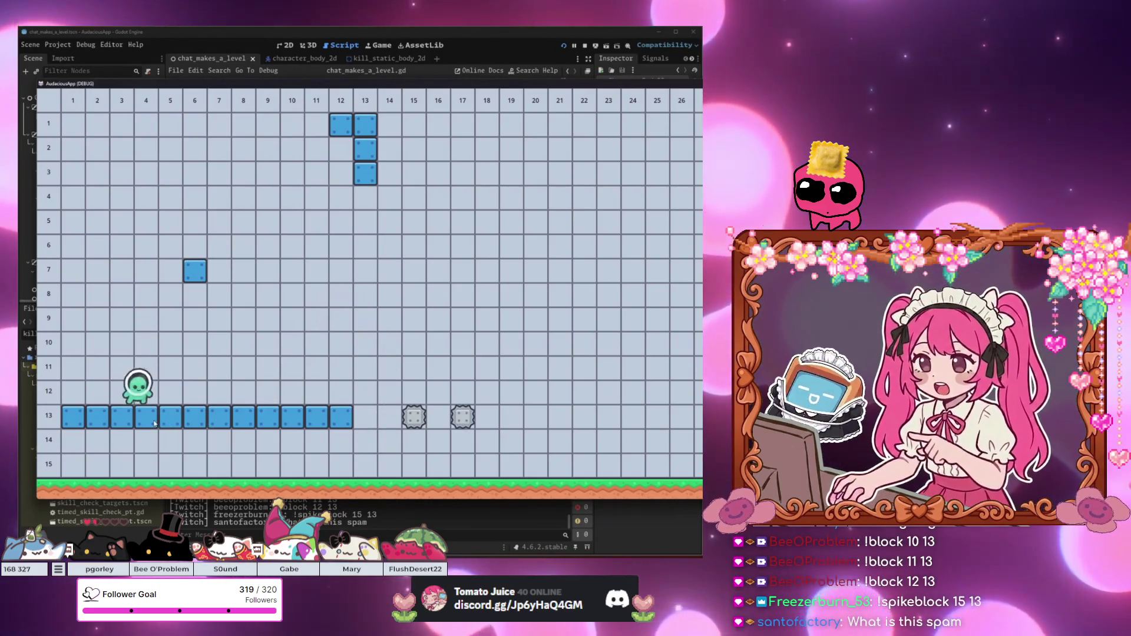
# Step: Walk the character left and right, jumping over the spikes onto the row of blocks
pyautogui.press('Left')
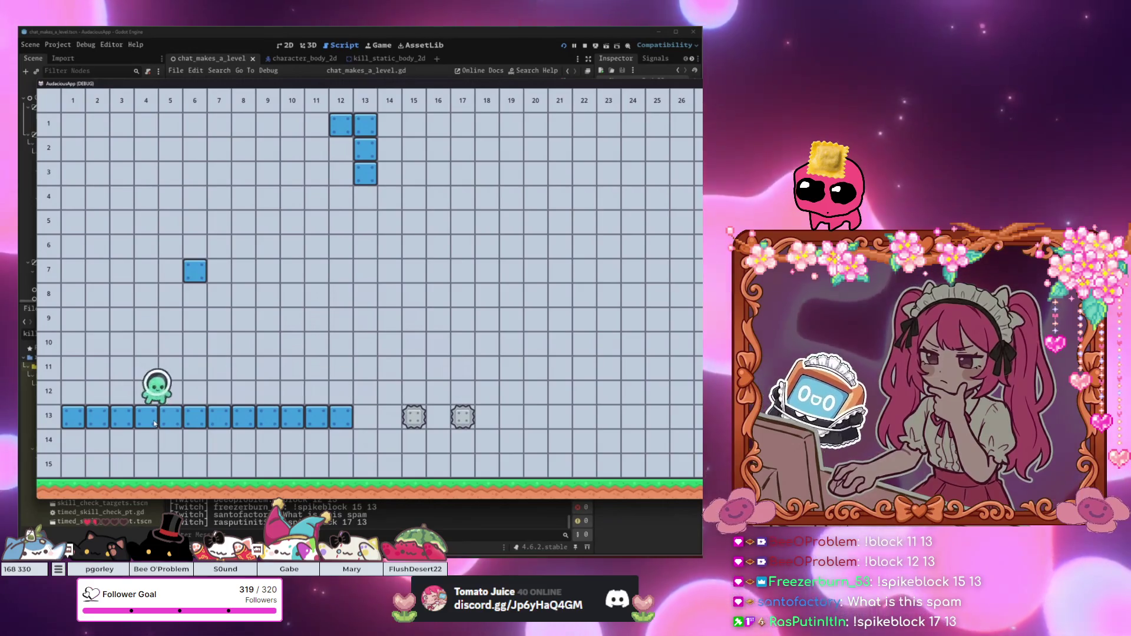
pyautogui.press('Right')
pyautogui.press('space')
pyautogui.press('Left')
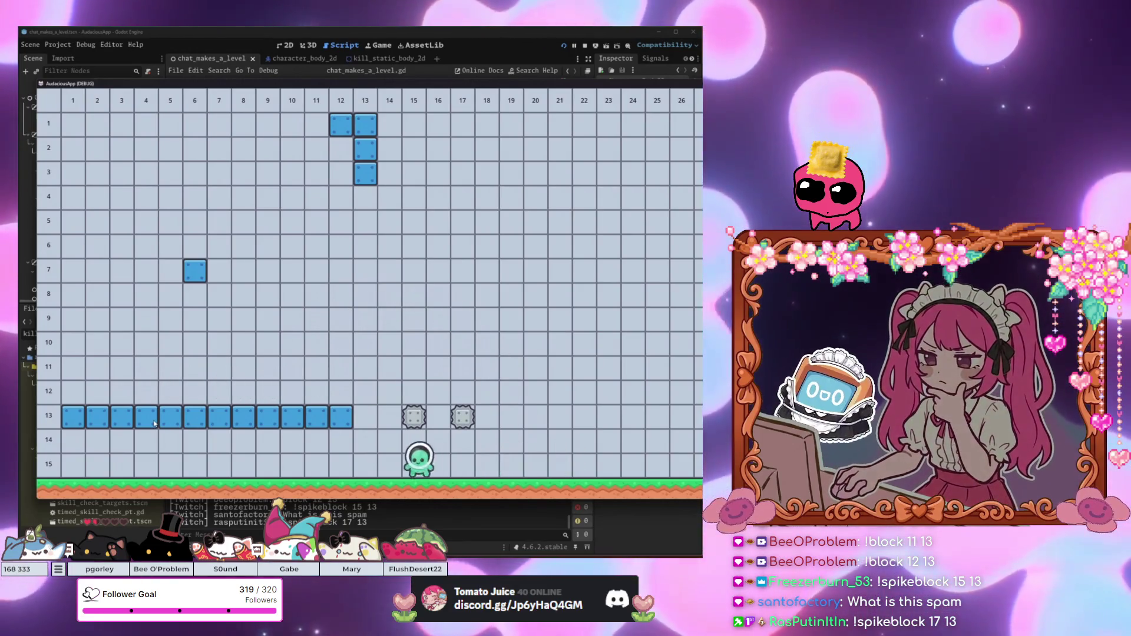
pyautogui.press('space')
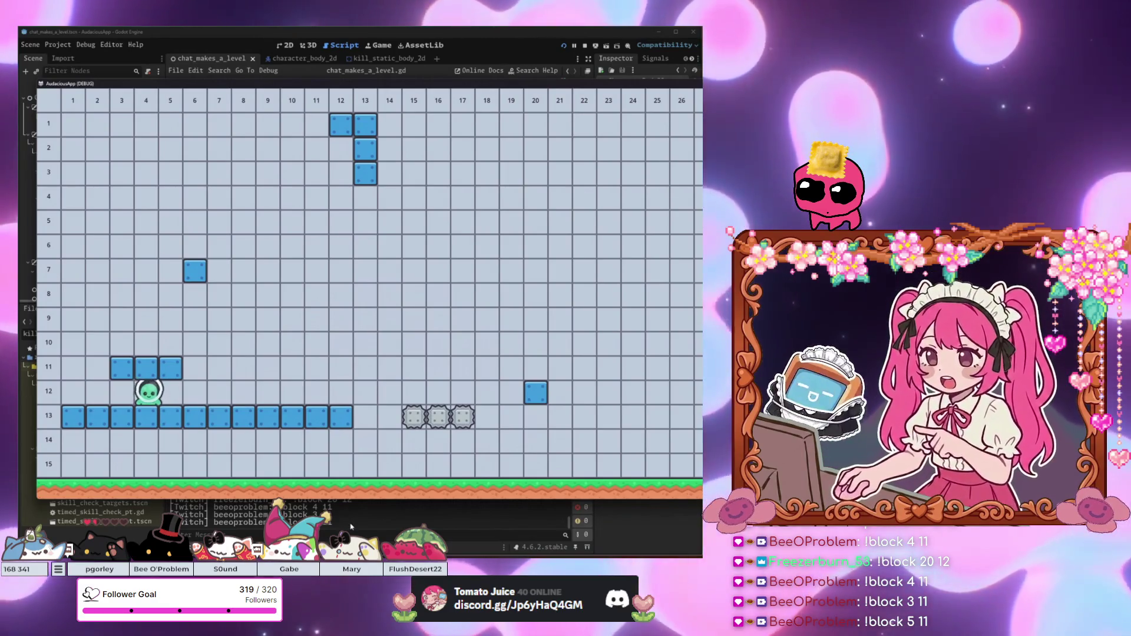
# Step: Check the commit history in GitHub Desktop, then return to the Godot editor
pyautogui.hotkey('alt', 'Tab')
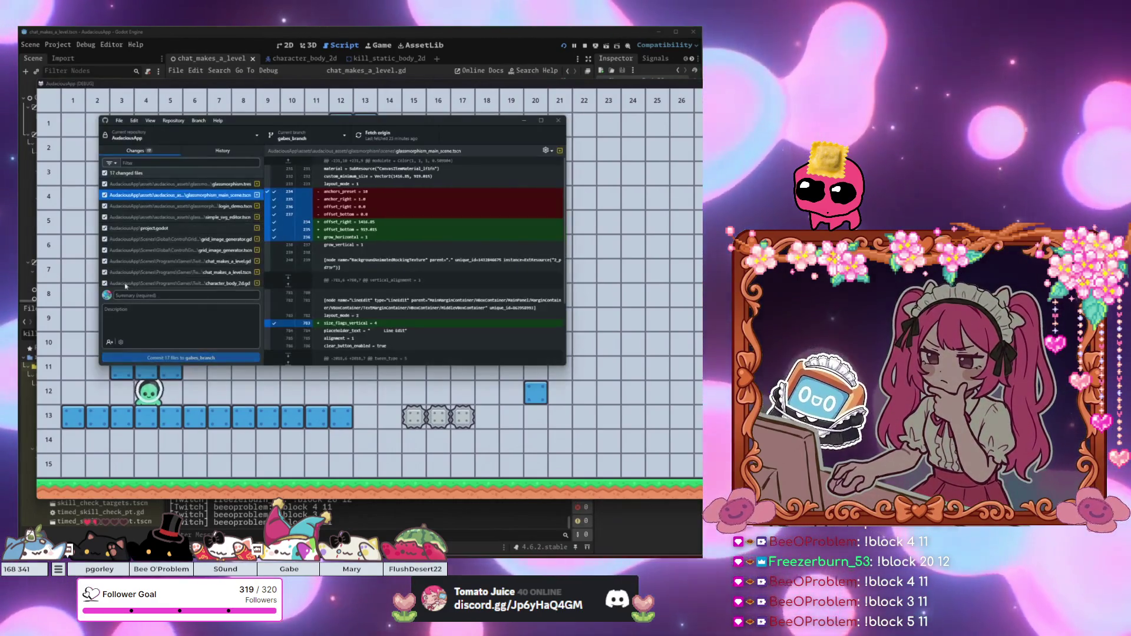
pyautogui.click(219, 152)
pyautogui.click(144, 198)
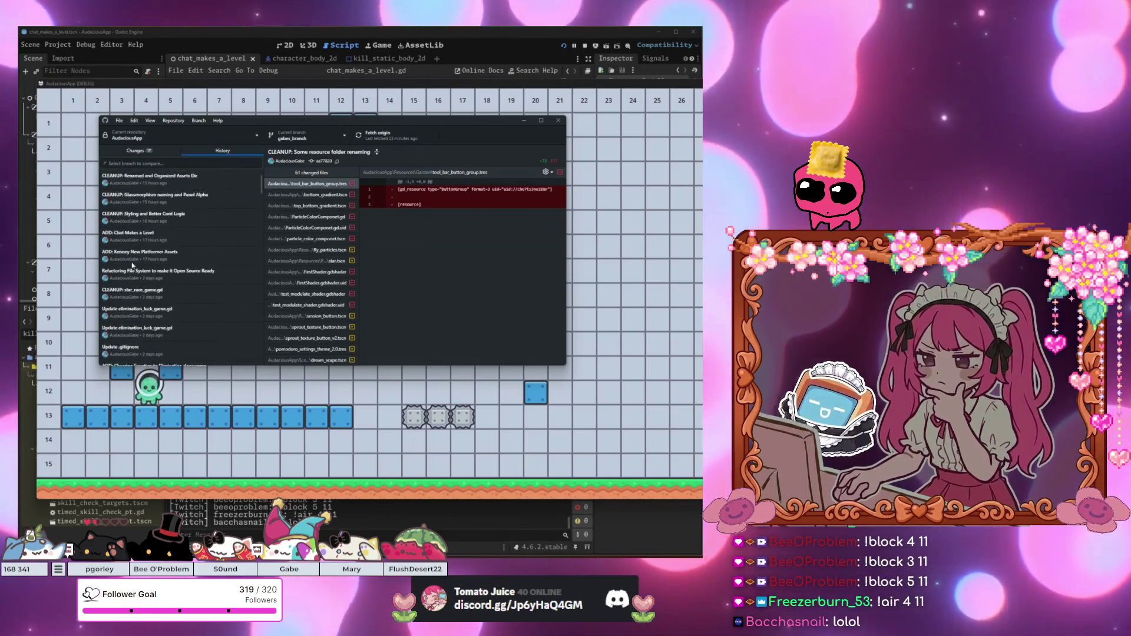
pyautogui.hotkey('alt', 'Tab')
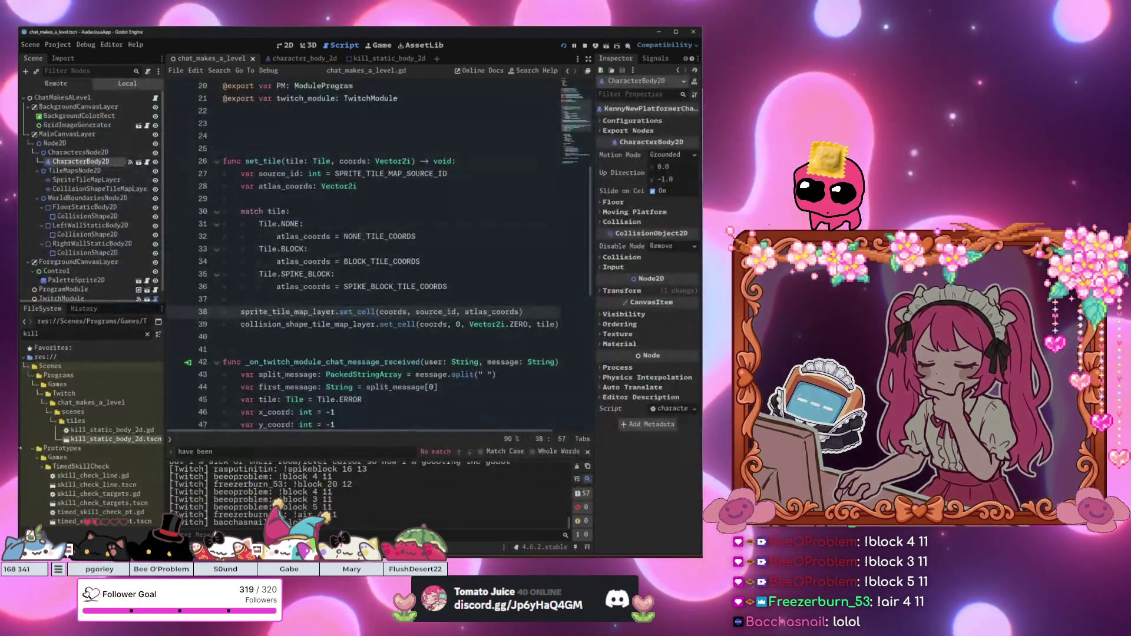
# Step: Clear the 'kill' filter in the FileSystem dock, collapse mit, and browse creative_commons_zero and Scenes
pyautogui.click(148, 336)
pyautogui.scroll(-15, 71, 413)
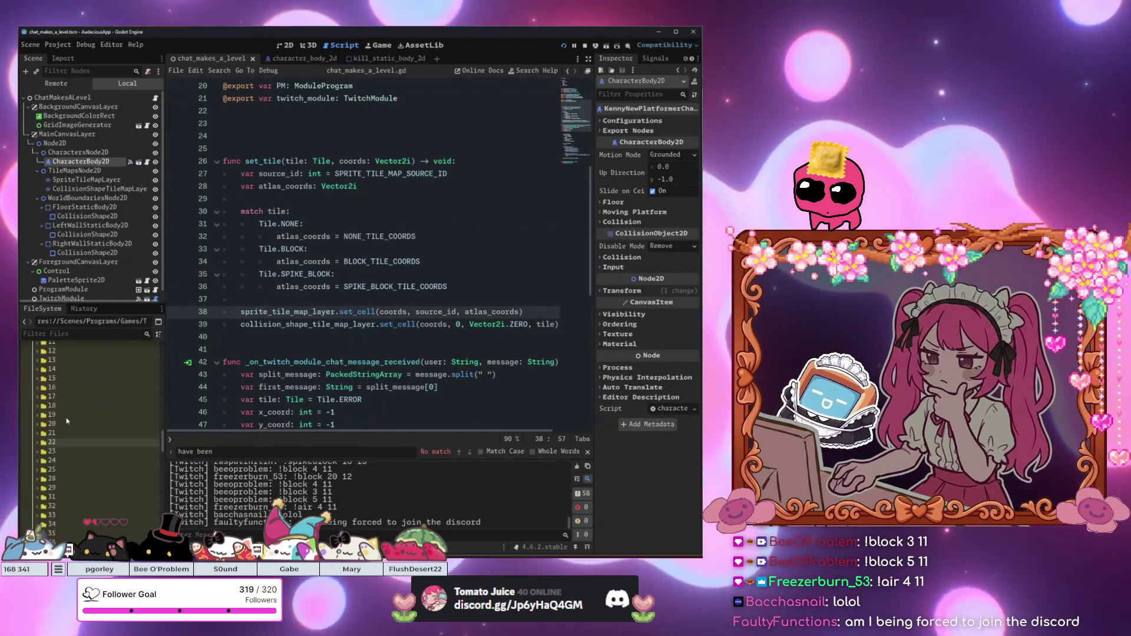
pyautogui.scroll(15, 42, 403)
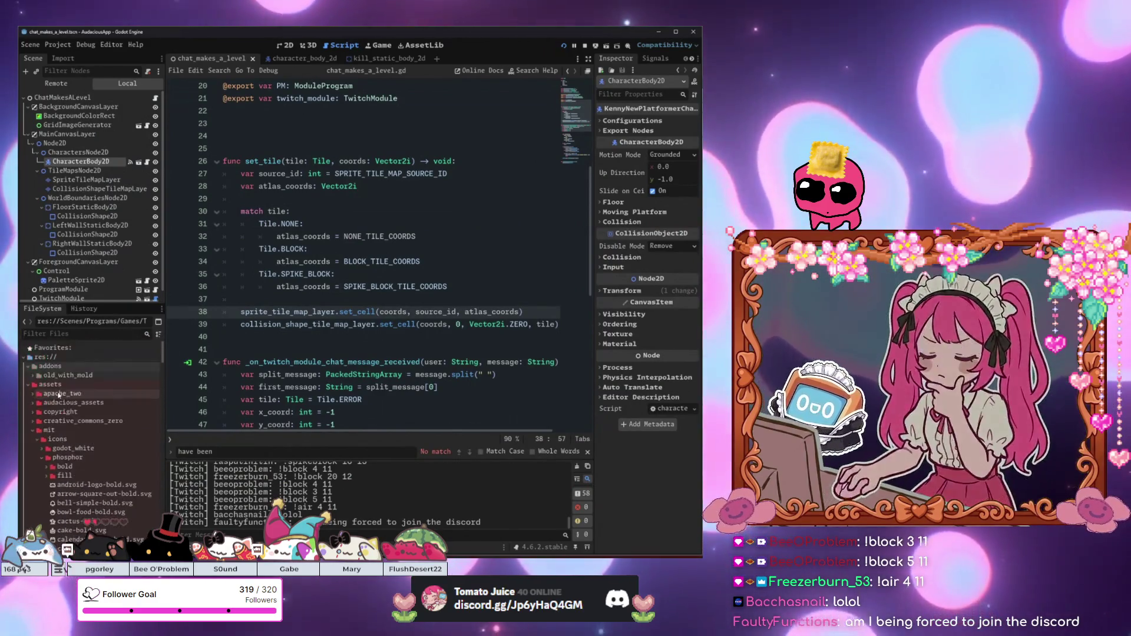
pyautogui.click(33, 433)
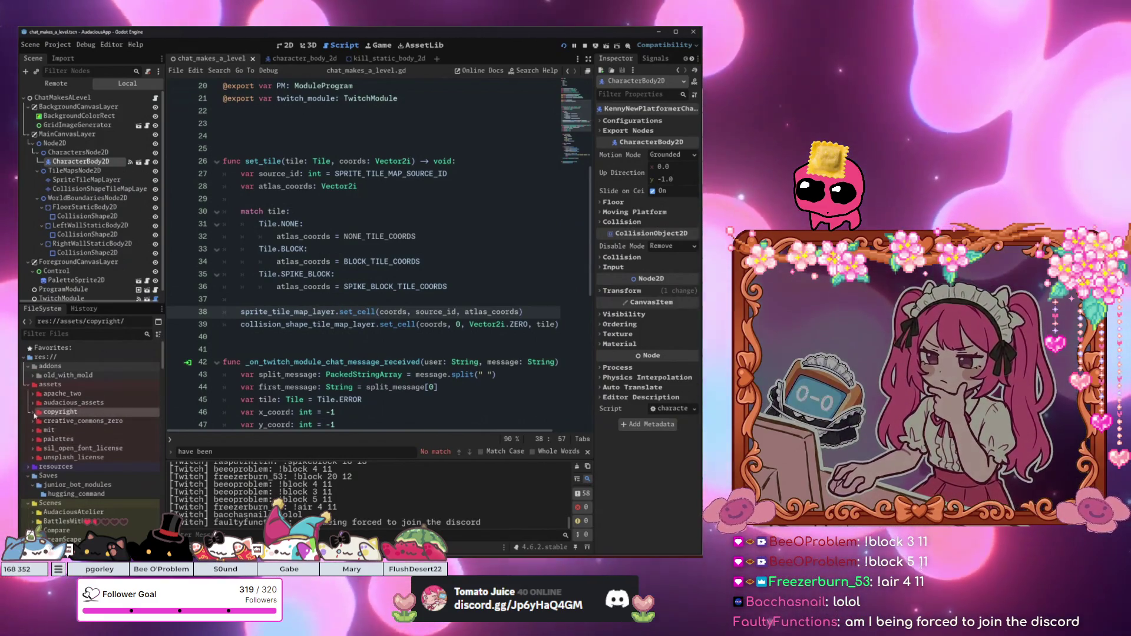
pyautogui.click(79, 418)
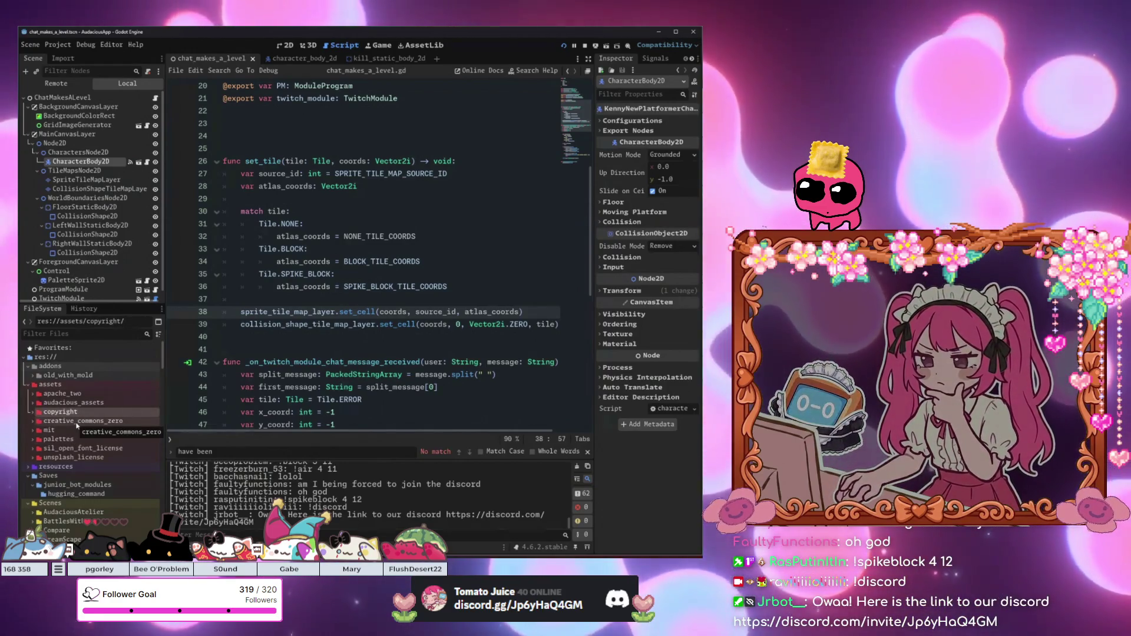
pyautogui.scroll(-5, 77, 425)
pyautogui.click(76, 377)
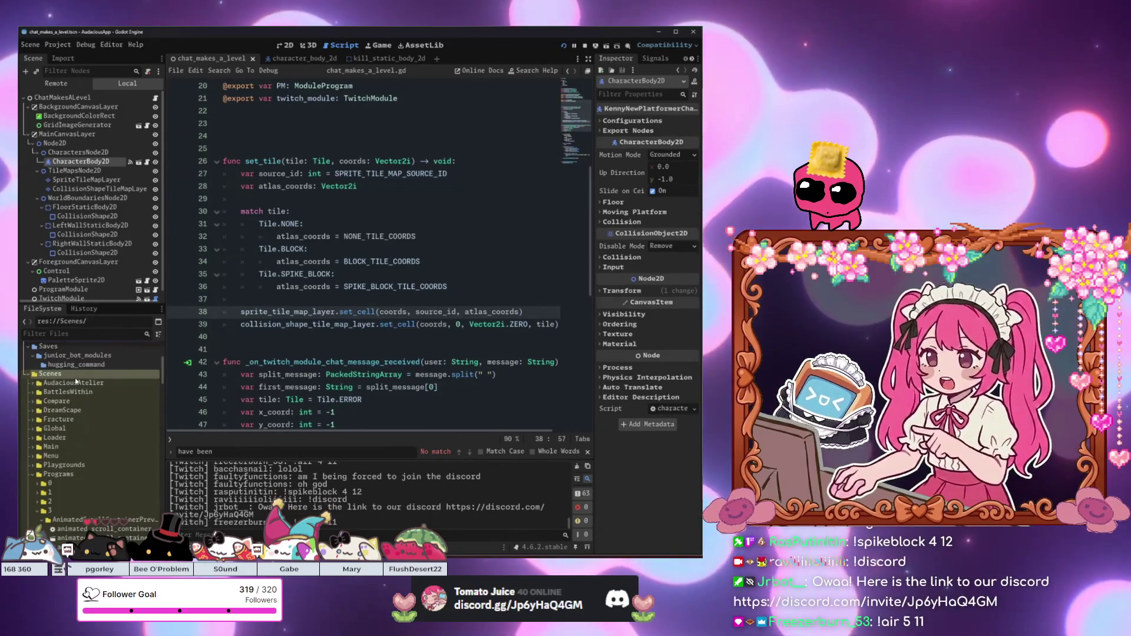
pyautogui.scroll(-10, 76, 382)
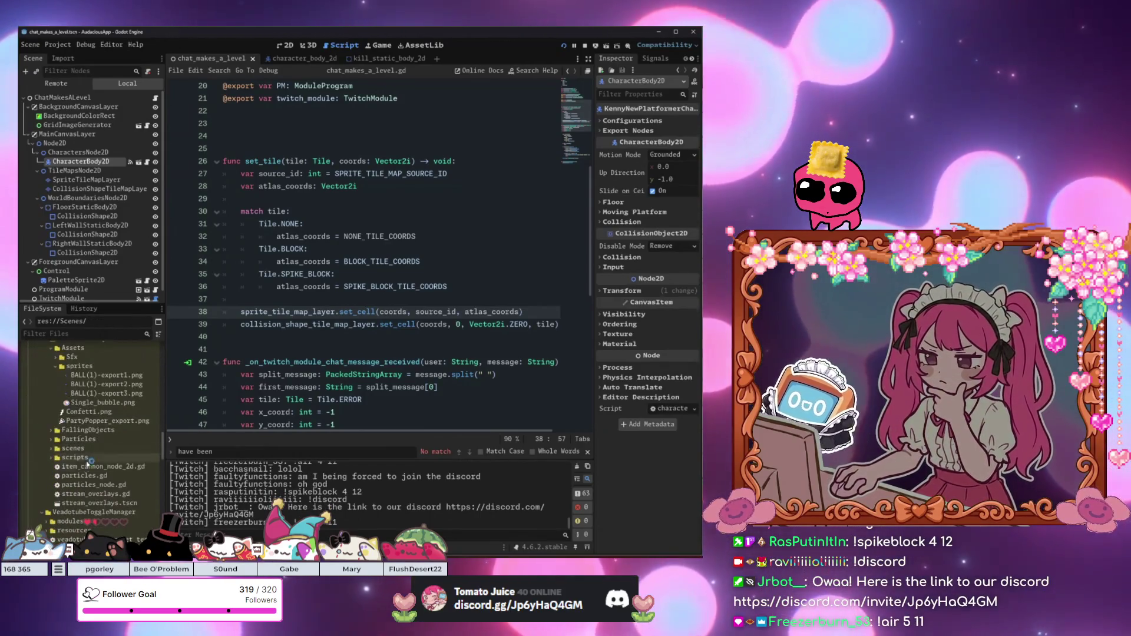
pyautogui.scroll(-10, 89, 463)
pyautogui.moveTo(164, 502); pyautogui.dragTo(174, 332)
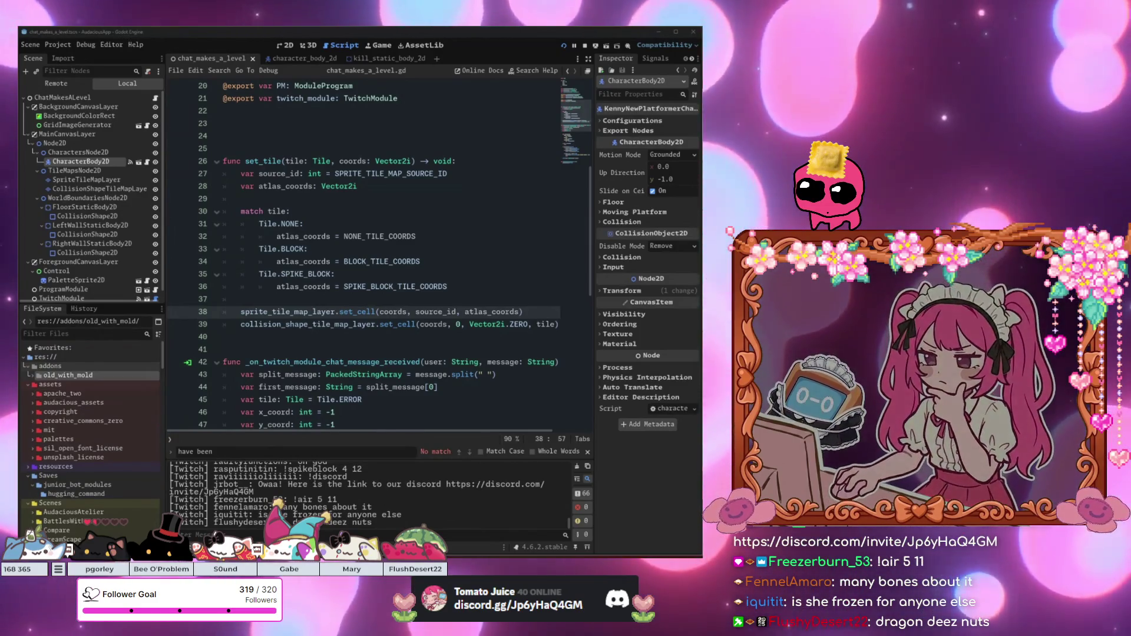
pyautogui.scroll(-5, 82, 389)
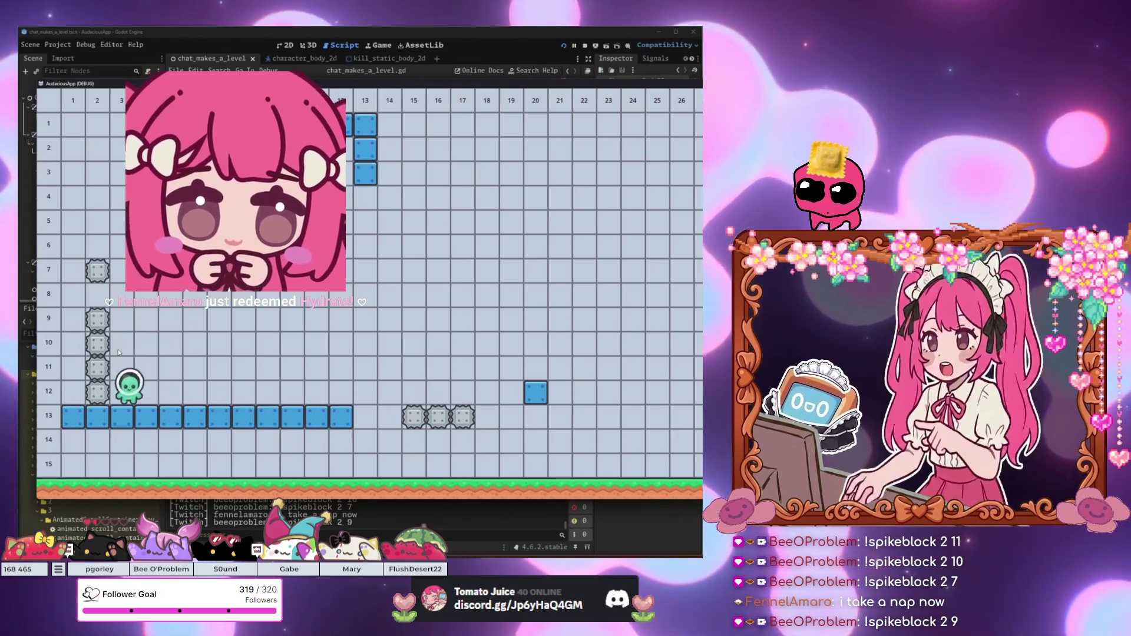
# Step: Run and jump the character along row 12 and between the spike columns
pyautogui.press('space')
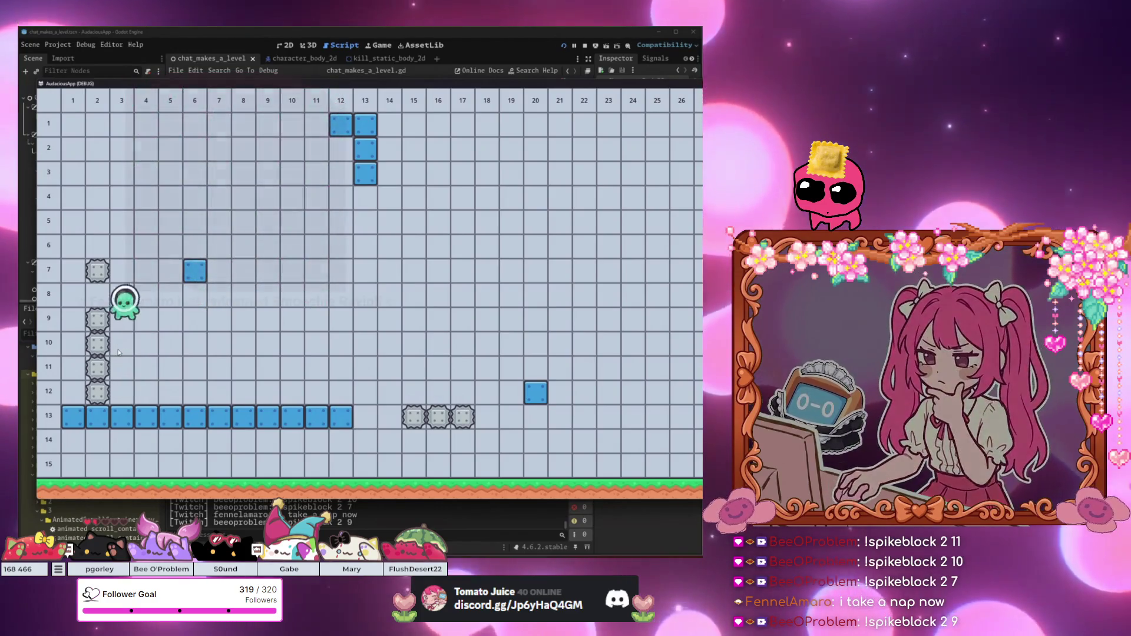
pyautogui.press('space')
pyautogui.press('Right')
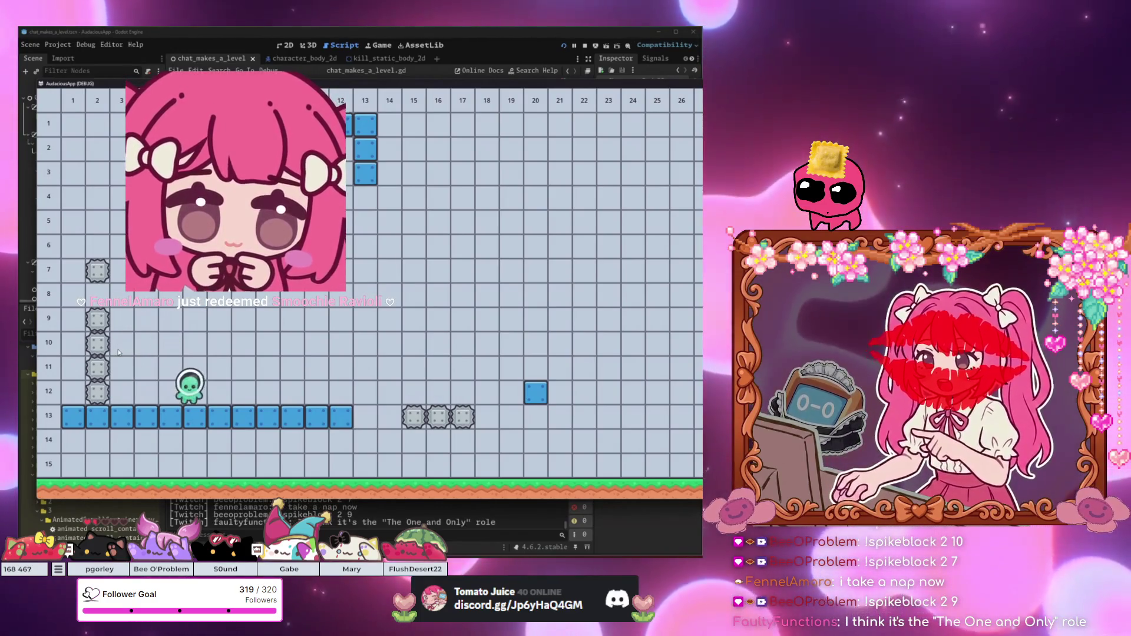
pyautogui.press('Left')
pyautogui.press('space')
pyautogui.press('Right')
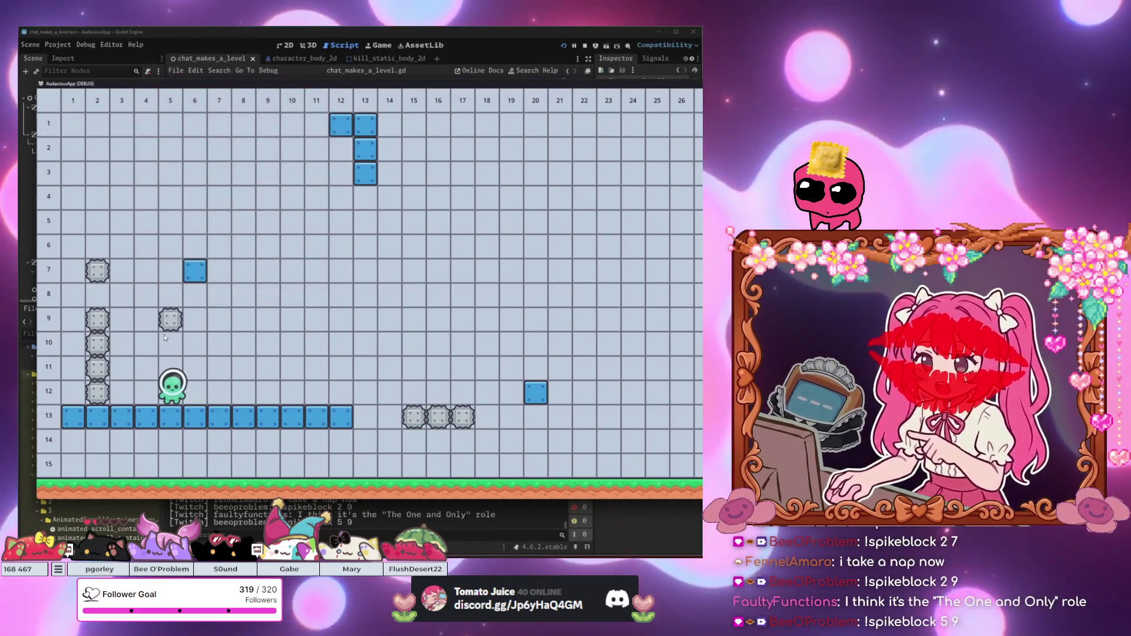
pyautogui.press('Left')
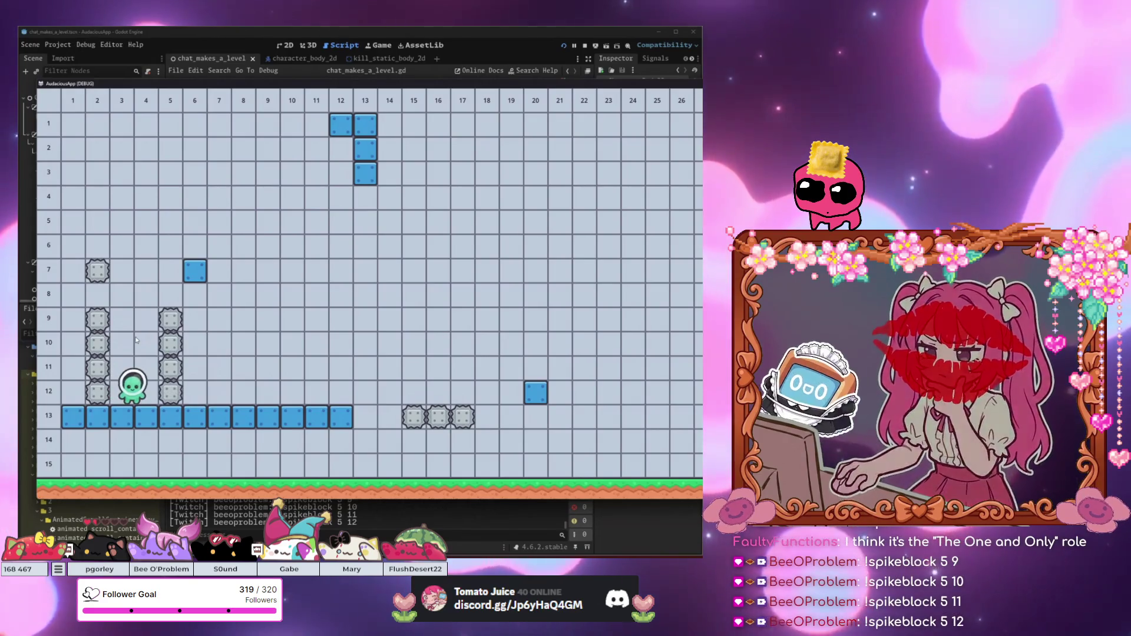
pyautogui.press('space')
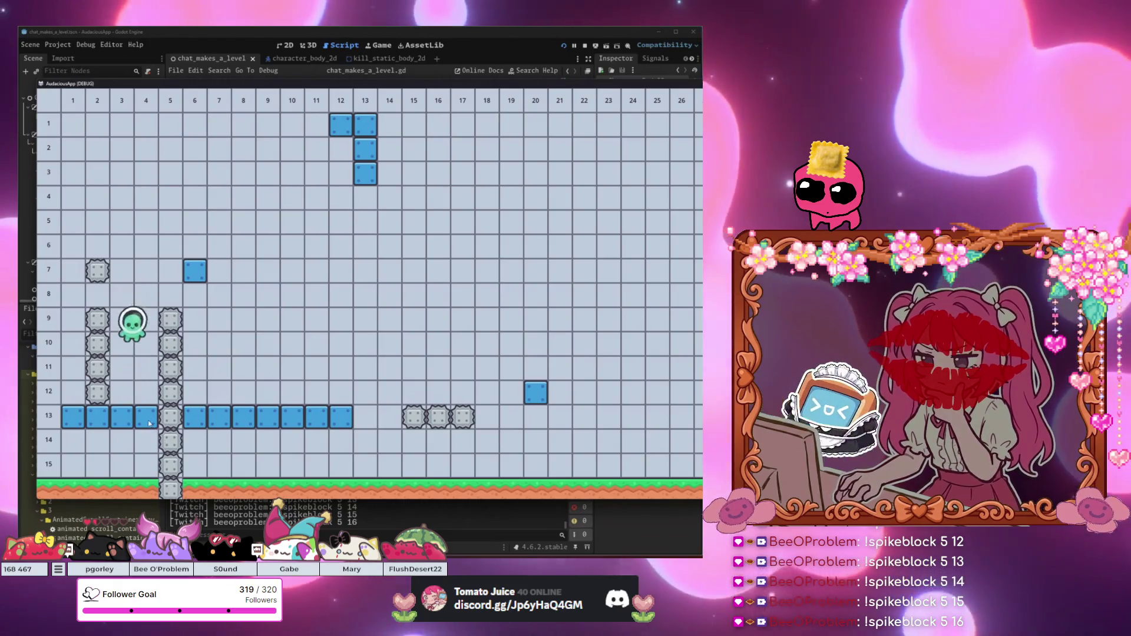
pyautogui.press('space')
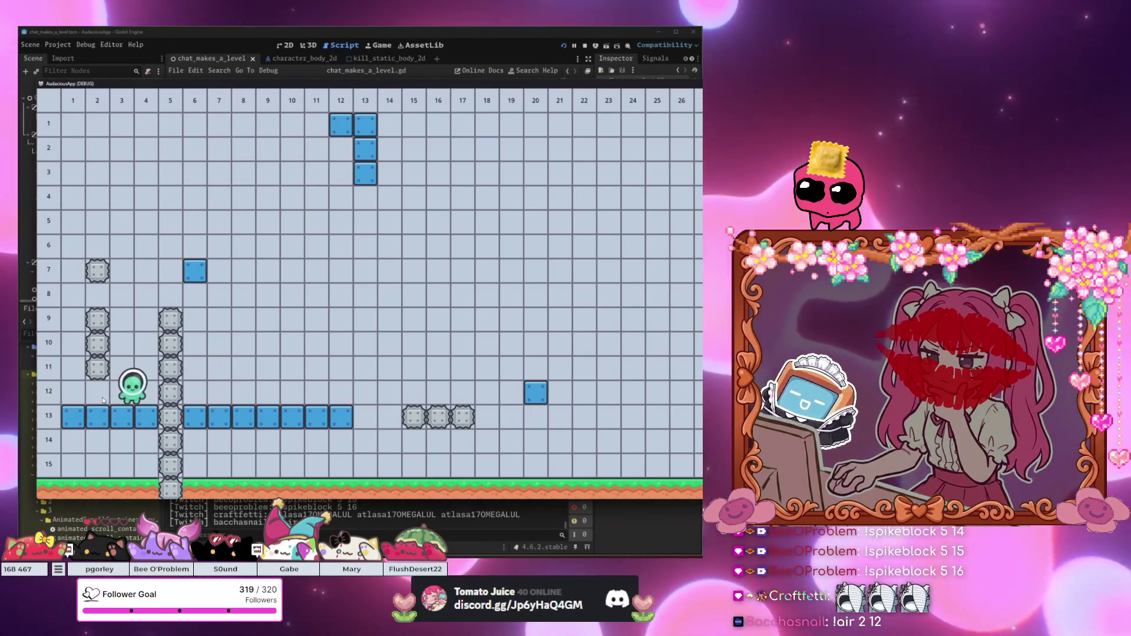
pyautogui.press('space')
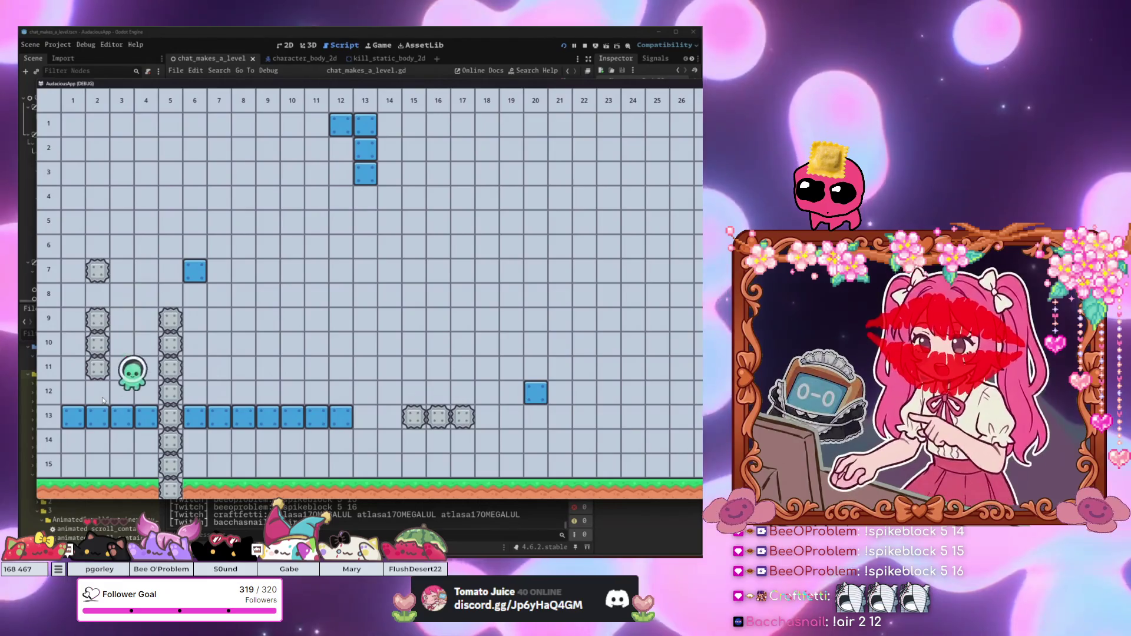
pyautogui.press('space')
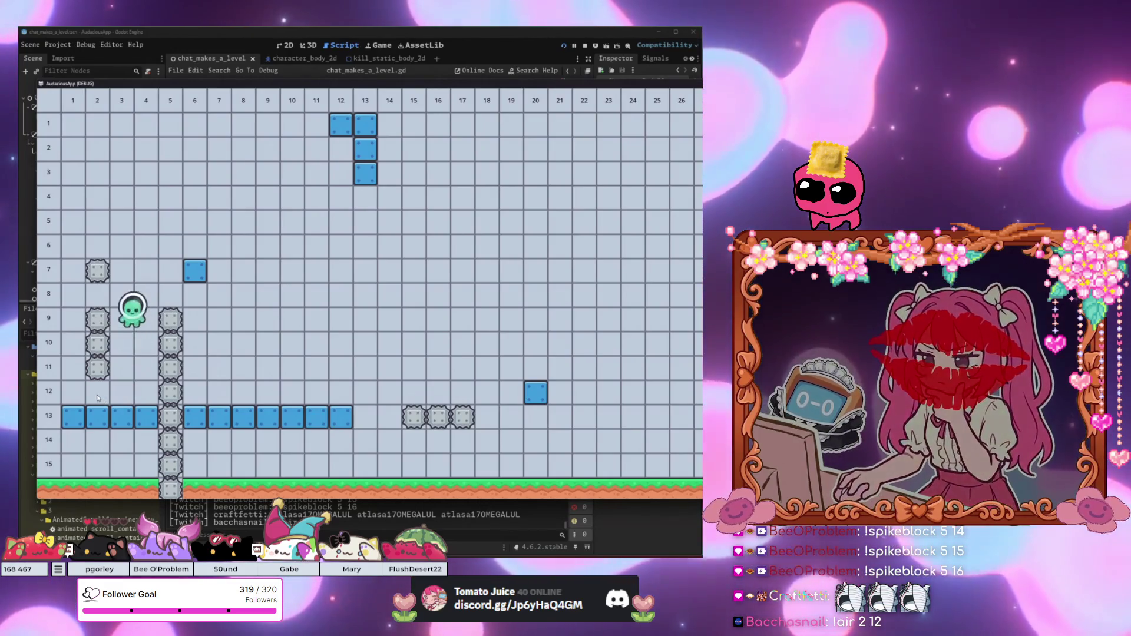
pyautogui.press('space')
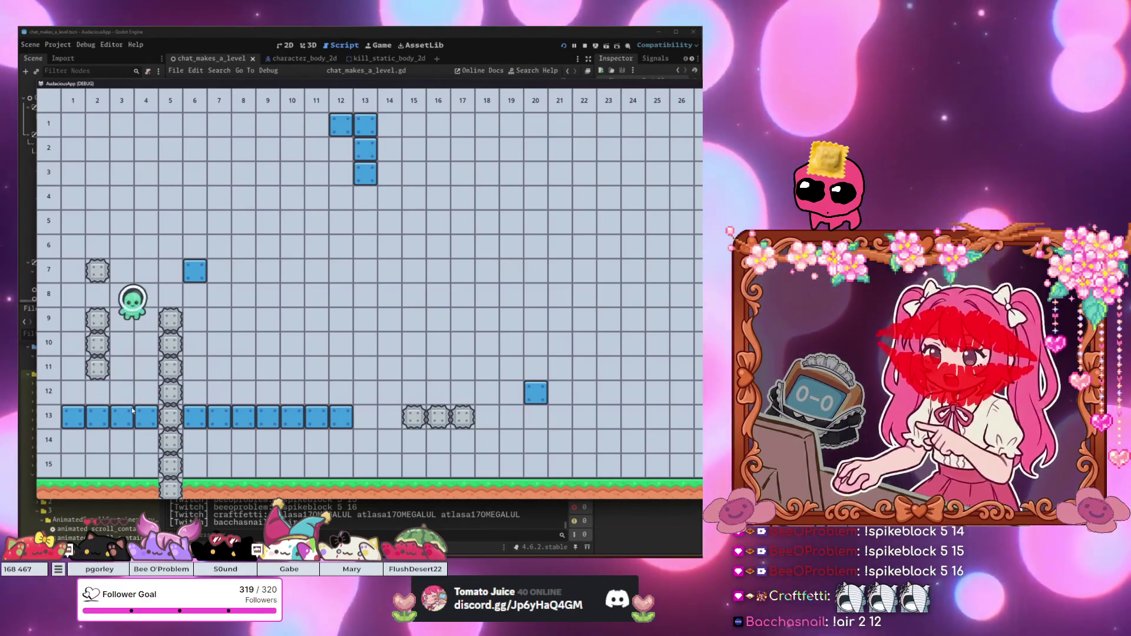
pyautogui.press('space')
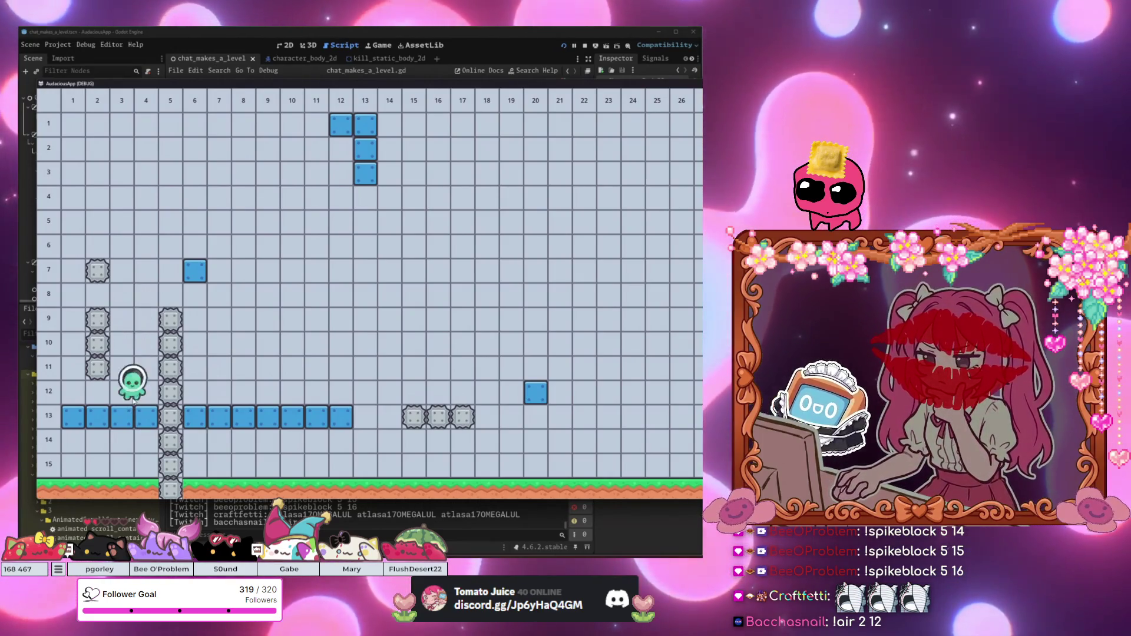
pyautogui.press('space')
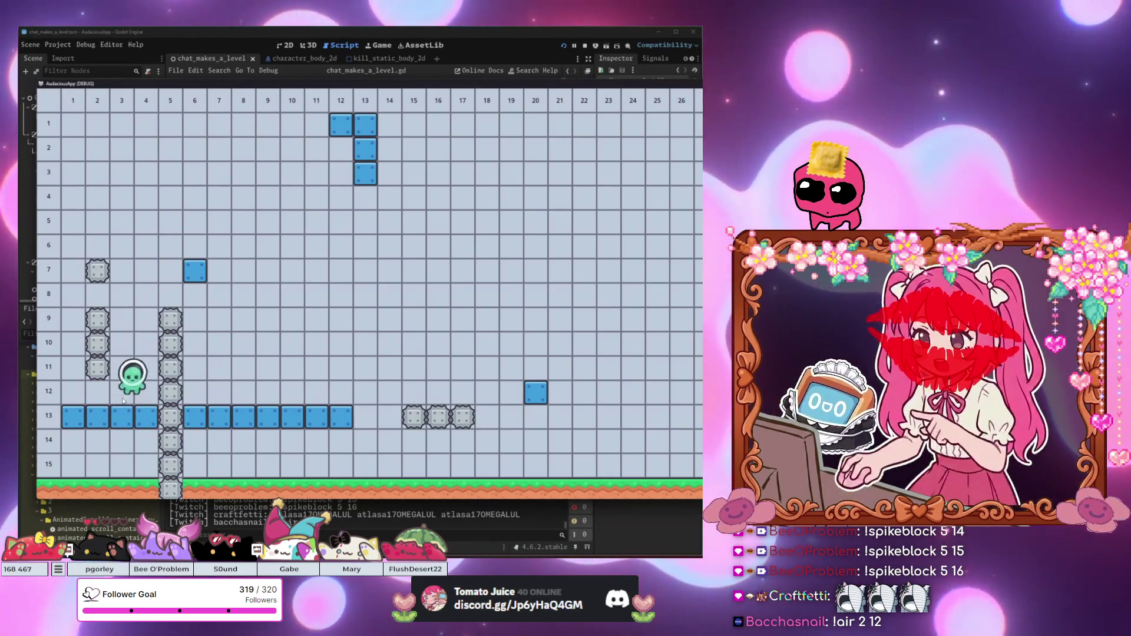
pyautogui.press('space')
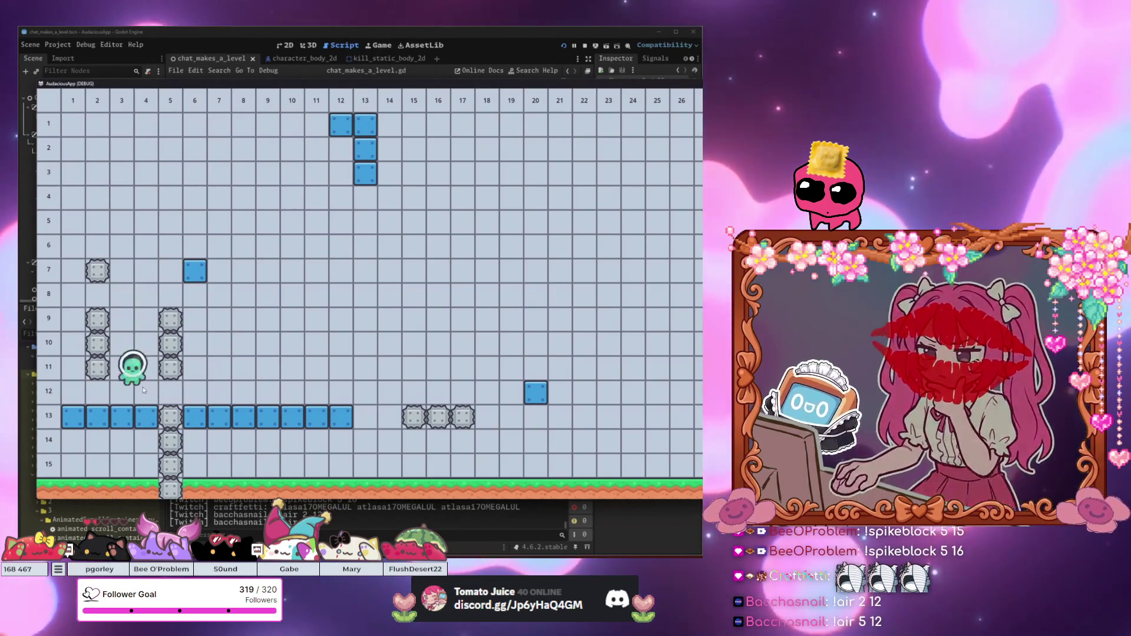
pyautogui.press('space')
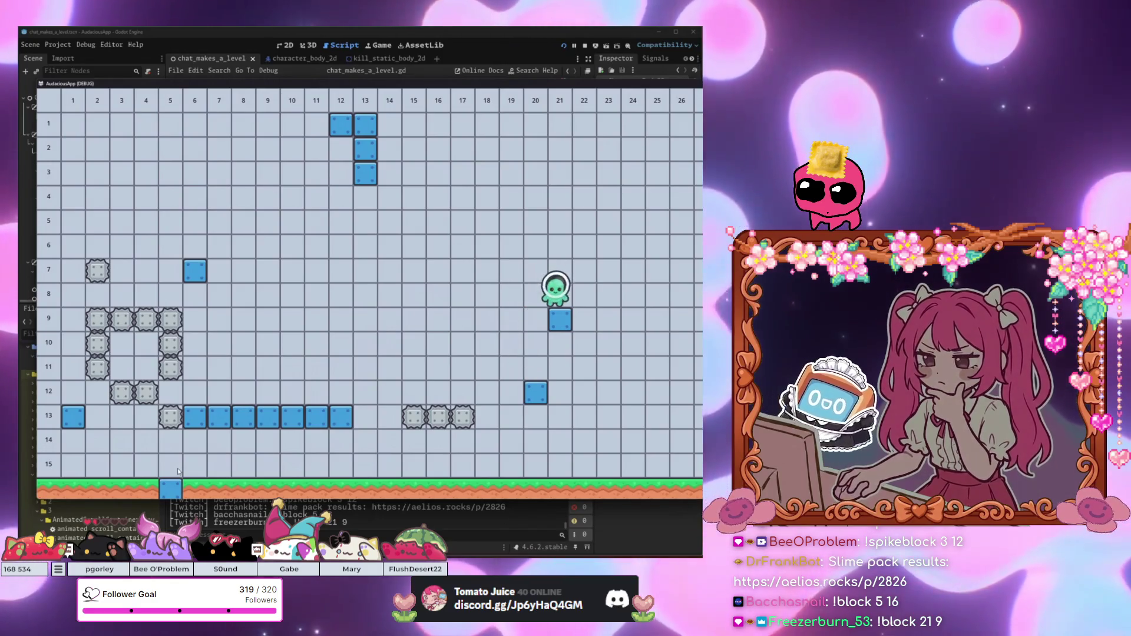
# Step: Run along the floor, climb the blocks at 20,12 and 21,9, then return to column 2
pyautogui.press('space')
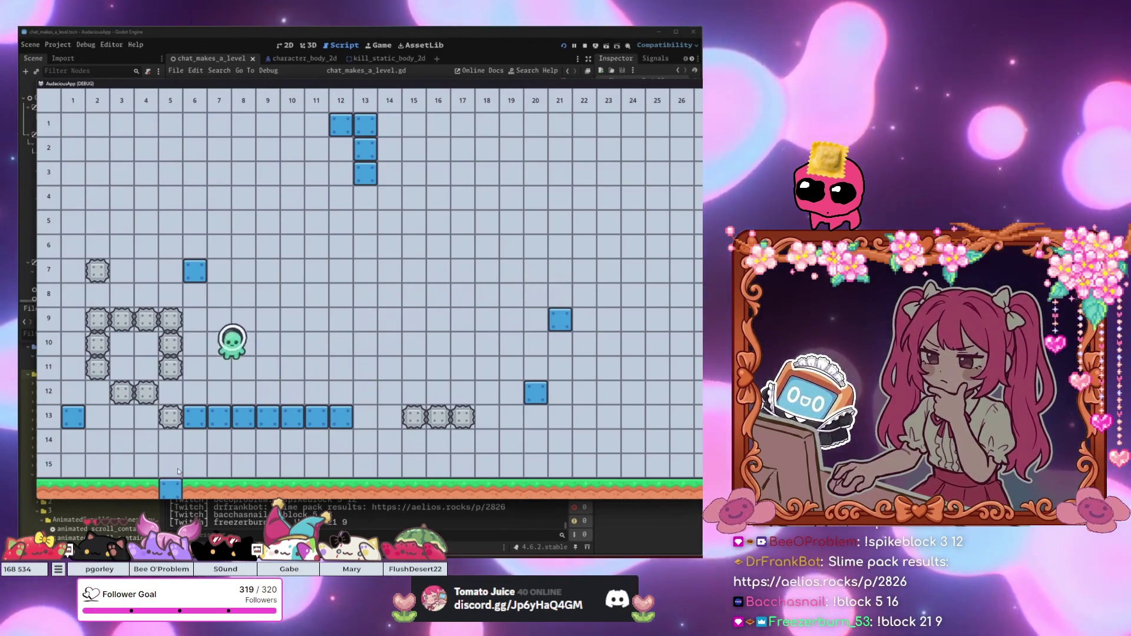
pyautogui.press('Right')
pyautogui.press('Right')
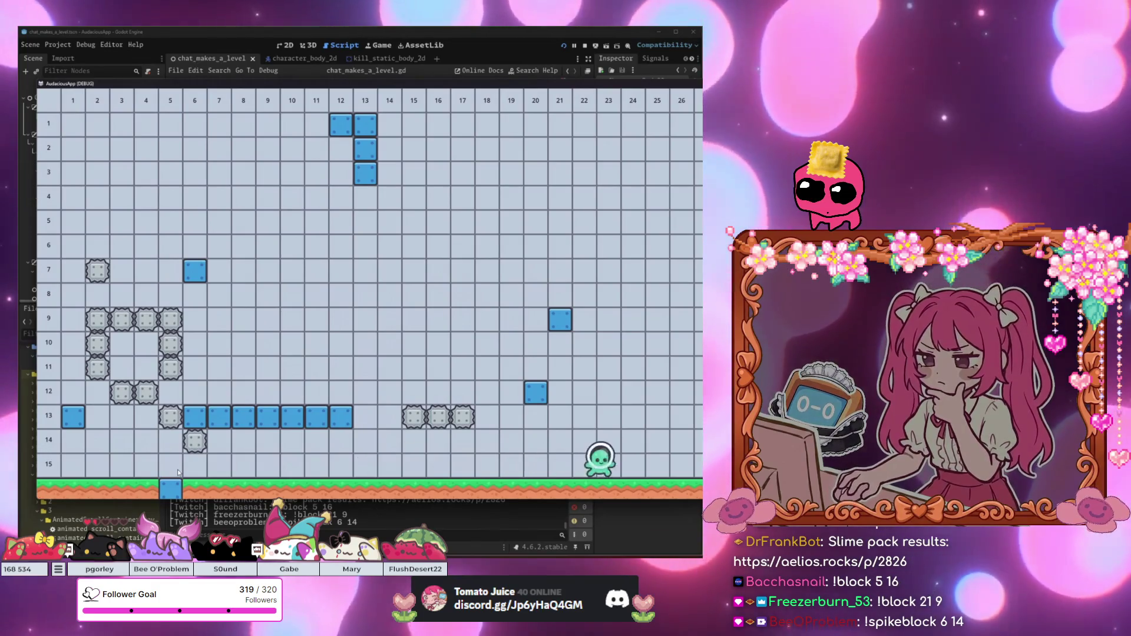
pyautogui.press('Left')
pyautogui.press('space')
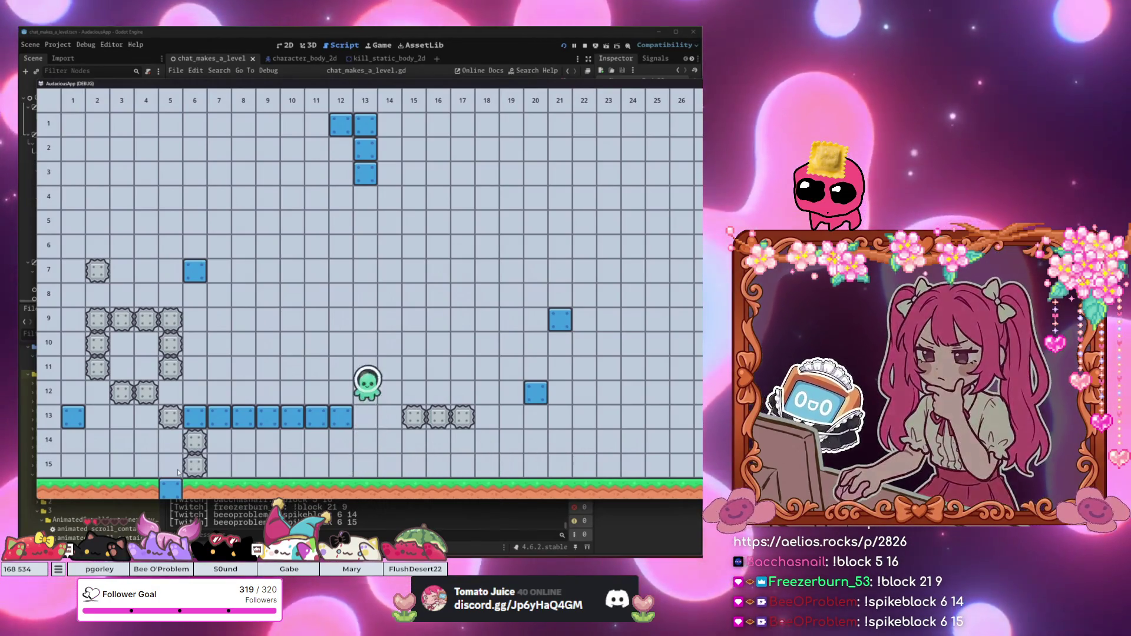
pyautogui.press('Right')
pyautogui.press('space')
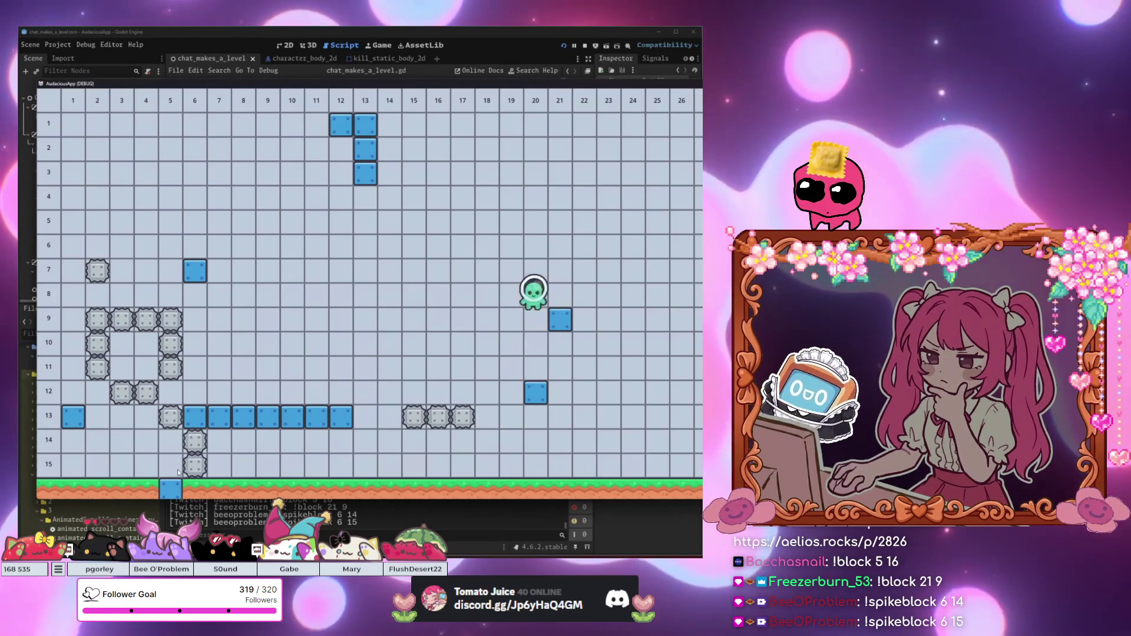
pyautogui.press('space')
pyautogui.press('Left')
pyautogui.press('Left')
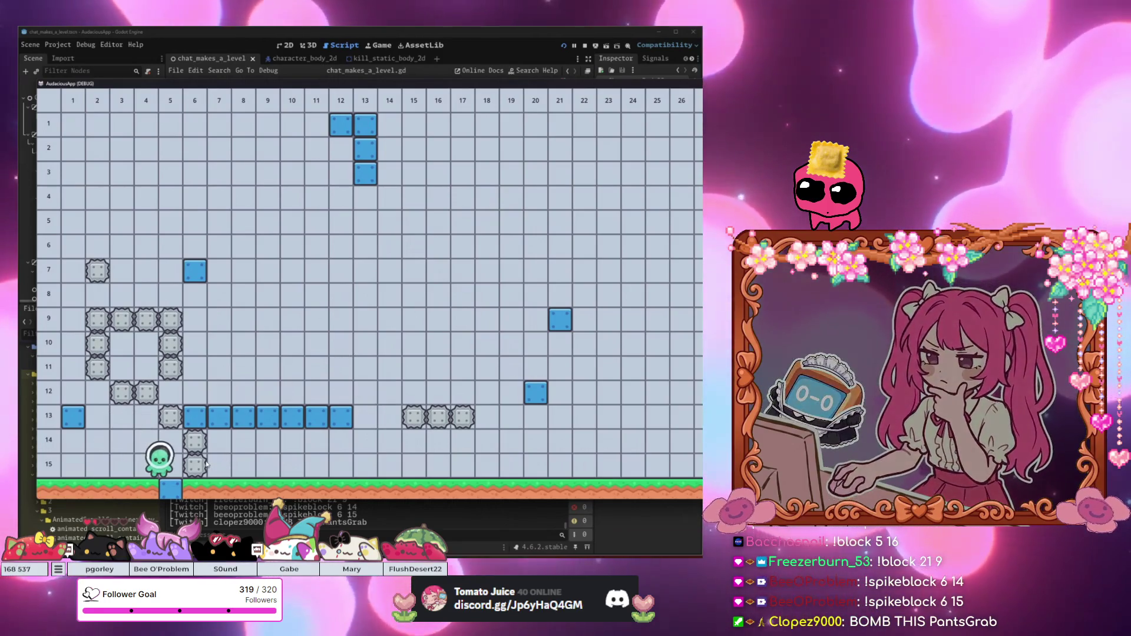
pyautogui.press('Left')
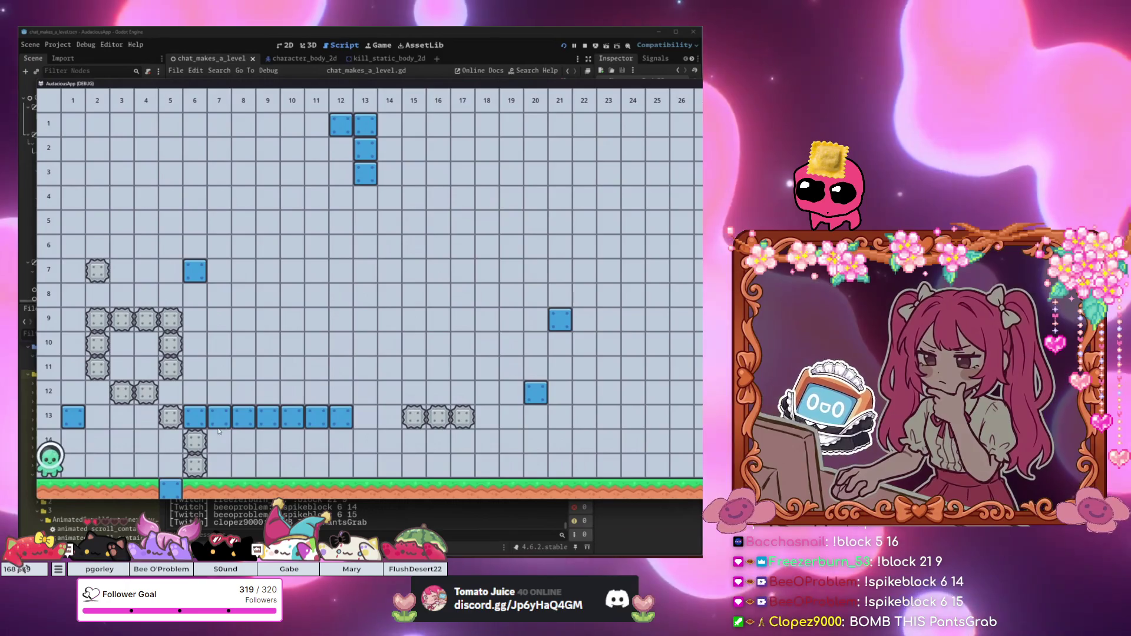
pyautogui.press('space')
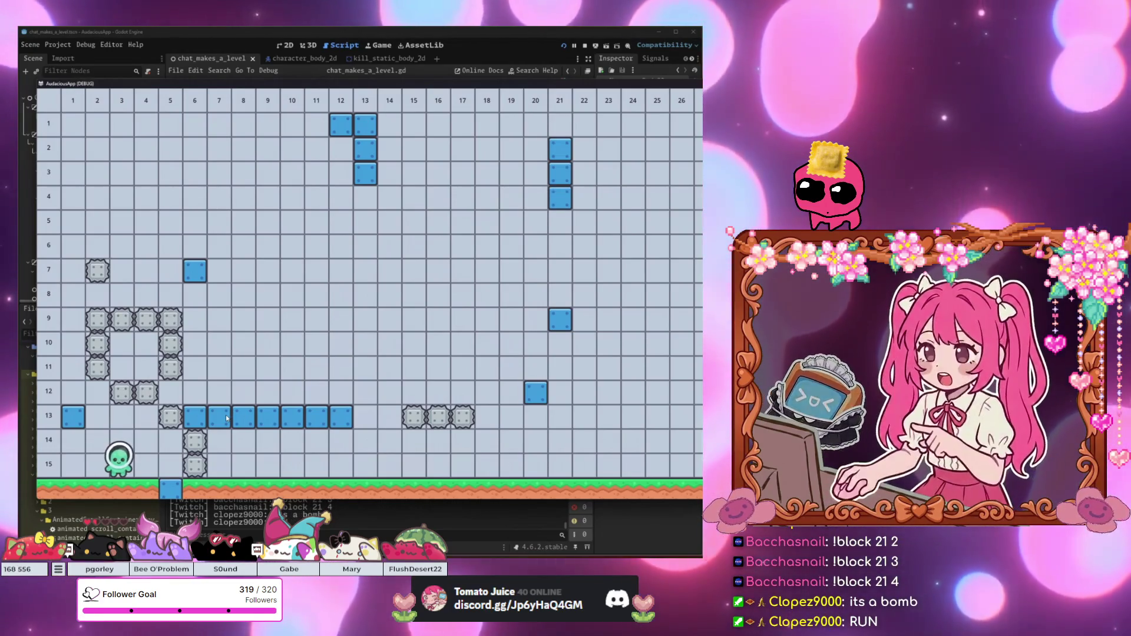
pyautogui.press('Left')
pyautogui.press('Right')
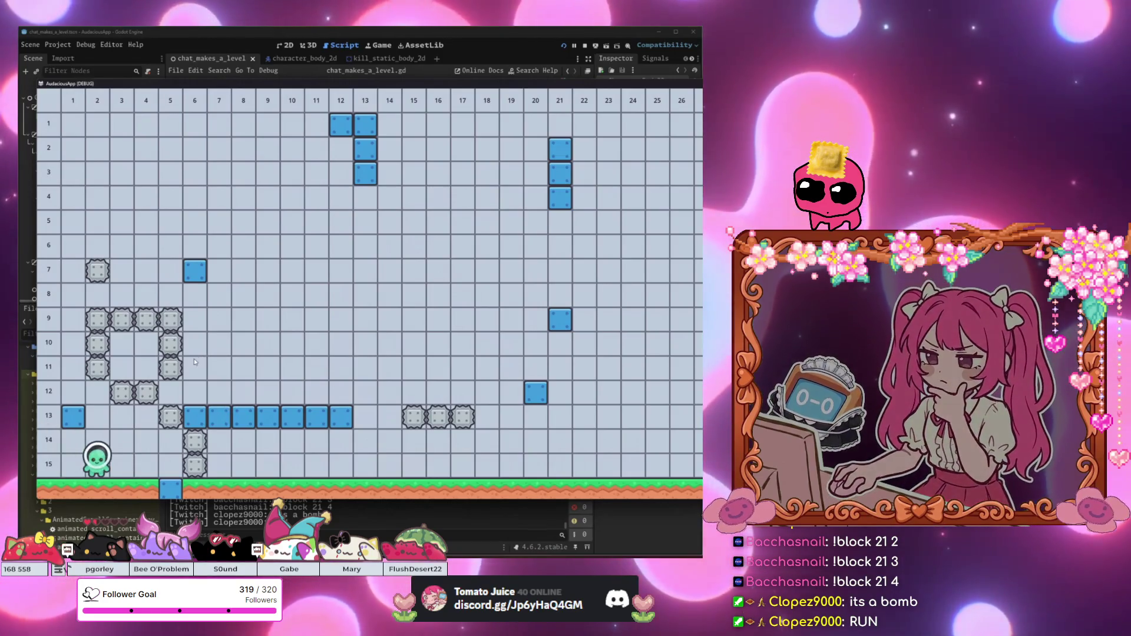
# Step: Shrink the remote CharacterBody2D's Transform scale to about 0.645 and view it in the game
pyautogui.click(449, 40)
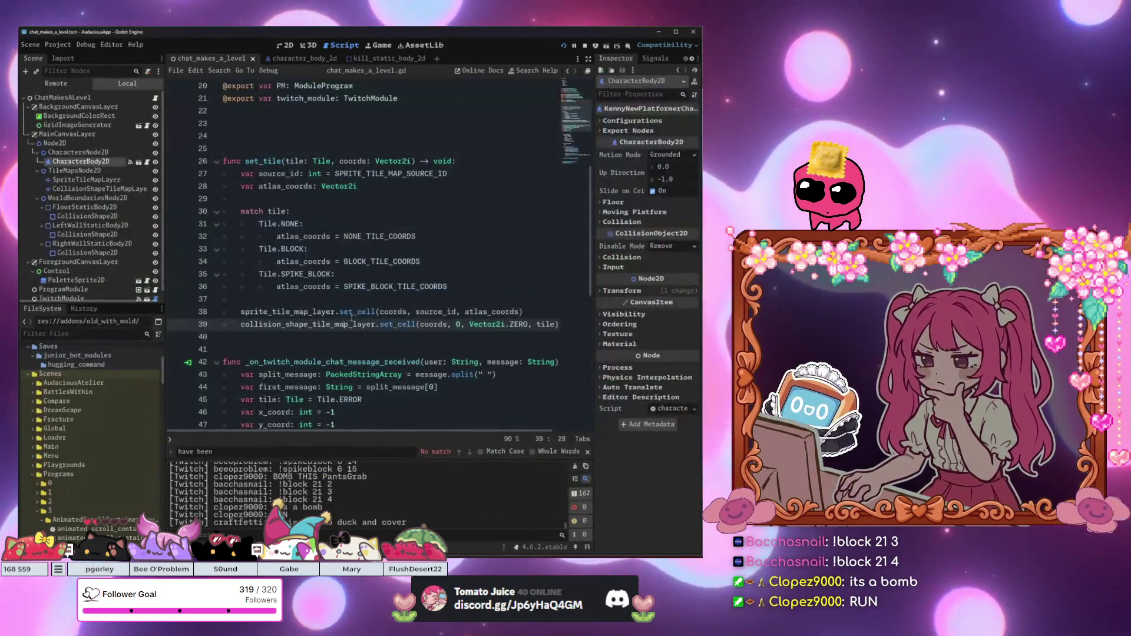
pyautogui.scroll(-8, 340, 330)
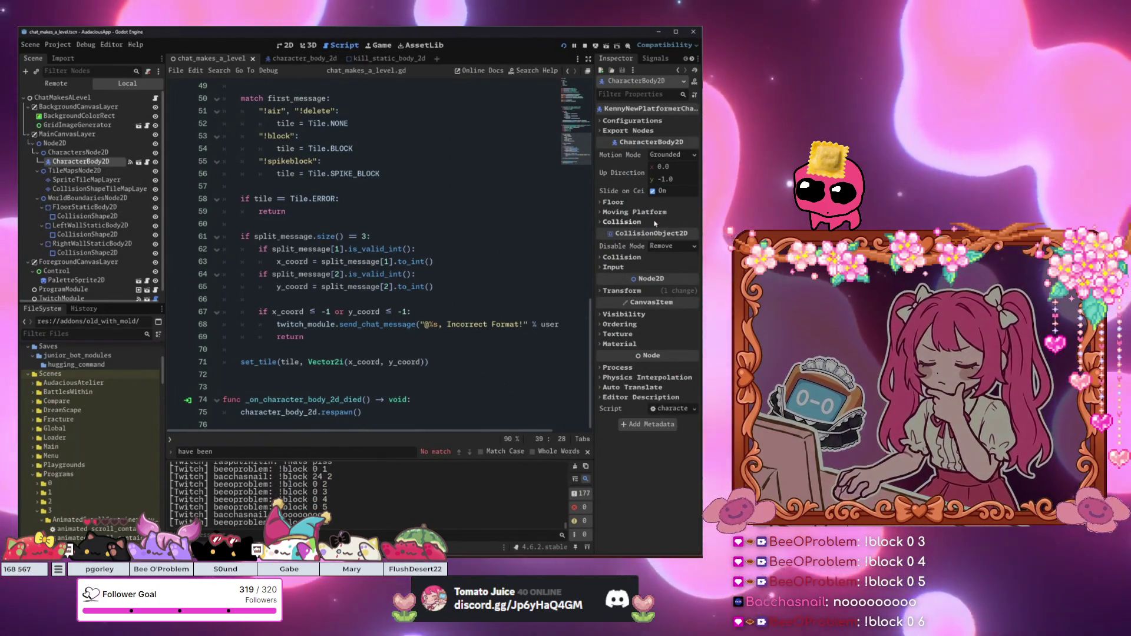
pyautogui.click(621, 290)
pyautogui.moveTo(672, 350); pyautogui.dragTo(660, 350)
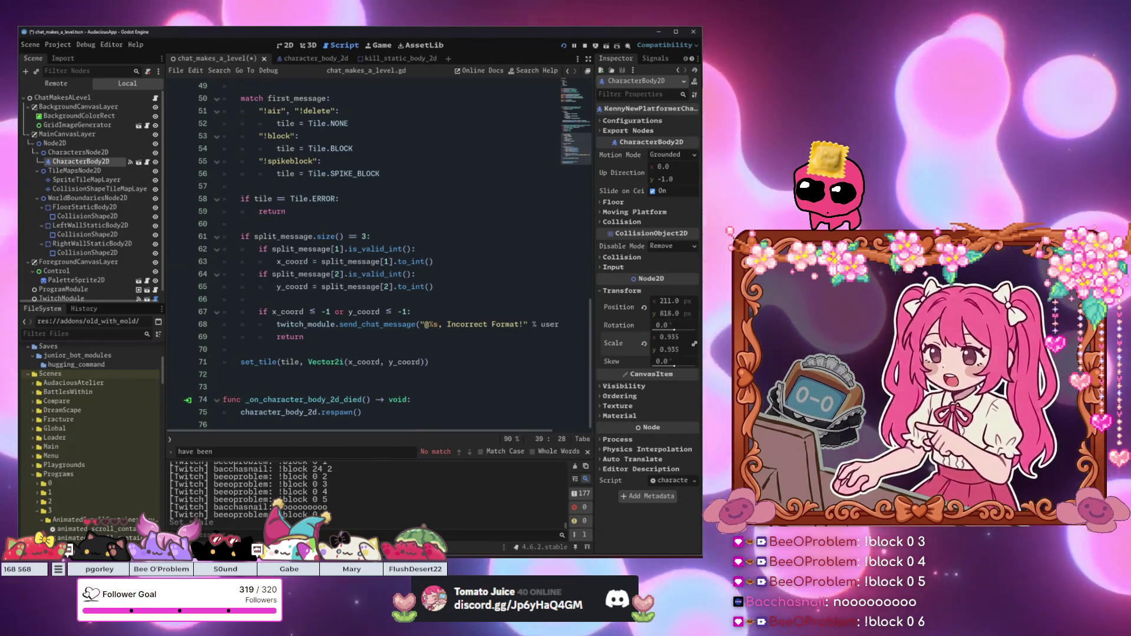
pyautogui.hotkey('alt', 'Tab')
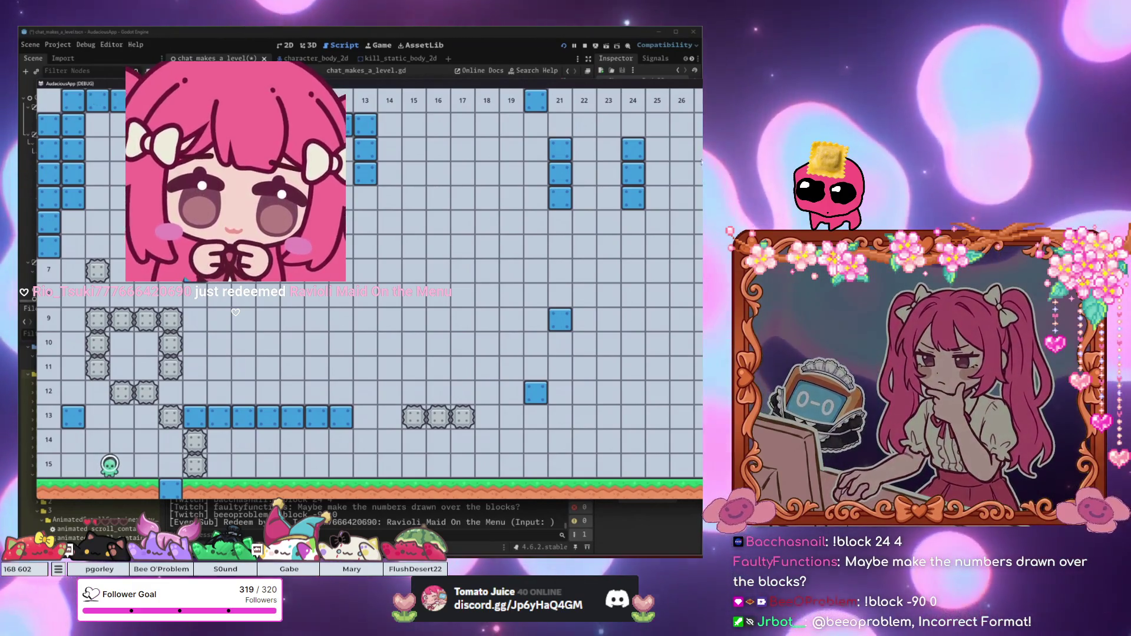
# Step: Check the y_coord parsing line in the level script, then select the GridImageGenerator node
pyautogui.hotkey('alt', 'Tab')
pyautogui.click(408, 287)
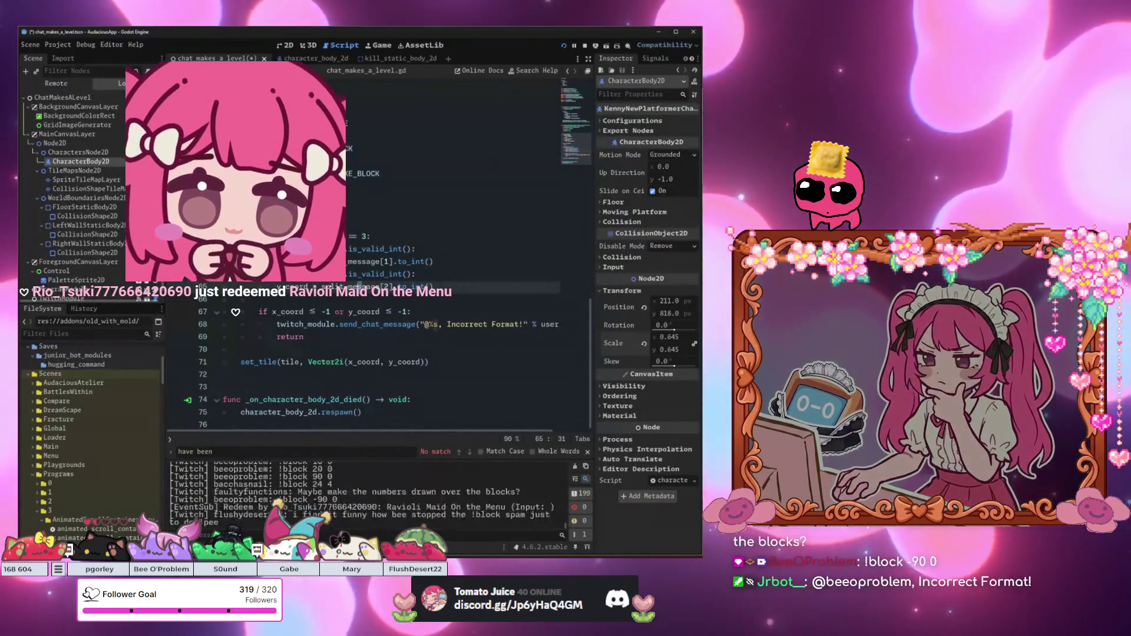
pyautogui.hotkey('alt', 'Tab')
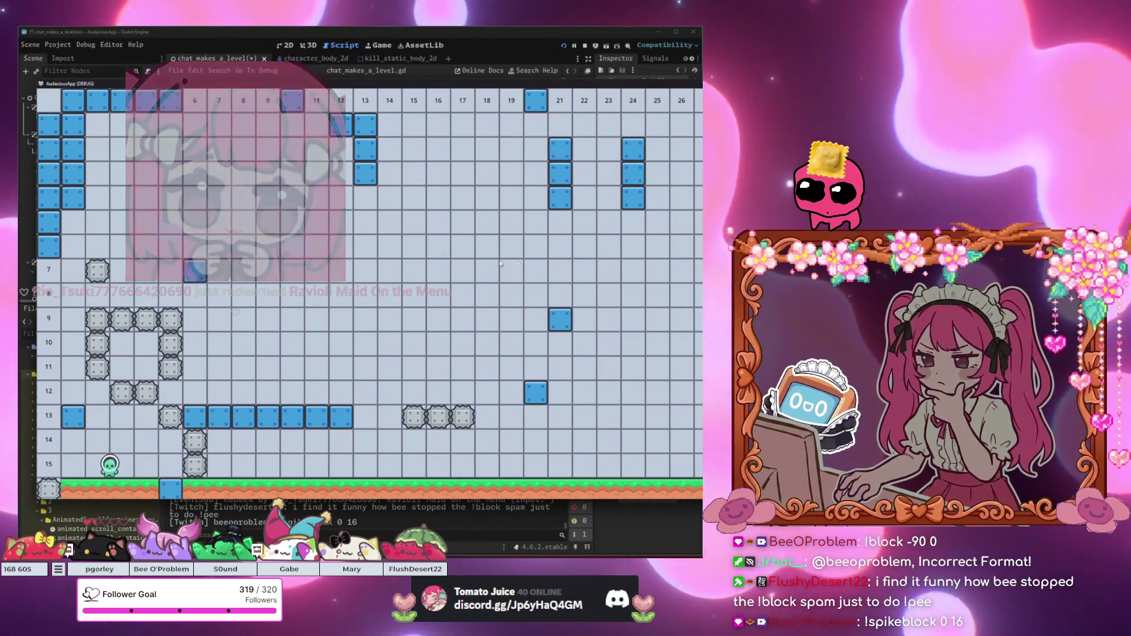
pyautogui.click(534, 55)
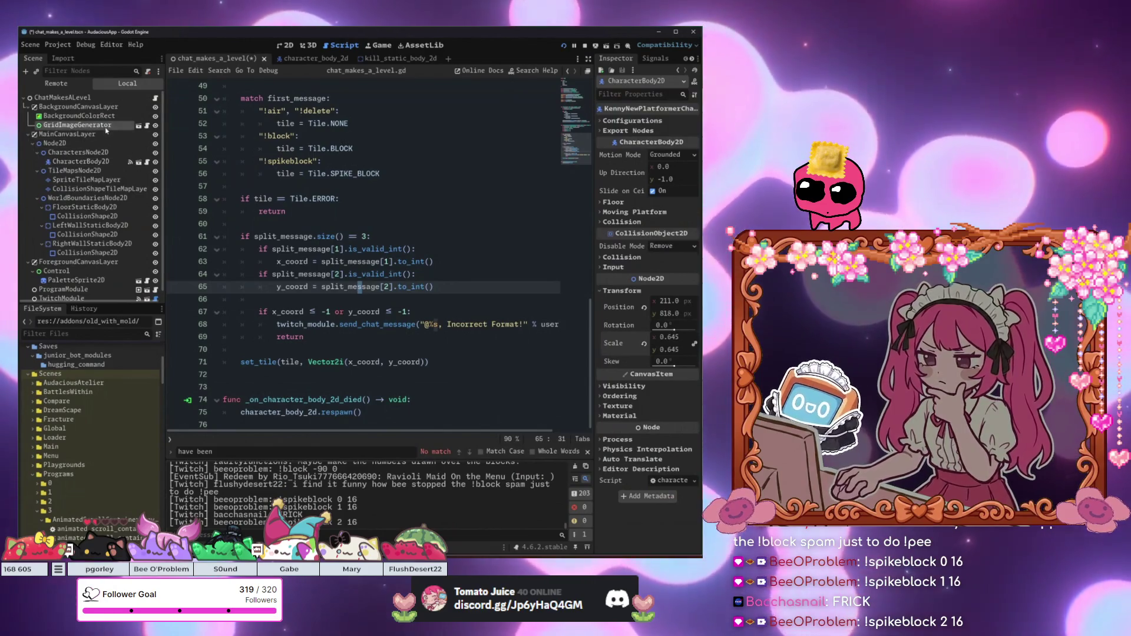
pyautogui.click(107, 126)
# Step: Change the GridImageGenerator's number_font_size default to 8
pyautogui.scroll(10, 353, 205)
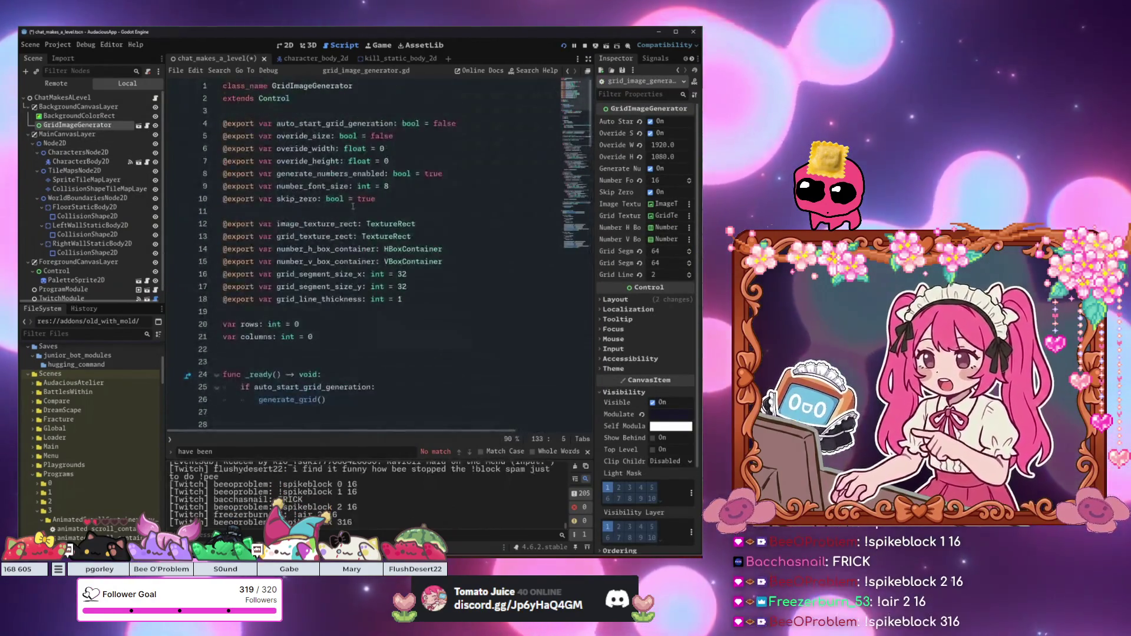
pyautogui.click(389, 211)
pyautogui.click(376, 186)
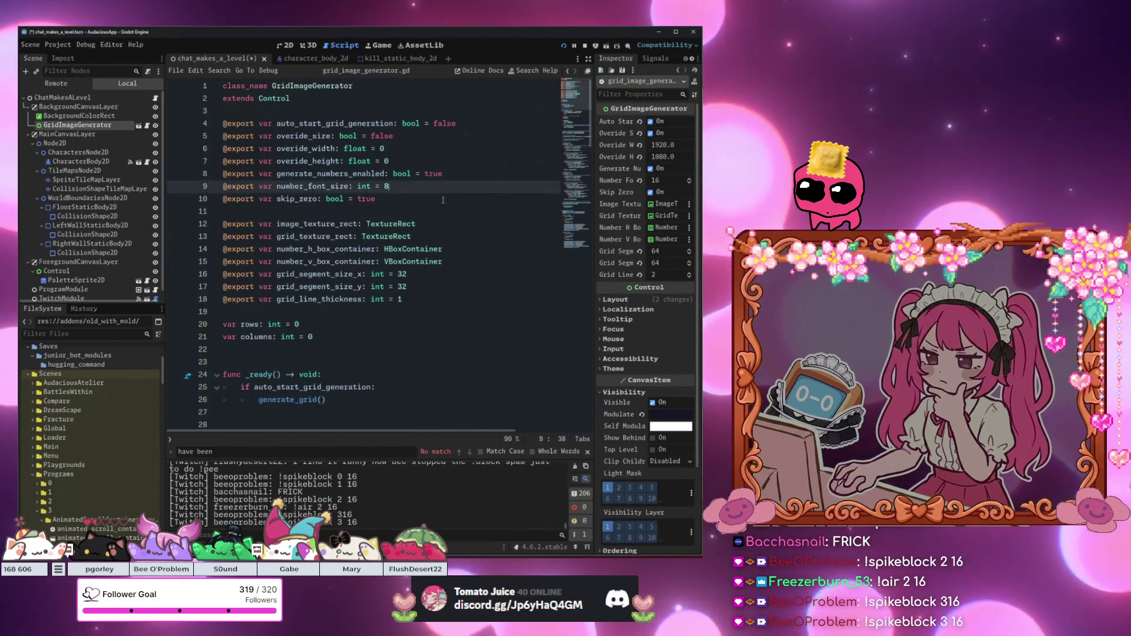
pyautogui.press('Down')
# Step: Insert blank lines above the first export and relaunch the game with F5
pyautogui.click(528, 110)
pyautogui.press('Return')
pyautogui.press('Return')
pyautogui.press('Return')
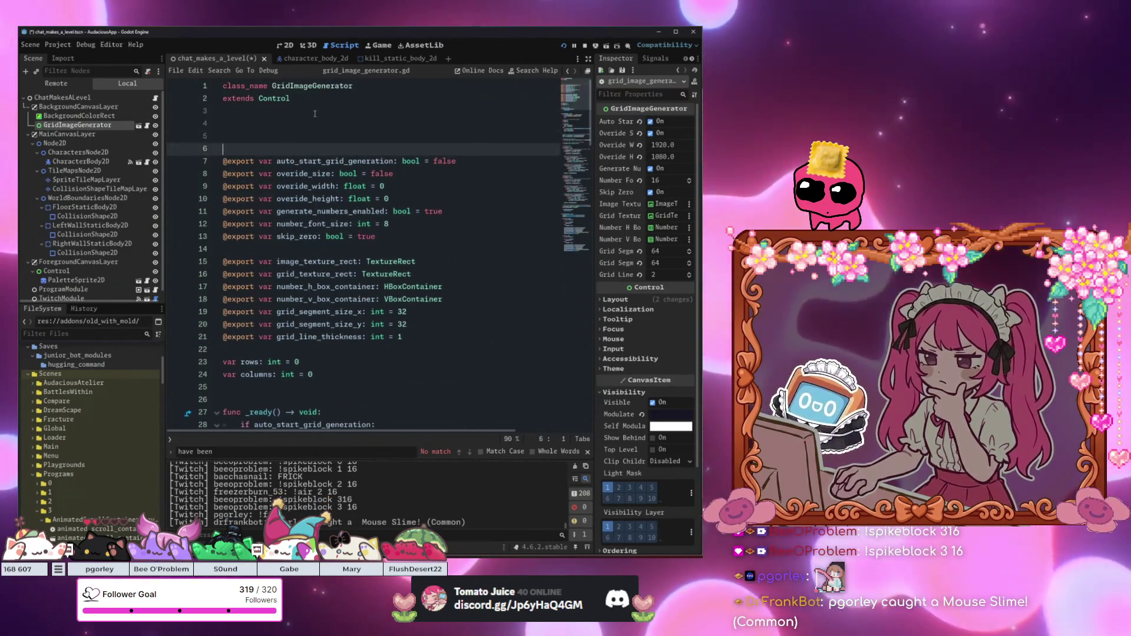
pyautogui.press('Up')
pyautogui.press('F5')
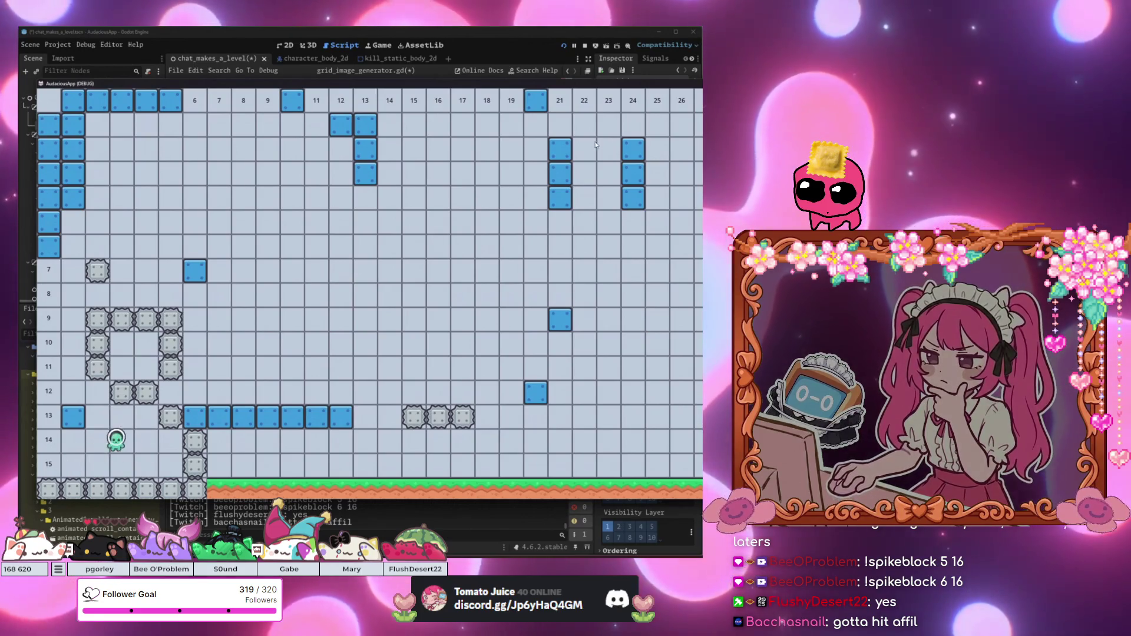
# Step: Stop the running game, start an enum declaration on line 4 of grid_image_generator.gd, save, and switch to the browser
pyautogui.press('F8')
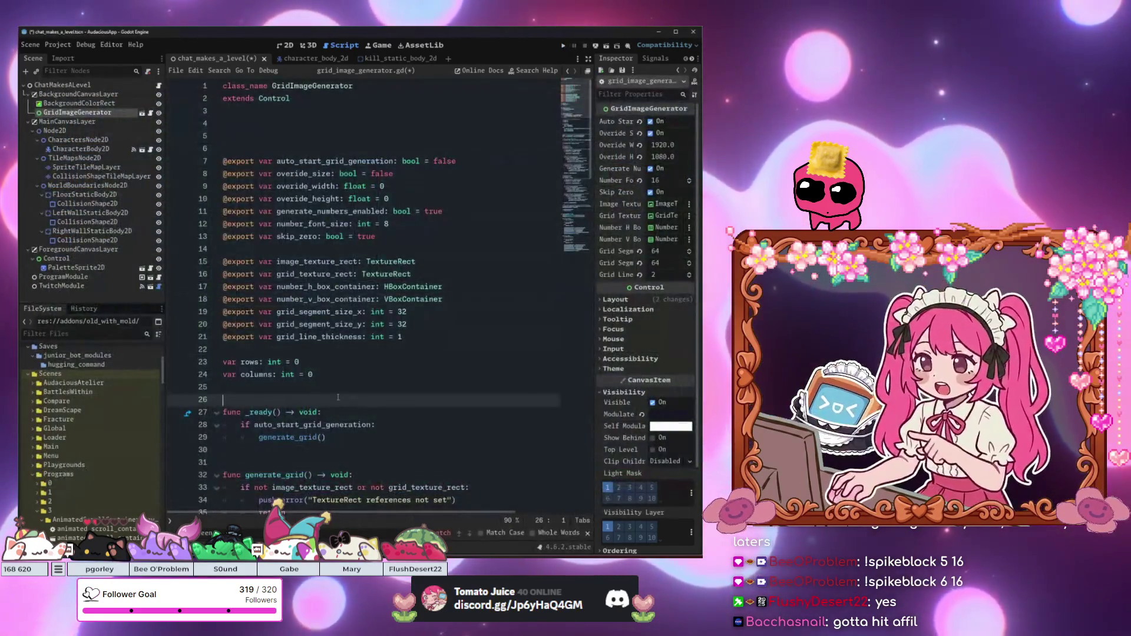
pyautogui.click(332, 139)
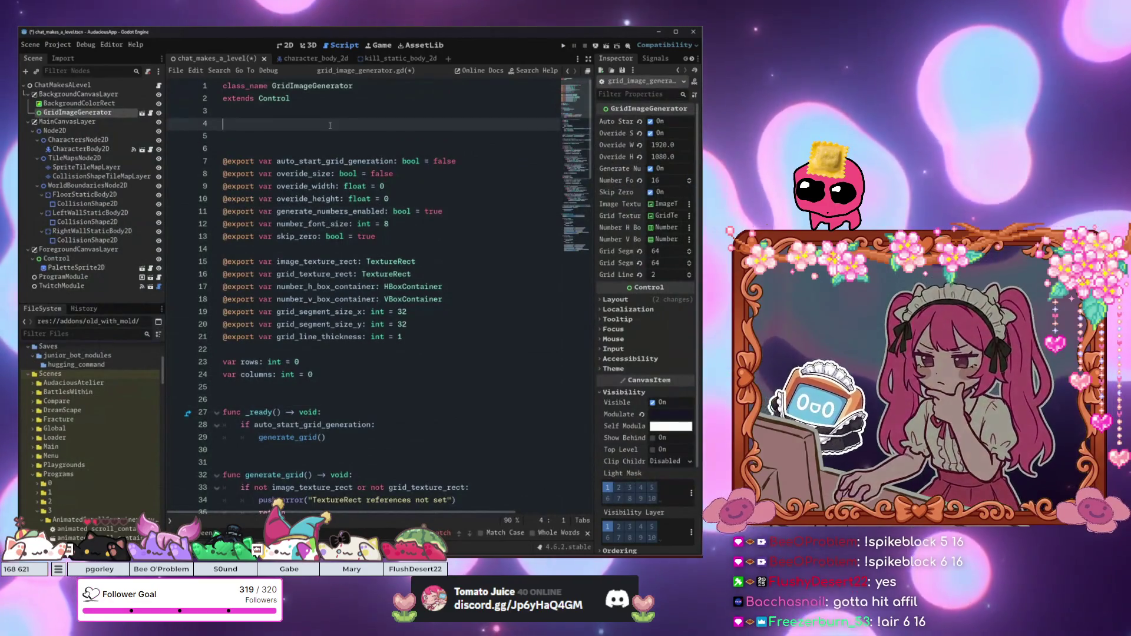
pyautogui.press('BackSpace')
pyautogui.write('Enum')
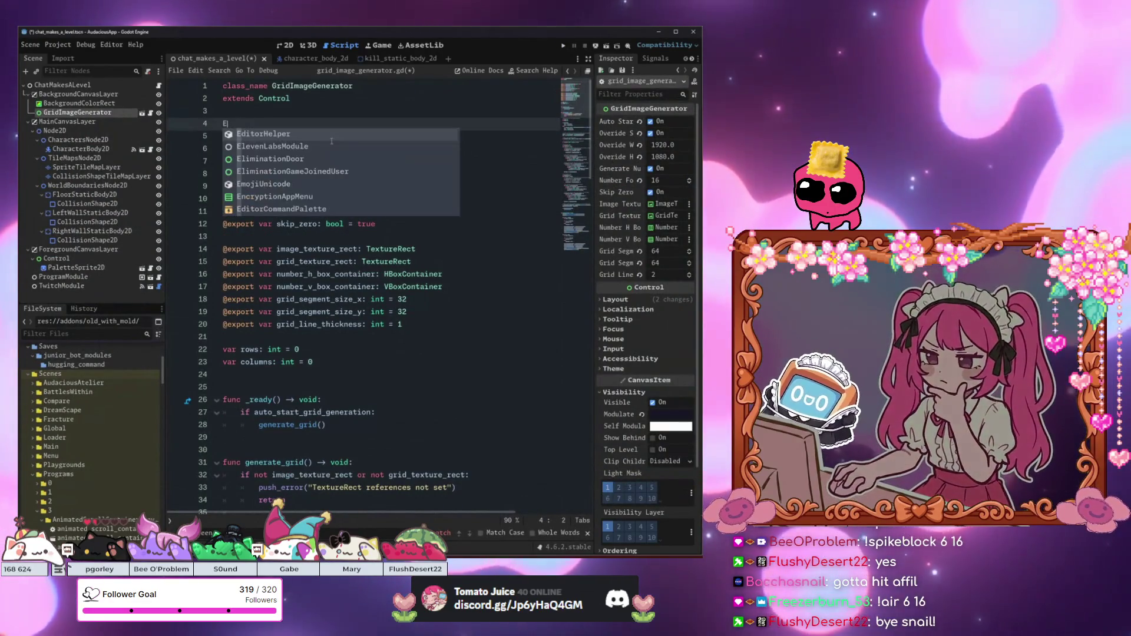
pyautogui.press('Return')
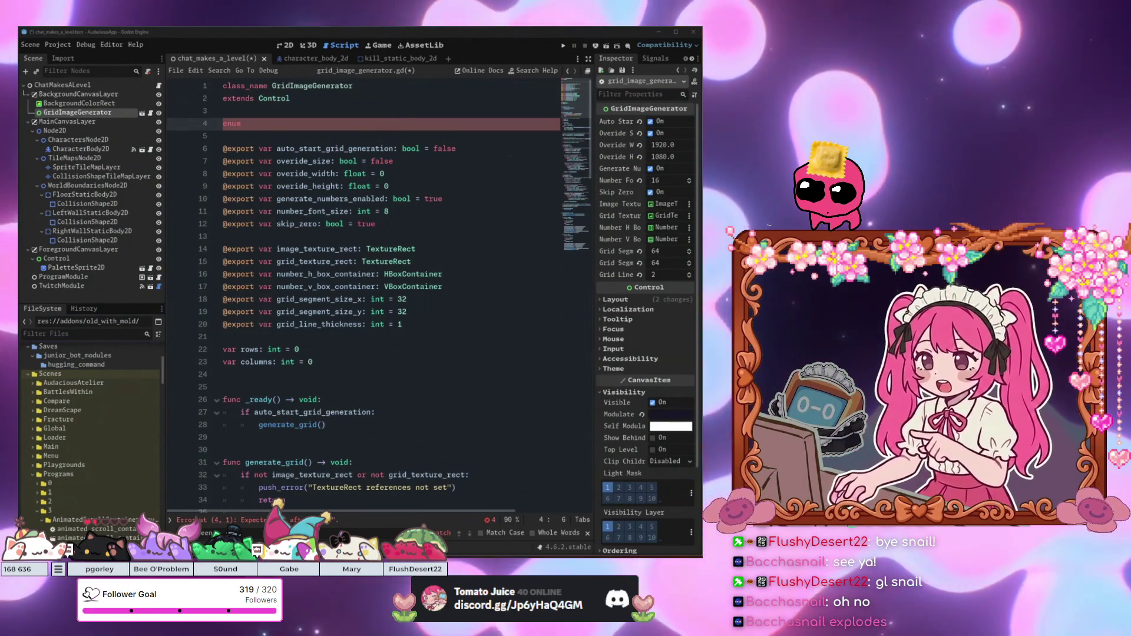
pyautogui.hotkey('ctrl', 'alt', 's')
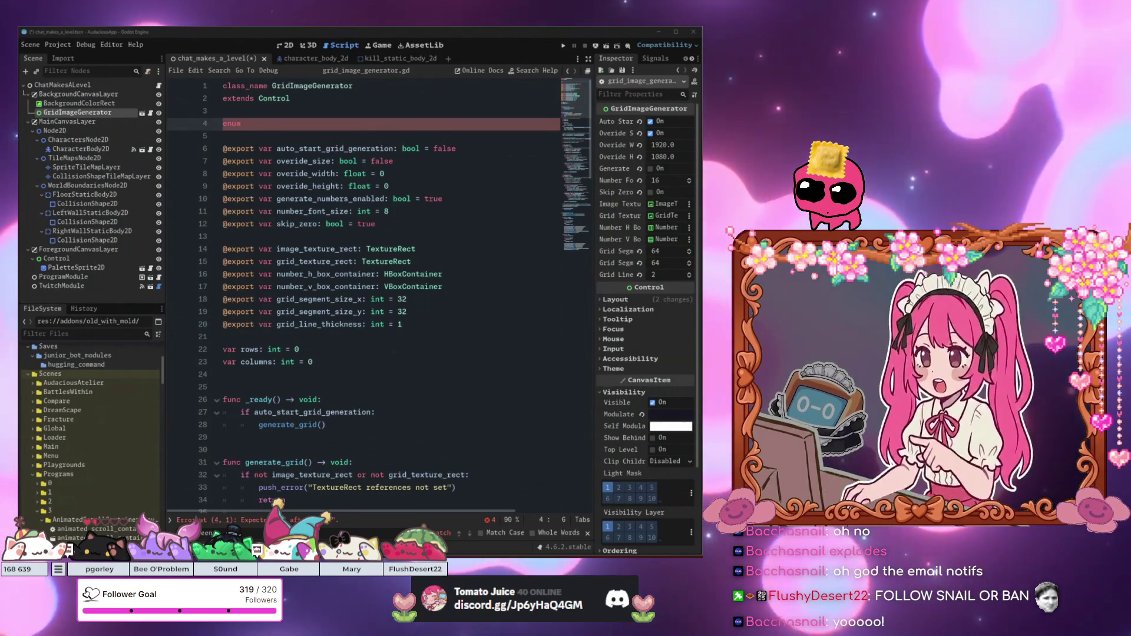
pyautogui.hotkey('alt', 'Tab')
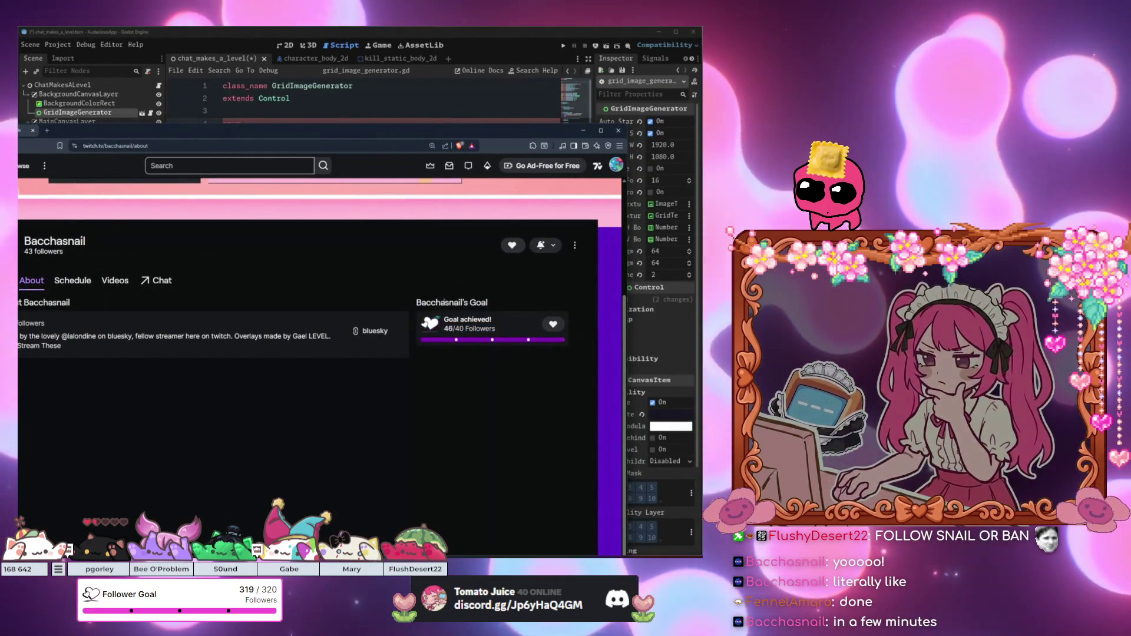
# Step: Move the Twitch browser window over the editor, then minimize it to return to Godot
pyautogui.moveTo(408, 131)
pyautogui.mouseDown()
pyautogui.moveTo(443, 97)
pyautogui.moveTo(442, 119)
pyautogui.mouseUp()
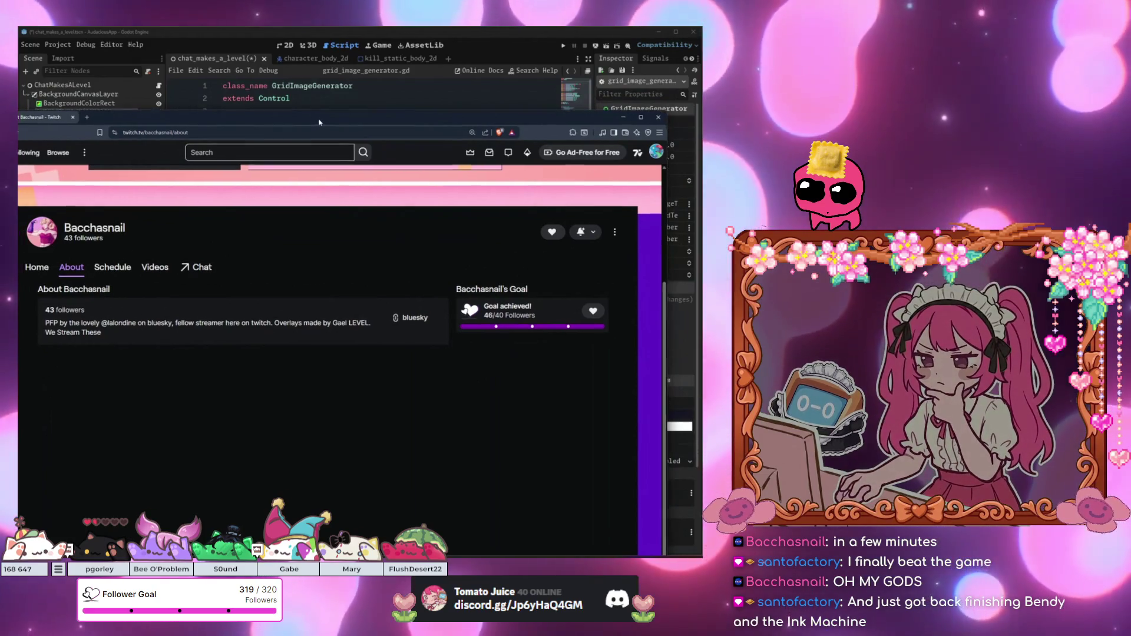
pyautogui.click(618, 118)
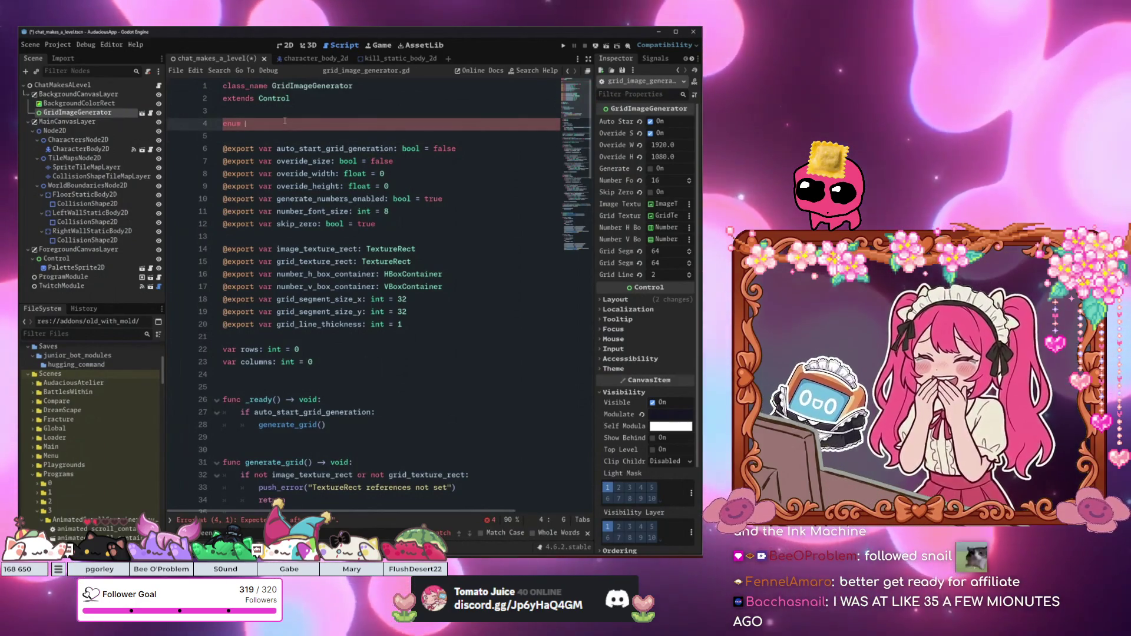
pyautogui.write('N')
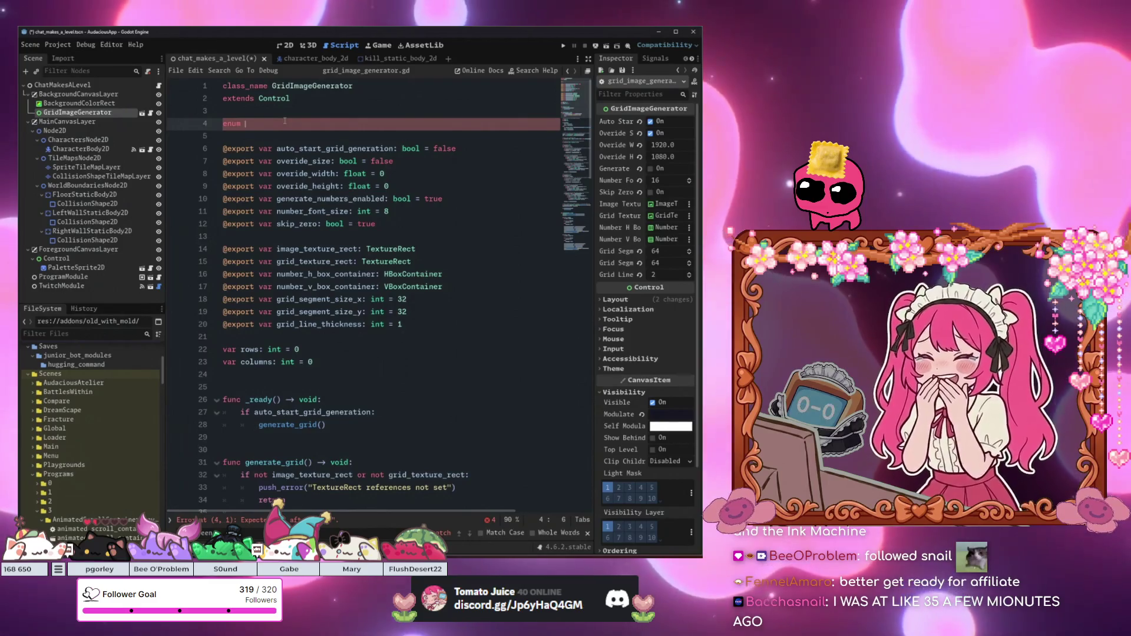
pyautogui.write('g')
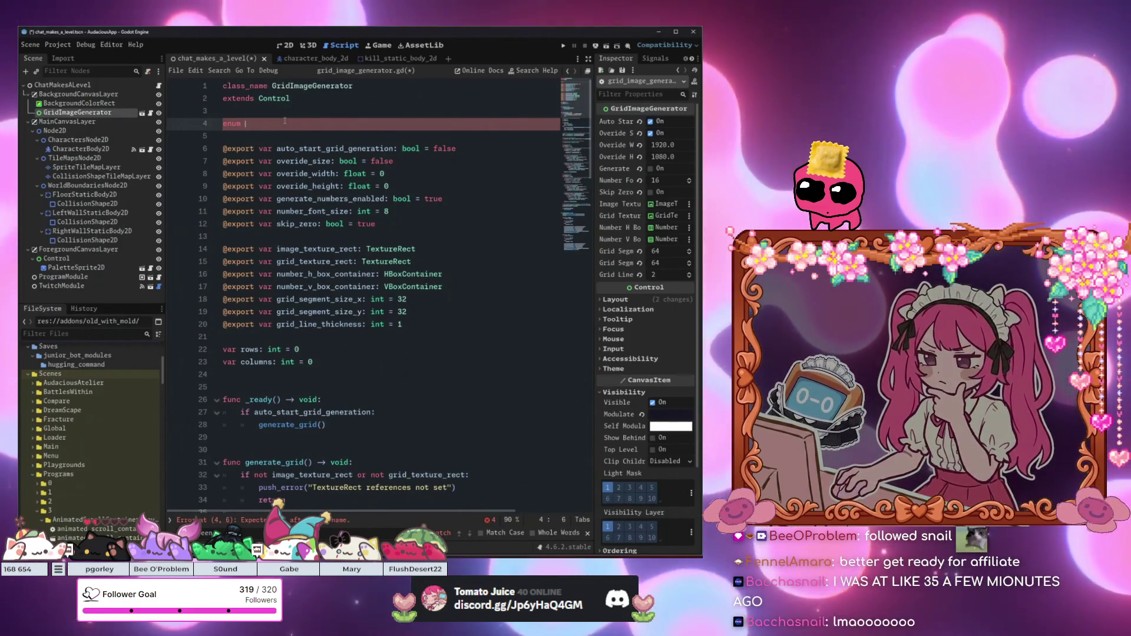
pyautogui.write('GenerateNumberMode')
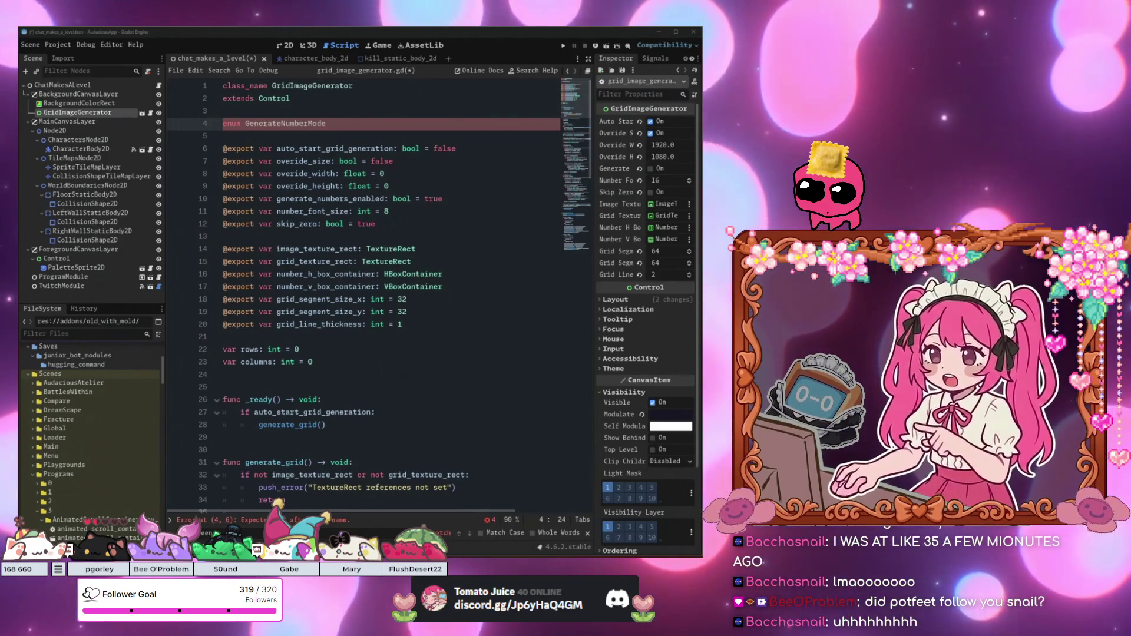
# Step: Save the script with the GenerateNumberMode enum, then undo it so line 4 is blank
pyautogui.hotkey('ctrl', 's')
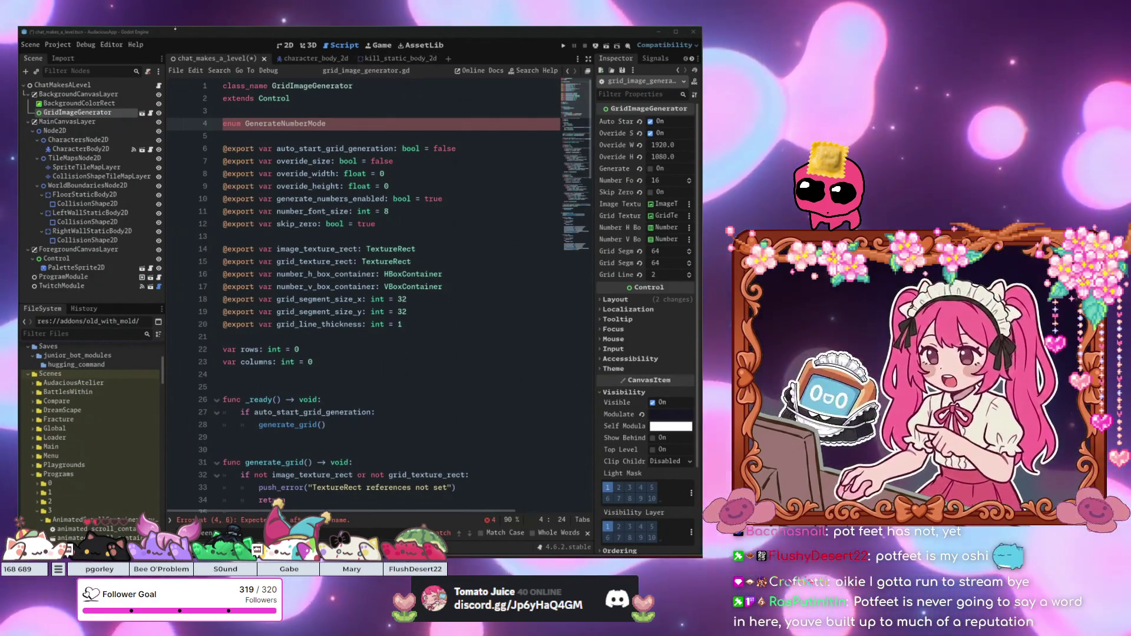
pyautogui.hotkey('ctrl', 'z')
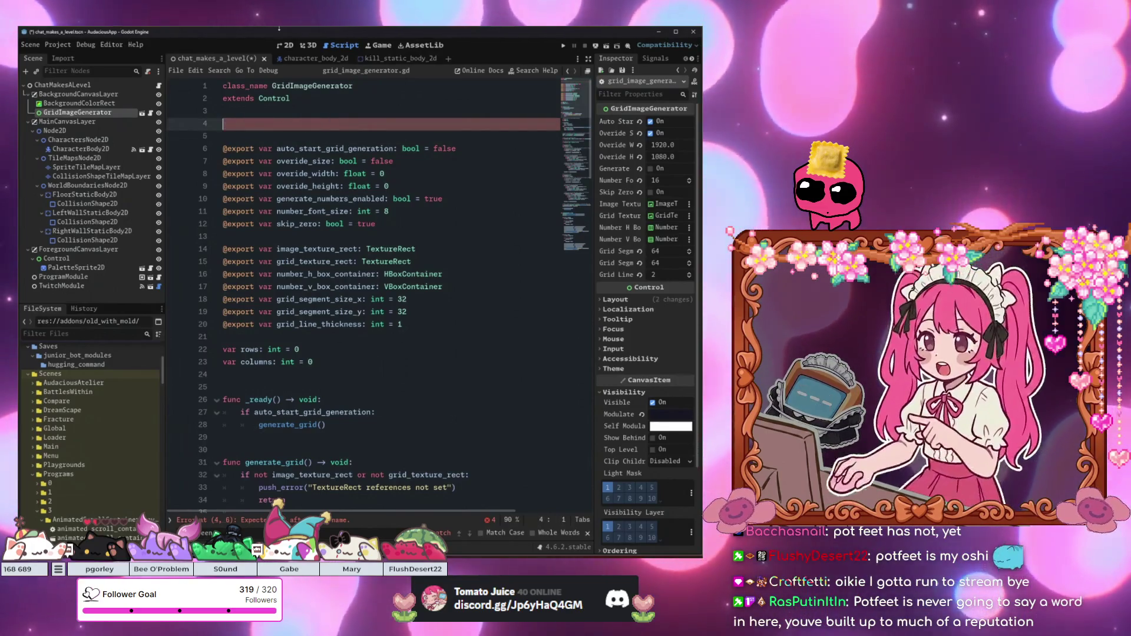
# Step: In the 2D view, inspect TwitchModule and GridImageGenerator, then drag GridImageGenerator under the Control node
pyautogui.click(287, 45)
pyautogui.click(61, 286)
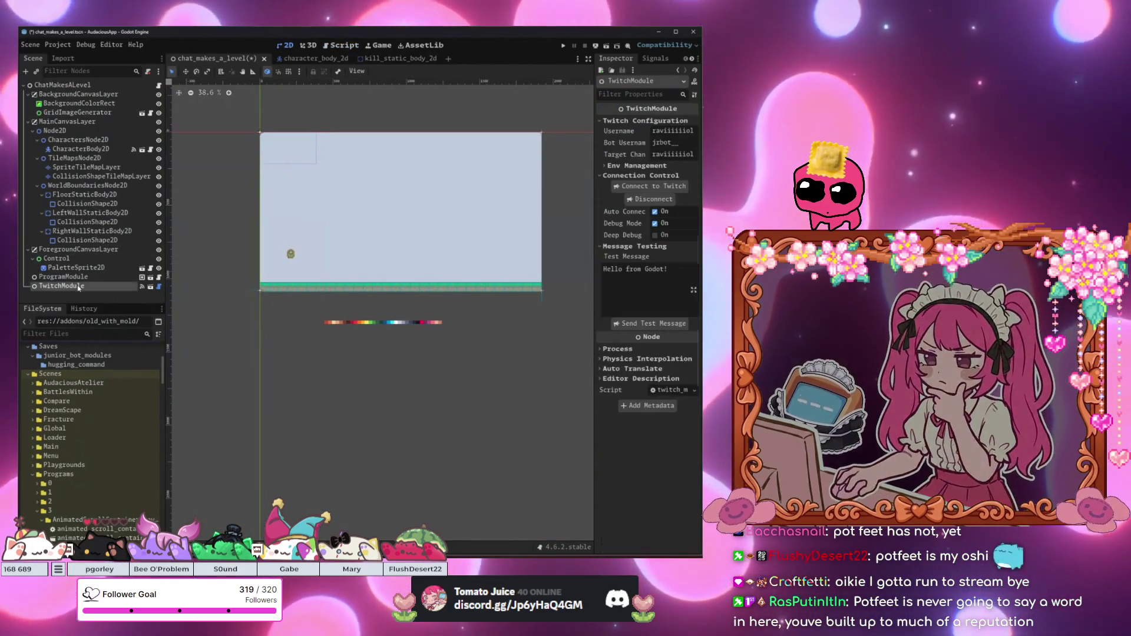
pyautogui.click(77, 112)
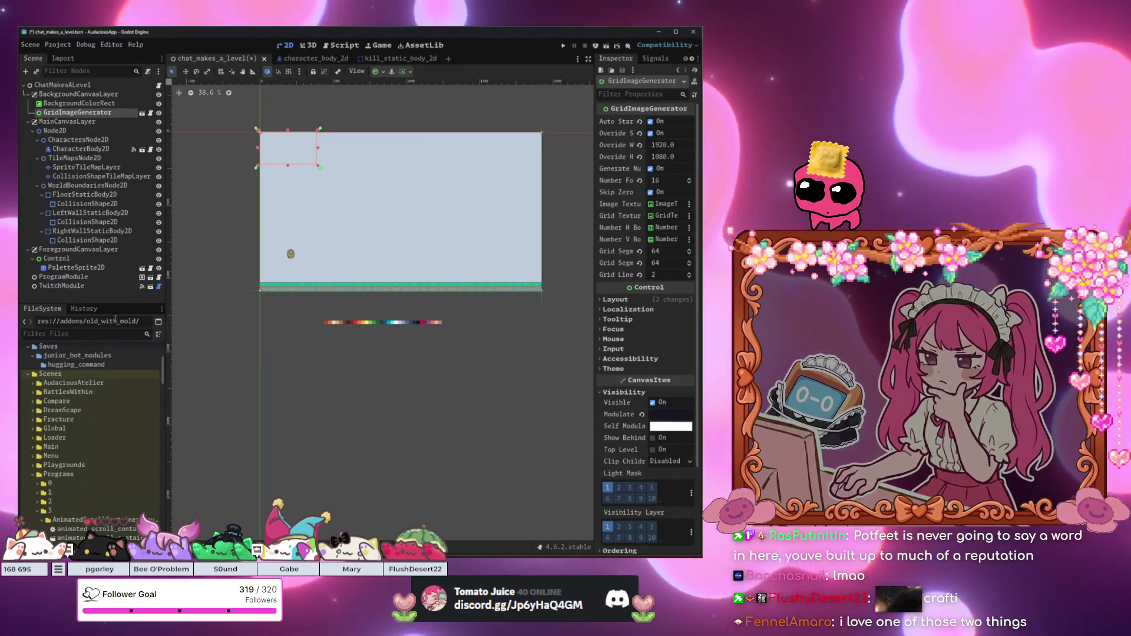
pyautogui.scroll(-3, 605, 399)
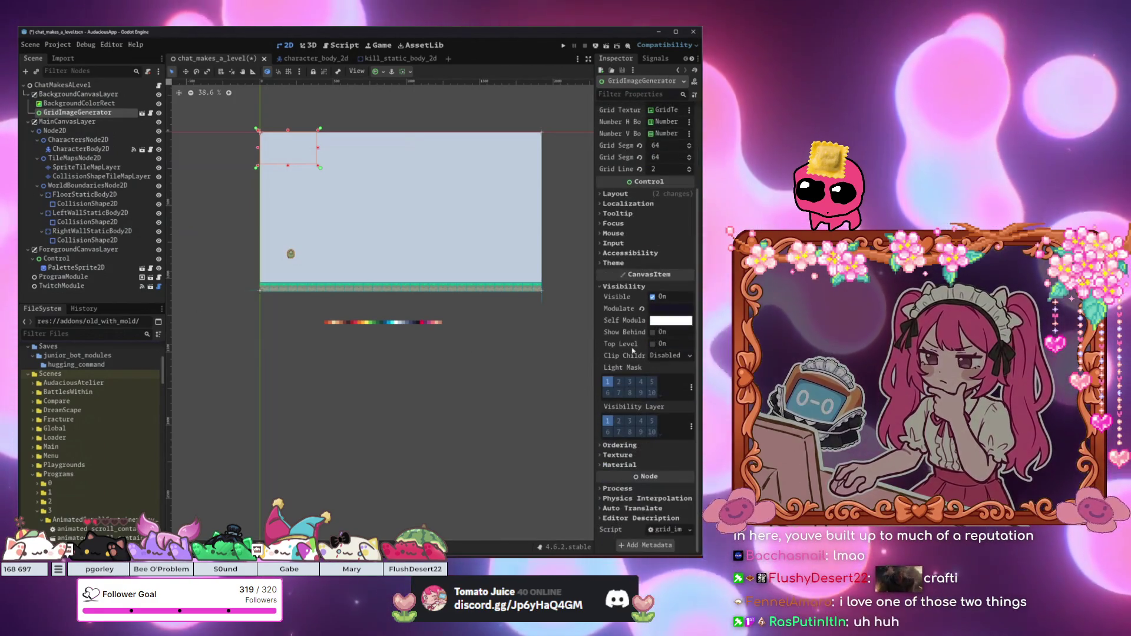
pyautogui.moveTo(627, 346)
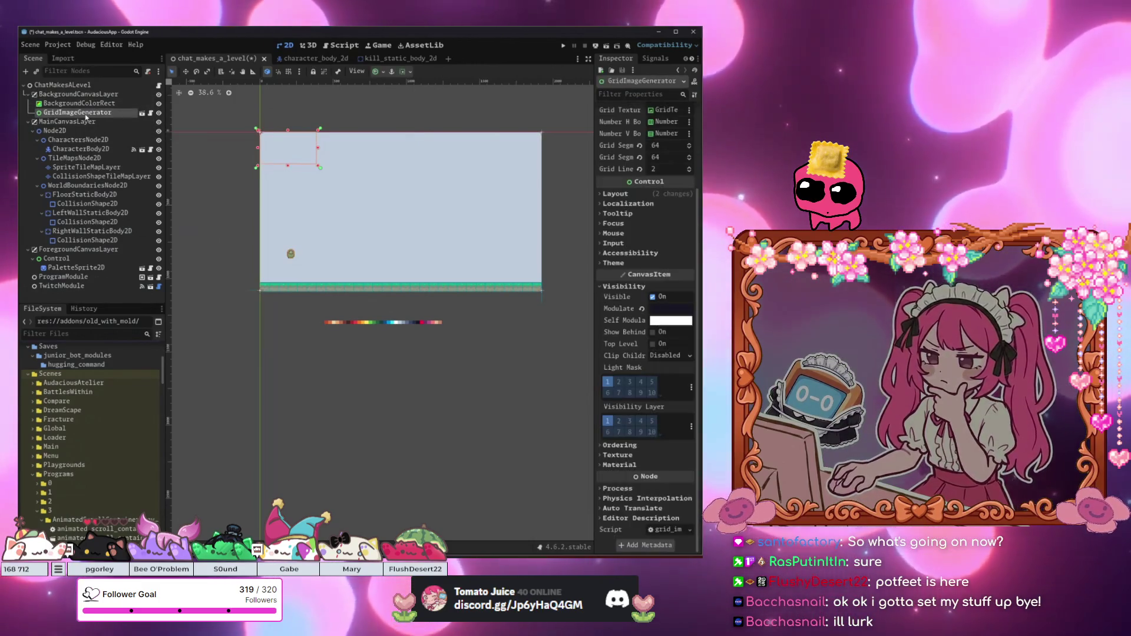
pyautogui.moveTo(76, 258); pyautogui.dragTo(76, 259)
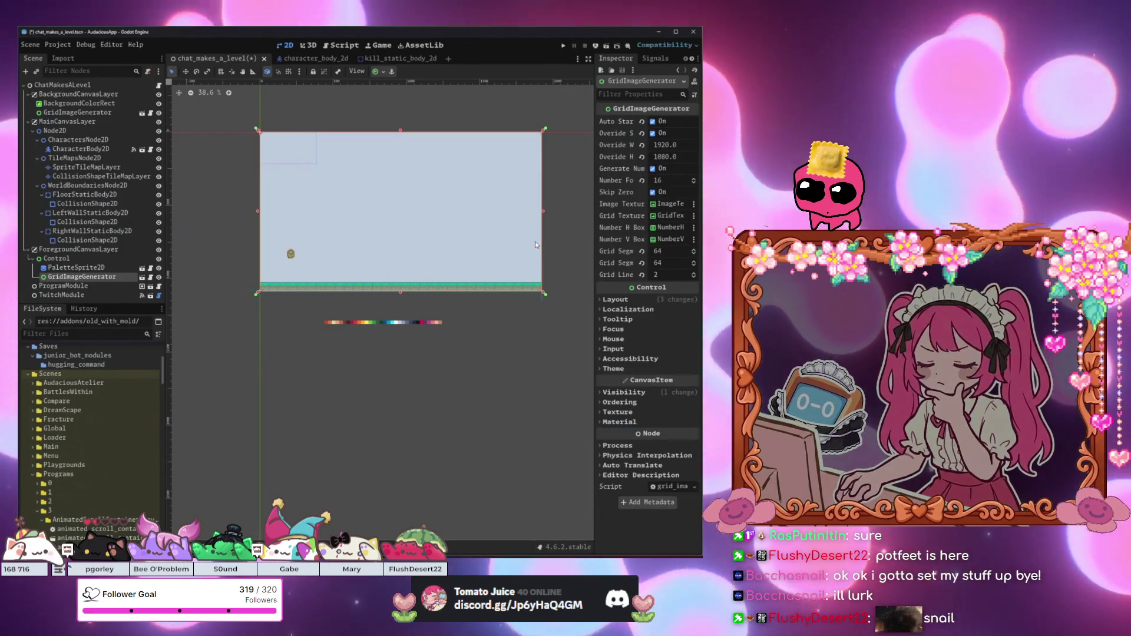
# Step: Flip through the kill_static_body_2d and character_body_2d scenes, return to chat_makes_a_level, and select BackgroundColorRect
pyautogui.click(389, 59)
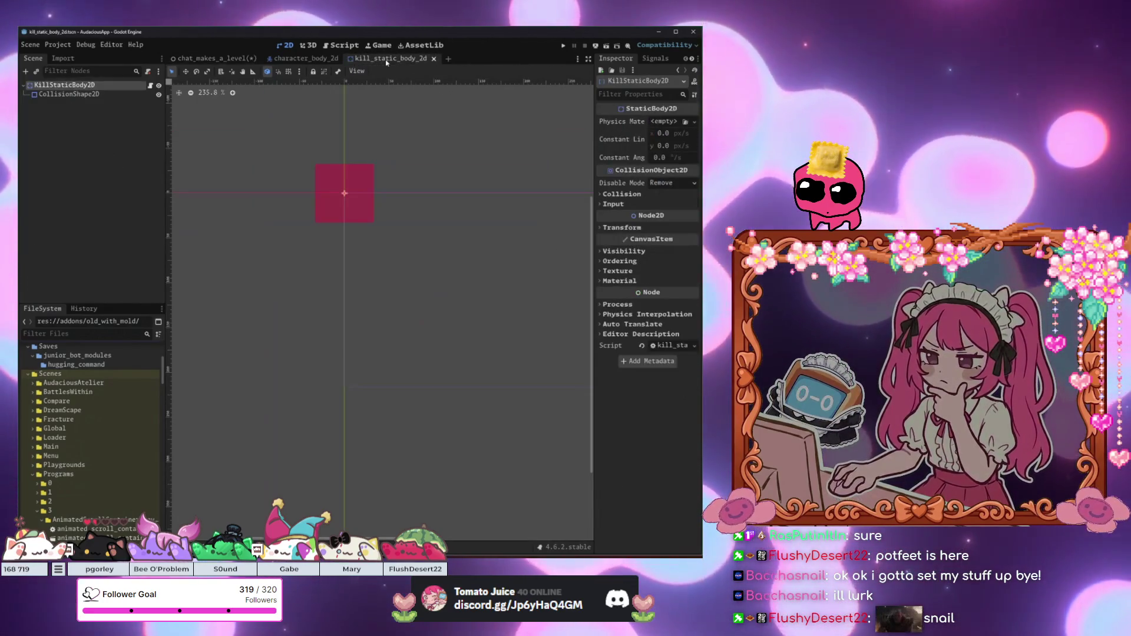
pyautogui.click(281, 60)
pyautogui.click(235, 59)
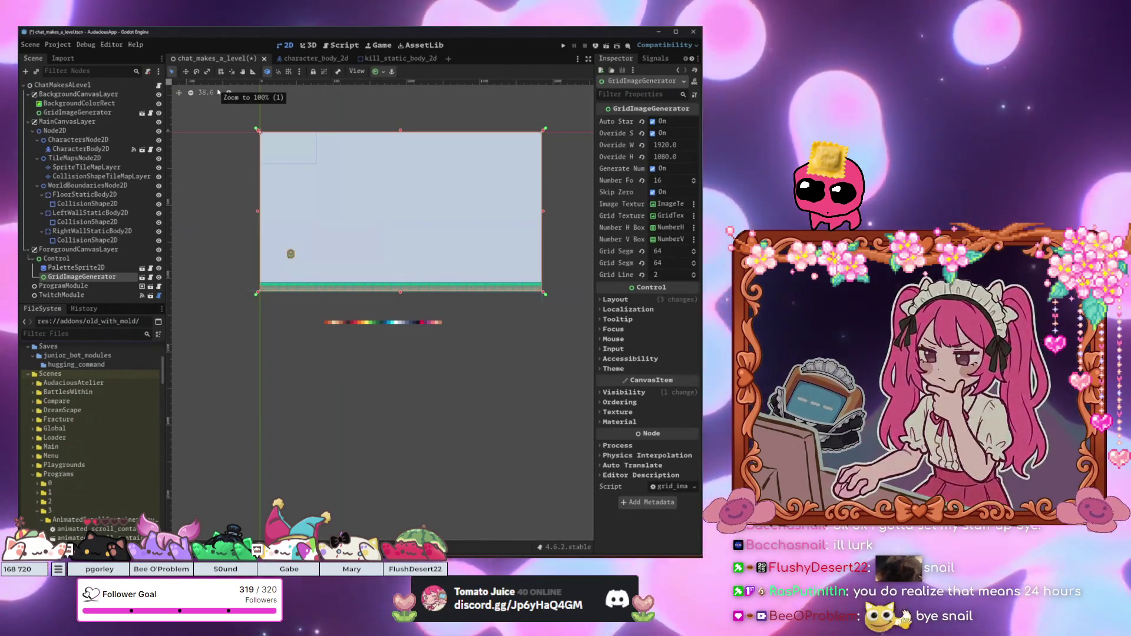
pyautogui.click(112, 94)
pyautogui.click(114, 104)
# Step: Review the tile-placement and chat-command code in chat_makes_a_level.gd, then open grid_image_generator.gd
pyautogui.hotkey('ctrl', 'F3')
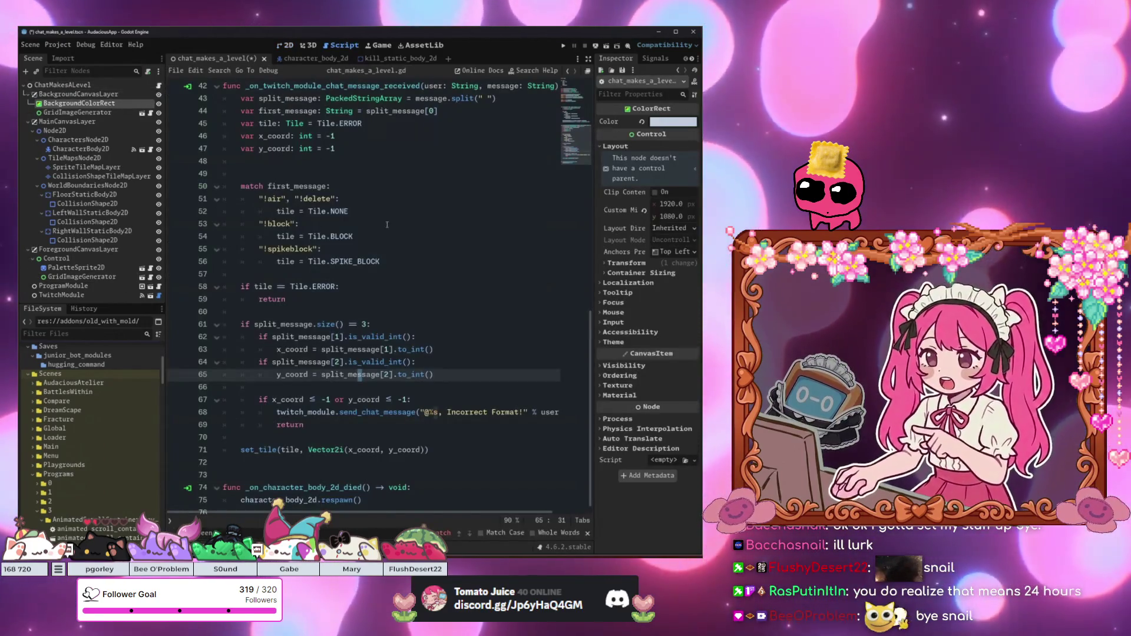
pyautogui.scroll(12, 403, 265)
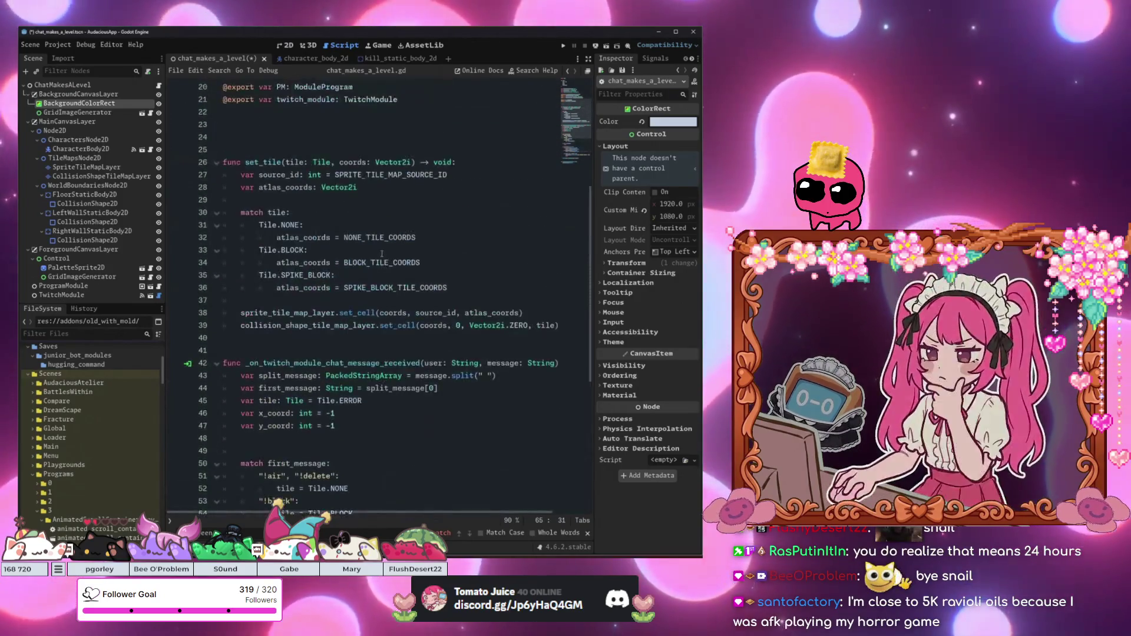
pyautogui.click(76, 112)
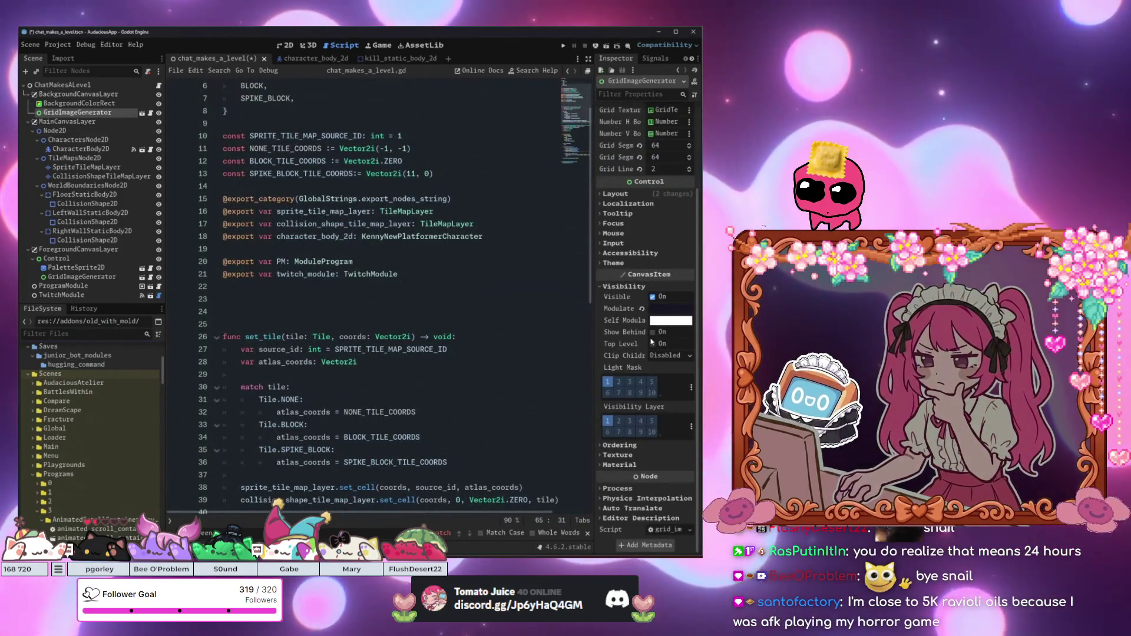
pyautogui.scroll(2, 466, 321)
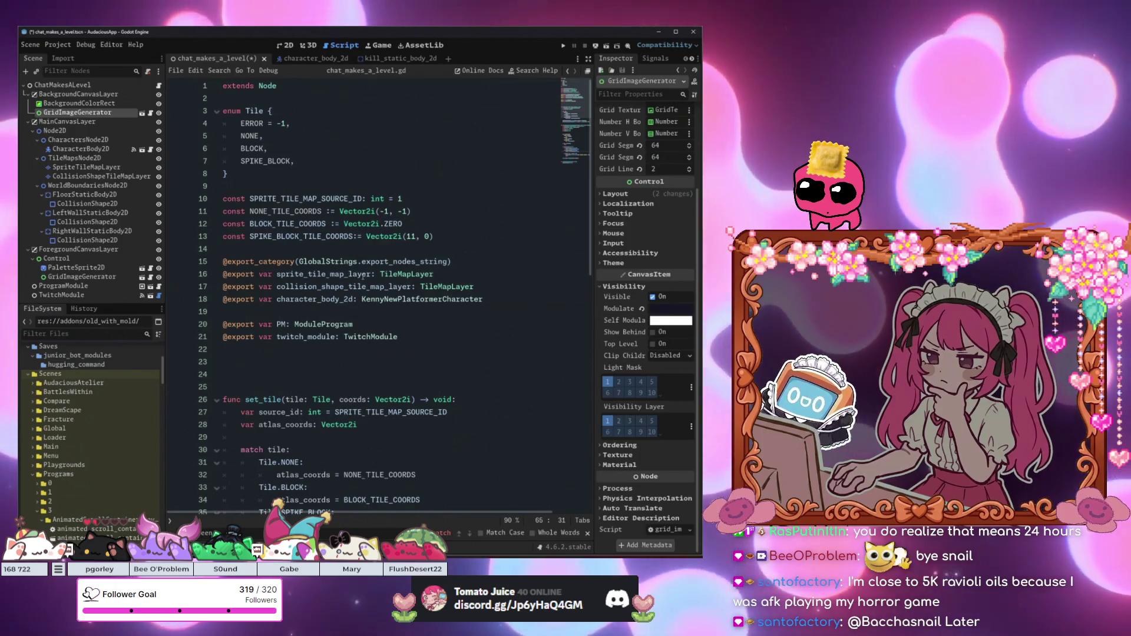
pyautogui.scroll(-10, 363, 275)
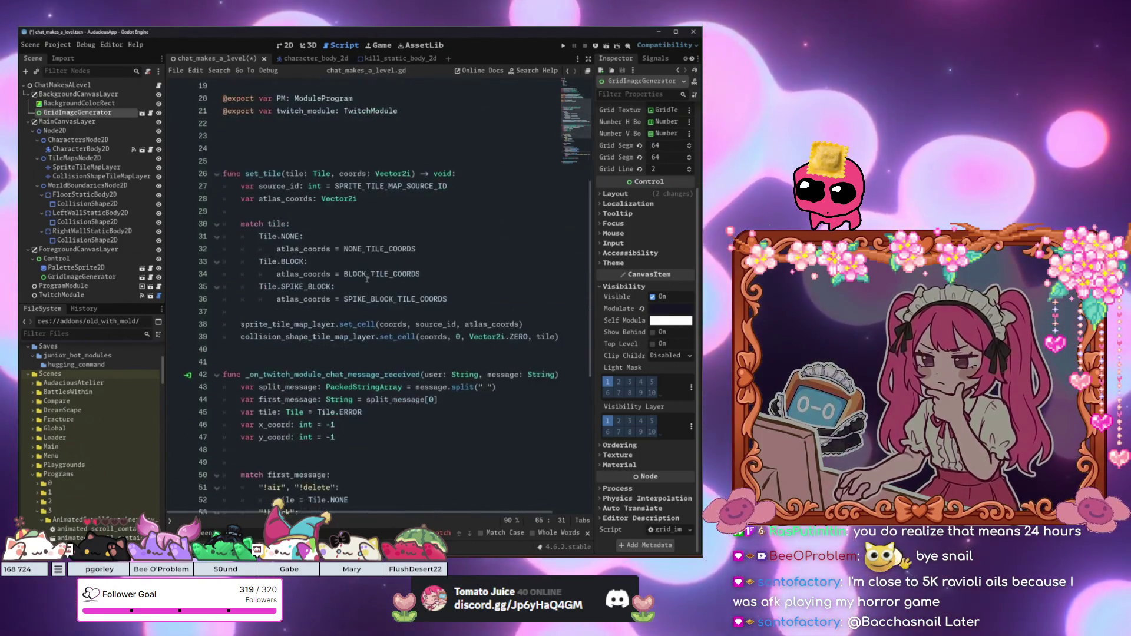
pyautogui.click(376, 395)
pyautogui.scroll(-4, 376, 395)
pyautogui.scroll(5, 375, 396)
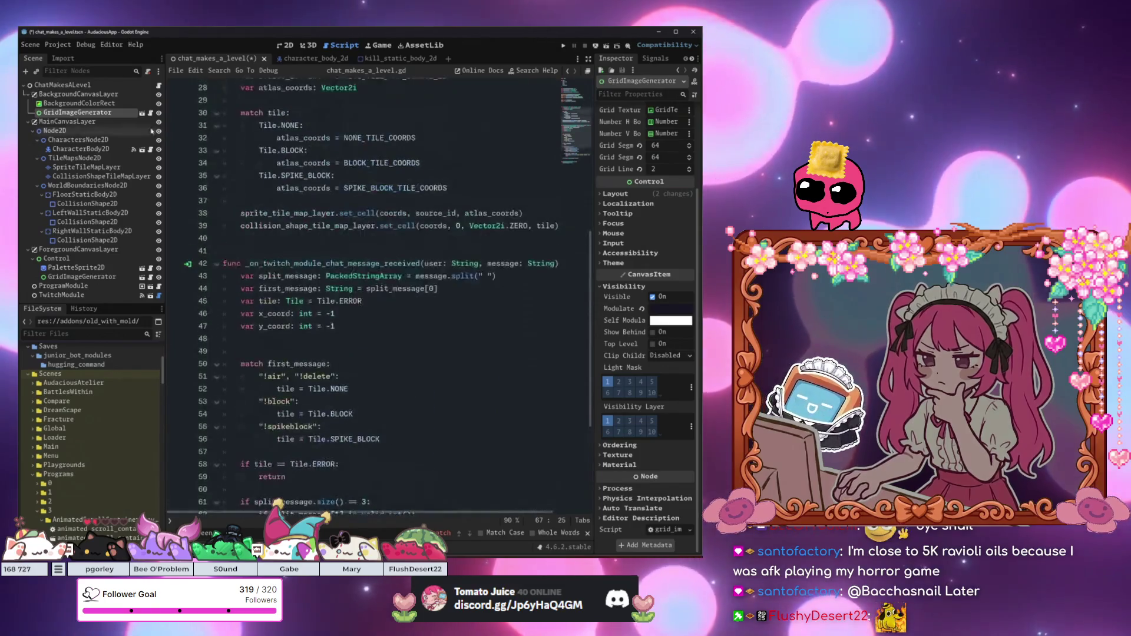
pyautogui.click(150, 112)
pyautogui.scroll(-10, 342, 311)
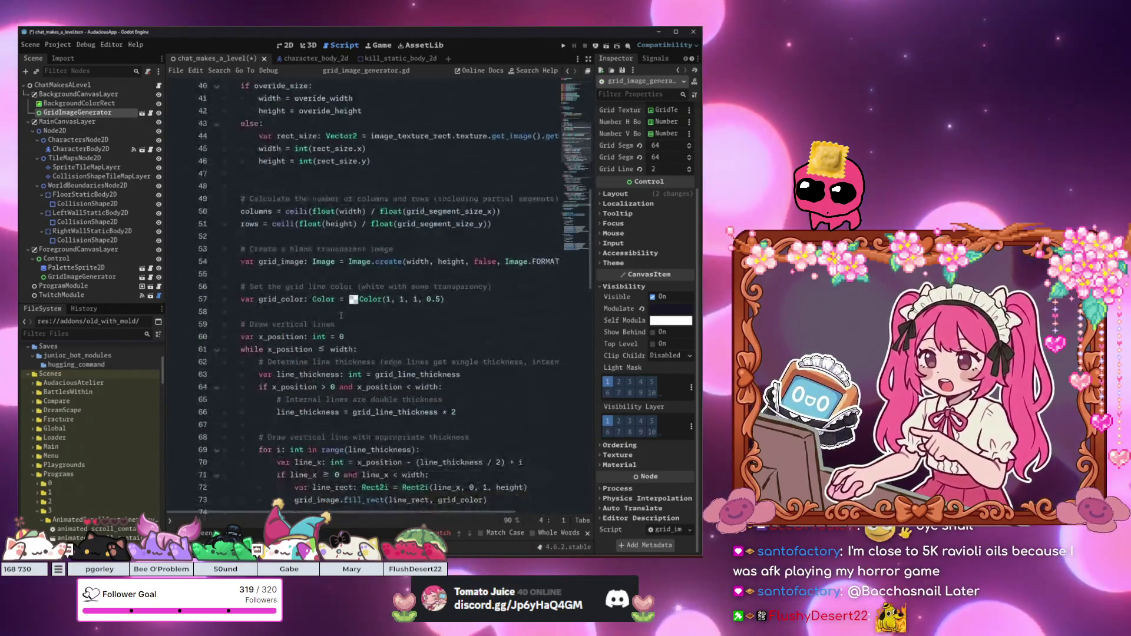
pyautogui.click(420, 306)
pyautogui.click(453, 301)
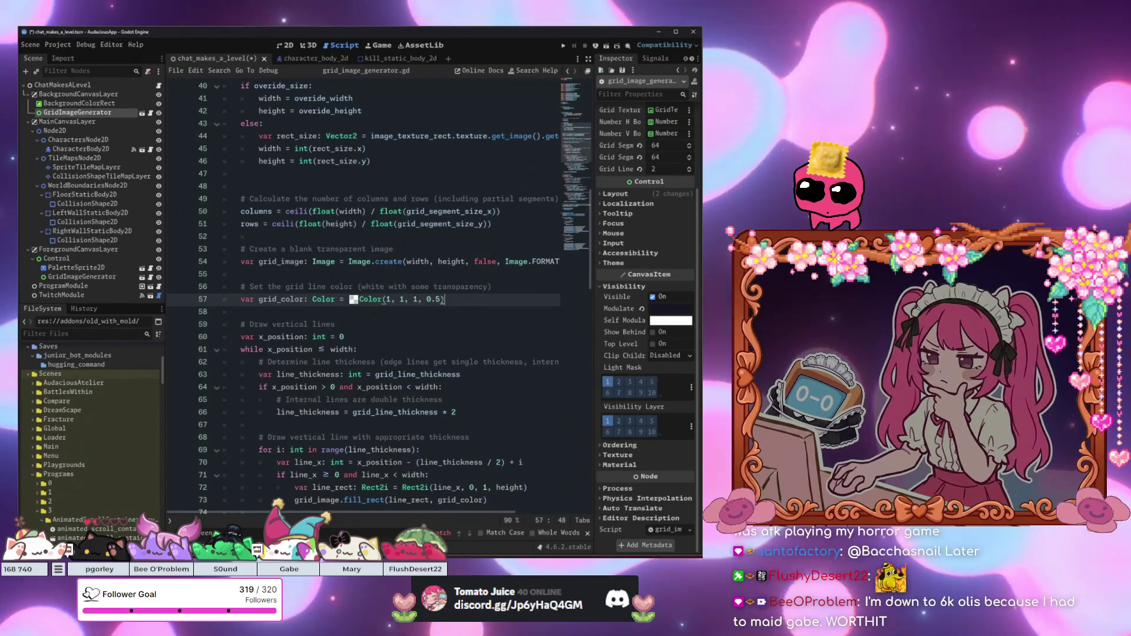
pyautogui.scroll(1, 462, 293)
pyautogui.scroll(6, 463, 293)
pyautogui.scroll(-7, 472, 291)
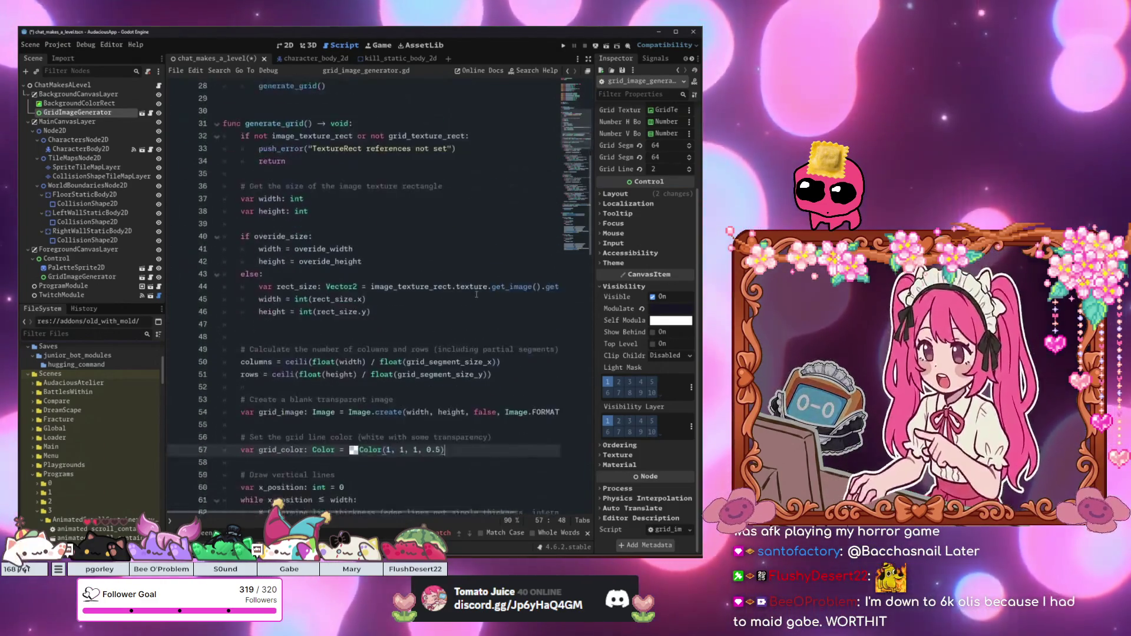
pyautogui.scroll(10, 478, 288)
pyautogui.click(440, 236)
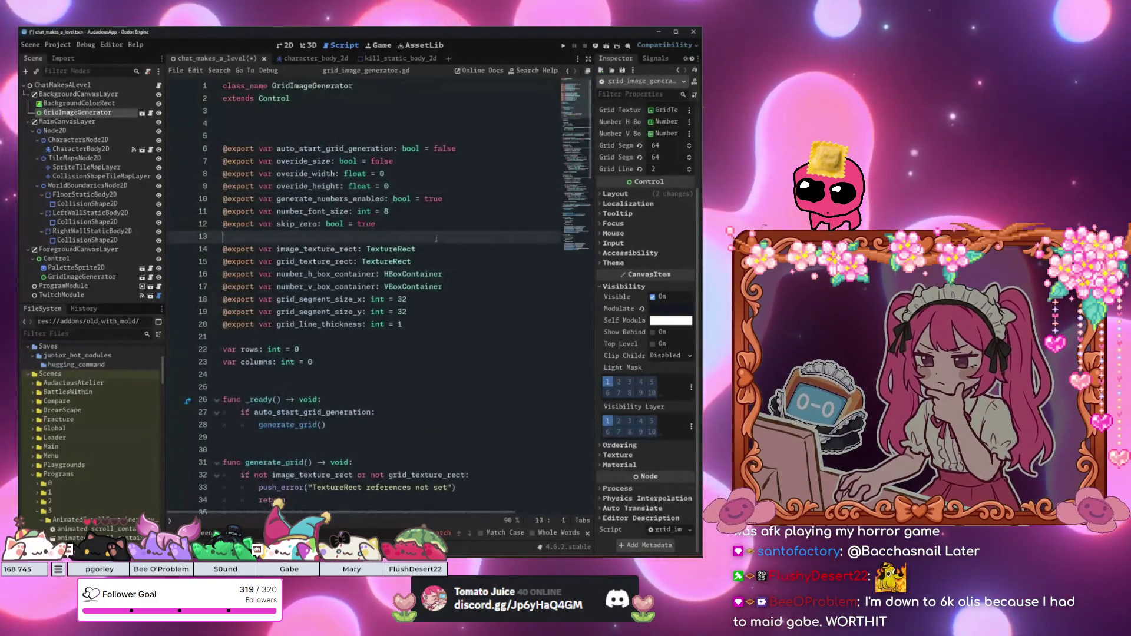
pyautogui.press('Return')
pyautogui.press('Return')
pyautogui.press('Up')
pyautogui.write('@')
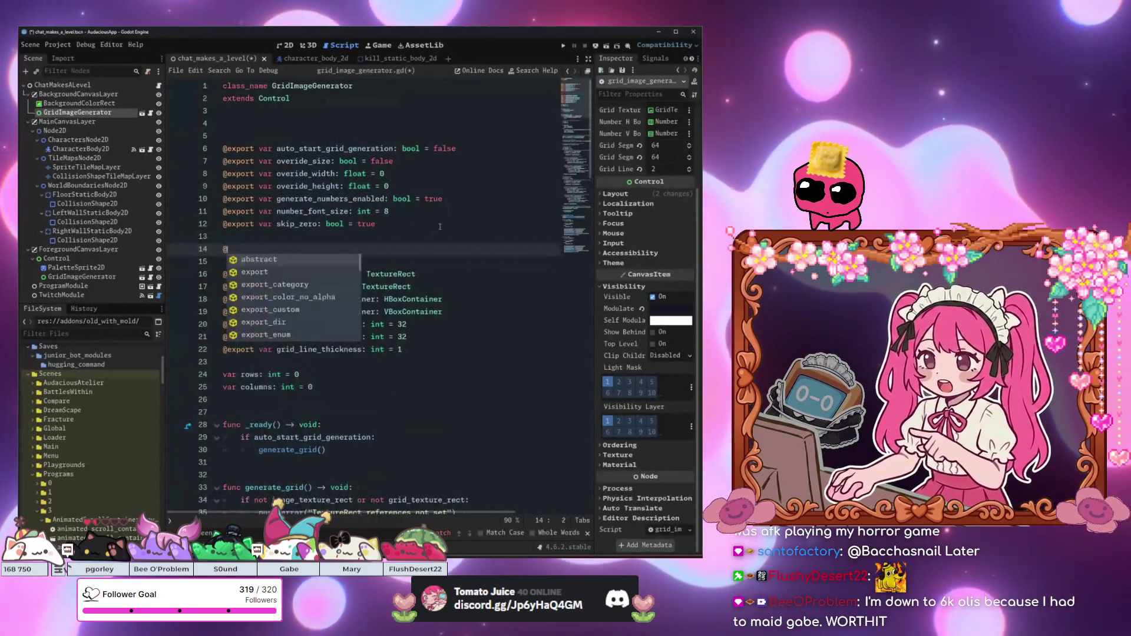
pyautogui.press('BackSpace')
pyautogui.press('BackSpace')
pyautogui.write('@export var')
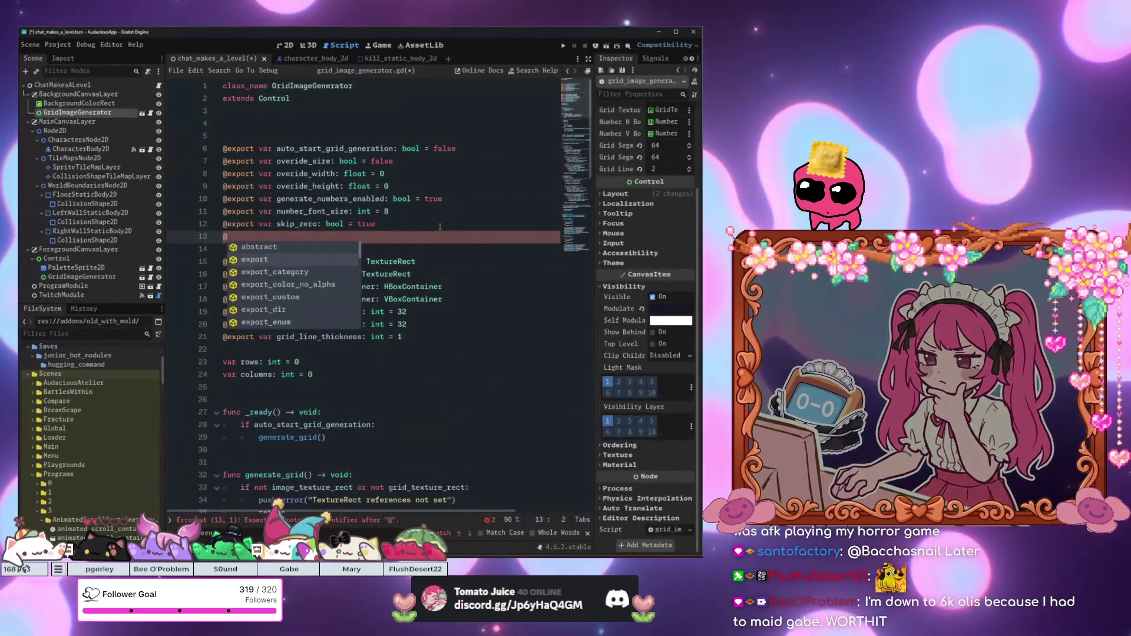
pyautogui.write(' grid_color: C')
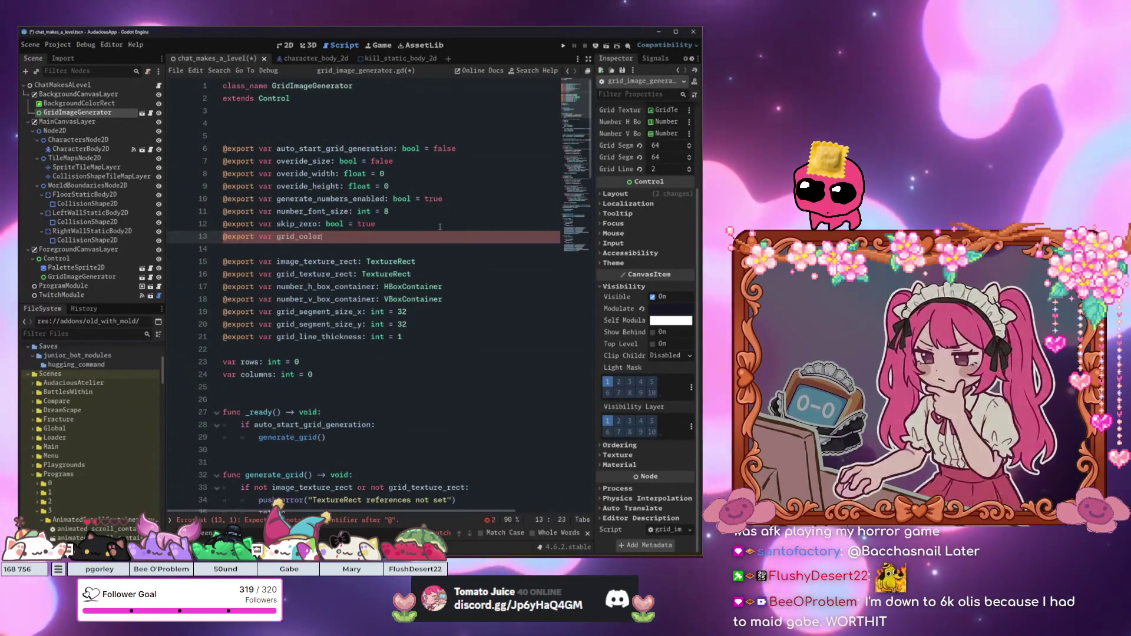
pyautogui.write('olor = C')
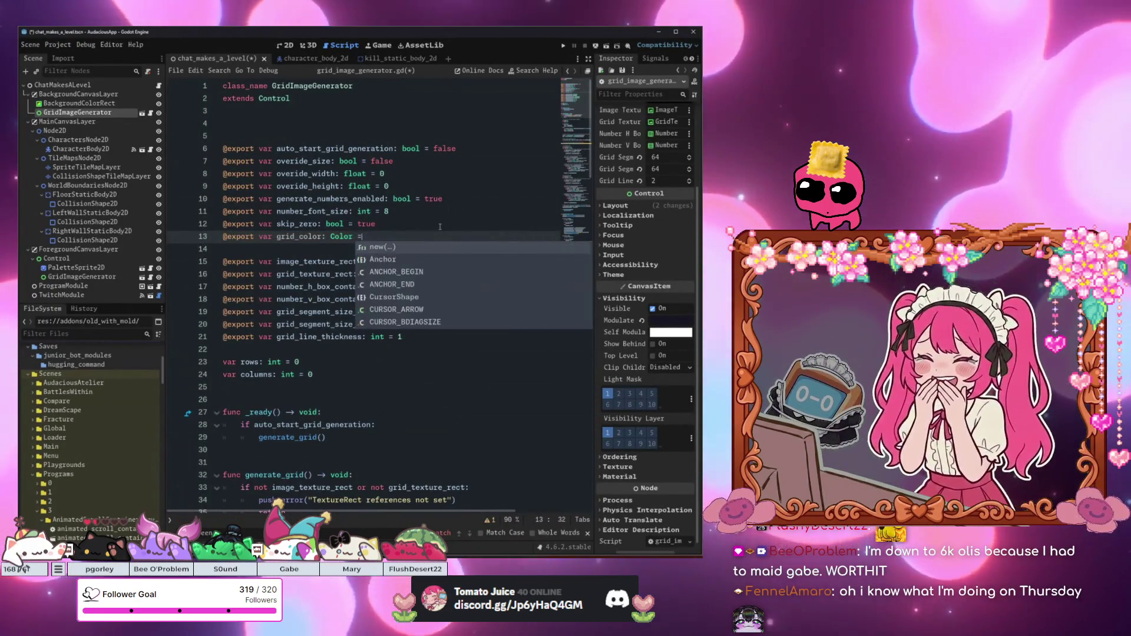
pyautogui.write('olor.BLACK')
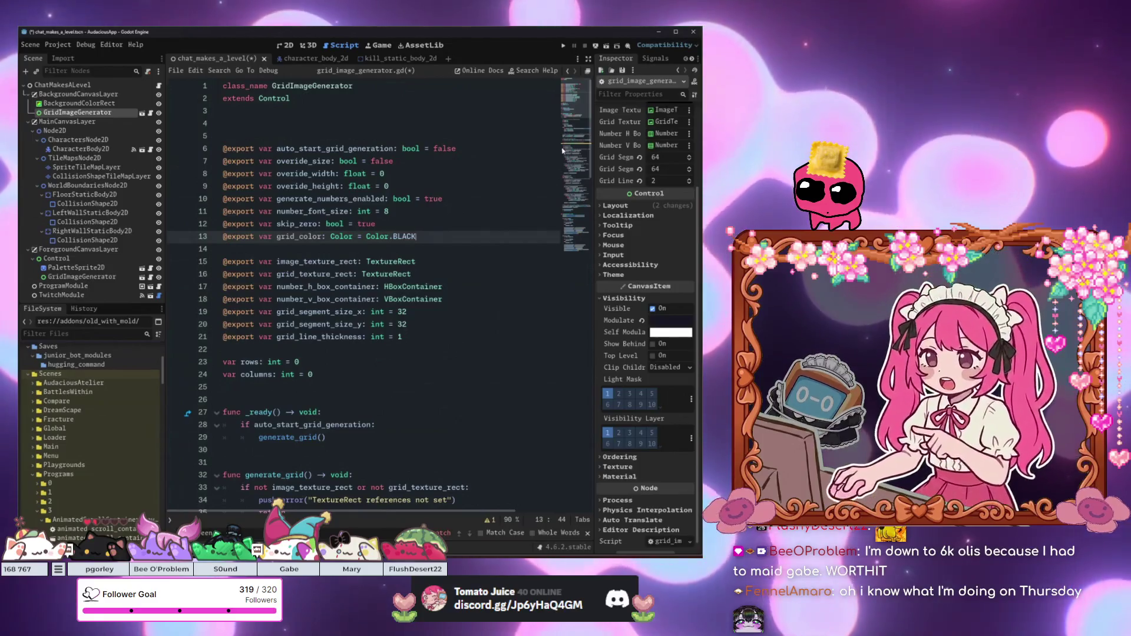
# Step: Copy Color(1, 1, 1, 0.5) from line 58 and paste it over Color.BLACK on line 13
pyautogui.moveTo(569, 110); pyautogui.dragTo(572, 154)
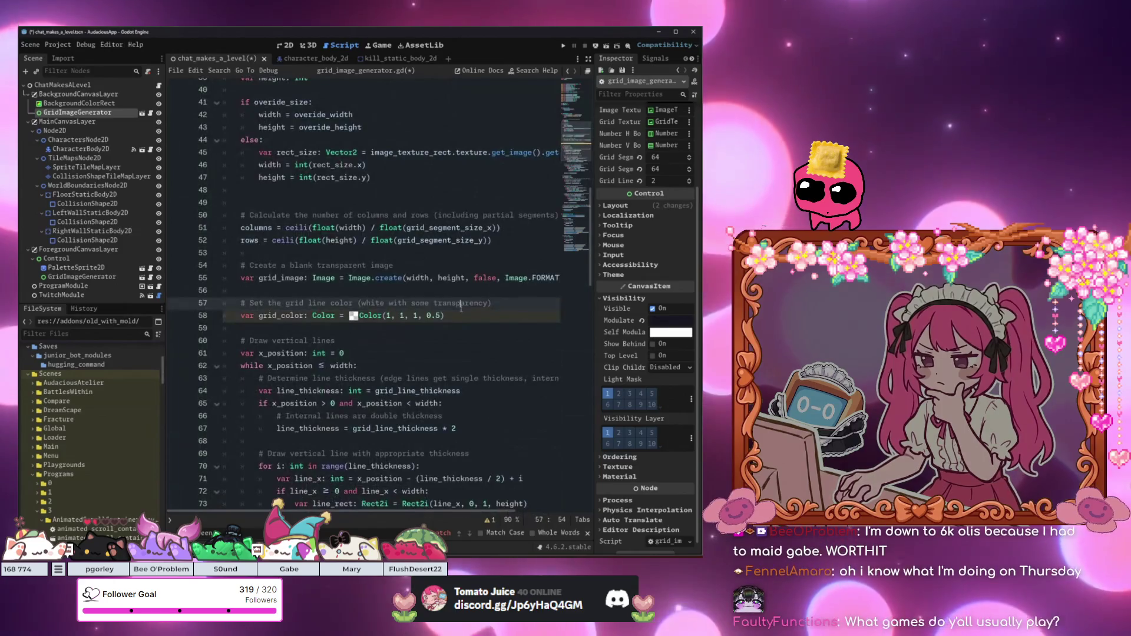
pyautogui.moveTo(445, 316); pyautogui.dragTo(379, 320)
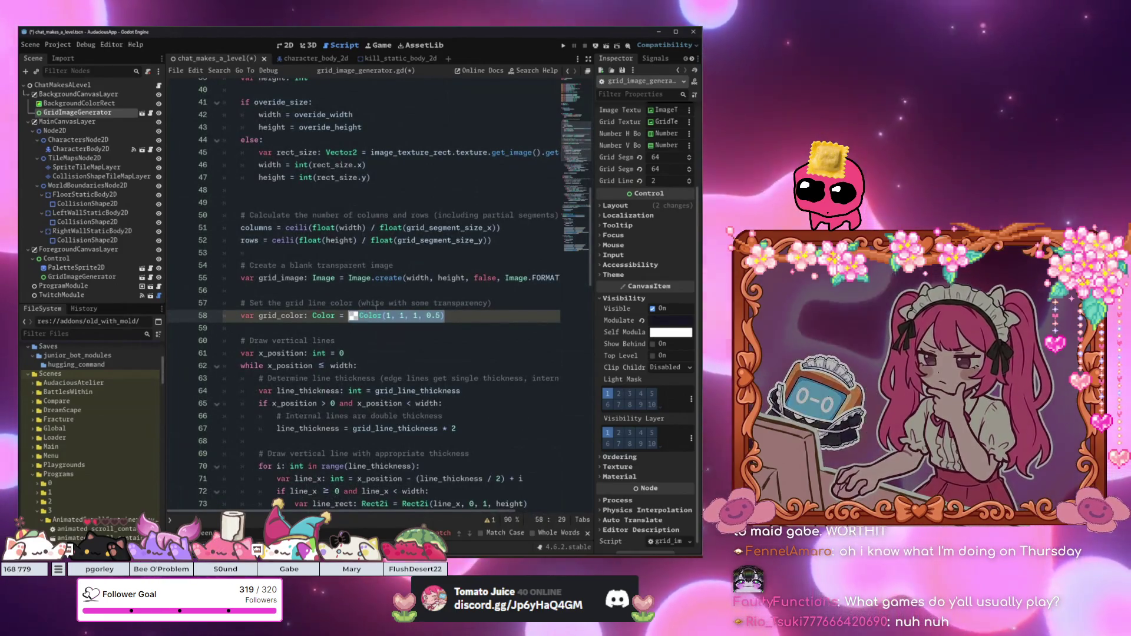
pyautogui.scroll(12, 372, 308)
pyautogui.moveTo(416, 203); pyautogui.dragTo(366, 203)
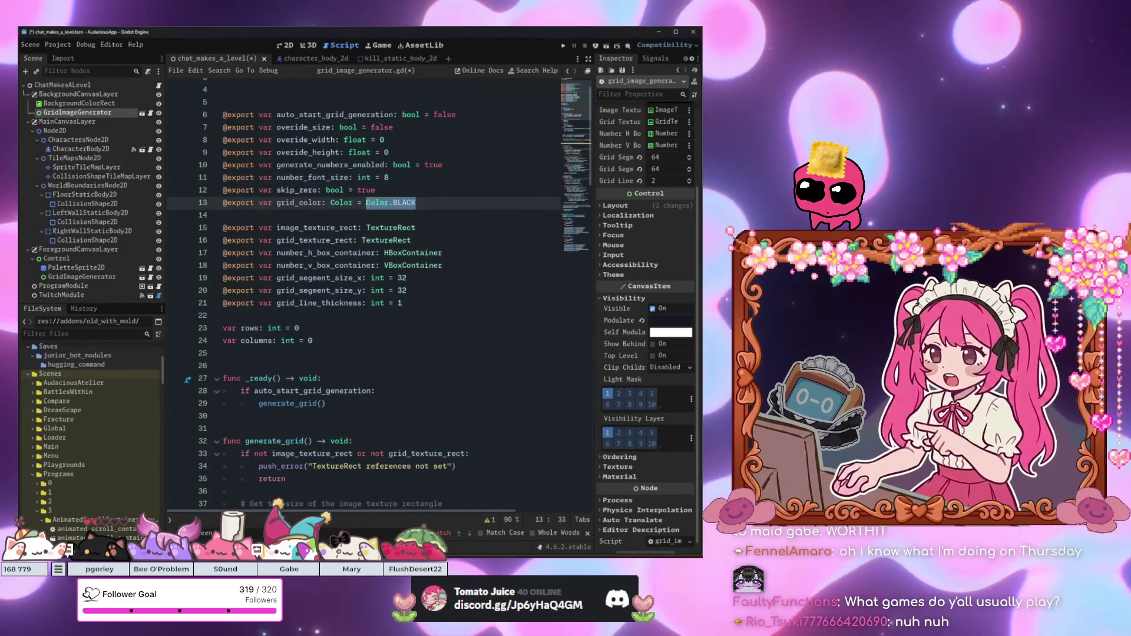
pyautogui.write('Color(1, 1, 1, 0.5)')
# Step: Replace the hard-coded local grid colour with grid_color, delete the redundant lines, and save
pyautogui.scroll(-13, 372, 295)
pyautogui.moveTo(334, 303); pyautogui.dragTo(241, 290)
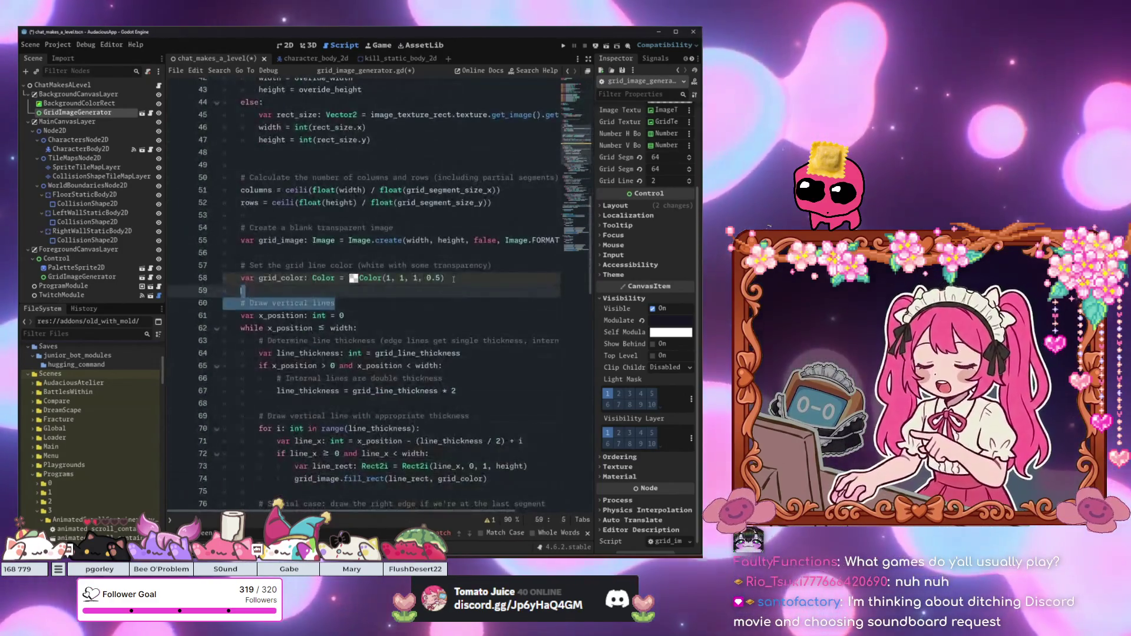
pyautogui.moveTo(452, 281); pyautogui.dragTo(350, 278)
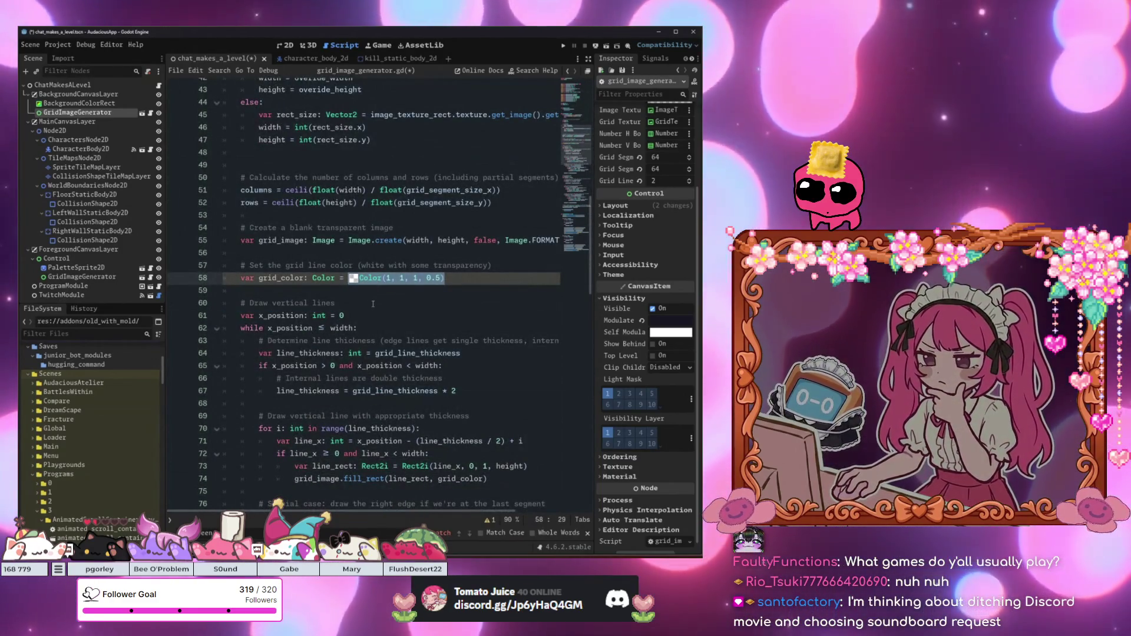
pyautogui.press('BackSpace')
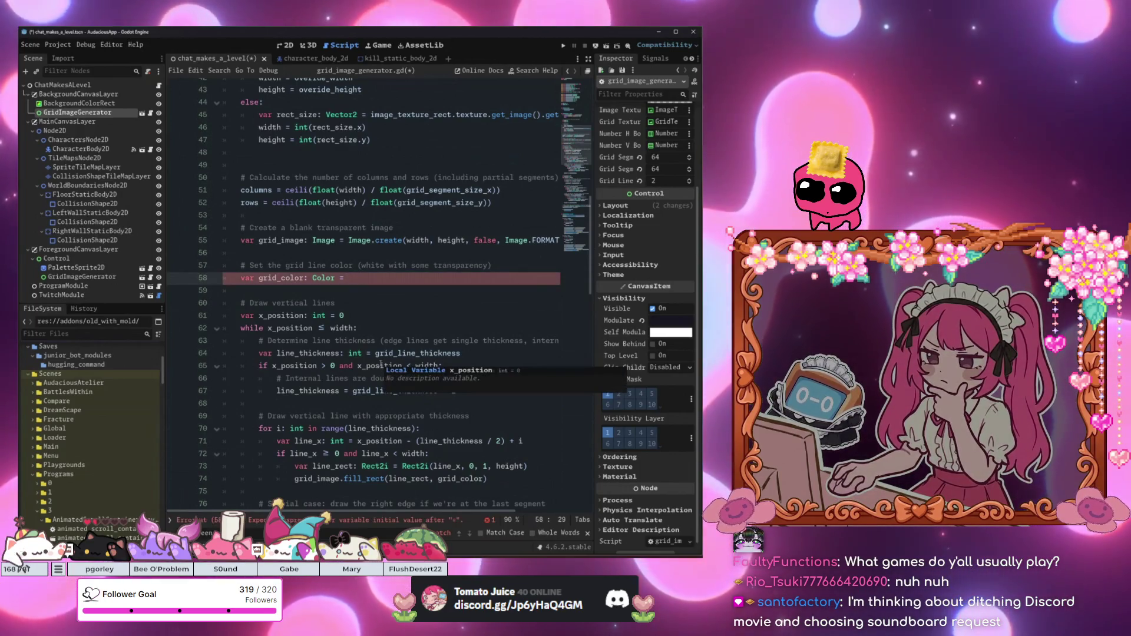
pyautogui.write('grid_color')
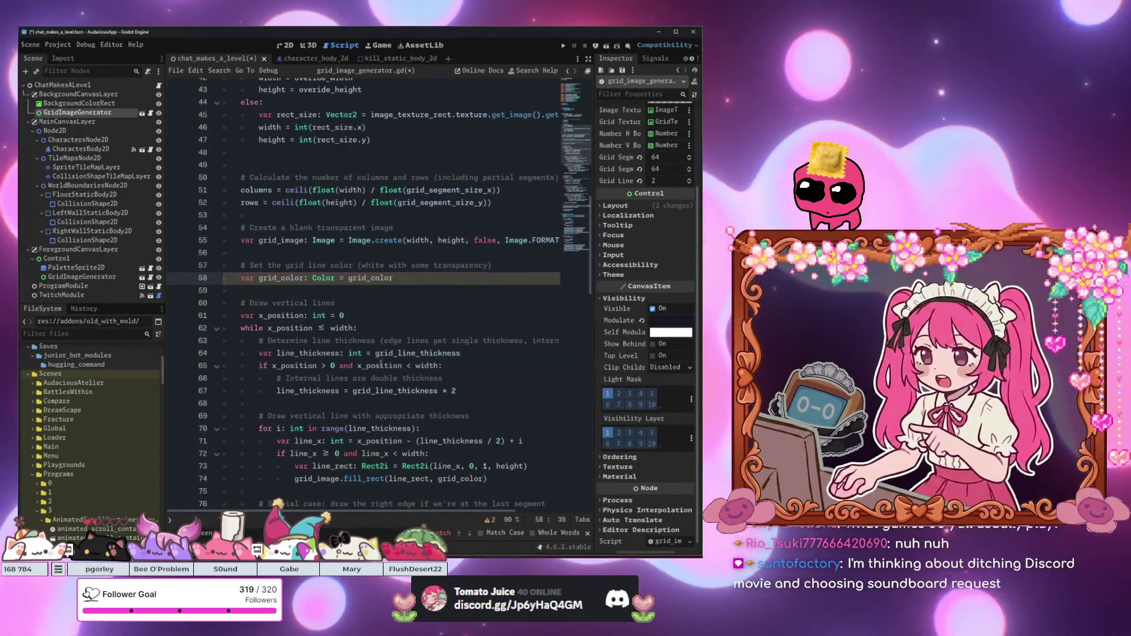
pyautogui.moveTo(394, 278); pyautogui.dragTo(215, 280)
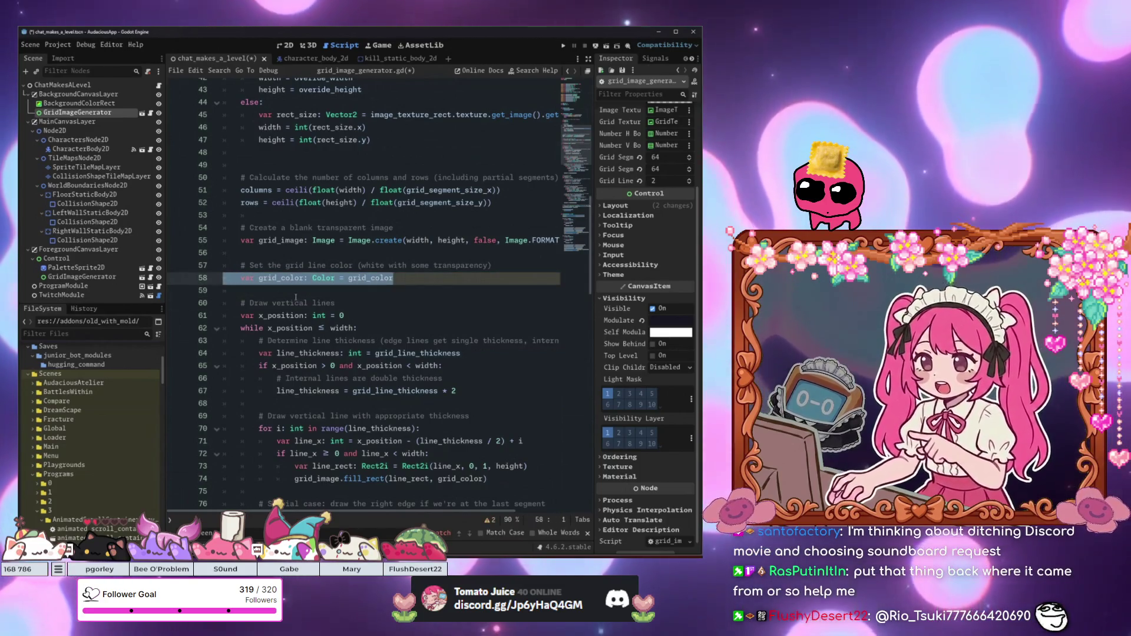
pyautogui.press('BackSpace')
pyautogui.press('BackSpace')
pyautogui.press('BackSpace')
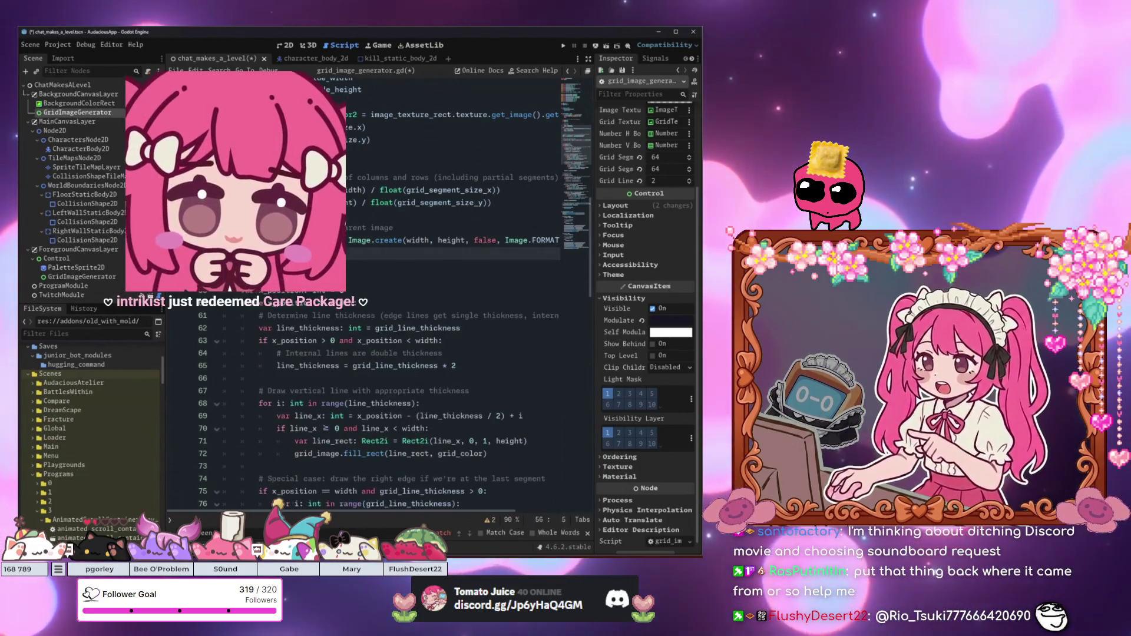
pyautogui.press('BackSpace')
pyautogui.press('Home')
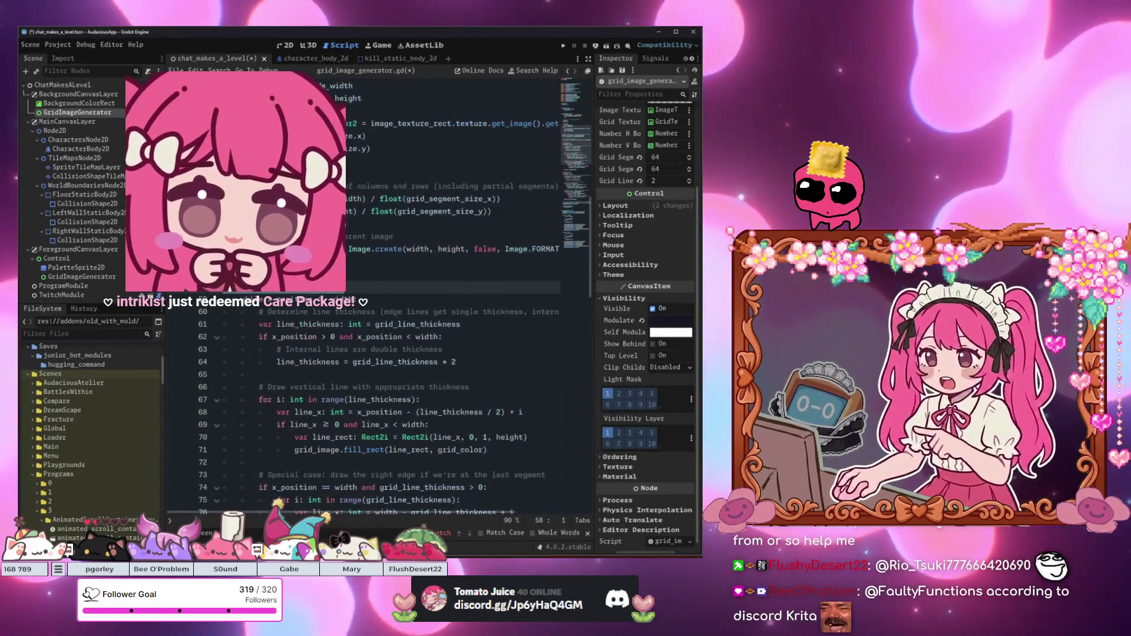
pyautogui.click(409, 264)
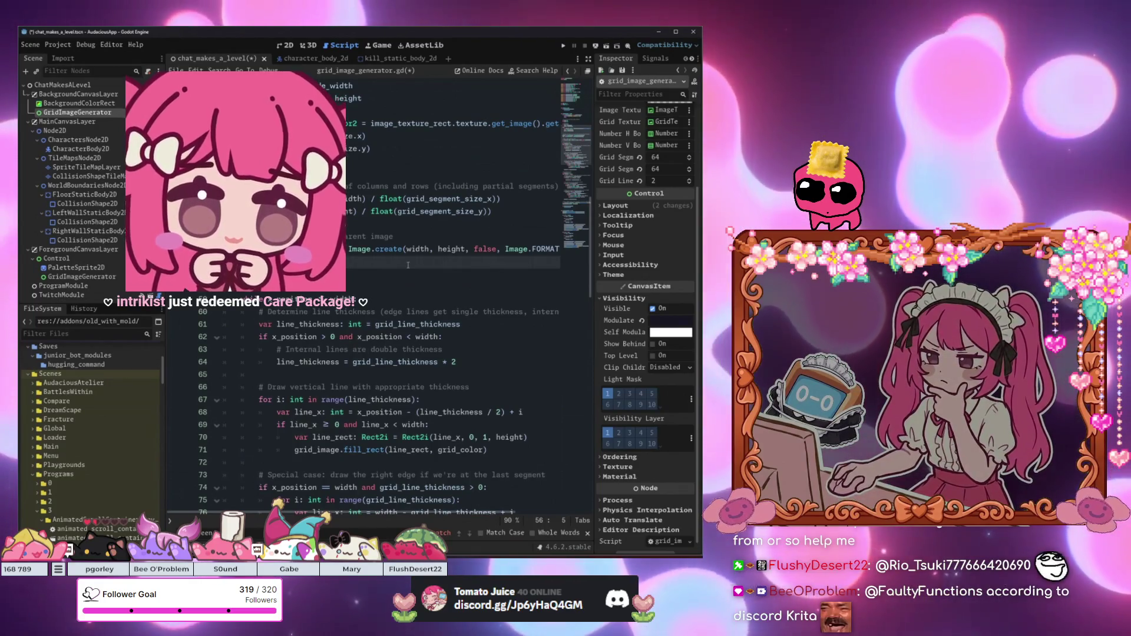
pyautogui.hotkey('ctrl', 's')
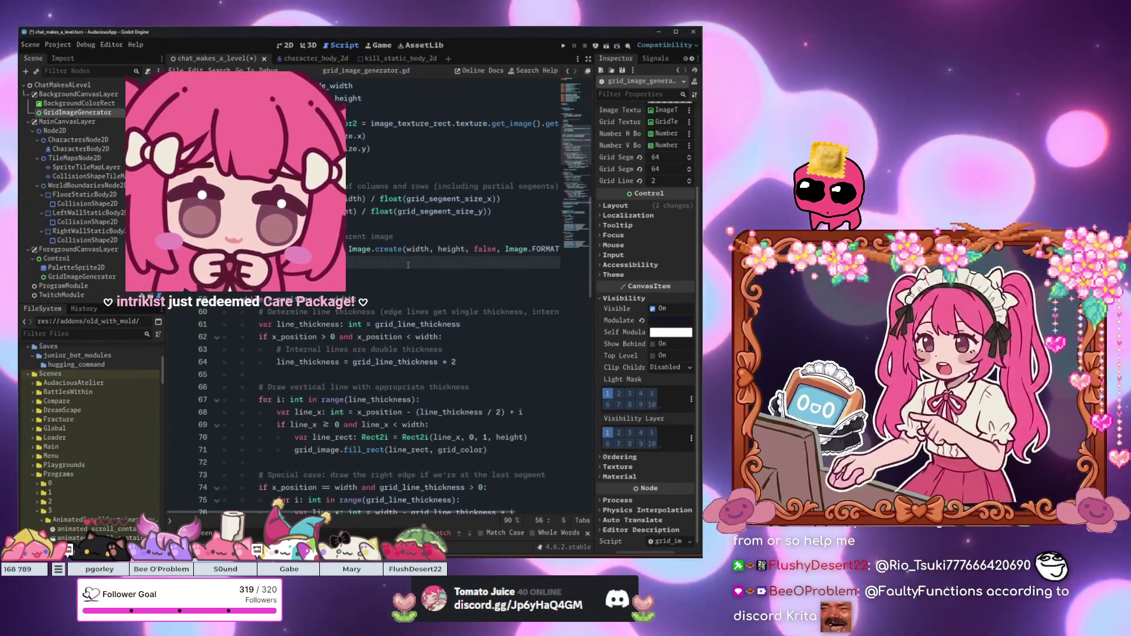
# Step: Check the new grid_color default on line 13 and look at the node's Modulate colour
pyautogui.scroll(5, 406, 261)
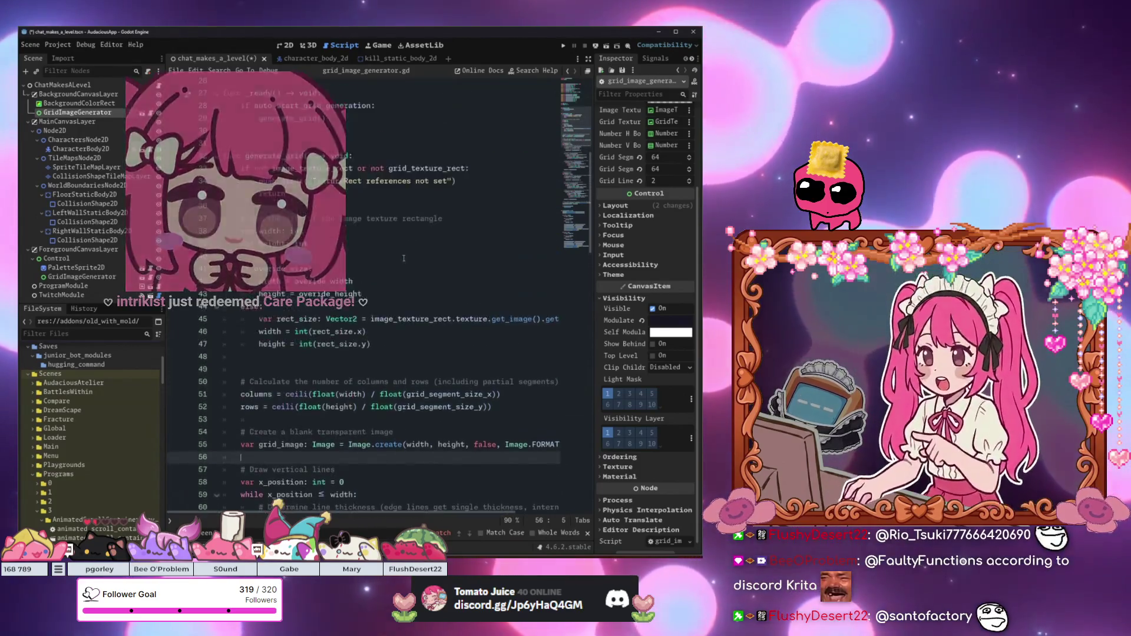
pyautogui.scroll(9, 405, 258)
pyautogui.click(442, 259)
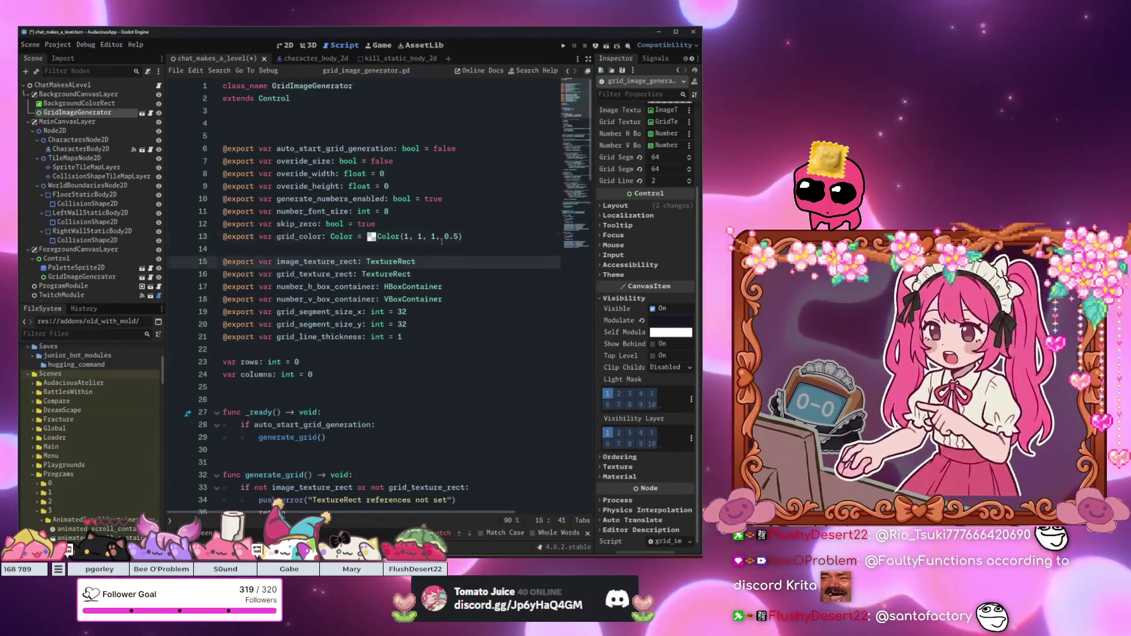
pyautogui.click(440, 240)
pyautogui.scroll(-9, 400, 295)
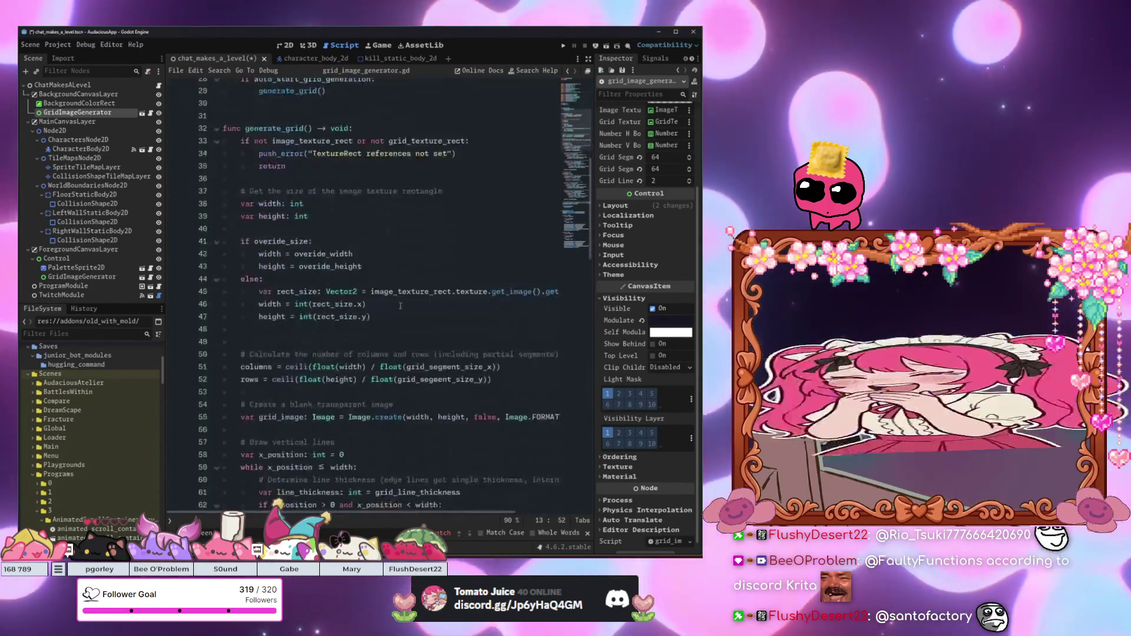
pyautogui.scroll(-4, 400, 305)
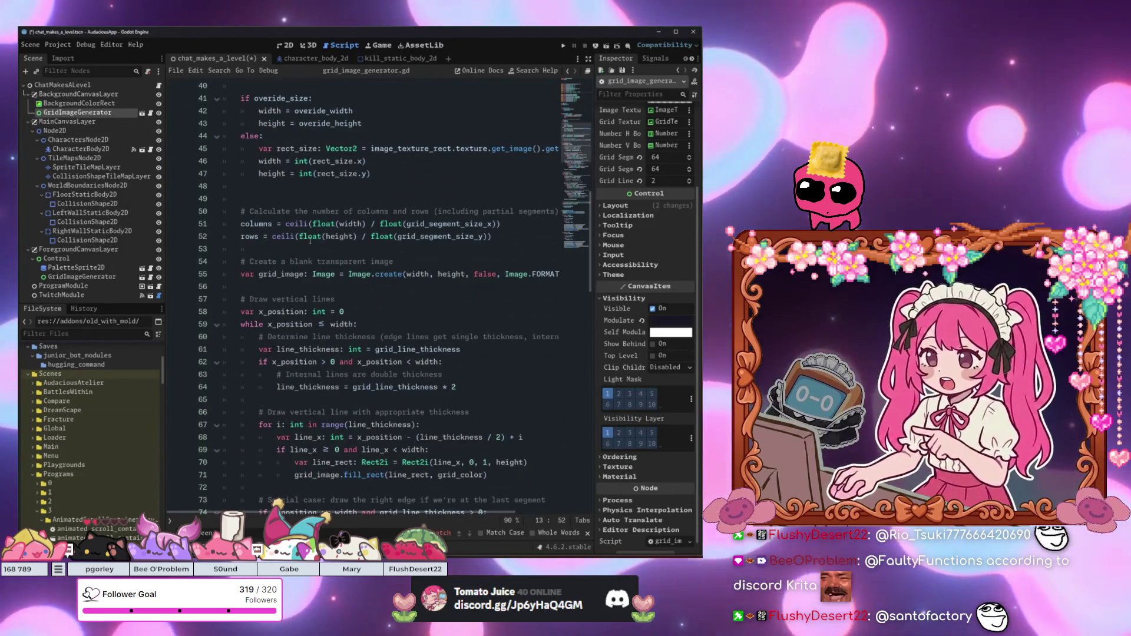
pyautogui.click(671, 320)
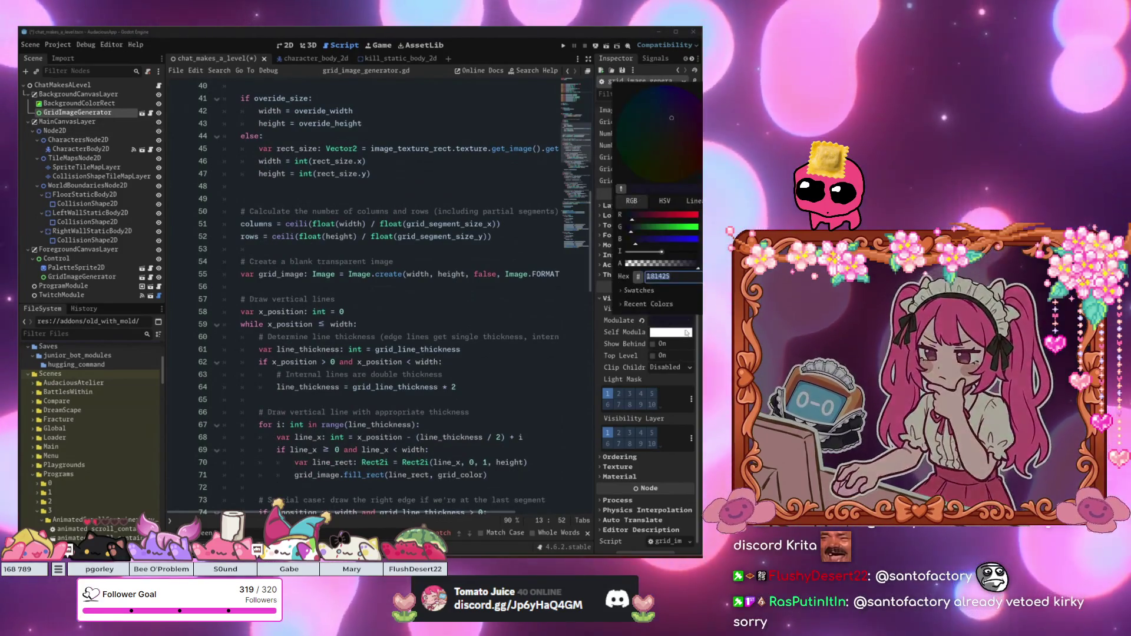
# Step: Close the colour picker, inspect GridImageGenerator's Grid Color, then bring up chat_makes_a_level.gd from the 2D view
pyautogui.click(398, 262)
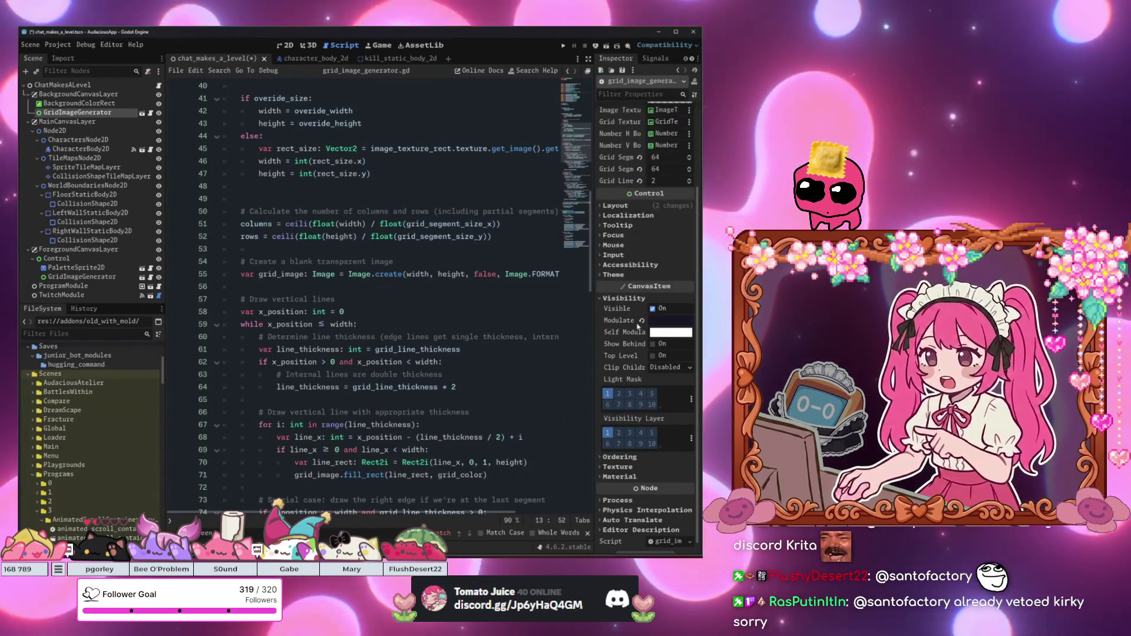
pyautogui.click(284, 211)
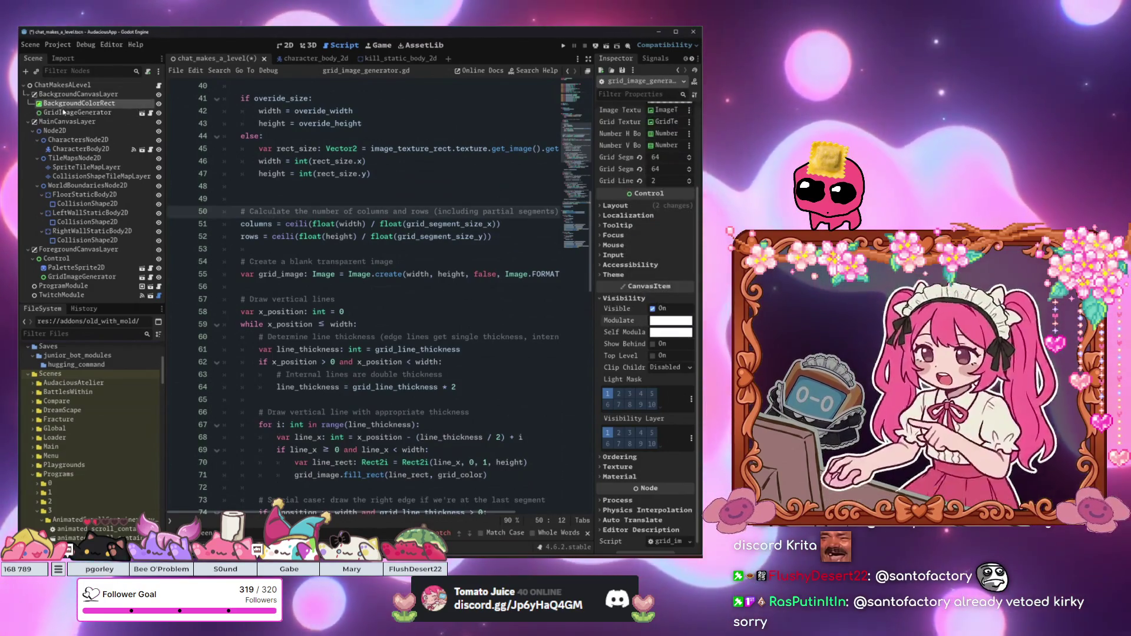
pyautogui.scroll(3, 608, 188)
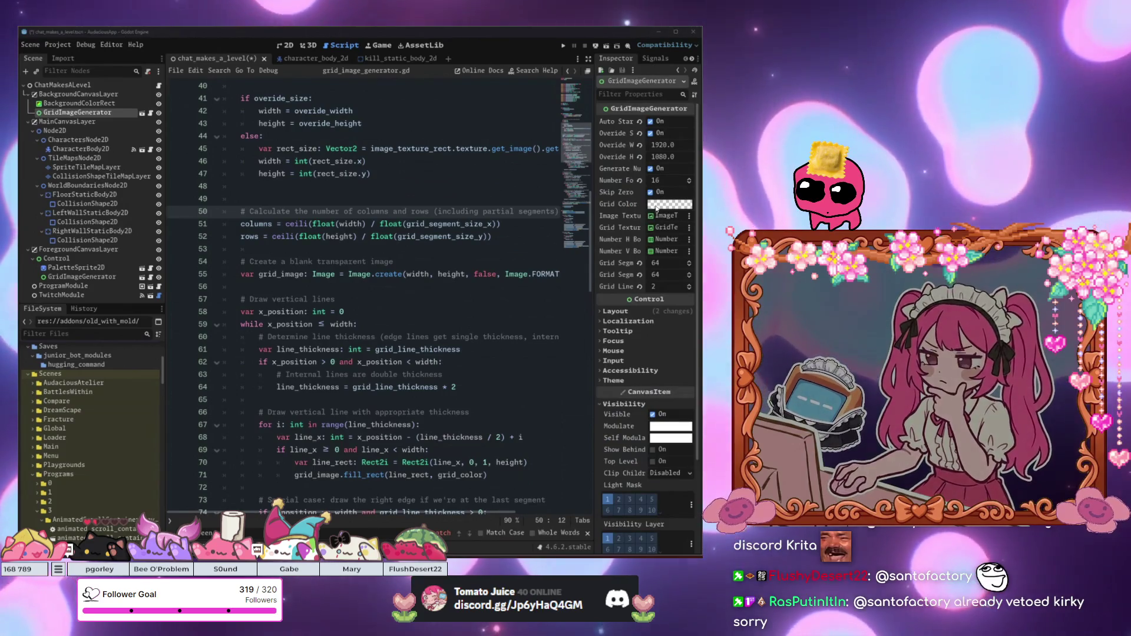
pyautogui.click(657, 207)
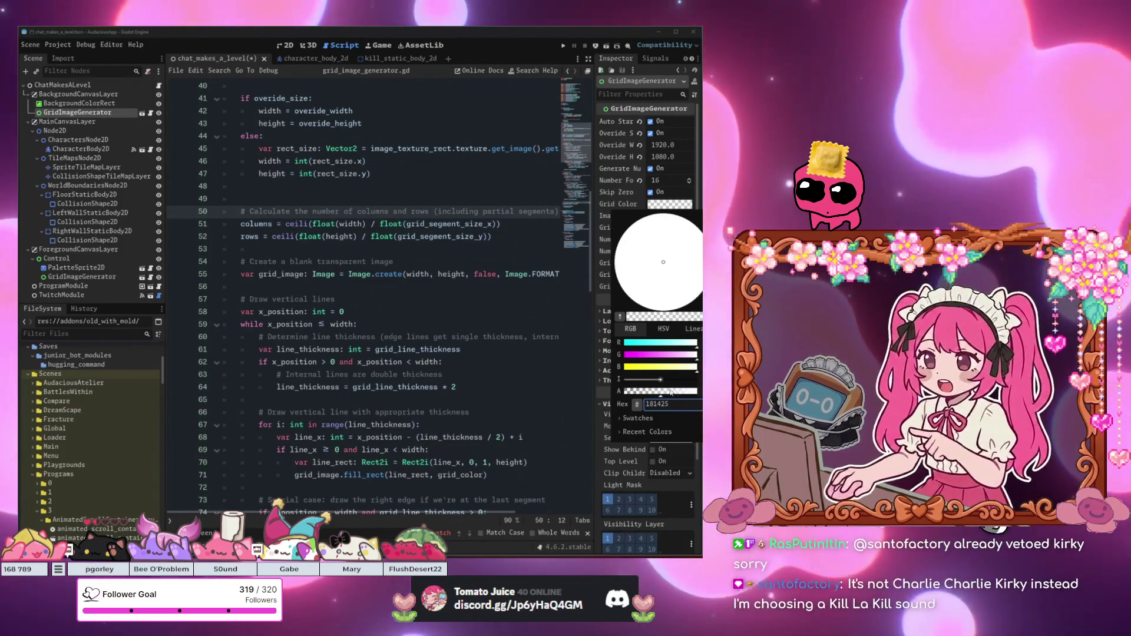
pyautogui.click(284, 44)
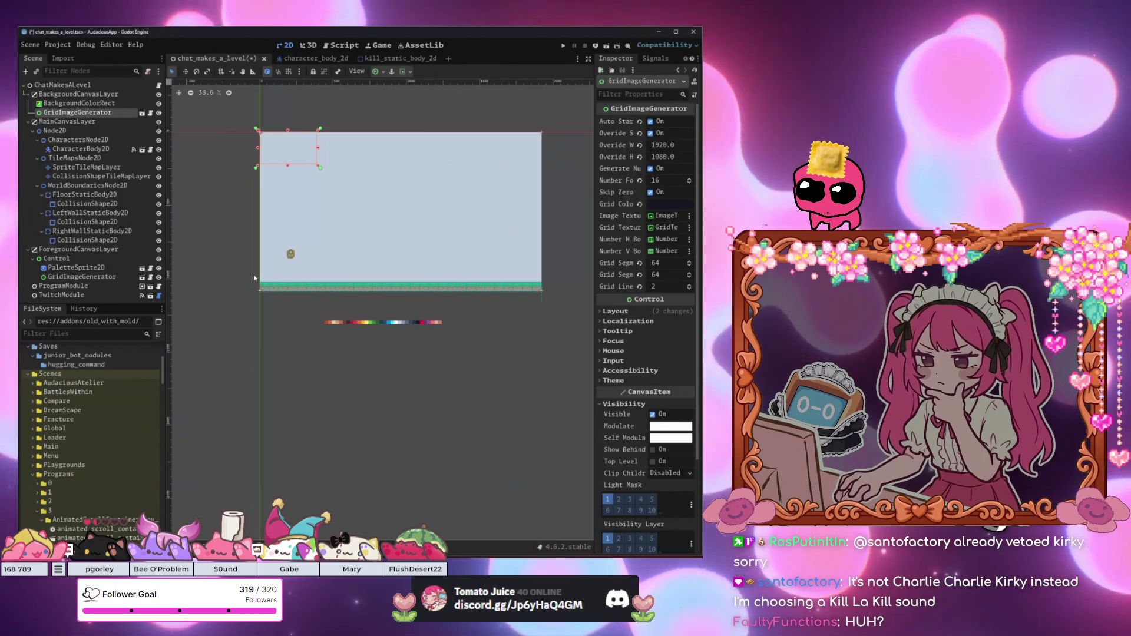
pyautogui.click(209, 293)
pyautogui.click(158, 84)
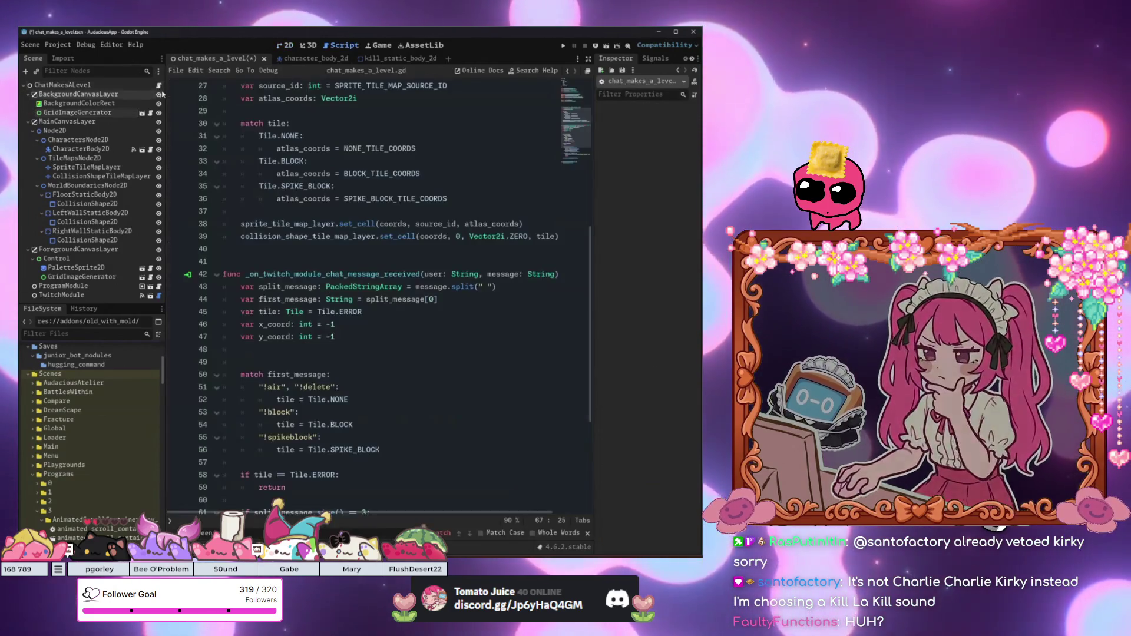
# Step: Scroll through the tile-placing code in chat_makes_a_level.gd, then reopen grid_image_generator.gd via GridImageGenerator
pyautogui.scroll(10, 359, 224)
pyautogui.moveTo(359, 224)
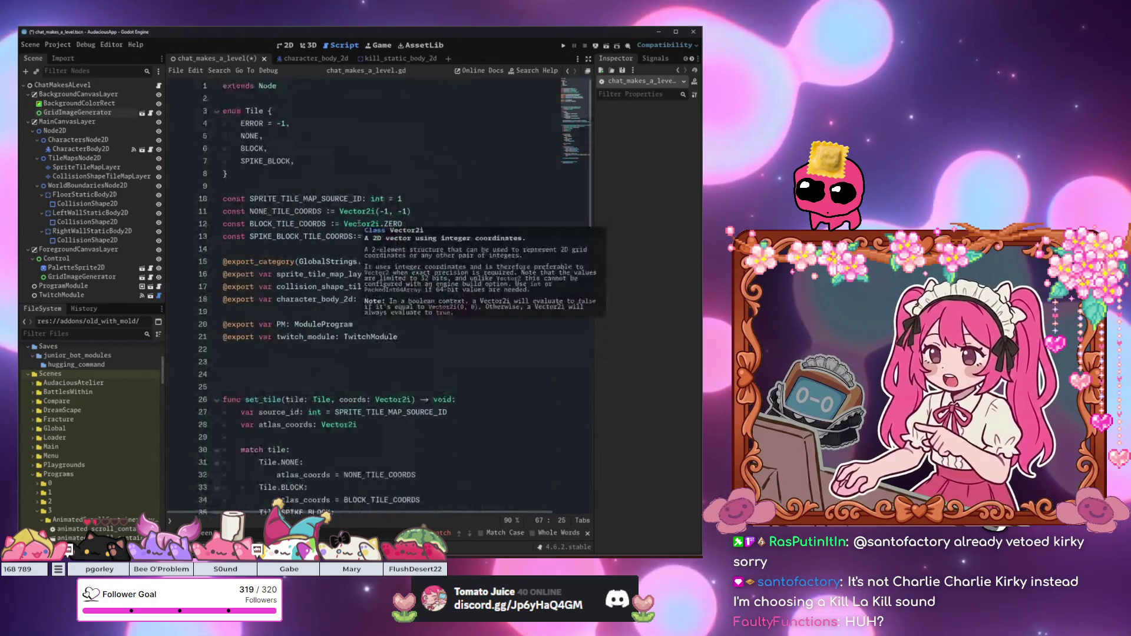
pyautogui.scroll(-11, 330, 242)
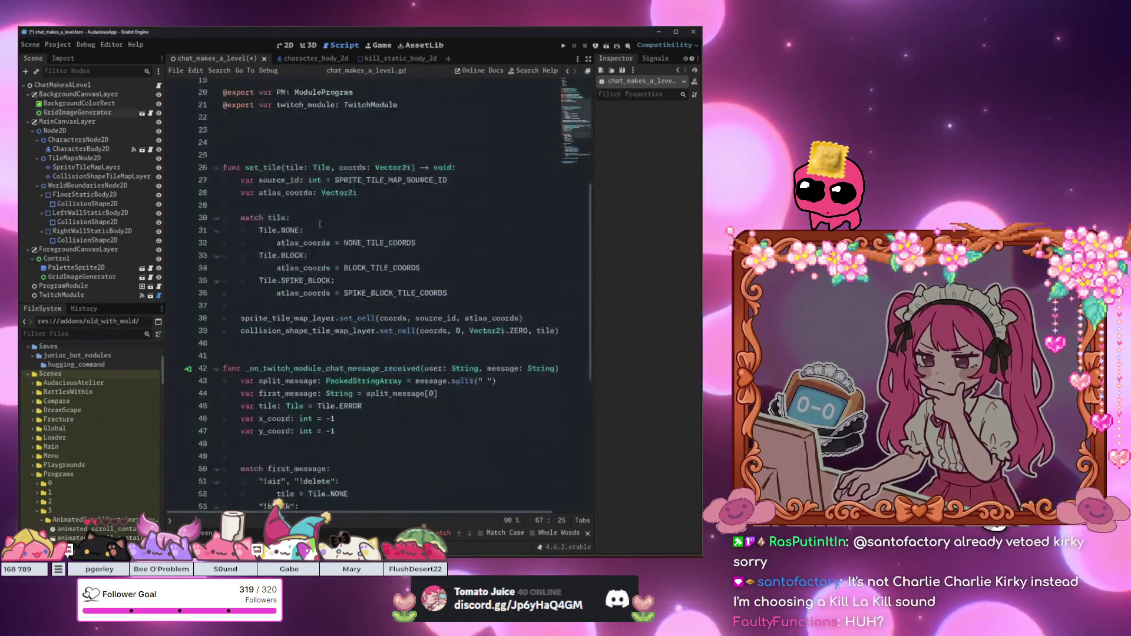
pyautogui.scroll(-3, 330, 247)
pyautogui.scroll(13, 395, 316)
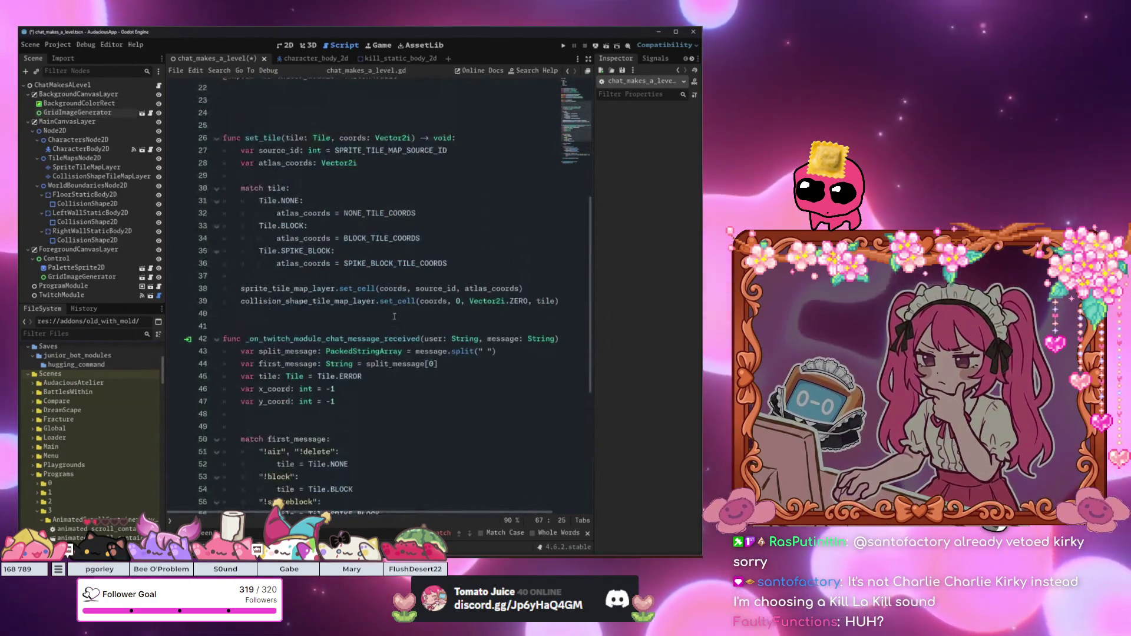
pyautogui.scroll(2, 394, 316)
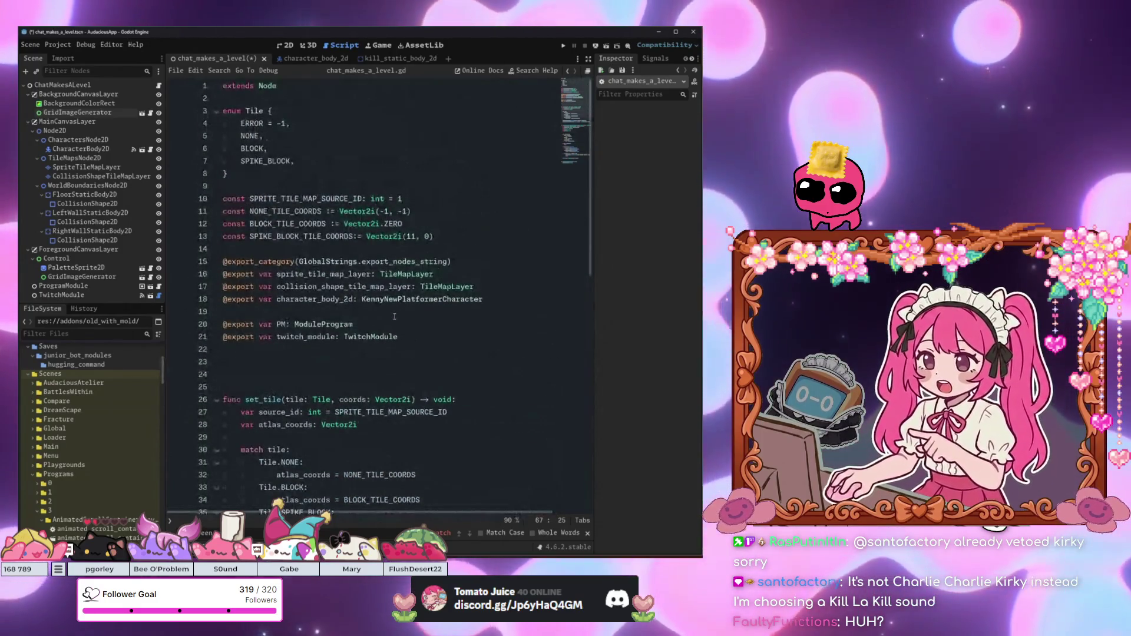
pyautogui.scroll(-2, 395, 316)
pyautogui.scroll(-3, 394, 317)
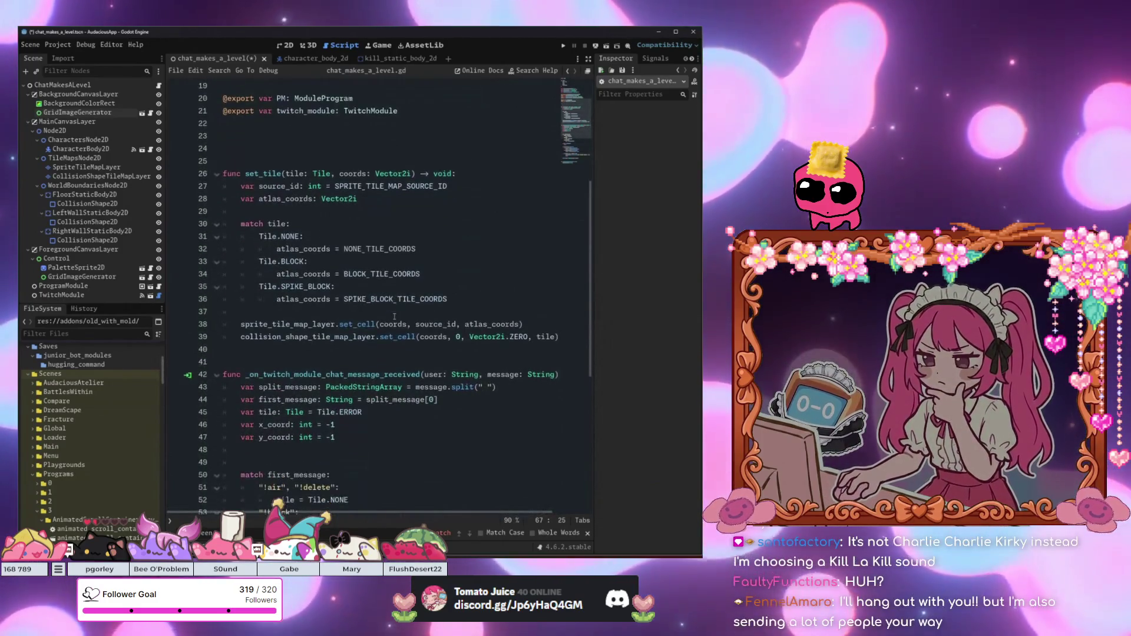
pyautogui.scroll(5, 395, 316)
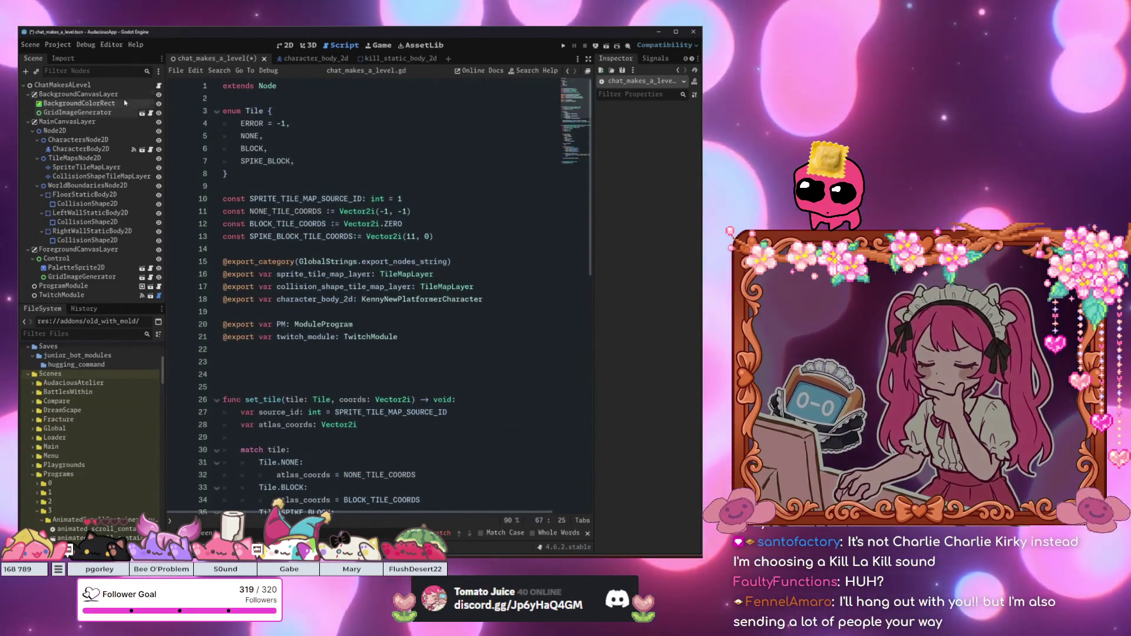
pyautogui.click(150, 112)
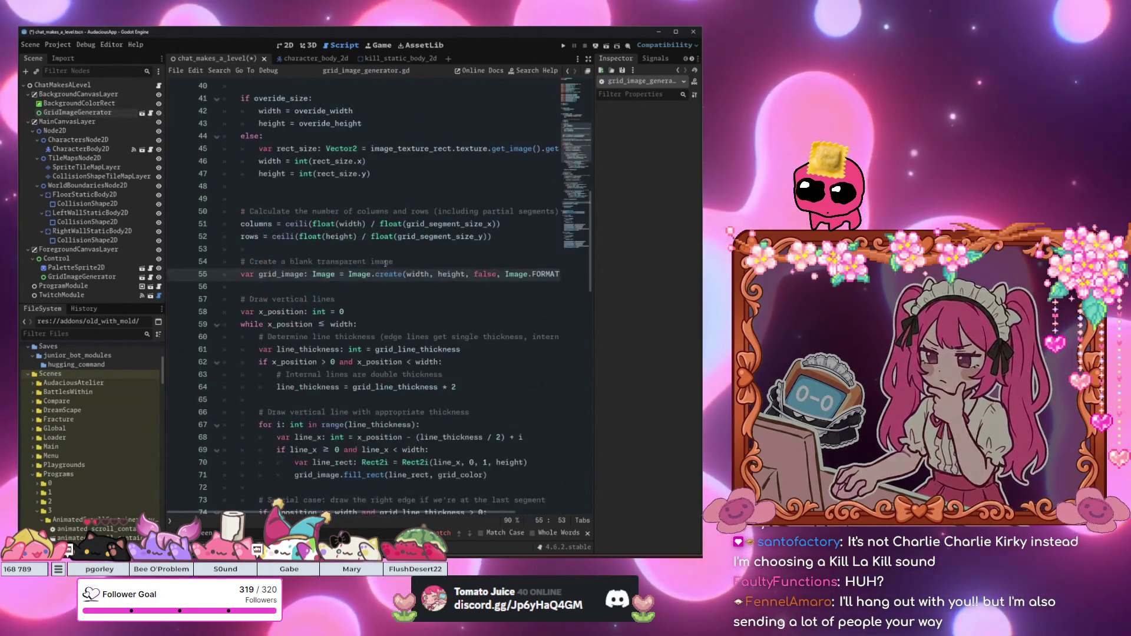
pyautogui.scroll(9, 385, 263)
pyautogui.click(374, 287)
pyautogui.press('Down')
pyautogui.press('Down')
pyautogui.press('Down')
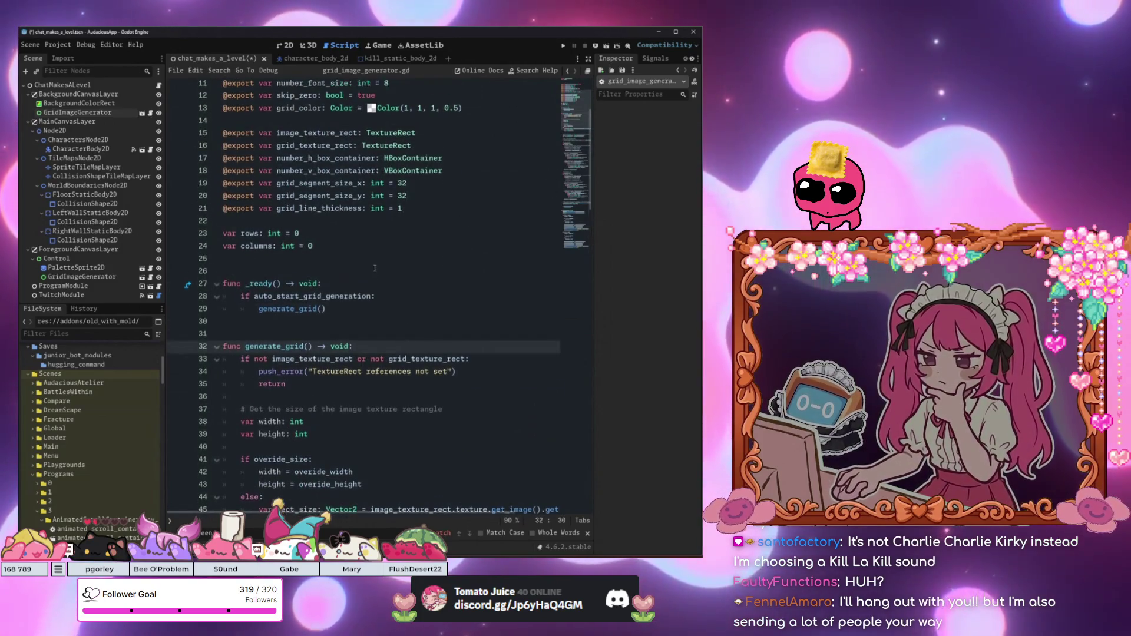
pyautogui.press('Up')
pyautogui.press('Up')
pyautogui.press('Up')
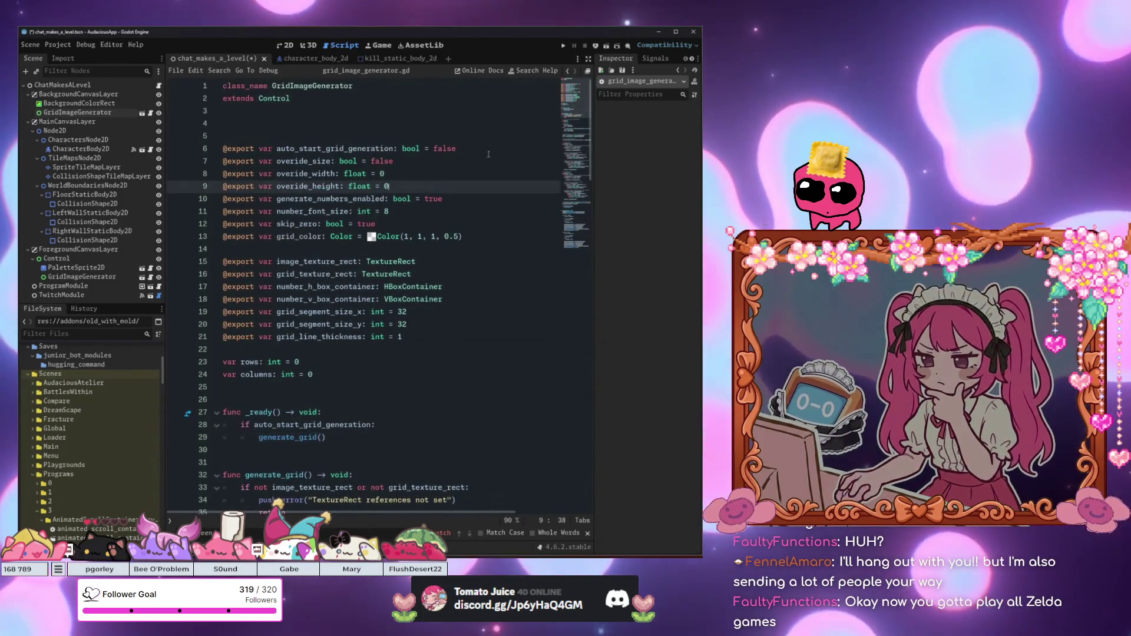
pyautogui.click(506, 154)
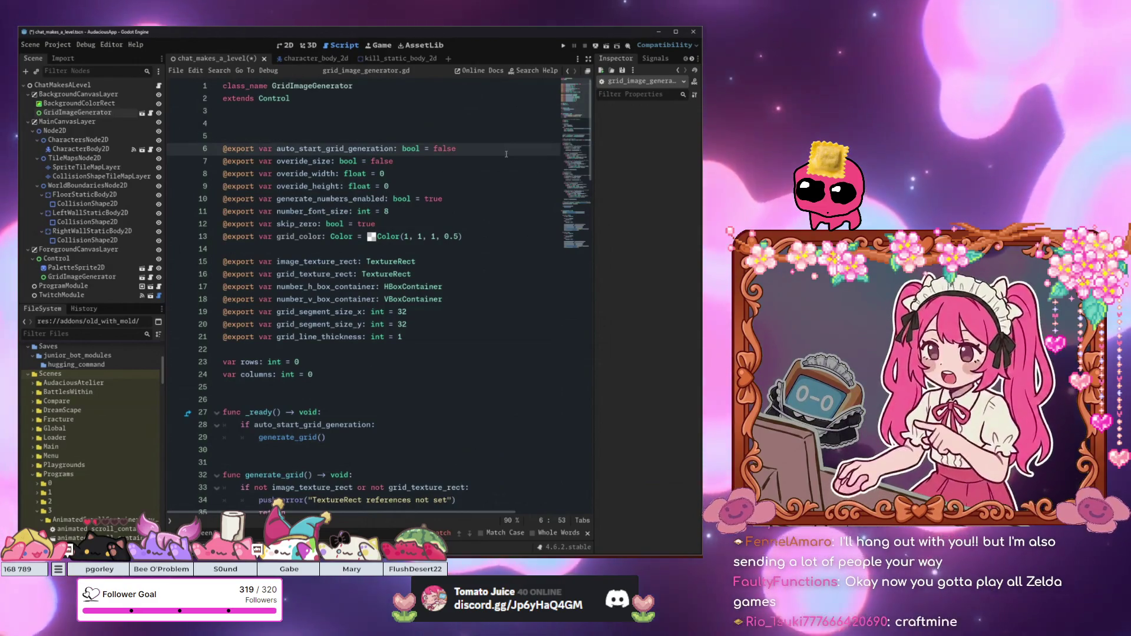
pyautogui.press('Return')
pyautogui.write('@export va')
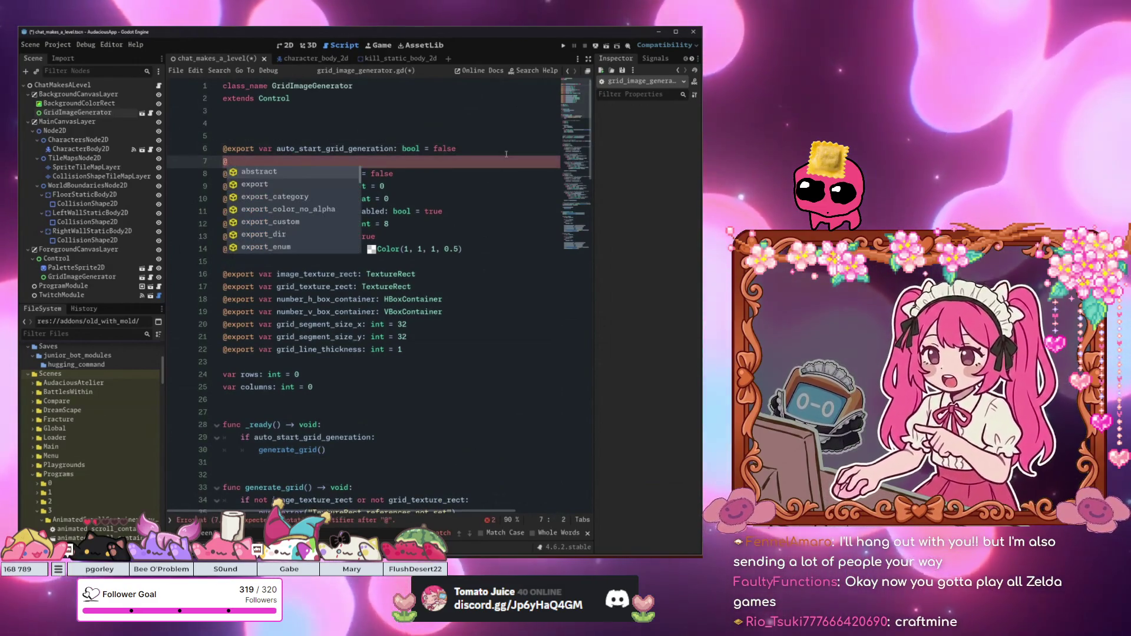
pyautogui.write('r generate_grid')
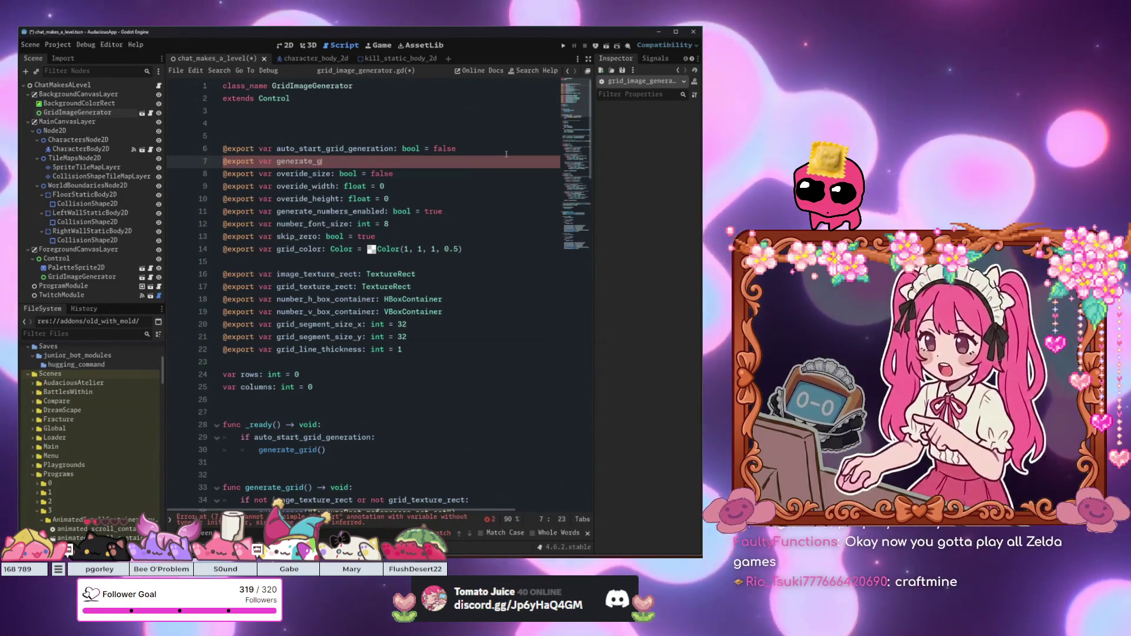
pyautogui.write(': bool =')
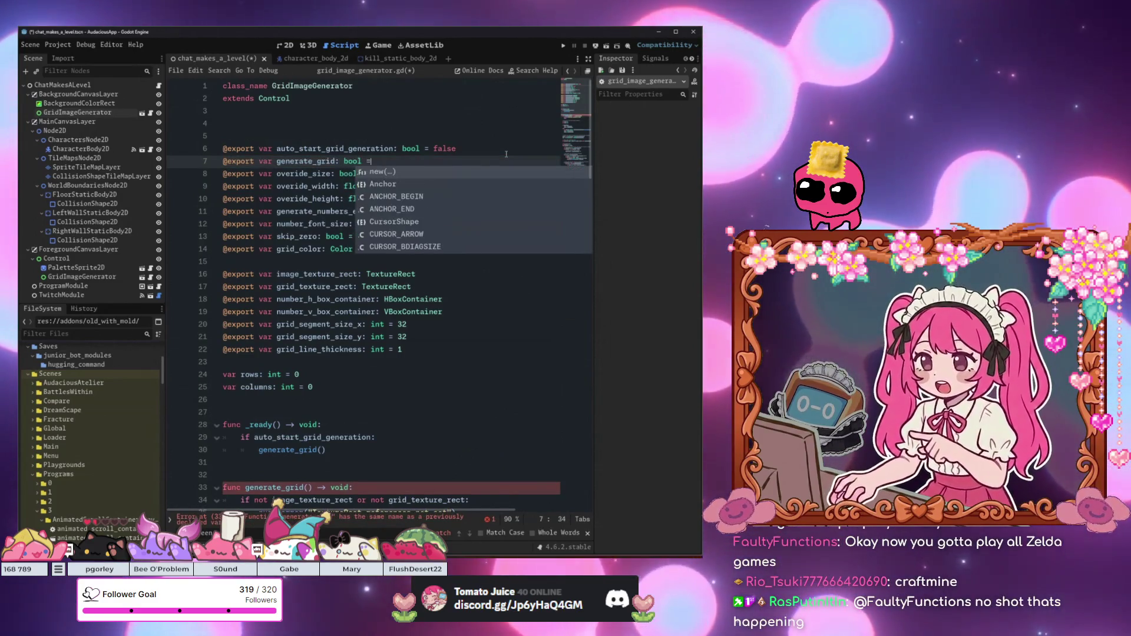
pyautogui.press('BackSpace')
pyautogui.press('BackSpace')
pyautogui.press('BackSpace')
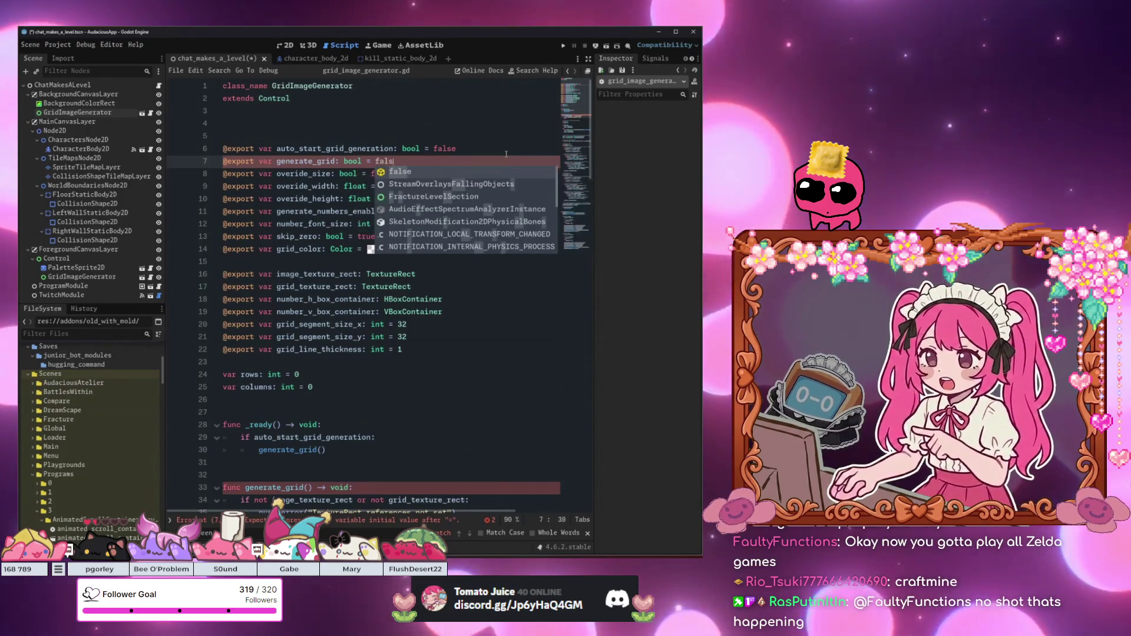
pyautogui.write('true')
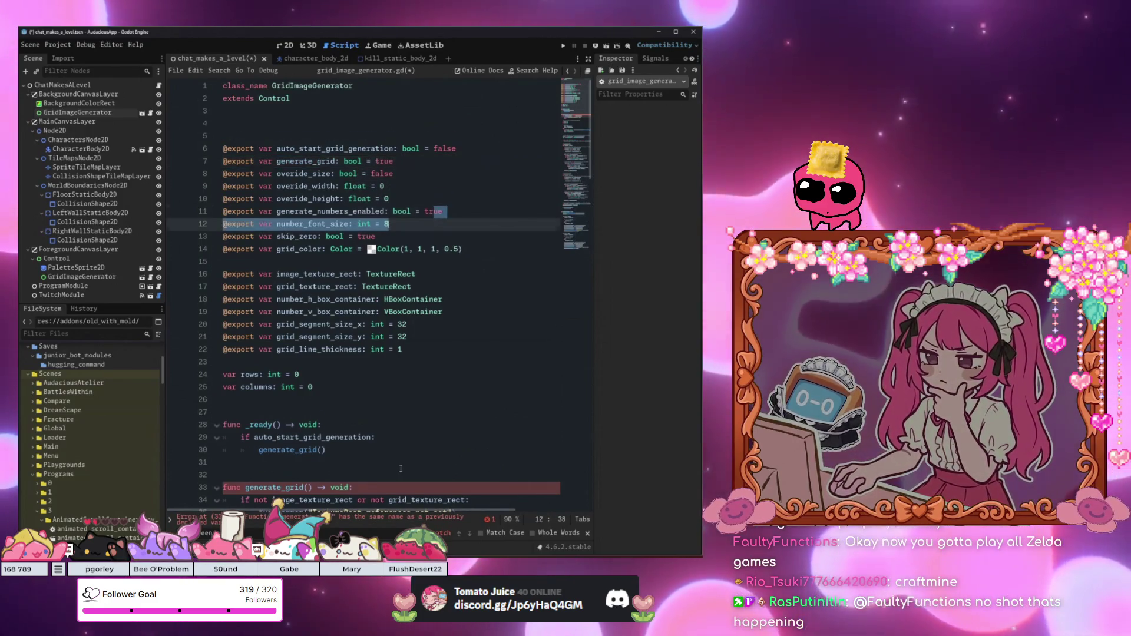
pyautogui.scroll(-3, 413, 235)
pyautogui.click(388, 376)
# Step: Add an 'if not gen…' check with a return at the top of generate_grid()
pyautogui.press('Return')
pyautogui.press('Return')
pyautogui.press('Return')
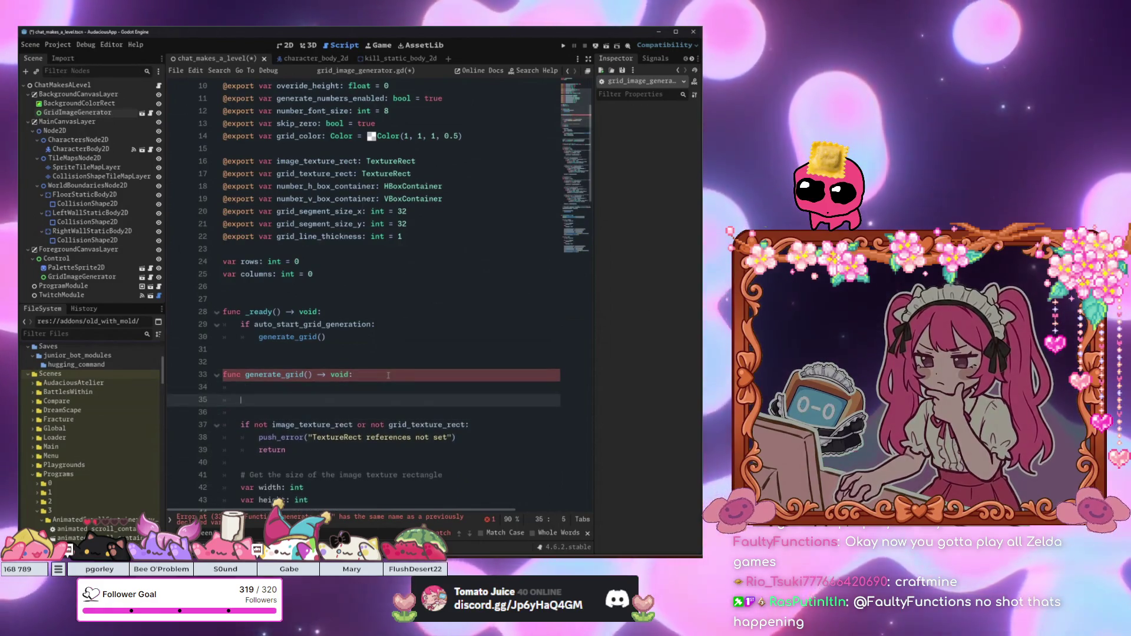
pyautogui.press('Up')
pyautogui.press('Up')
pyautogui.write('if not ')
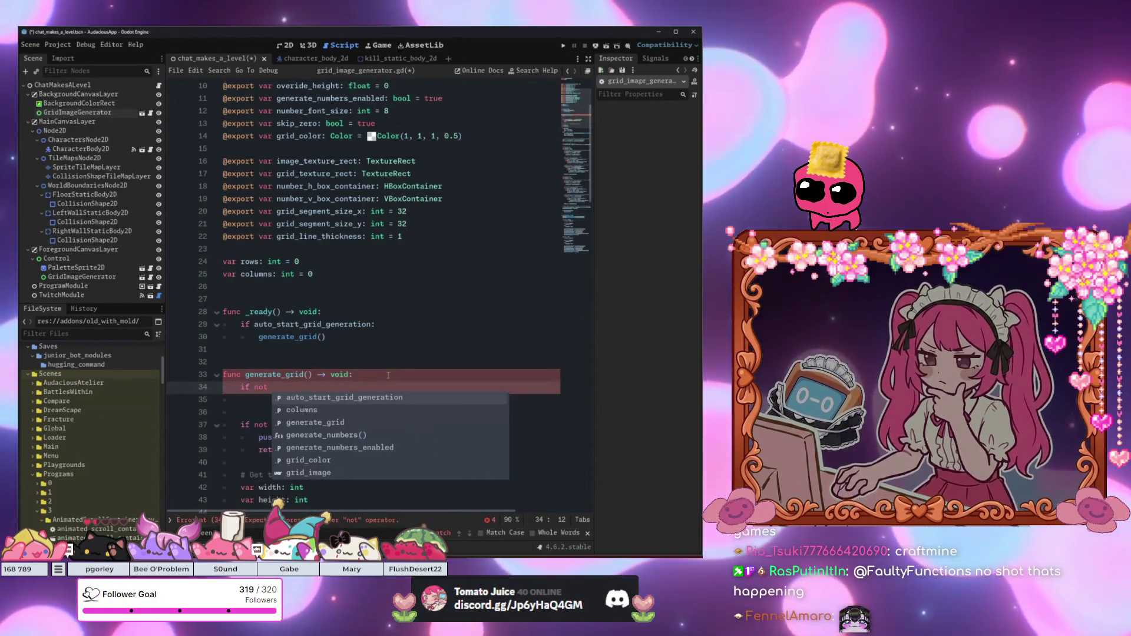
pyautogui.write('gen')
pyautogui.press('Return')
pyautogui.write(':')
pyautogui.press('Return')
pyautogui.write('reut')
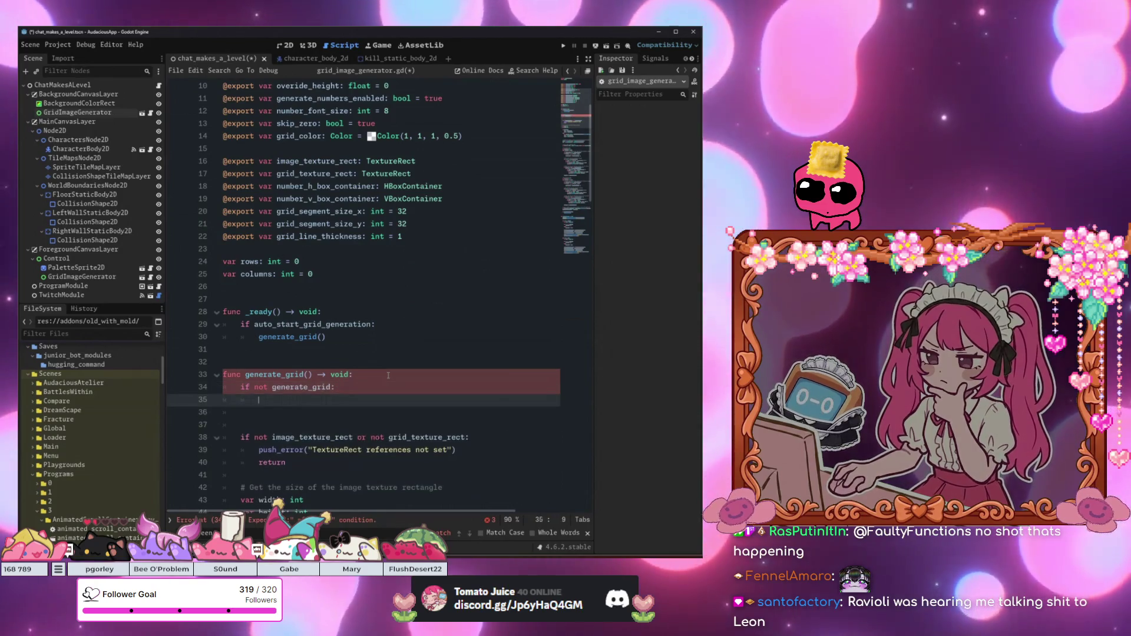
pyautogui.press('BackSpace')
pyautogui.press('BackSpace')
pyautogui.write('turn')
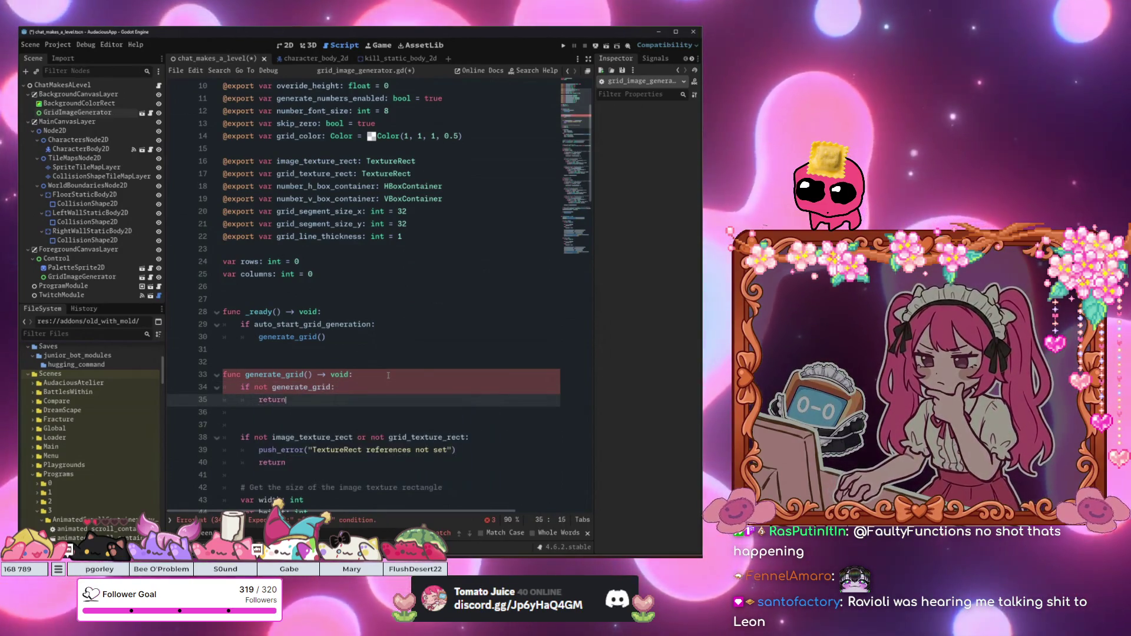
# Step: Nest an 'if generate_numbers_enabled:' check inside the early-return block
pyautogui.press('Up')
pyautogui.press('End')
pyautogui.press('Return')
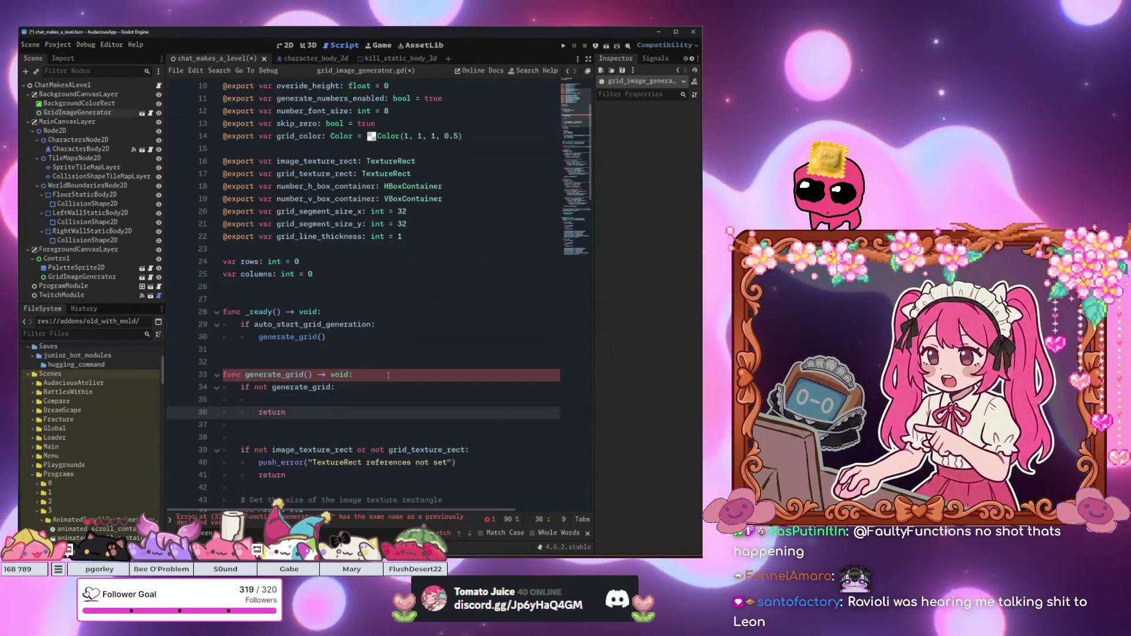
pyautogui.write('if gen')
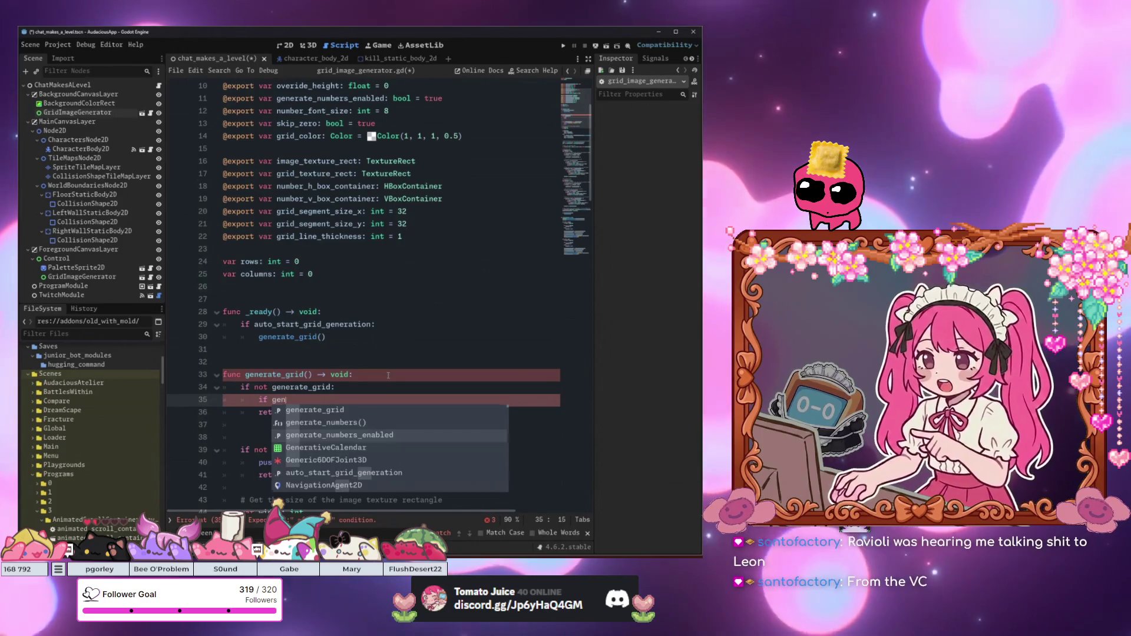
pyautogui.press('Return')
pyautogui.write(':')
pyautogui.press('Return')
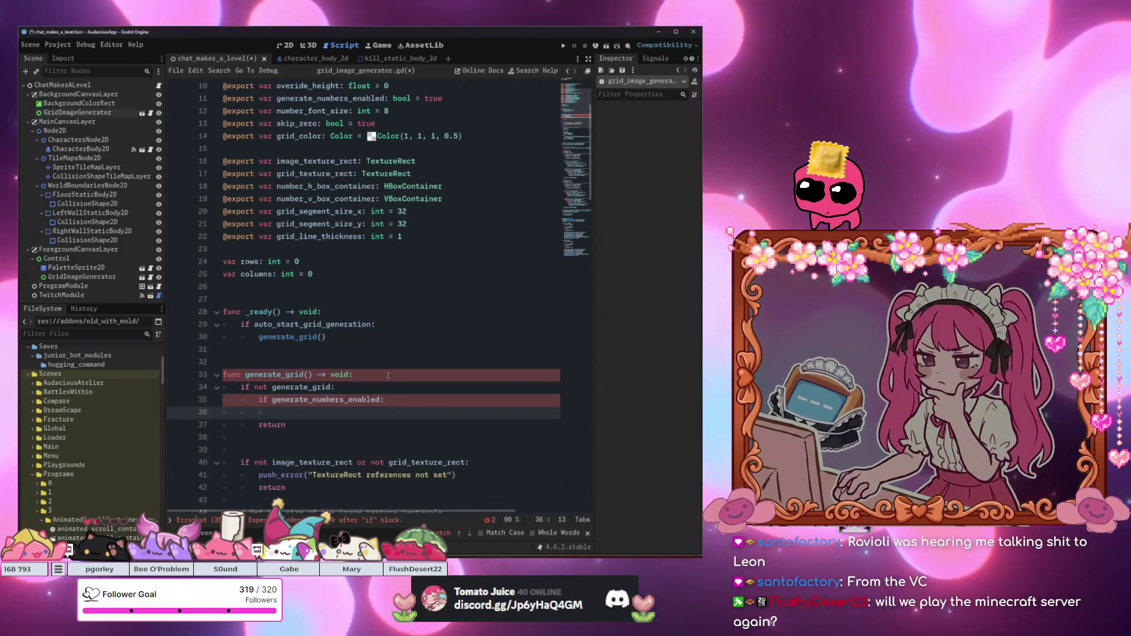
# Step: Make the early-return condition test generate_grid_enabled, matching the declaration
pyautogui.keyDown('ctrl'); pyautogui.click(319, 387); pyautogui.keyUp('ctrl')
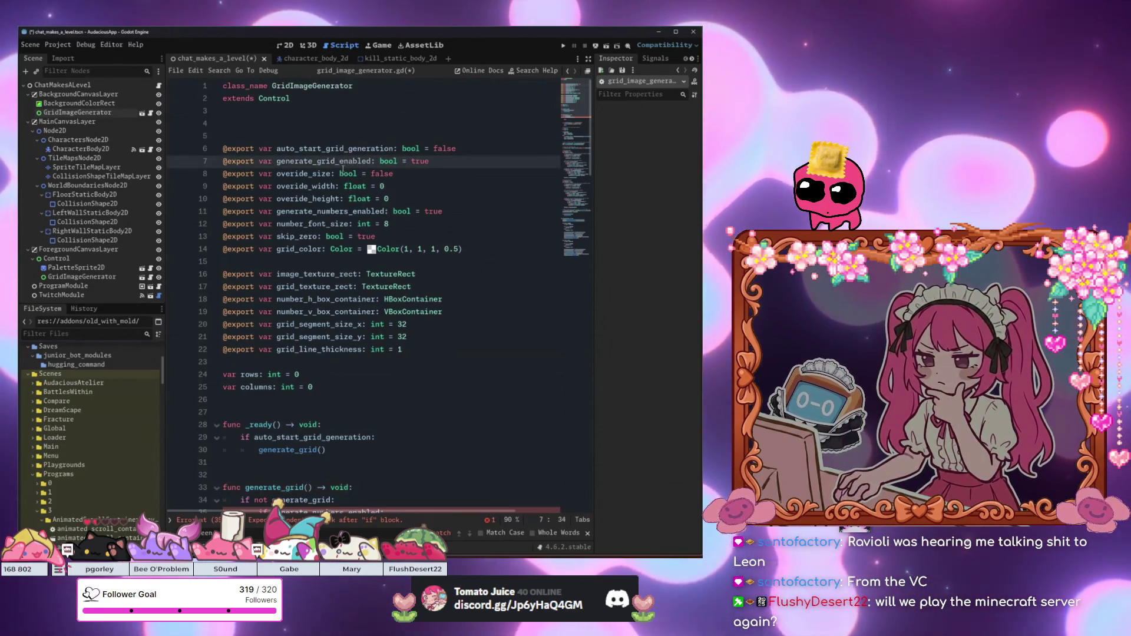
pyautogui.scroll(-2, 359, 177)
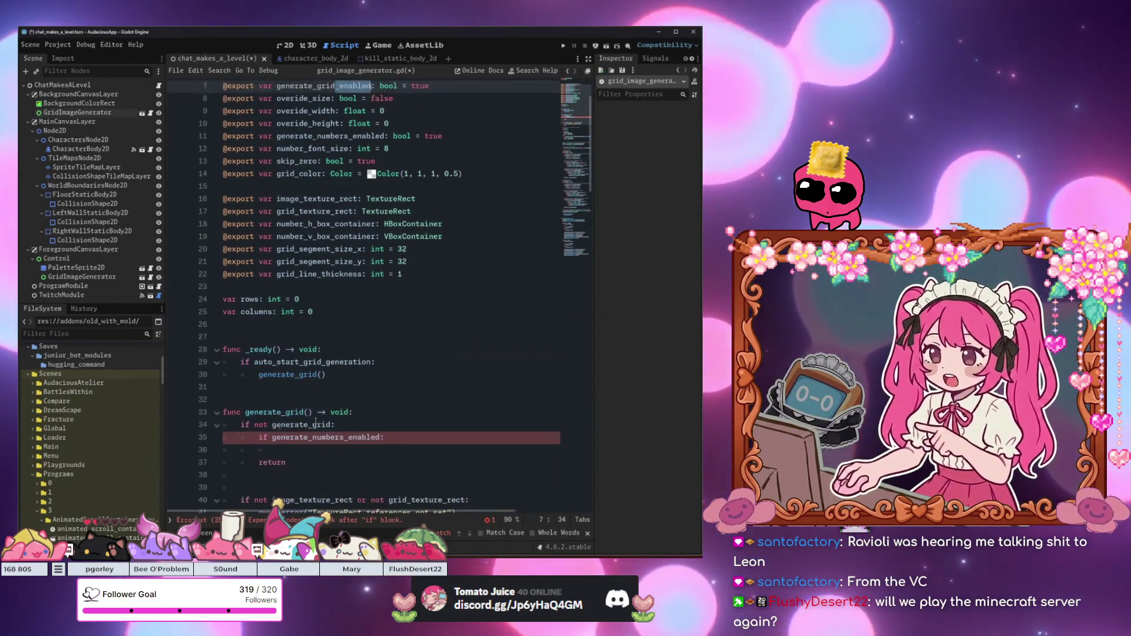
pyautogui.click(335, 424)
pyautogui.write('_enabled')
# Step: Call generate_numbers() inside the numbers check and delete the blank line after return
pyautogui.click(383, 449)
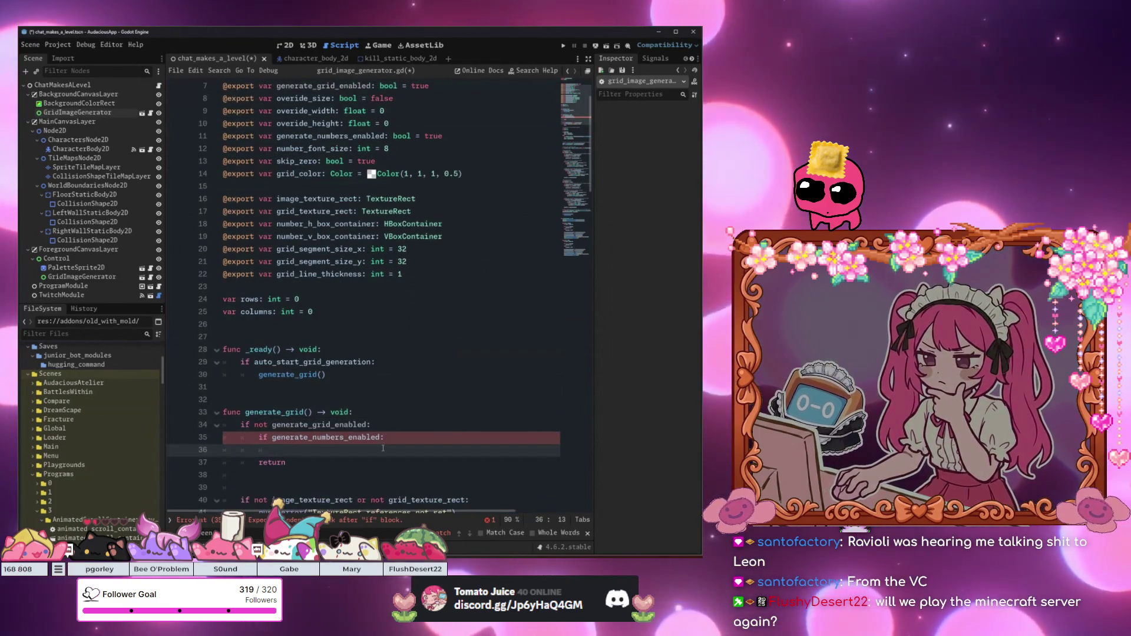
pyautogui.write('ge')
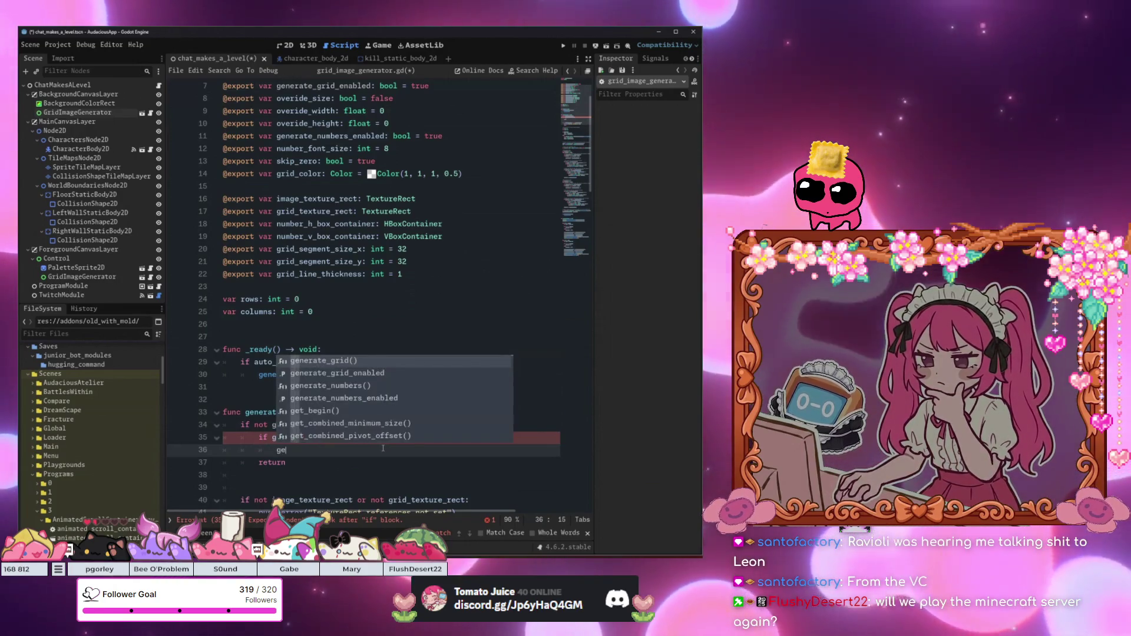
pyautogui.press('Down')
pyautogui.press('Down')
pyautogui.press('Return')
pyautogui.click(377, 463)
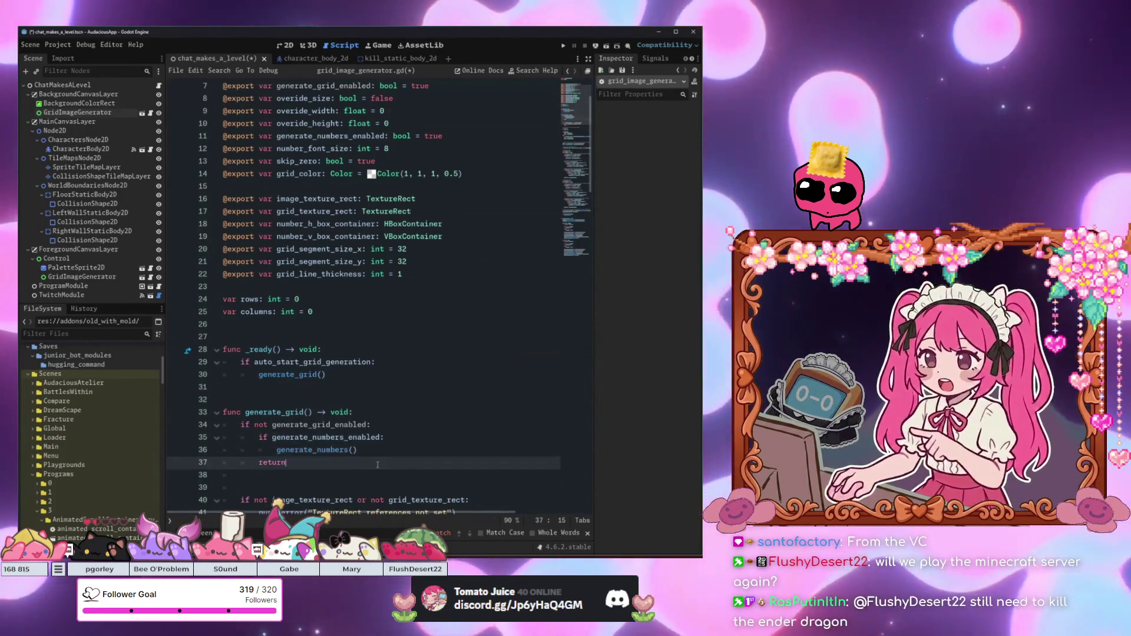
pyautogui.scroll(-3, 377, 465)
pyautogui.scroll(-2, 377, 464)
pyautogui.click(294, 299)
pyautogui.press('BackSpace')
pyautogui.press('BackSpace')
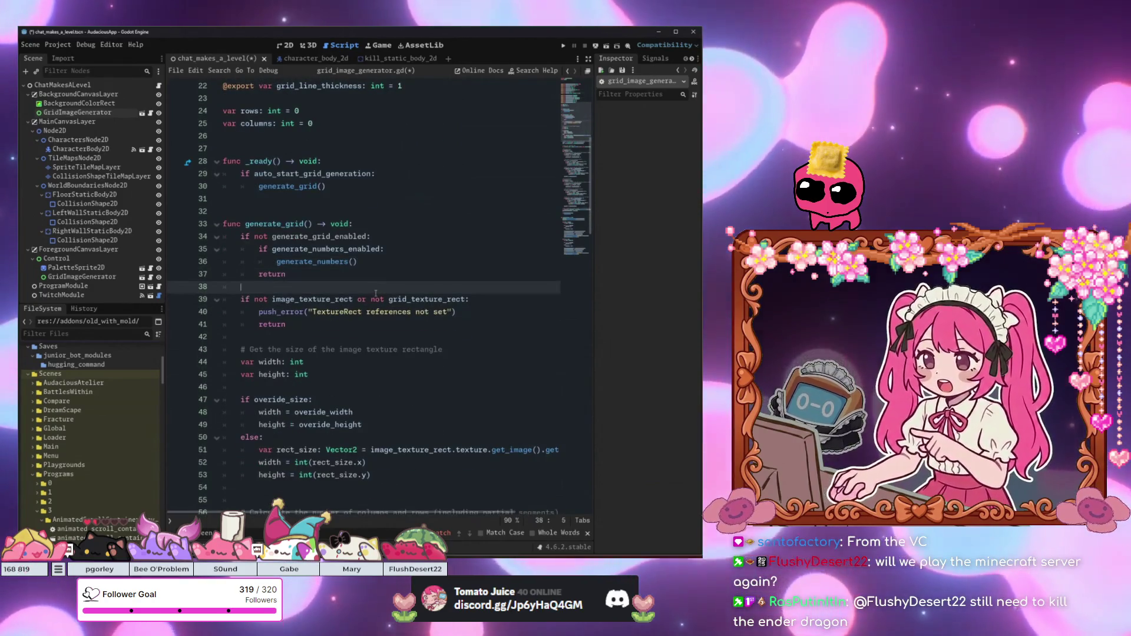
pyautogui.click(348, 262)
pyautogui.click(82, 277)
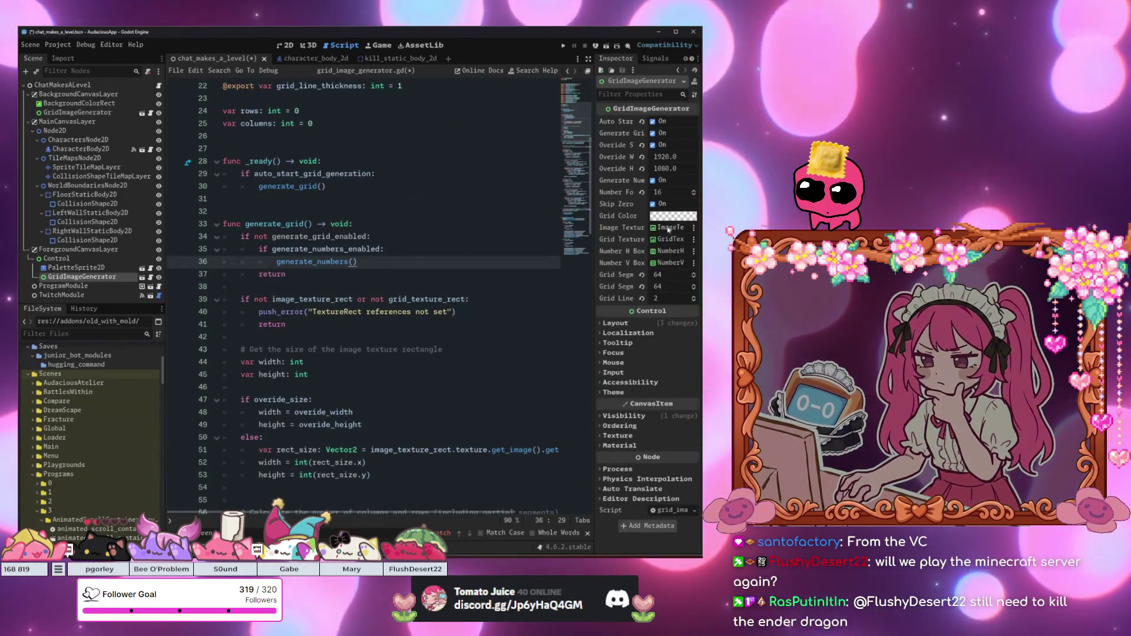
# Step: Uncheck Generate Grid Enabled on the GridImageGenerator under Control
pyautogui.click(652, 134)
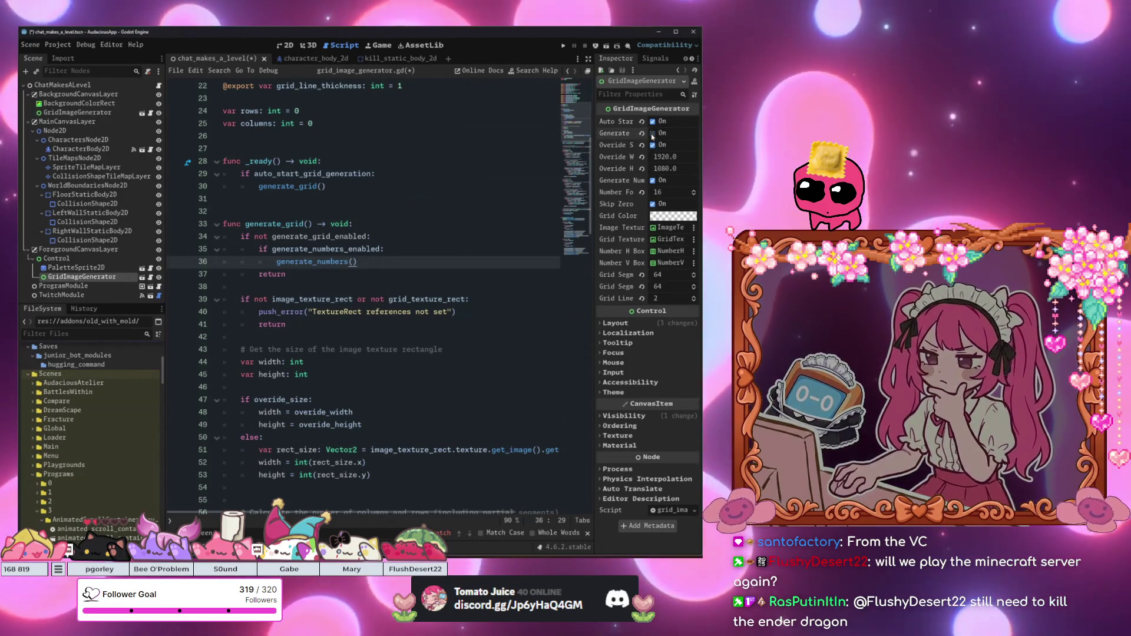
pyautogui.click(448, 161)
pyautogui.scroll(7, 448, 178)
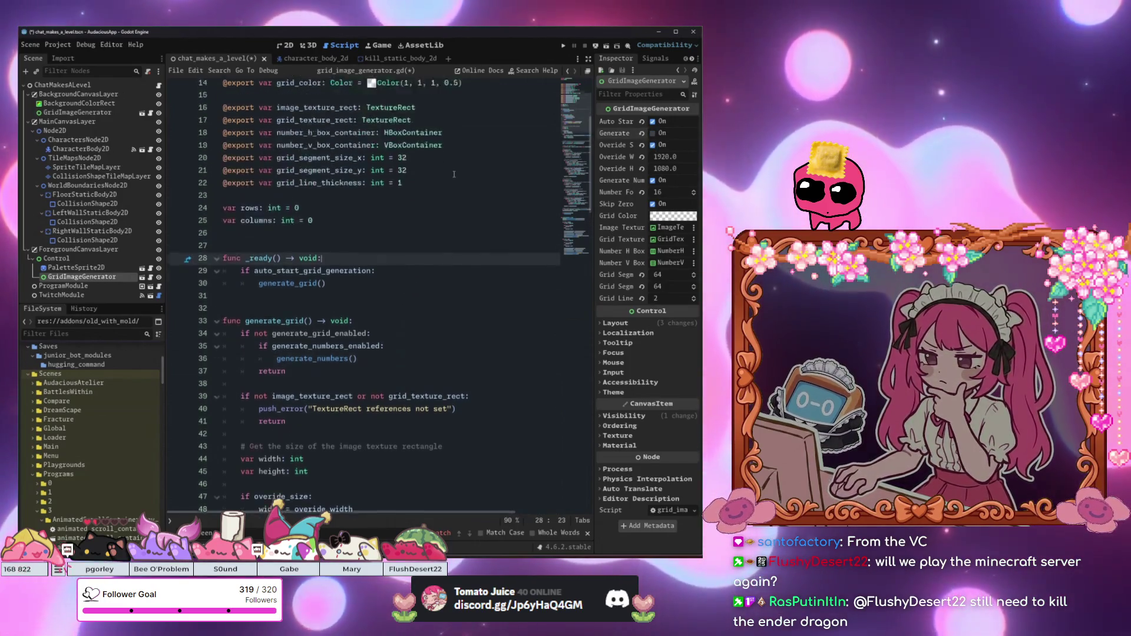
pyautogui.click(348, 161)
# Step: Save the scene with Ctrl+S and run the project with F5
pyautogui.click(75, 112)
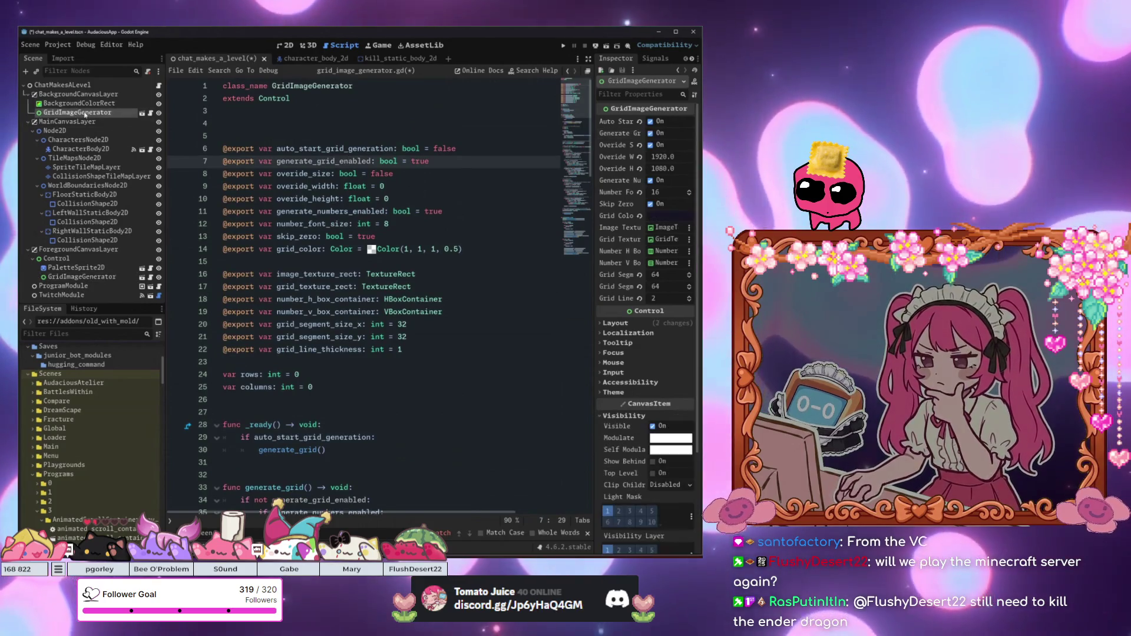
pyautogui.click(419, 190)
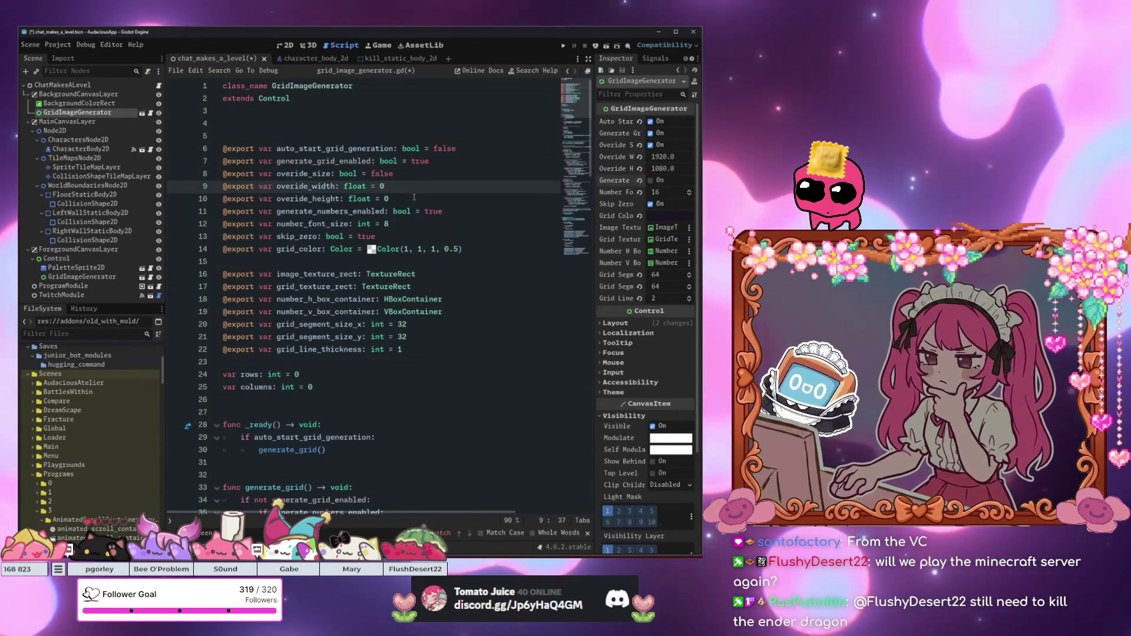
pyautogui.hotkey('ctrl', 's')
pyautogui.press('F5')
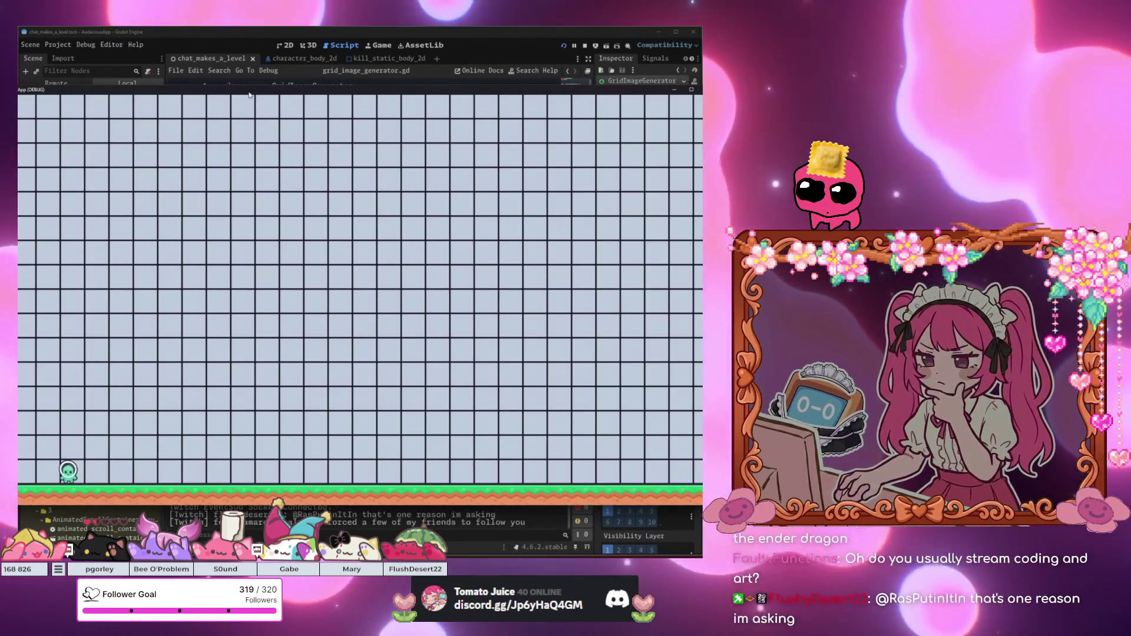
# Step: Enlarge the game window below the code and set the background GridImageGenerator's Modulate alpha to 0
pyautogui.moveTo(278, 82)
pyautogui.mouseDown()
pyautogui.moveTo(416, 88)
pyautogui.moveTo(311, 267)
pyautogui.mouseUp()
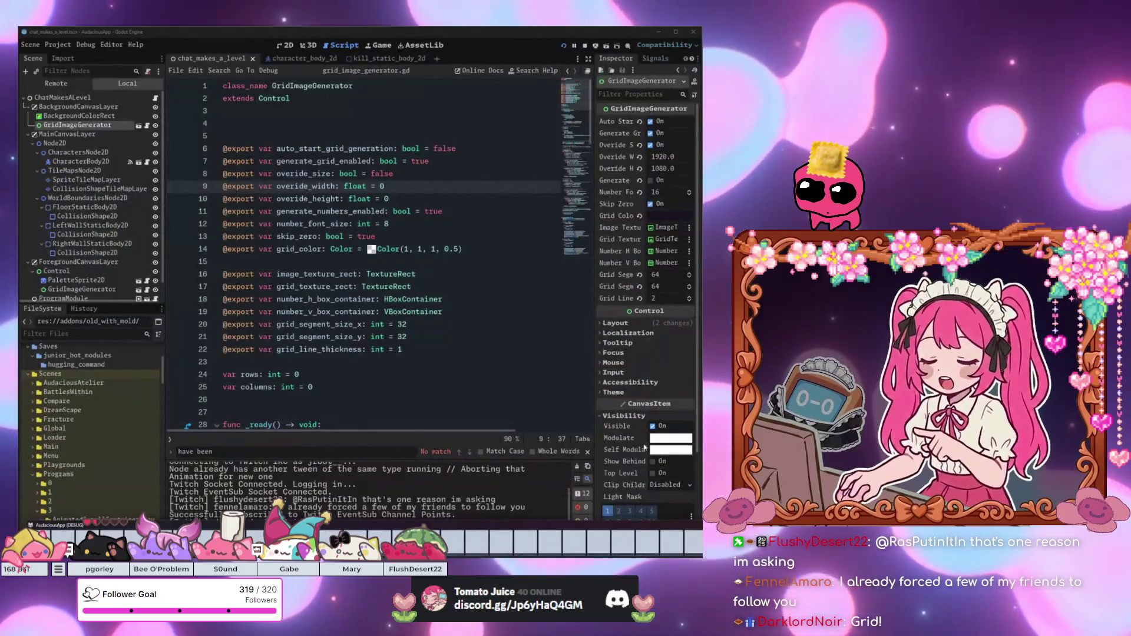
pyautogui.click(670, 450)
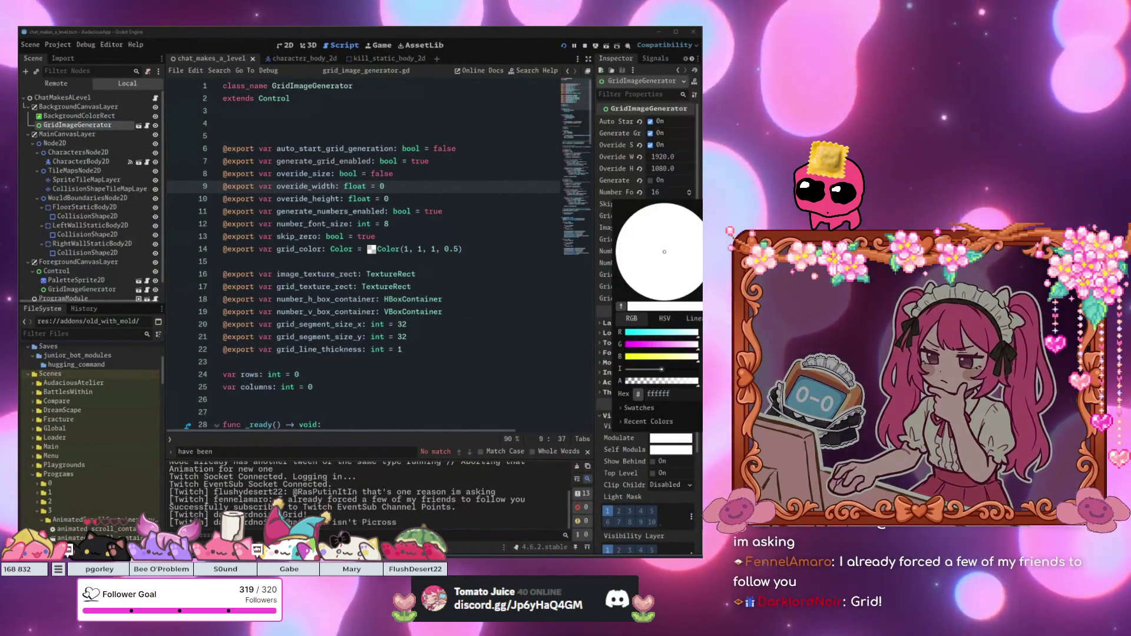
pyautogui.click(135, 510)
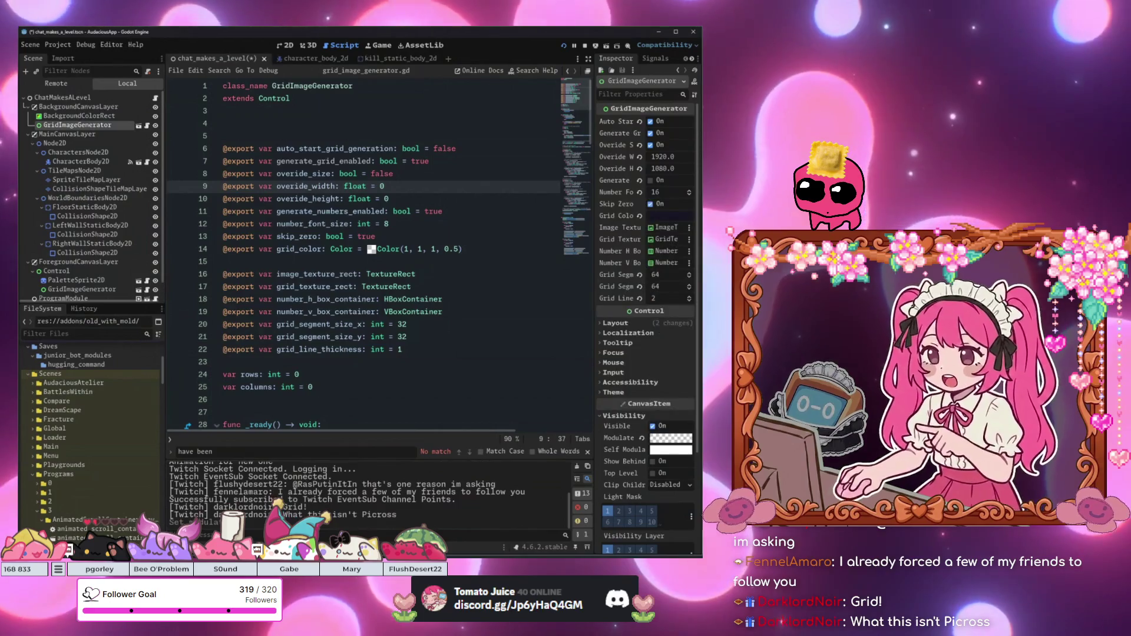
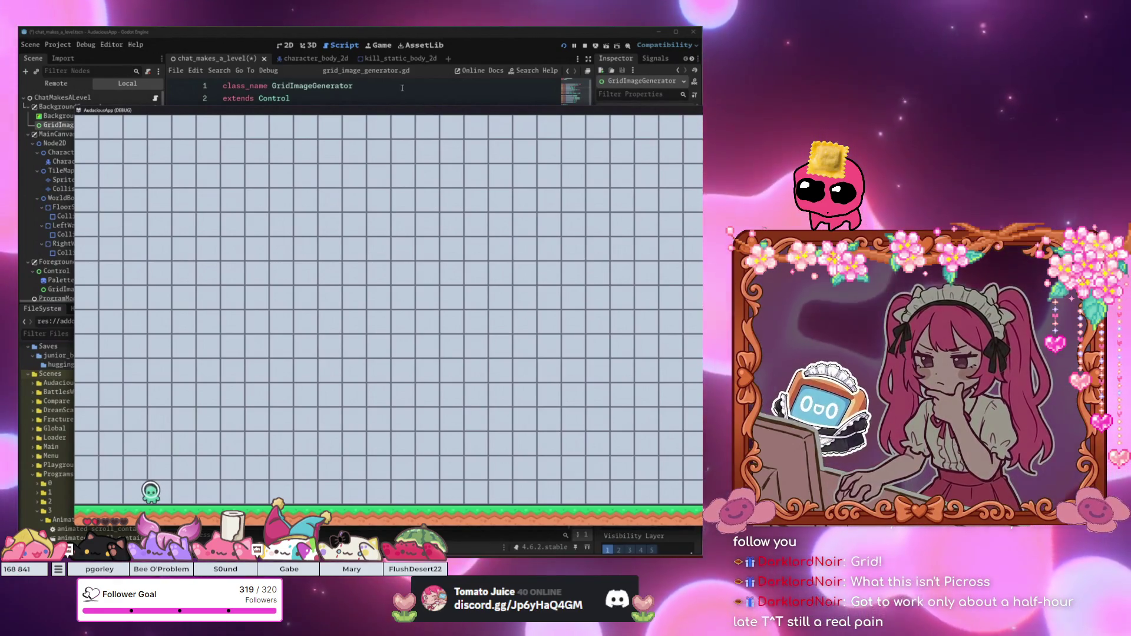
# Step: Raise the game window and make the test character run left and jump twice
pyautogui.moveTo(419, 113)
pyautogui.mouseDown()
pyautogui.moveTo(414, 78)
pyautogui.moveTo(430, 82)
pyautogui.mouseUp()
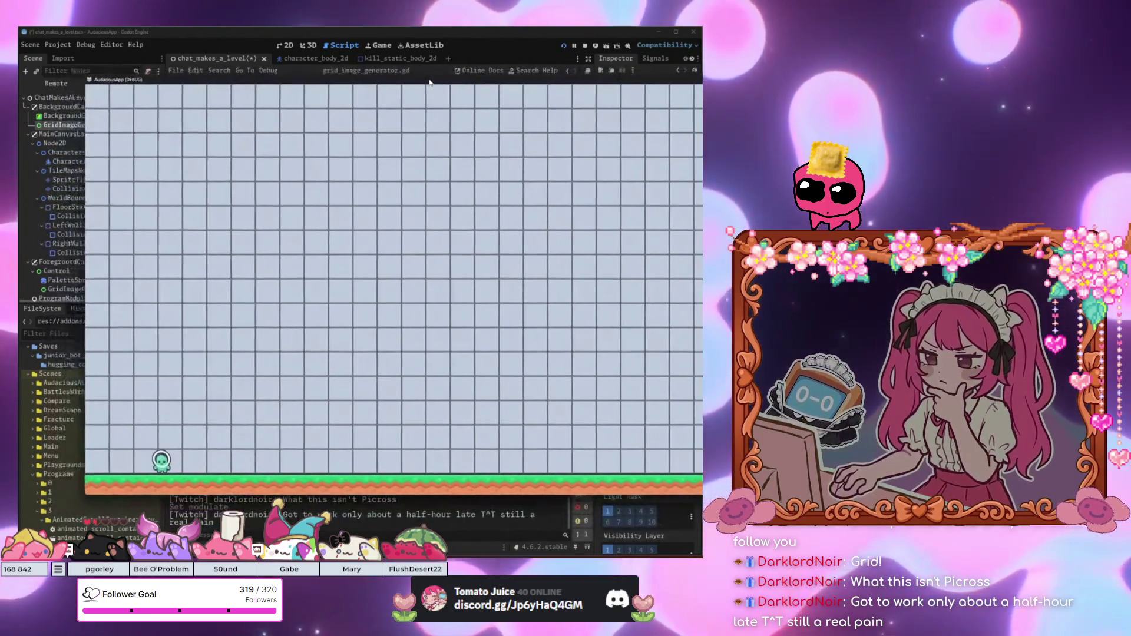
pyautogui.press('Left')
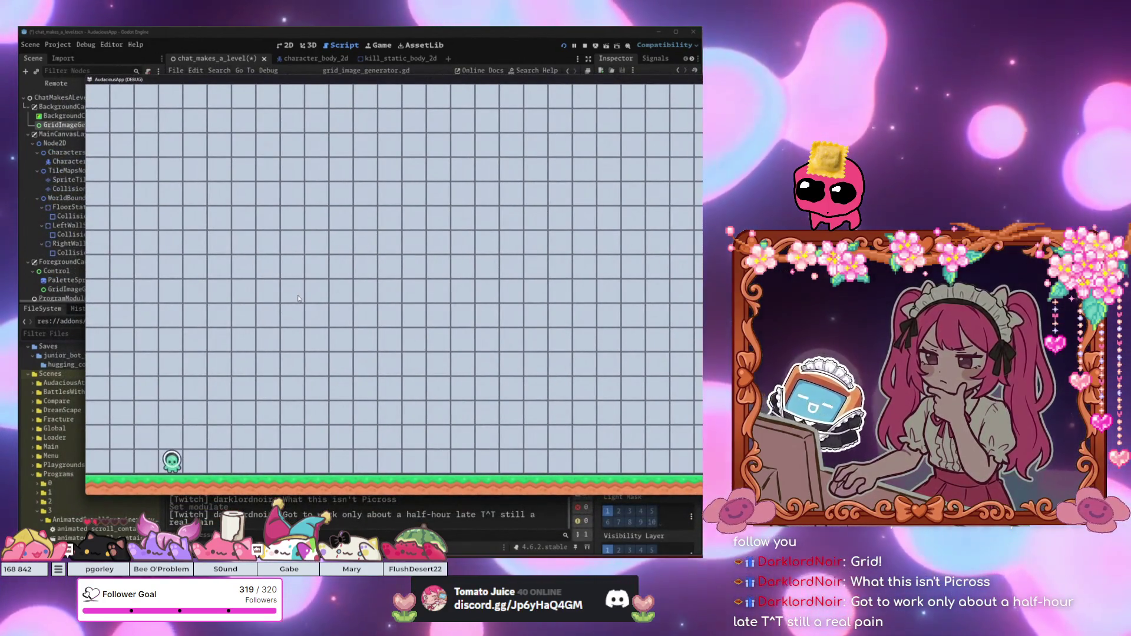
pyautogui.press('space')
pyautogui.press('space')
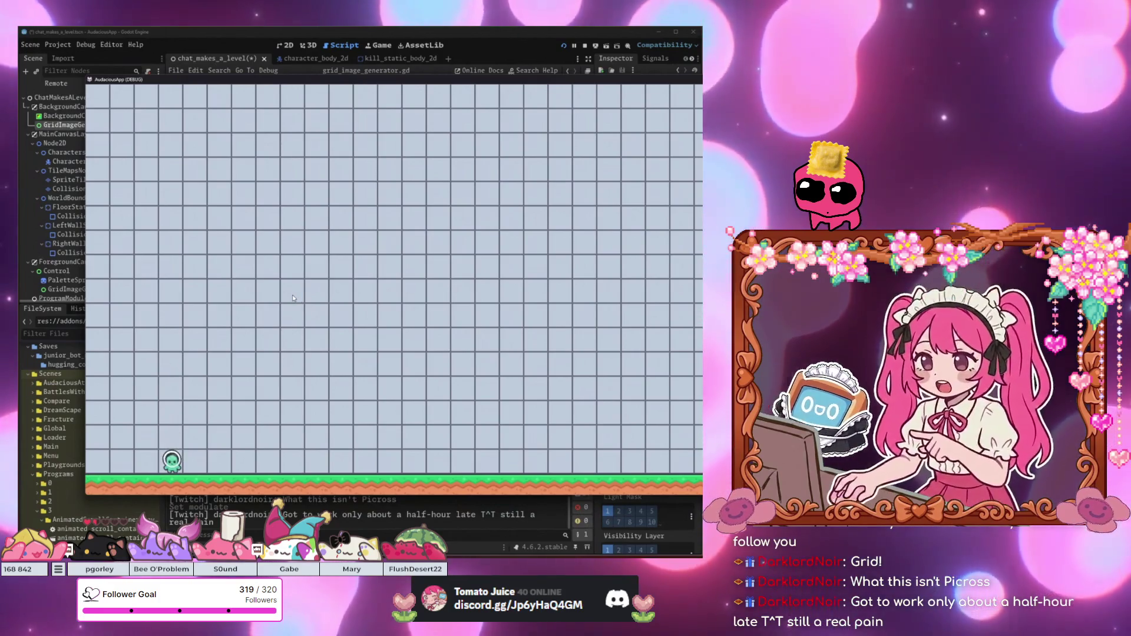
pyautogui.press('space')
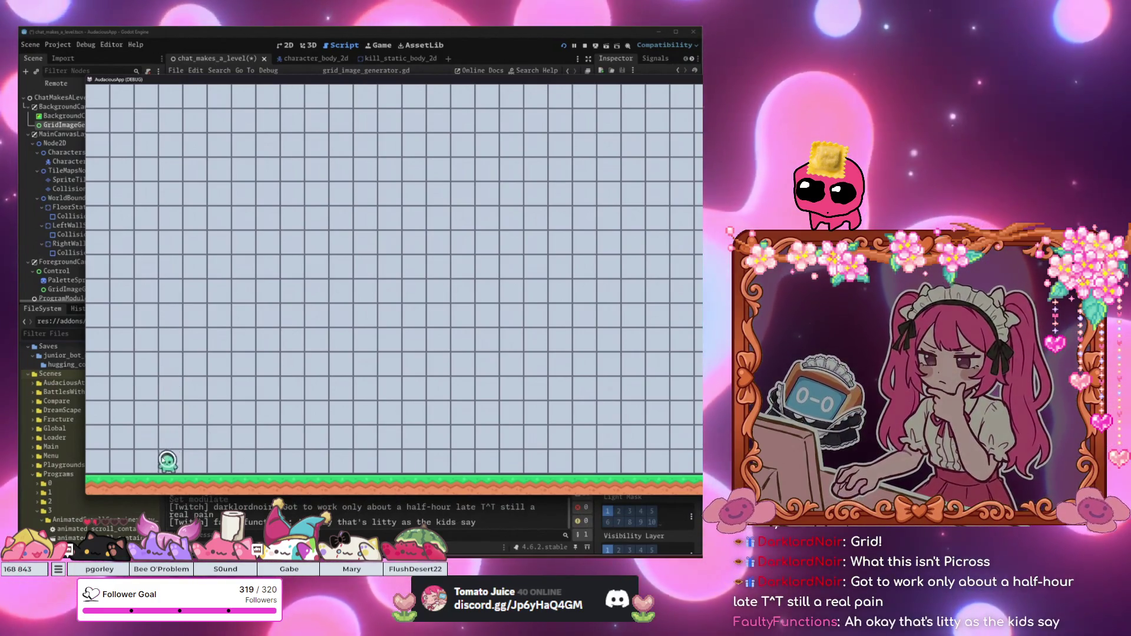
# Step: Walk the character right and back left, then drag the game window down to reveal the script
pyautogui.press('Right')
pyautogui.press('Left')
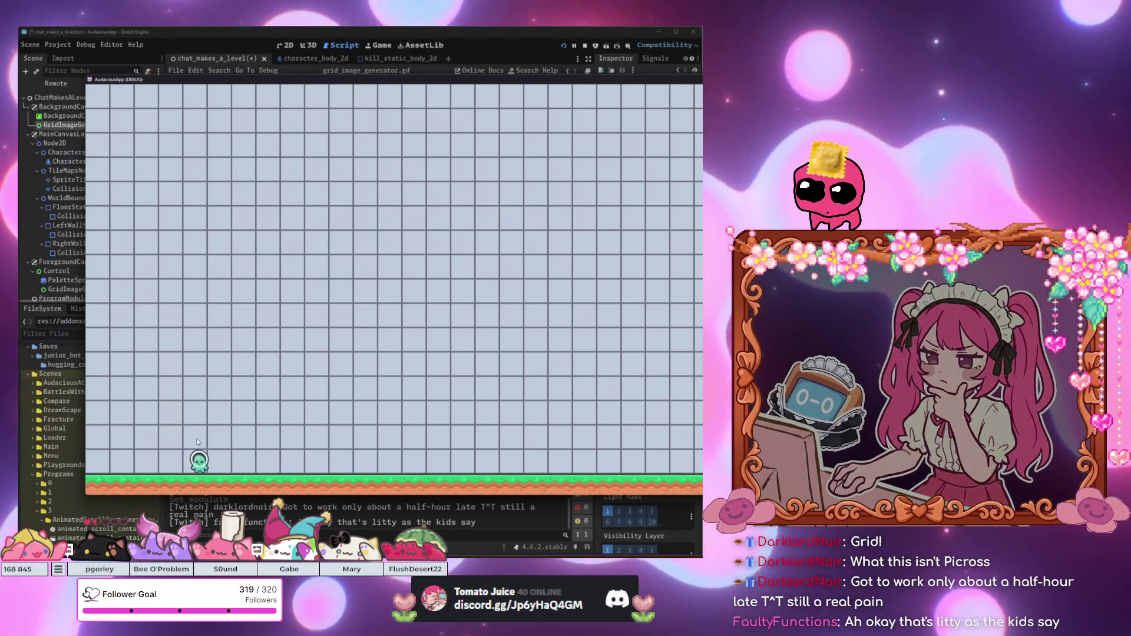
pyautogui.moveTo(342, 74)
pyautogui.mouseDown()
pyautogui.moveTo(580, 177)
pyautogui.moveTo(333, 195)
pyautogui.moveTo(340, 436)
pyautogui.moveTo(351, 174)
pyautogui.moveTo(269, 551)
pyautogui.moveTo(269, 434)
pyautogui.mouseUp()
# Step: Select the GridImageGenerator node, expand its CanvasItem Visibility properties, and return to the 2D view
pyautogui.scroll(-1, 84, 257)
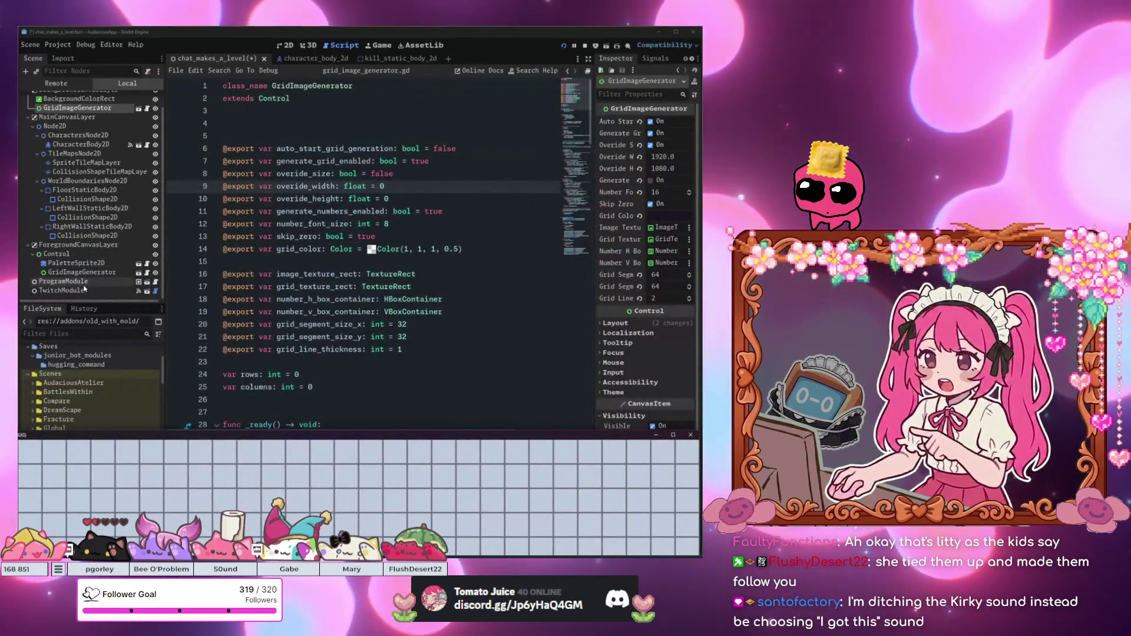
pyautogui.click(91, 273)
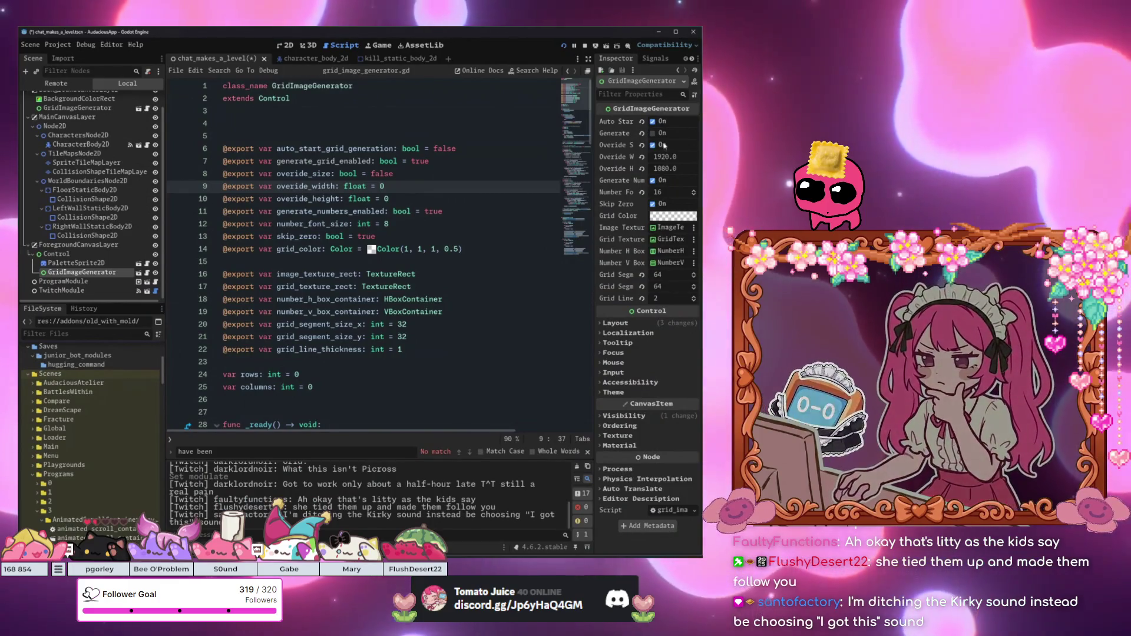
pyautogui.click(639, 415)
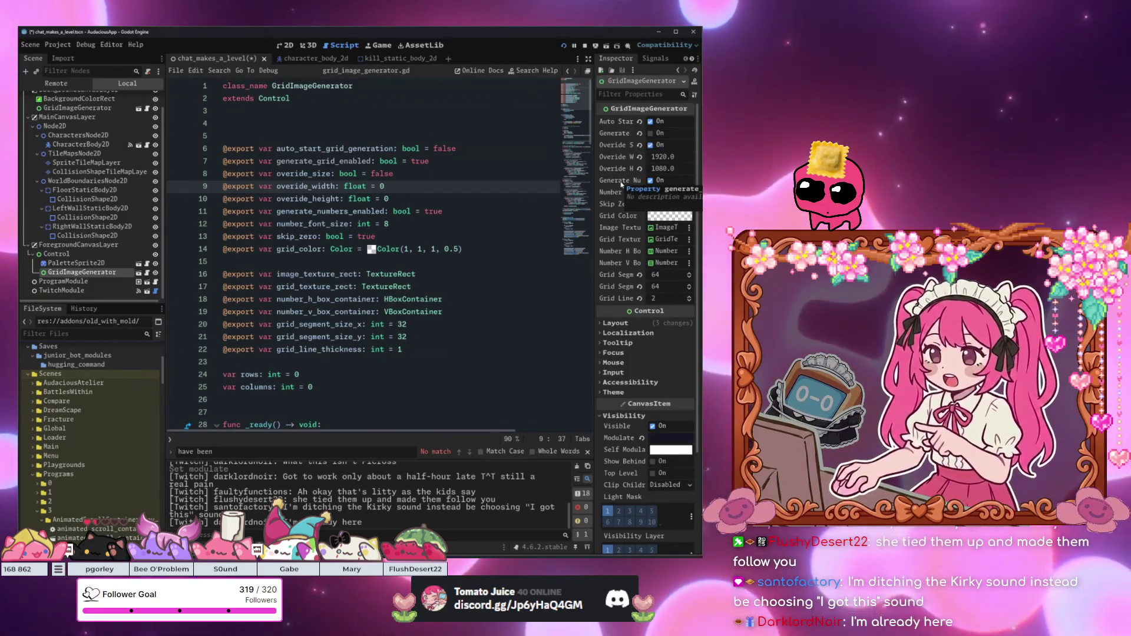
pyautogui.click(285, 45)
# Step: Open grid_image_generator.gd from the GridImageGenerator node and scroll to generate_numbers()
pyautogui.click(106, 253)
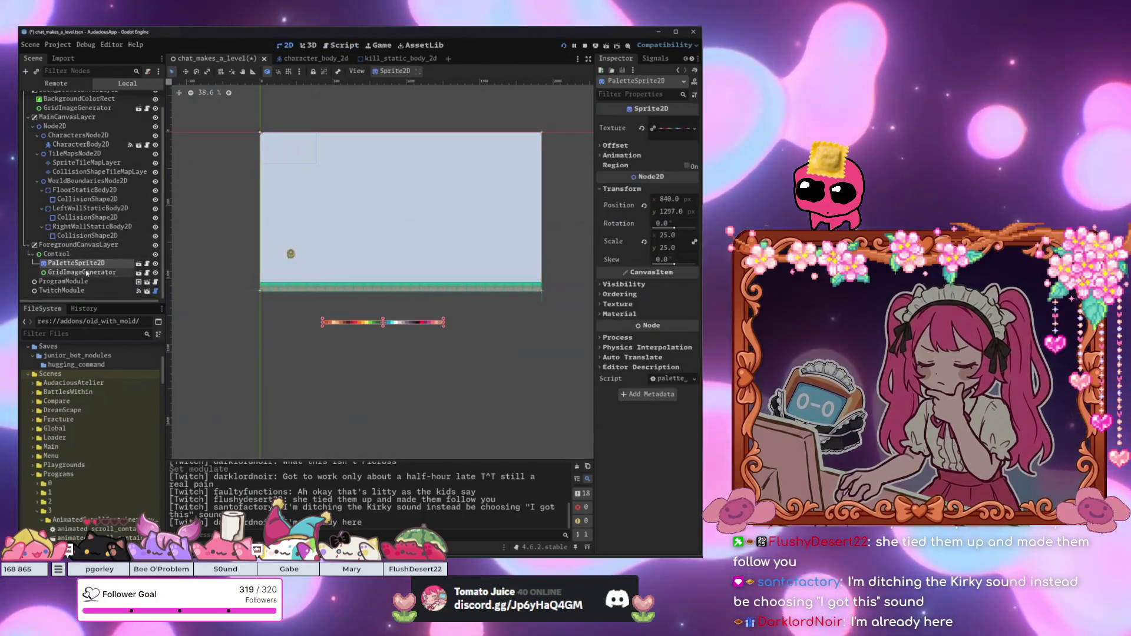
pyautogui.click(88, 273)
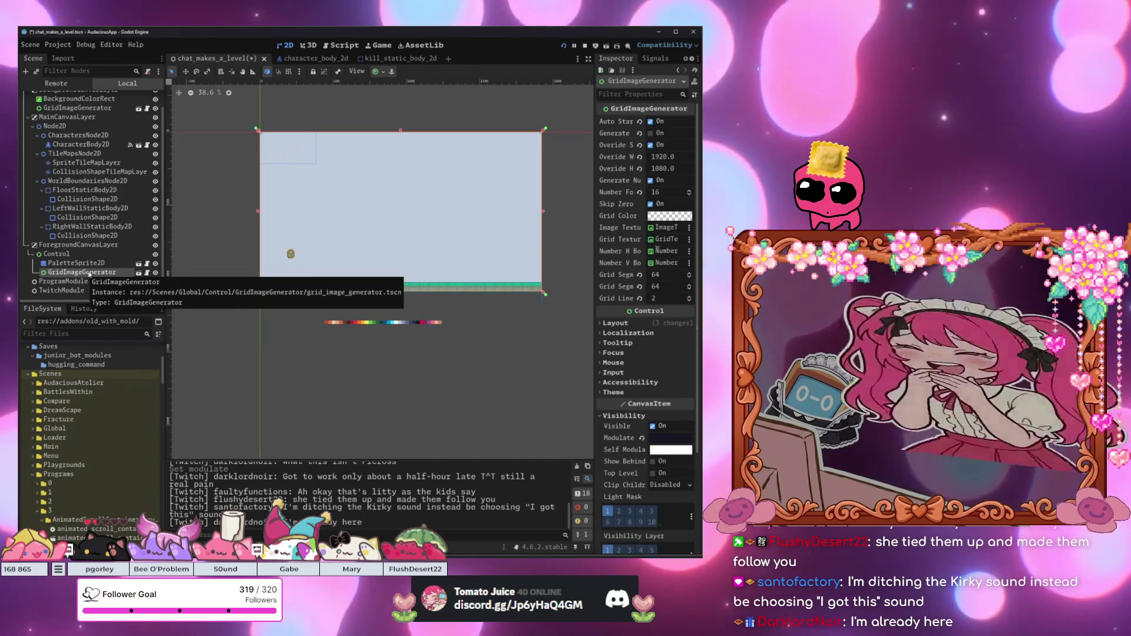
pyautogui.click(147, 272)
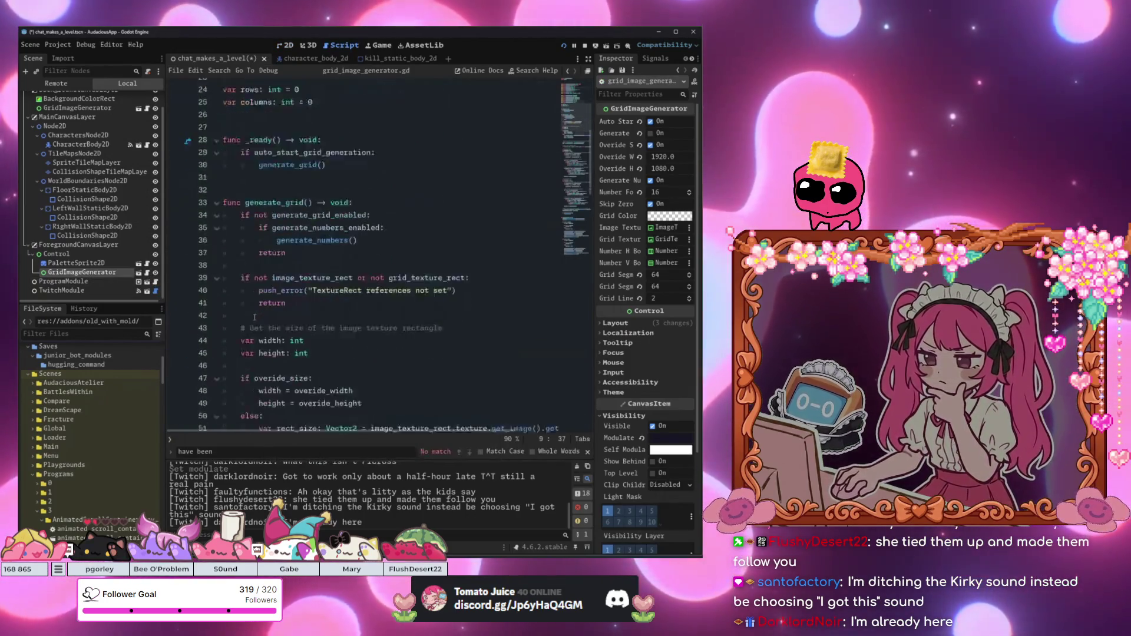
pyautogui.scroll(-20, 254, 317)
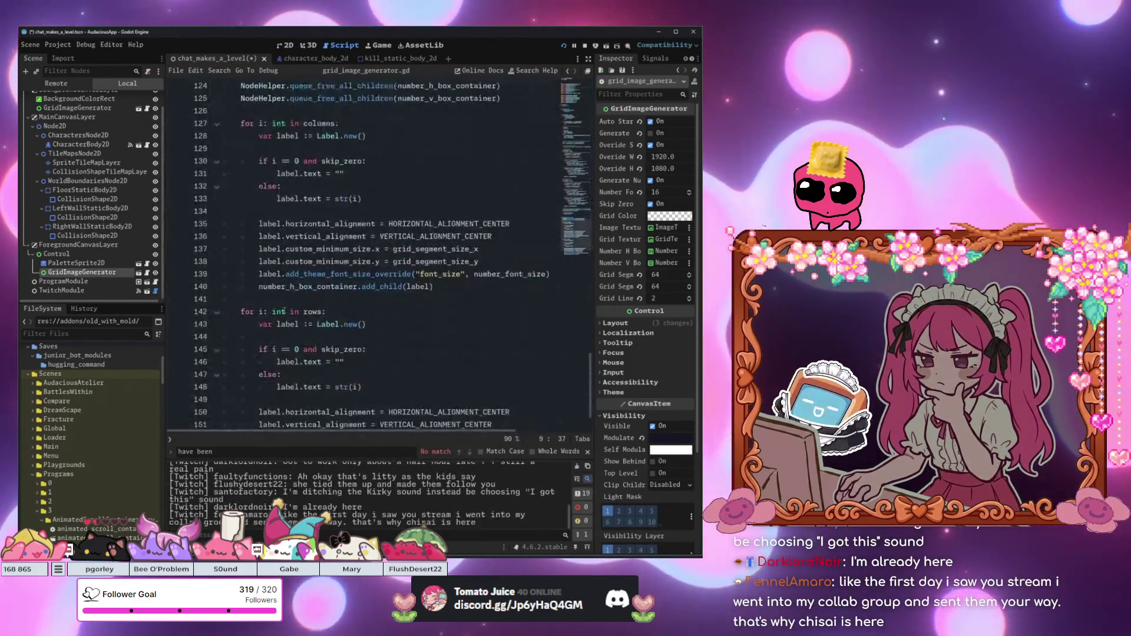
pyautogui.scroll(1, 284, 311)
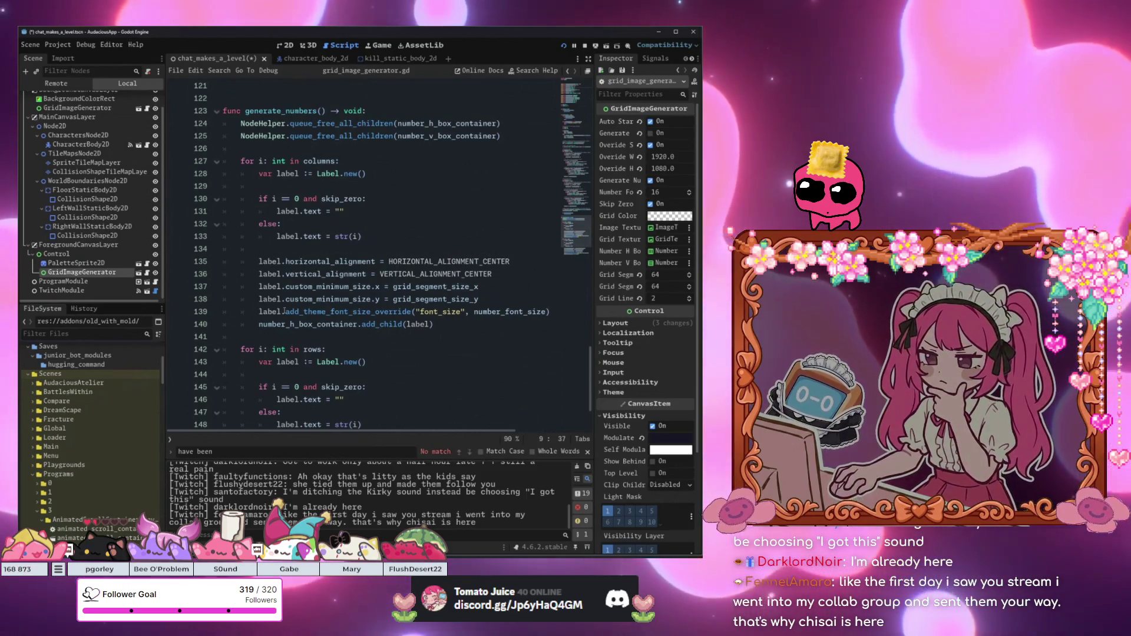
pyautogui.scroll(-3, 283, 311)
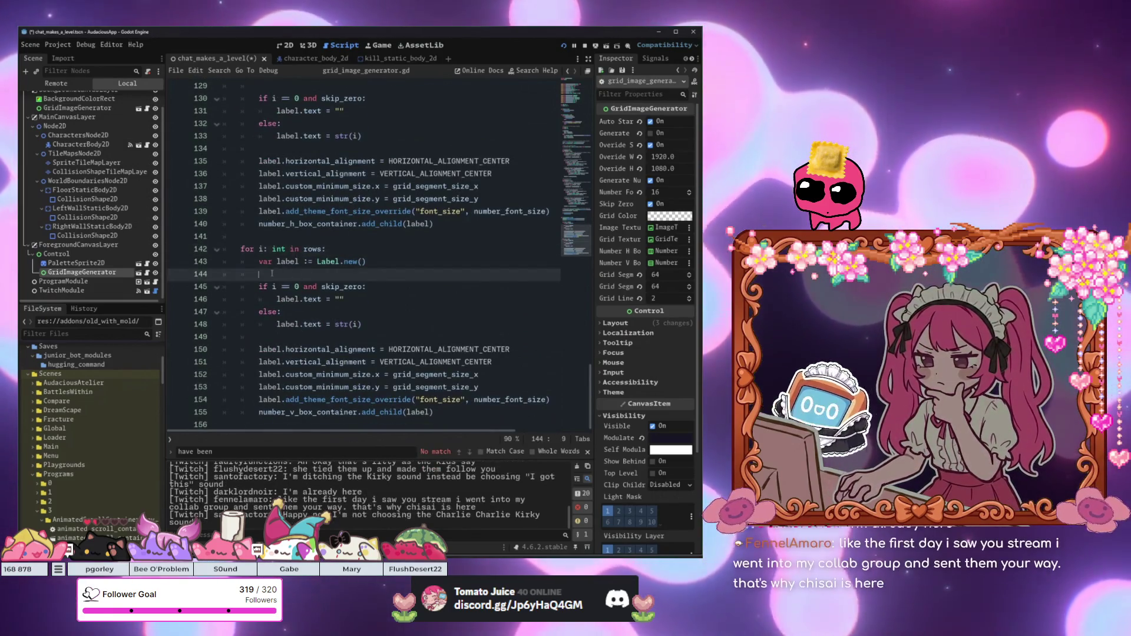
# Step: Review the row label code at lines 143 and 153, then save the scene with Ctrl+S and run it
pyautogui.click(377, 266)
pyautogui.click(383, 388)
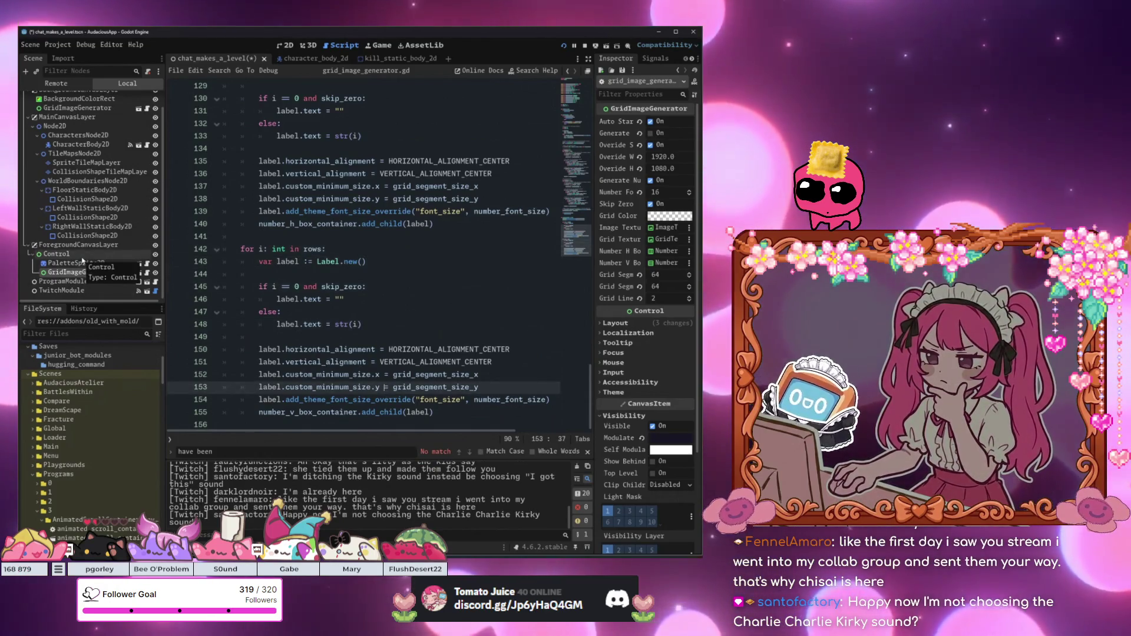
pyautogui.click(284, 45)
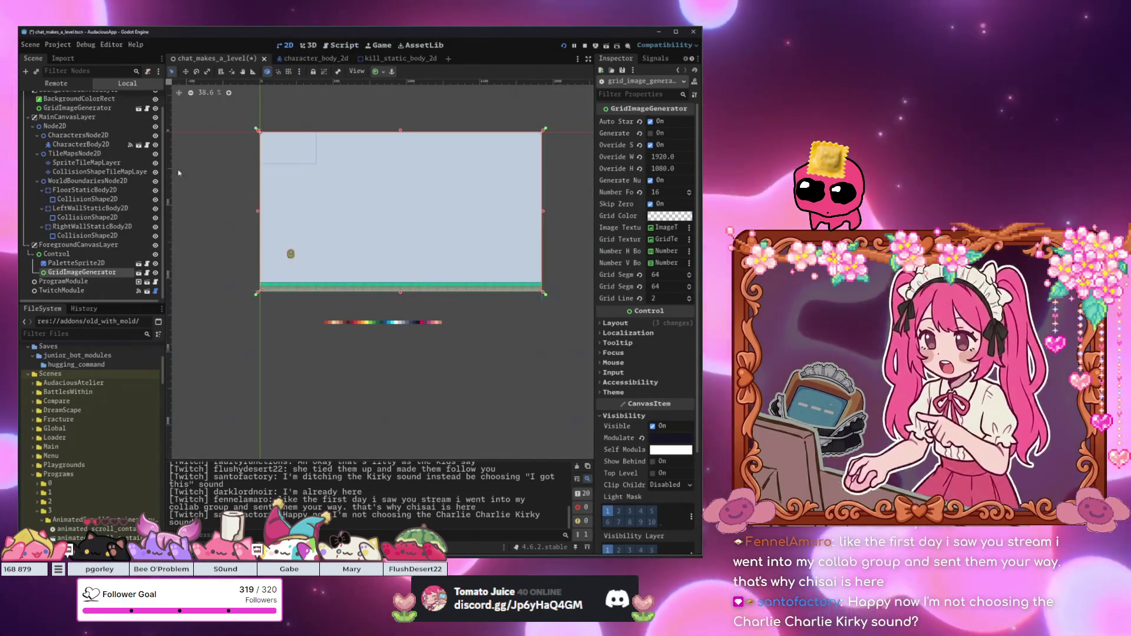
pyautogui.hotkey('ctrl', 's')
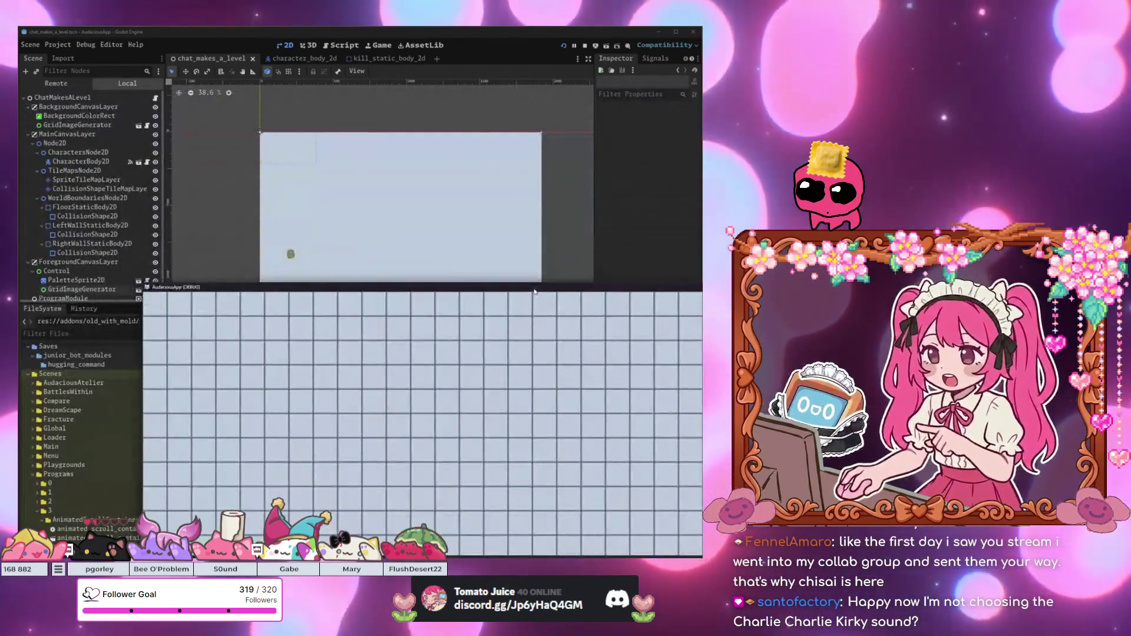
# Step: In the Remote tree, expand root > ChatMakesALevel > Control > GridImageGenerator and inspect NumberVBoxContainer and NumberHBoxContainer
pyautogui.click(201, 217)
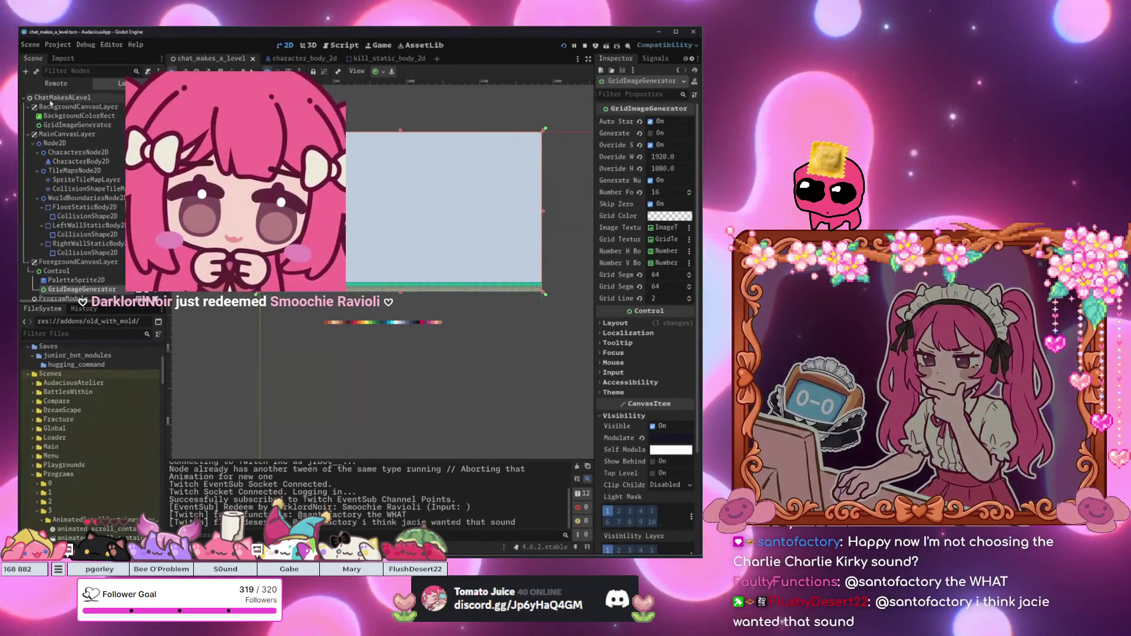
pyautogui.click(54, 85)
pyautogui.click(29, 179)
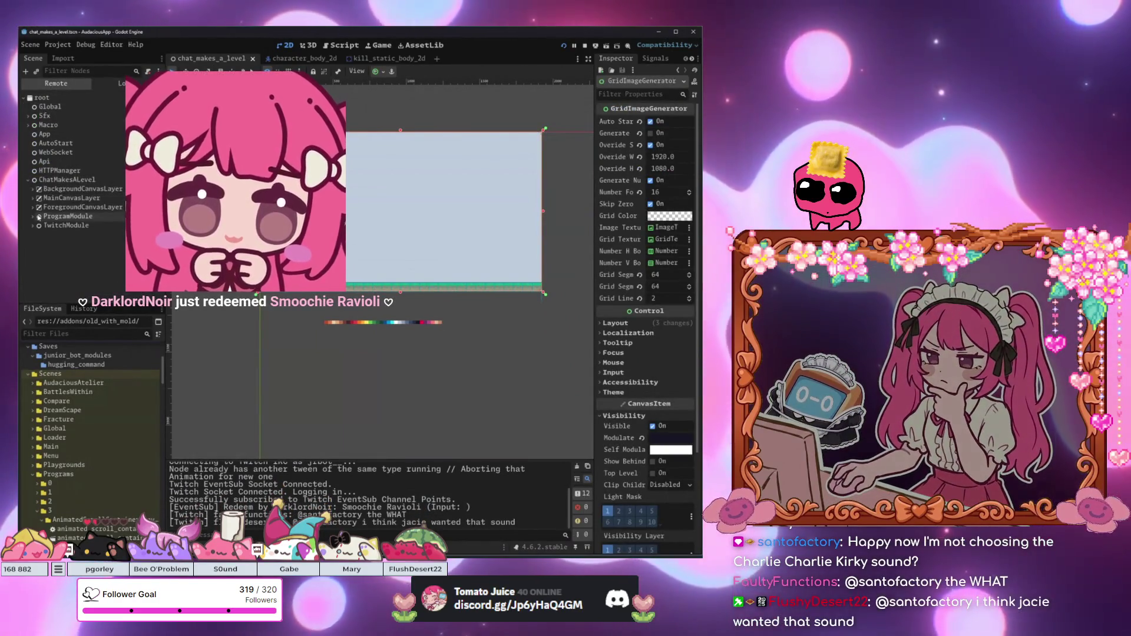
pyautogui.click(32, 207)
pyautogui.click(36, 216)
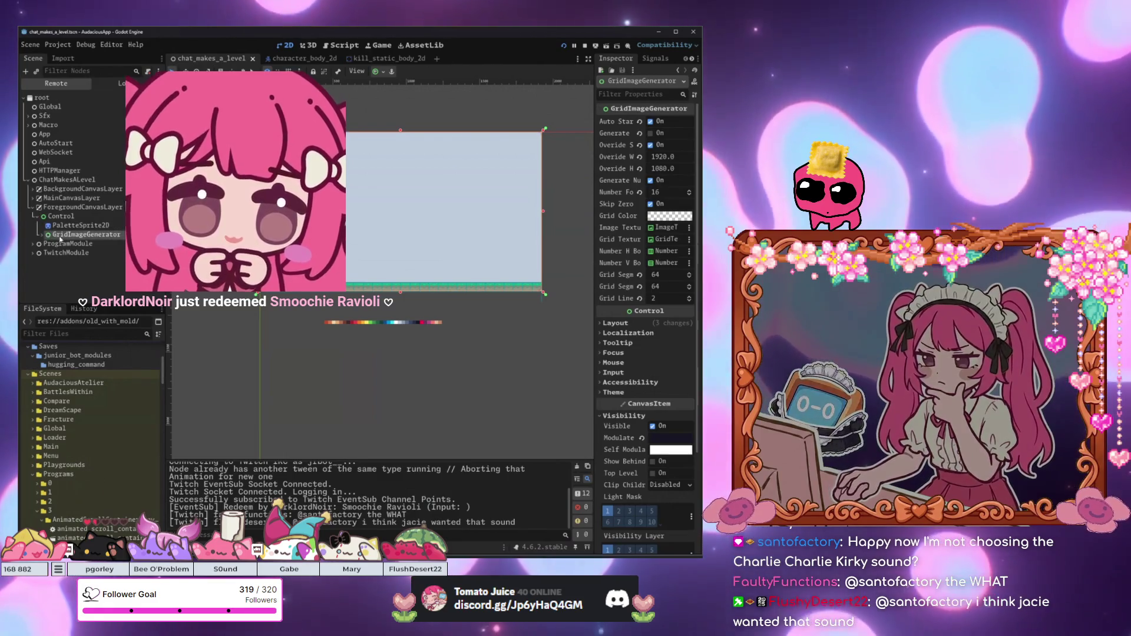
pyautogui.click(61, 235)
pyautogui.click(76, 272)
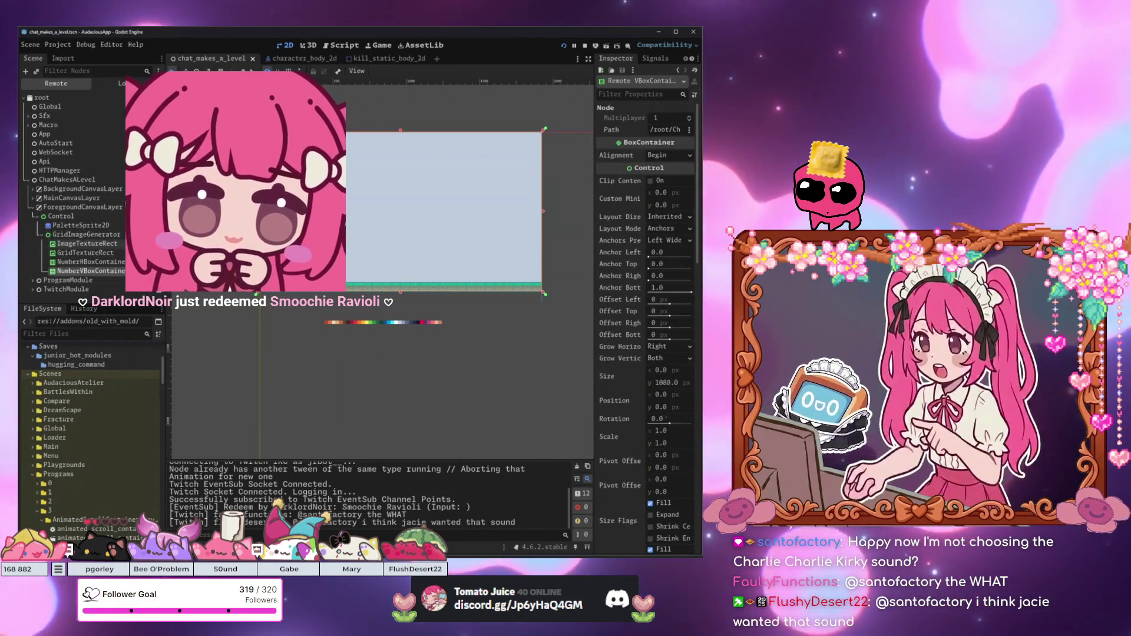
pyautogui.click(88, 262)
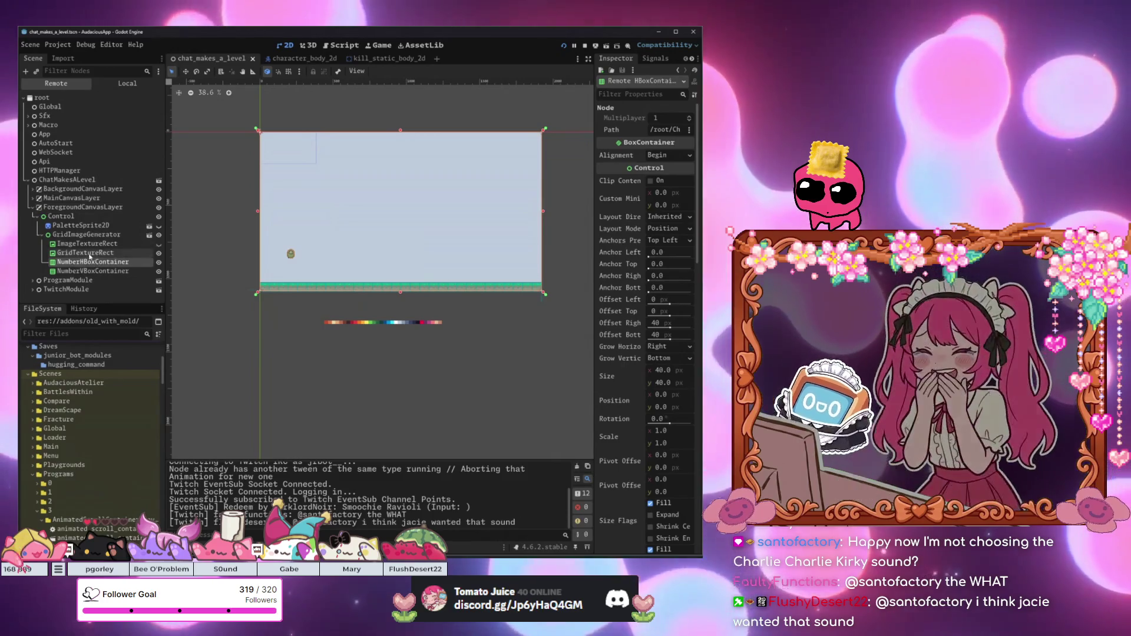
# Step: Go back to the Local scene tree and reopen the GridImageGenerator script at its top
pyautogui.click(128, 83)
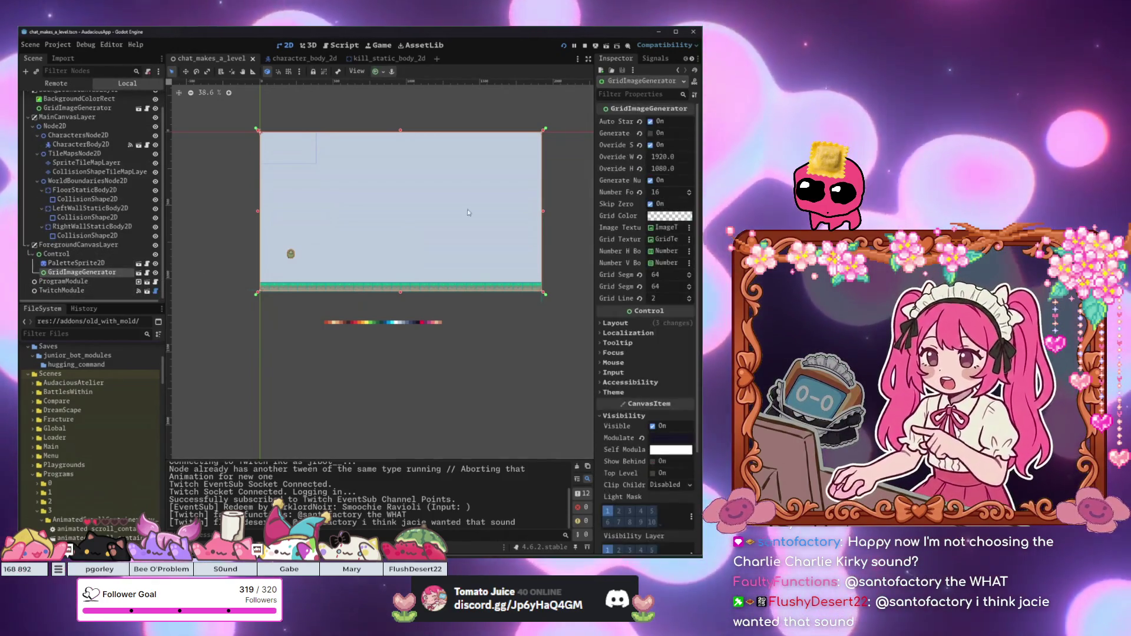
pyautogui.scroll(1, 156, 115)
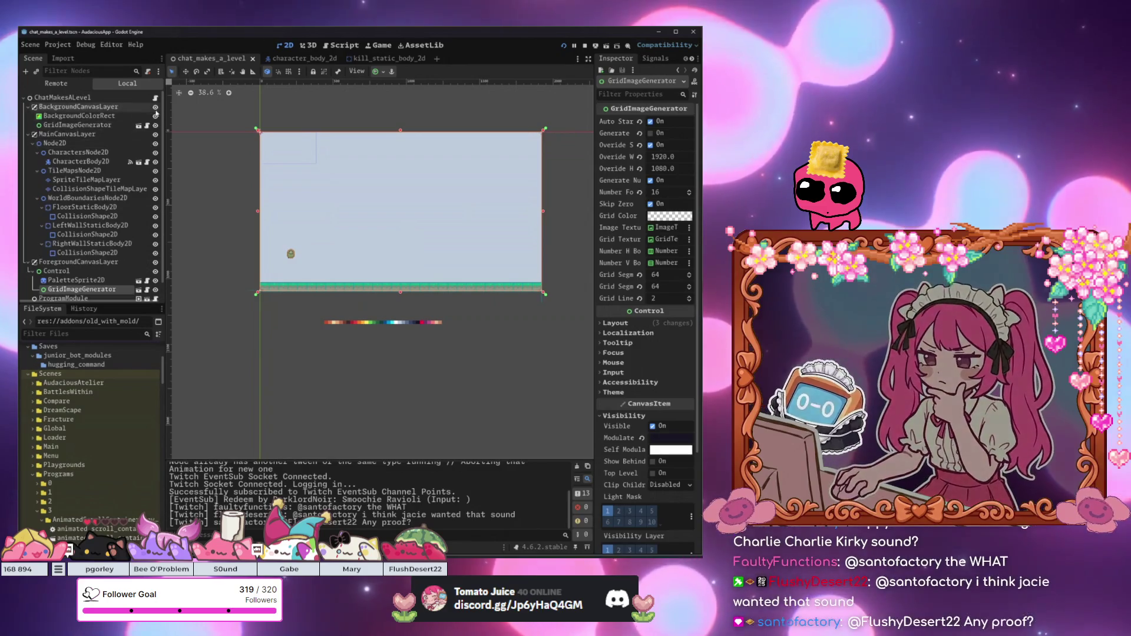
pyautogui.click(147, 290)
pyautogui.scroll(20, 484, 212)
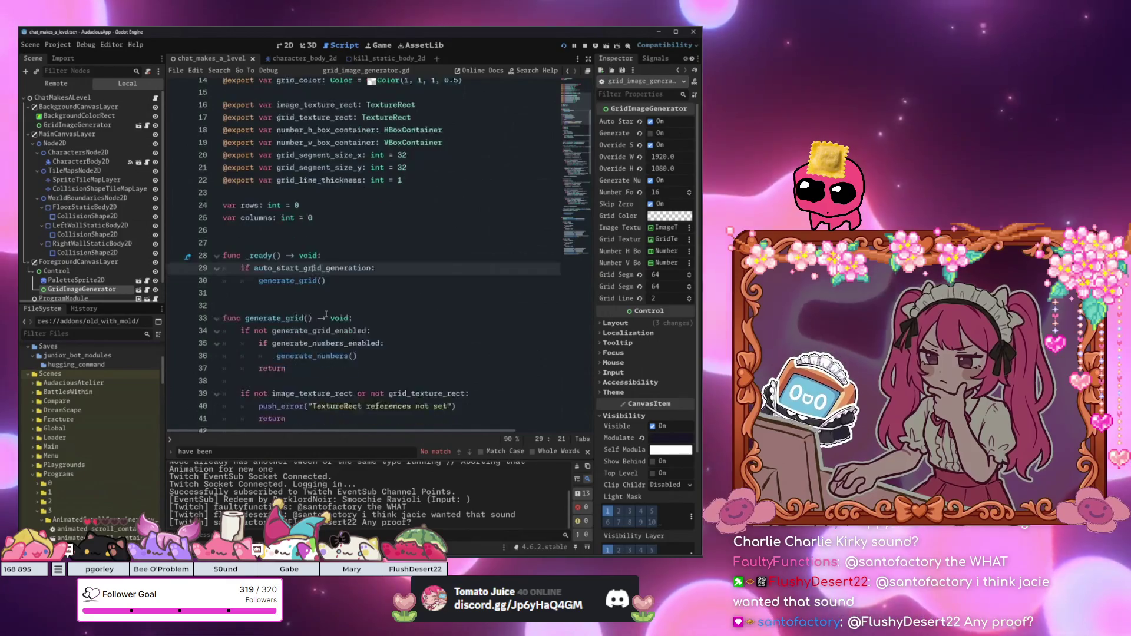
# Step: Look over the generate_grid_enabled check and its early return around lines 35–37
pyautogui.click(338, 345)
pyautogui.click(349, 345)
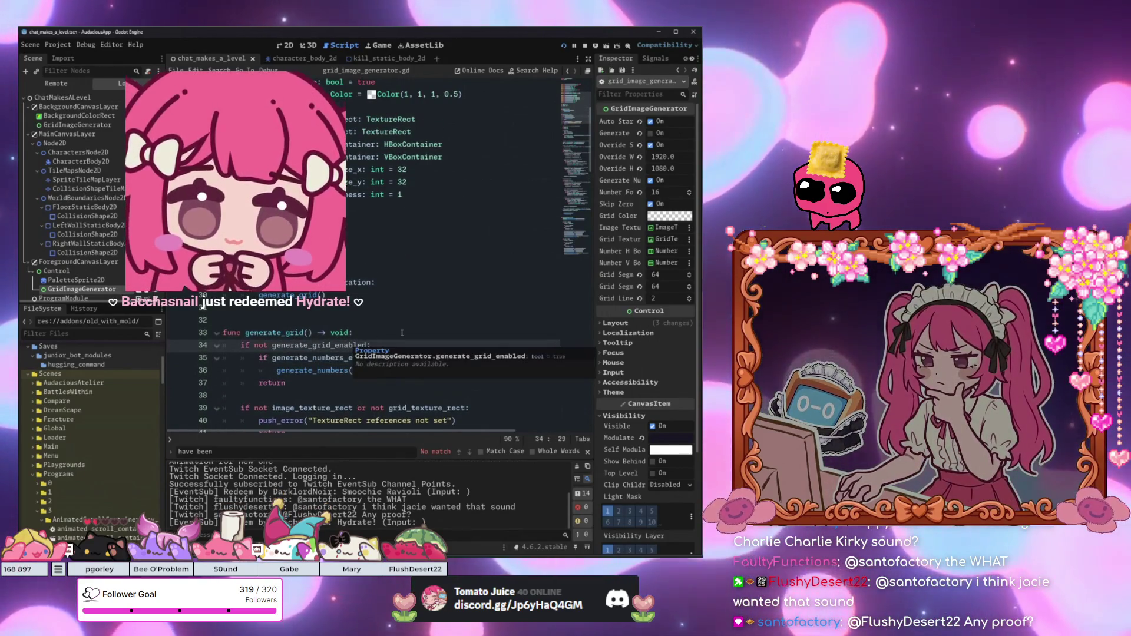
pyautogui.scroll(1, 395, 213)
pyautogui.scroll(4, 395, 214)
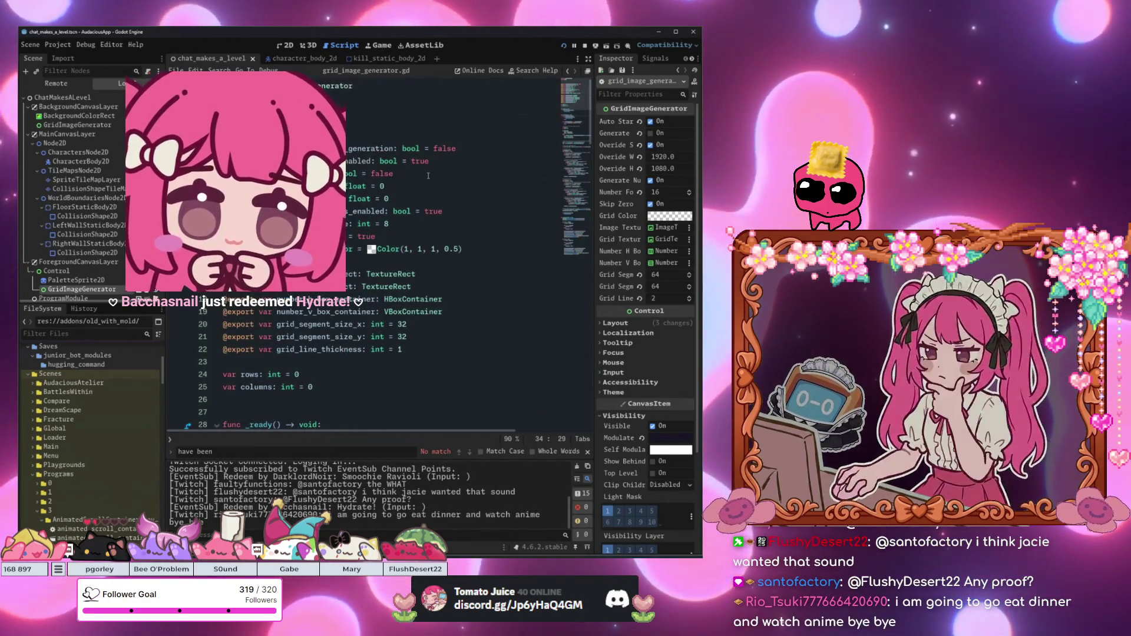
pyautogui.scroll(-5, 365, 265)
pyautogui.doubleClick(285, 350)
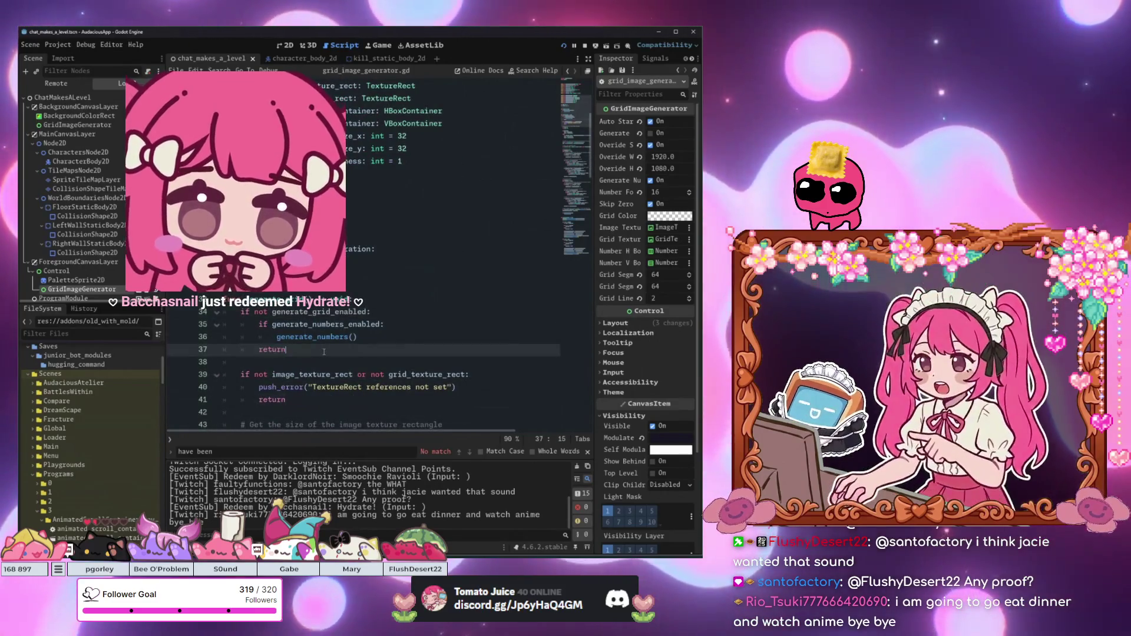
pyautogui.click(403, 323)
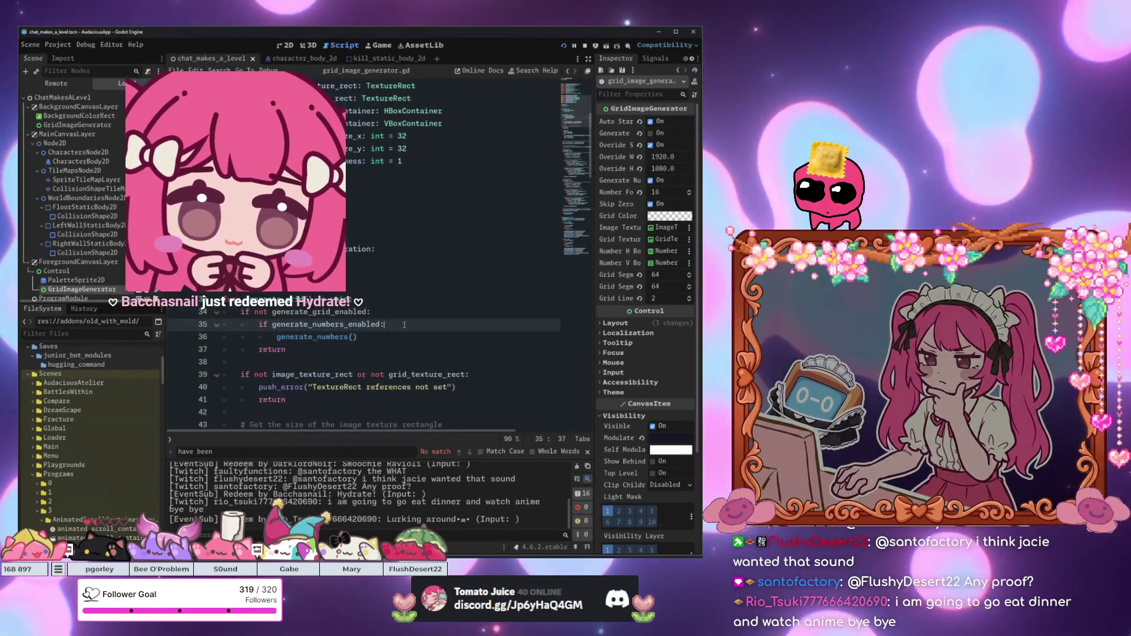
pyautogui.press('Down')
pyautogui.press('Up')
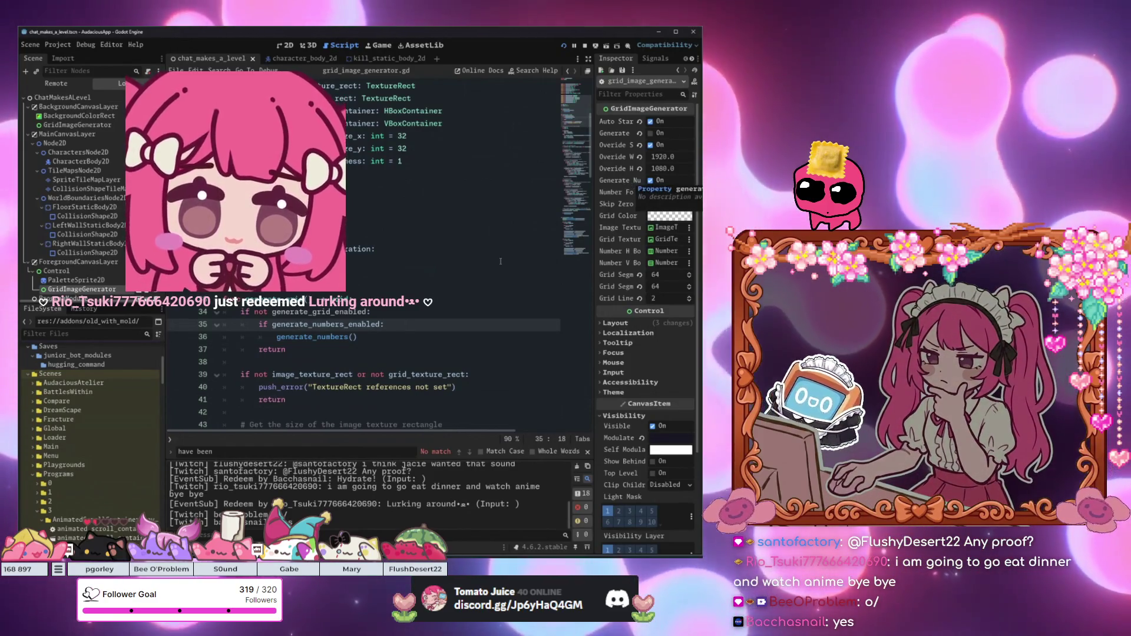
# Step: Put a breakpoint on the generate_numbers() call at line 36 and run the project with F5
pyautogui.click(378, 334)
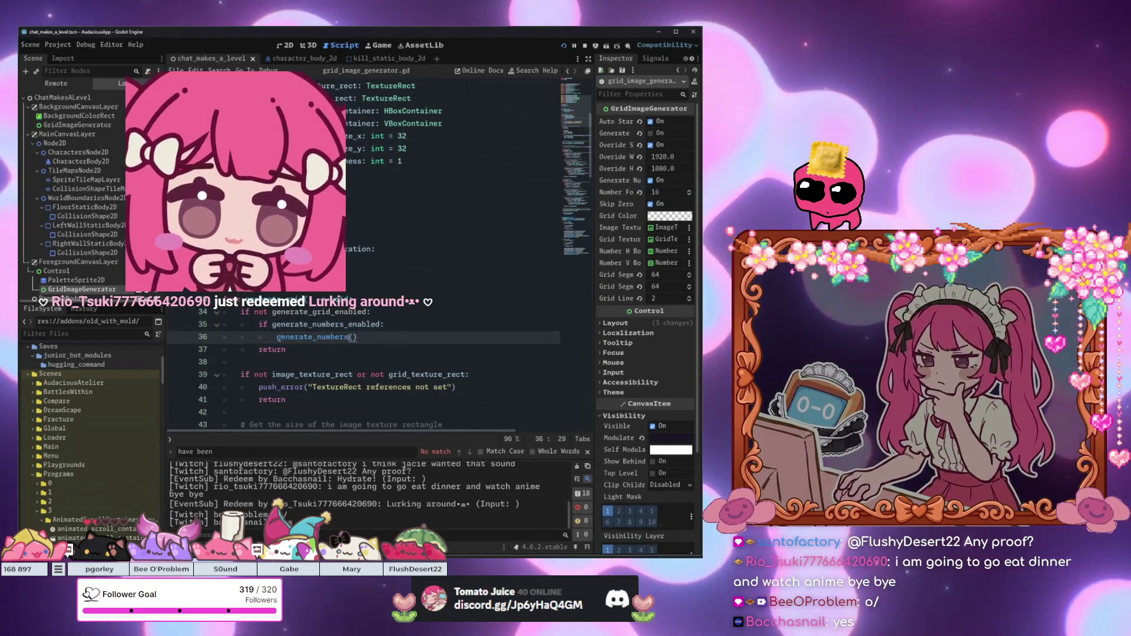
pyautogui.click(276, 337)
pyautogui.click(175, 338)
pyautogui.click(386, 325)
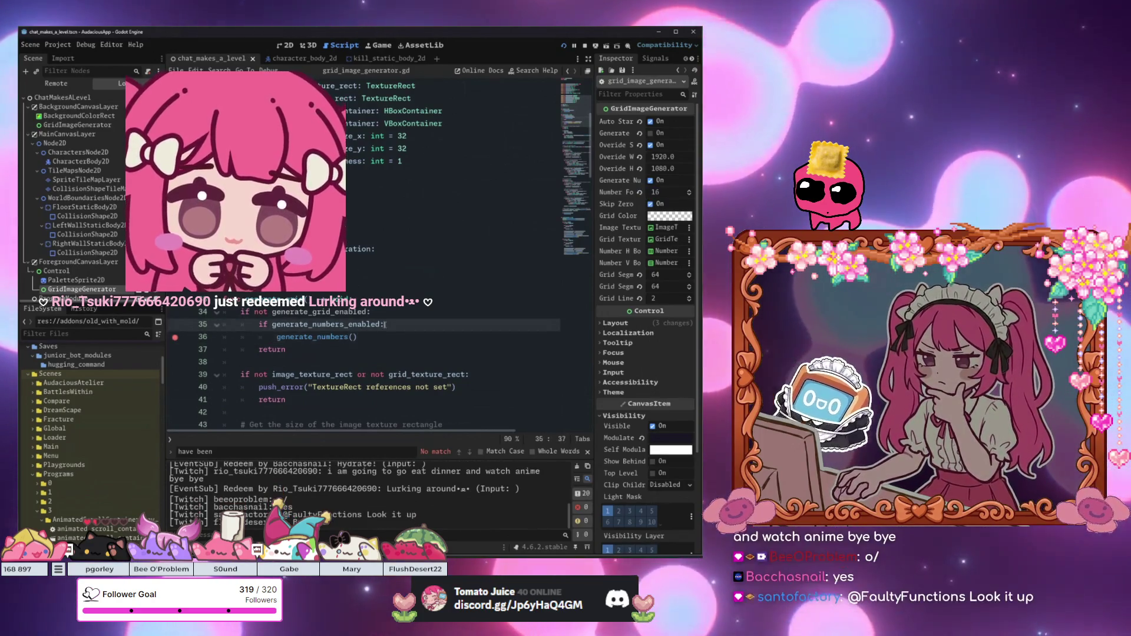
pyautogui.press('F5')
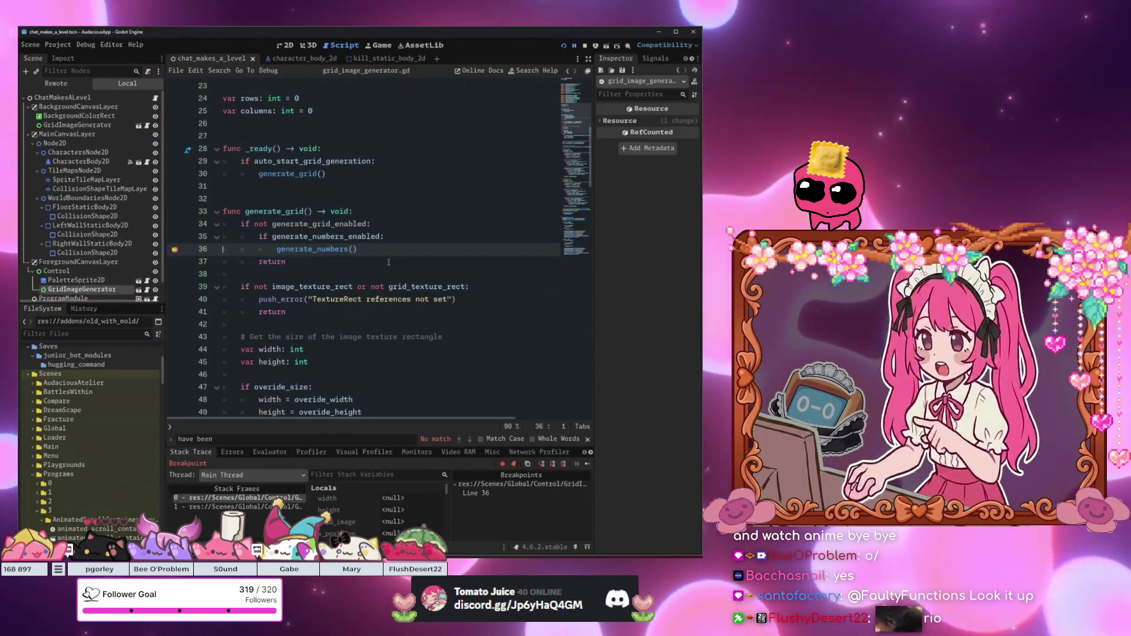
# Step: Step into generate_numbers and over the column label loop to the rows loop at line 142
pyautogui.press('F11')
pyautogui.press('F11')
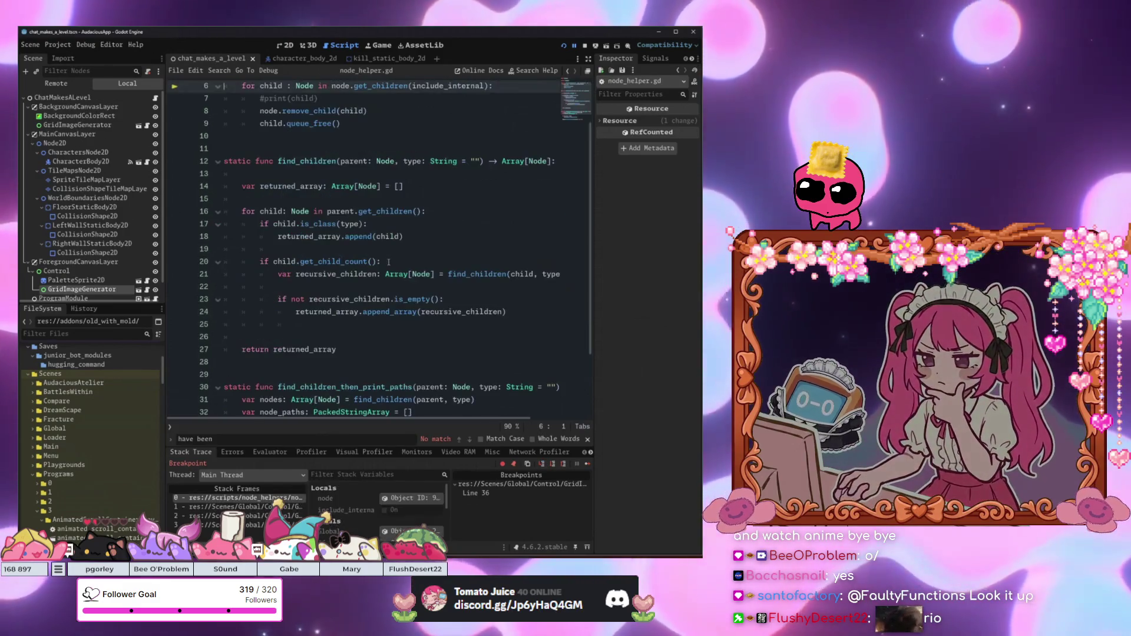
pyautogui.press('F10')
pyautogui.press('F10')
pyautogui.press('F10')
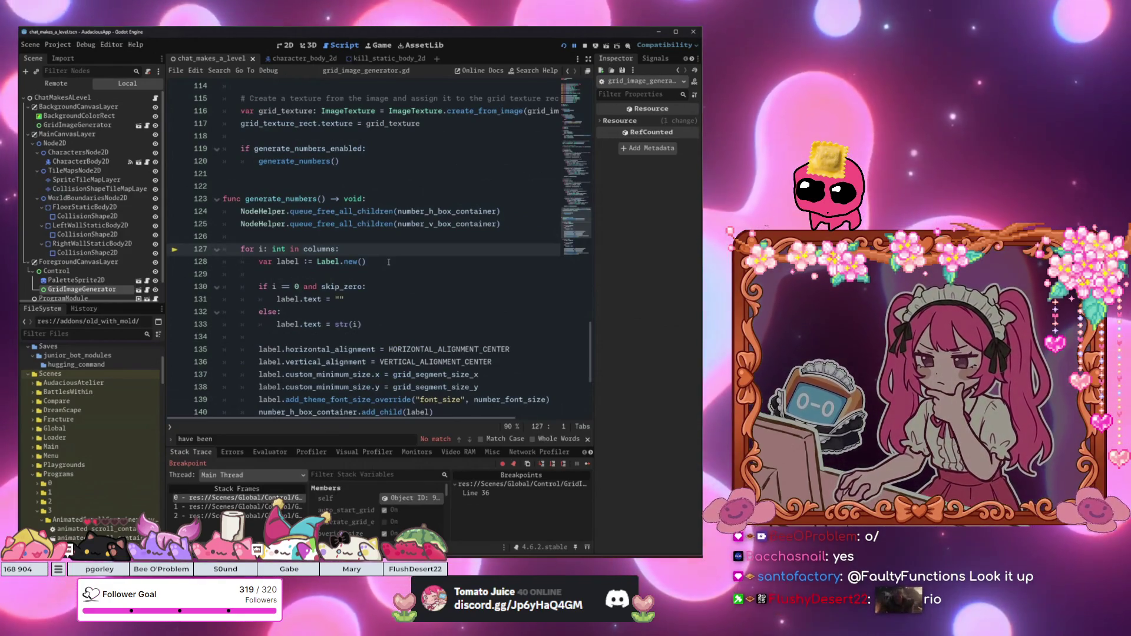
pyautogui.scroll(-1, 371, 254)
pyautogui.scroll(-5, 372, 254)
pyautogui.scroll(-6, 356, 238)
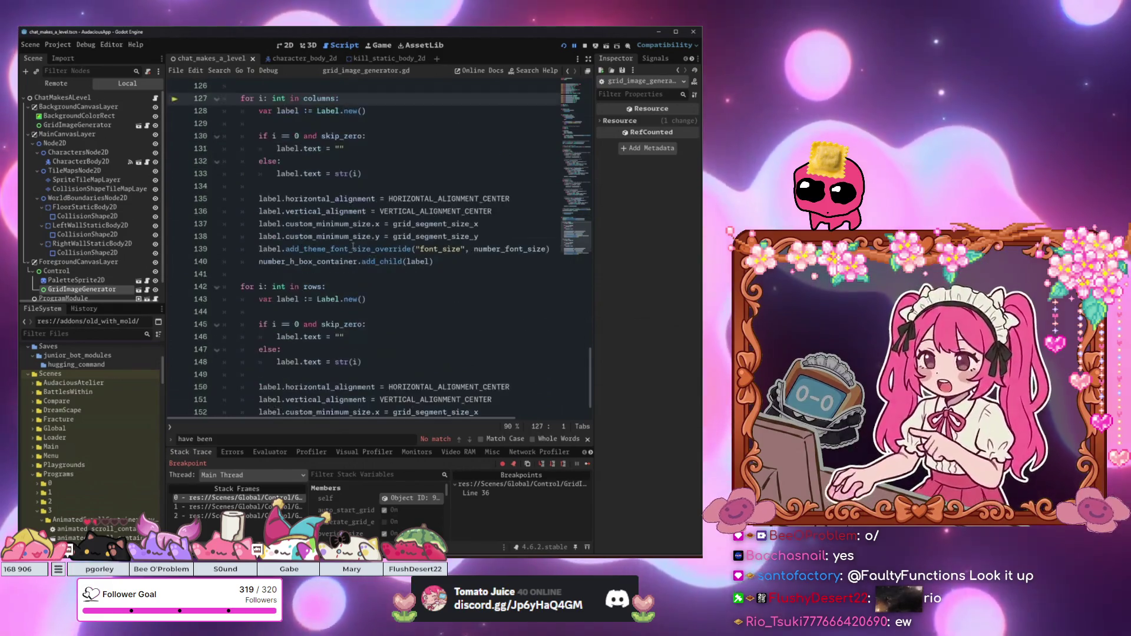
pyautogui.scroll(3, 356, 238)
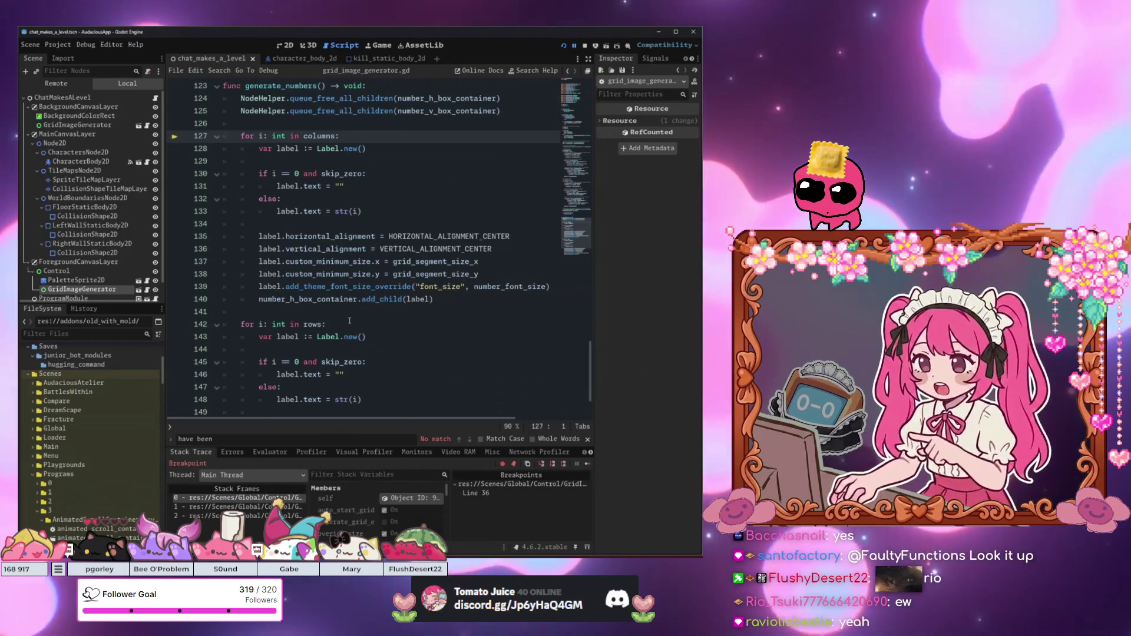
pyautogui.press('F10')
# Step: Confirm grid_segment_size_y is 64, then select the generate_grid_enabled early-return block on lines 34–36
pyautogui.scroll(5, 347, 306)
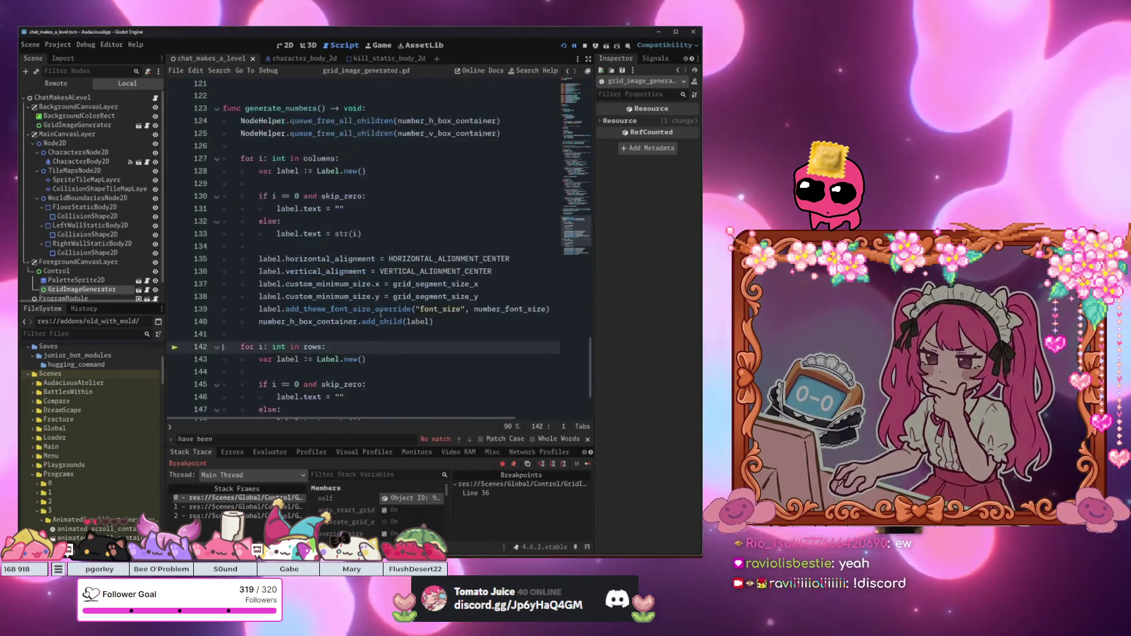
pyautogui.click(322, 250)
pyautogui.scroll(20, 578, 128)
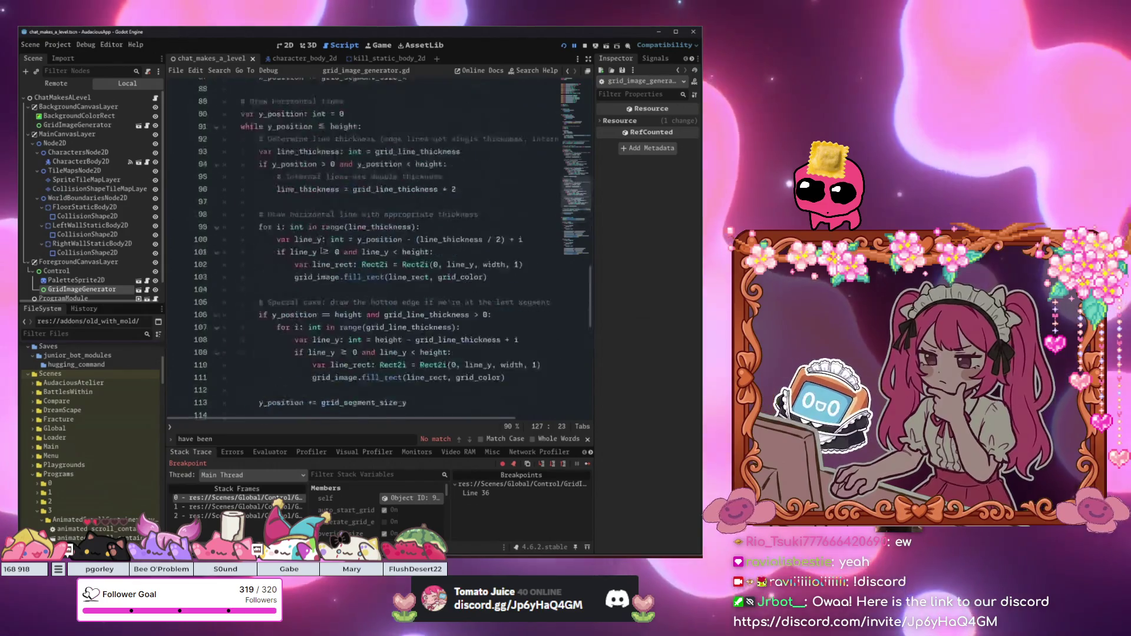
pyautogui.moveTo(578, 129); pyautogui.dragTo(576, 100)
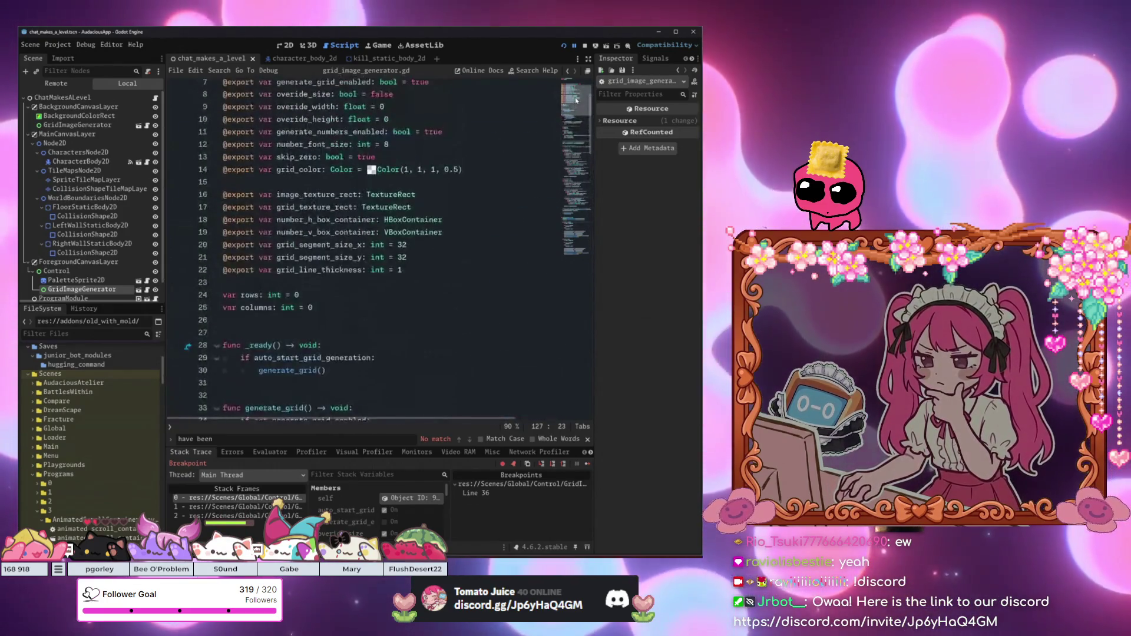
pyautogui.click(305, 307)
pyautogui.scroll(-7, 327, 305)
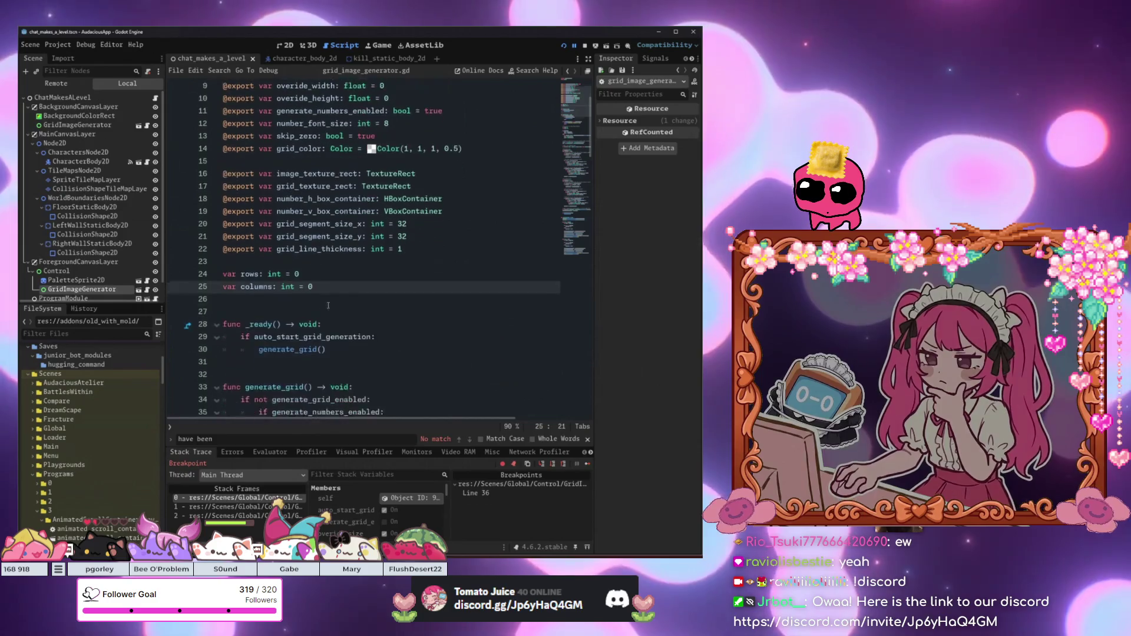
pyautogui.scroll(-4, 330, 310)
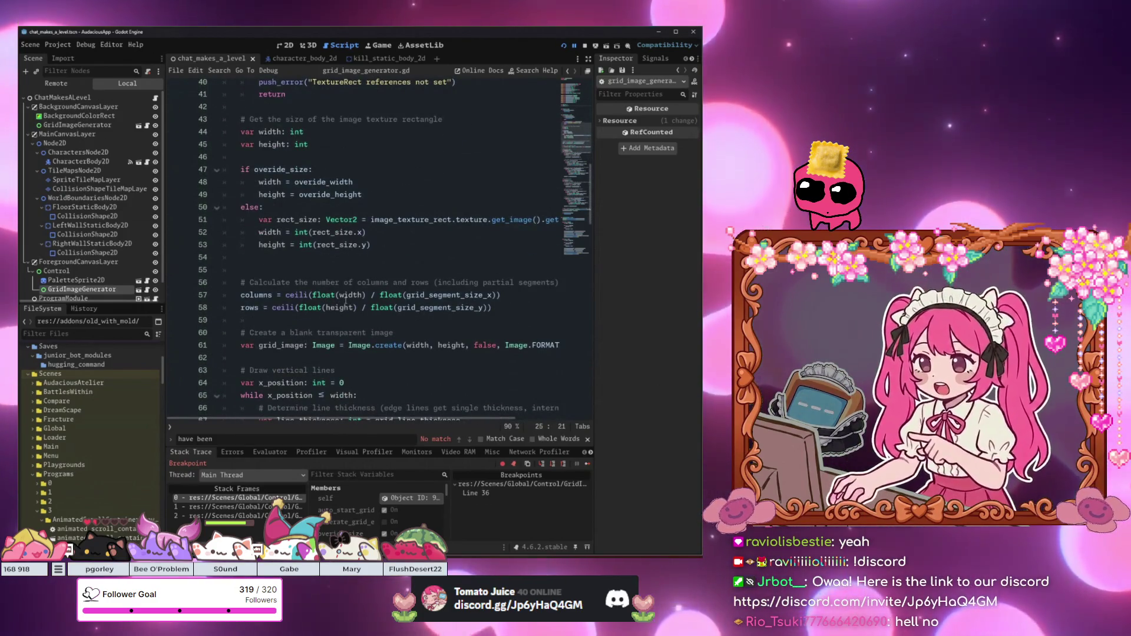
pyautogui.moveTo(402, 314)
pyautogui.scroll(2, 402, 314)
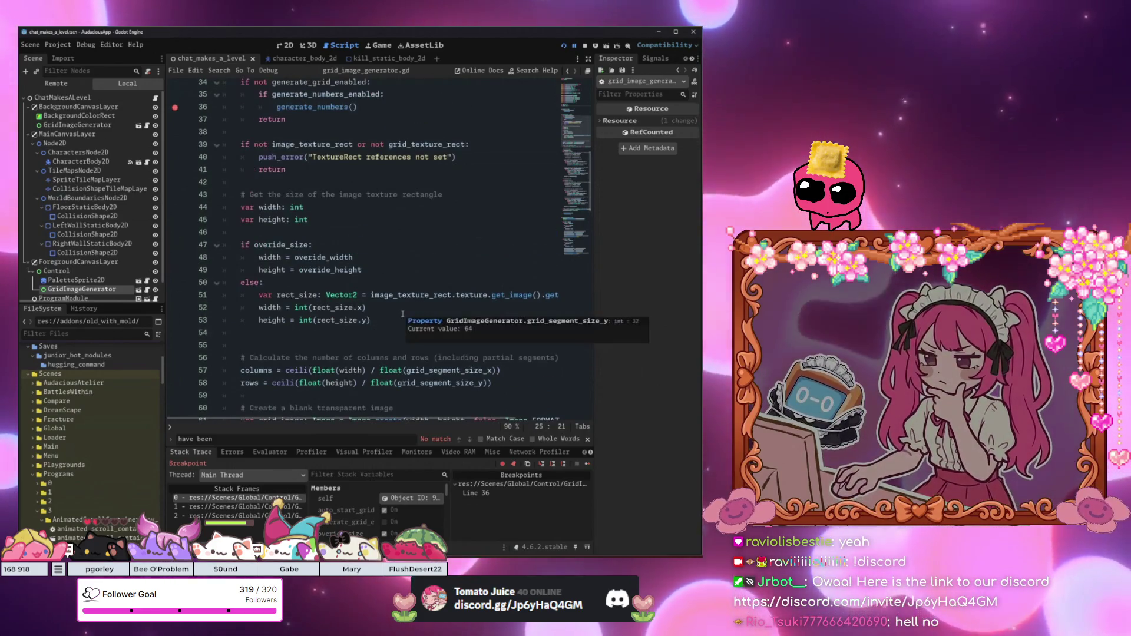
pyautogui.scroll(2, 403, 314)
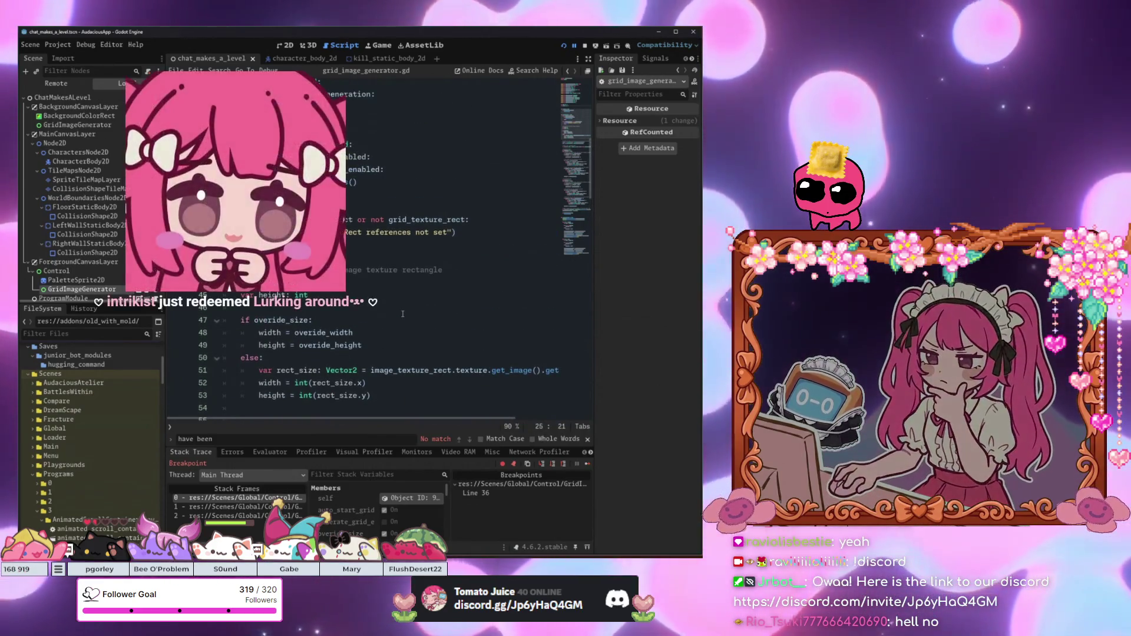
pyautogui.scroll(-5, 403, 314)
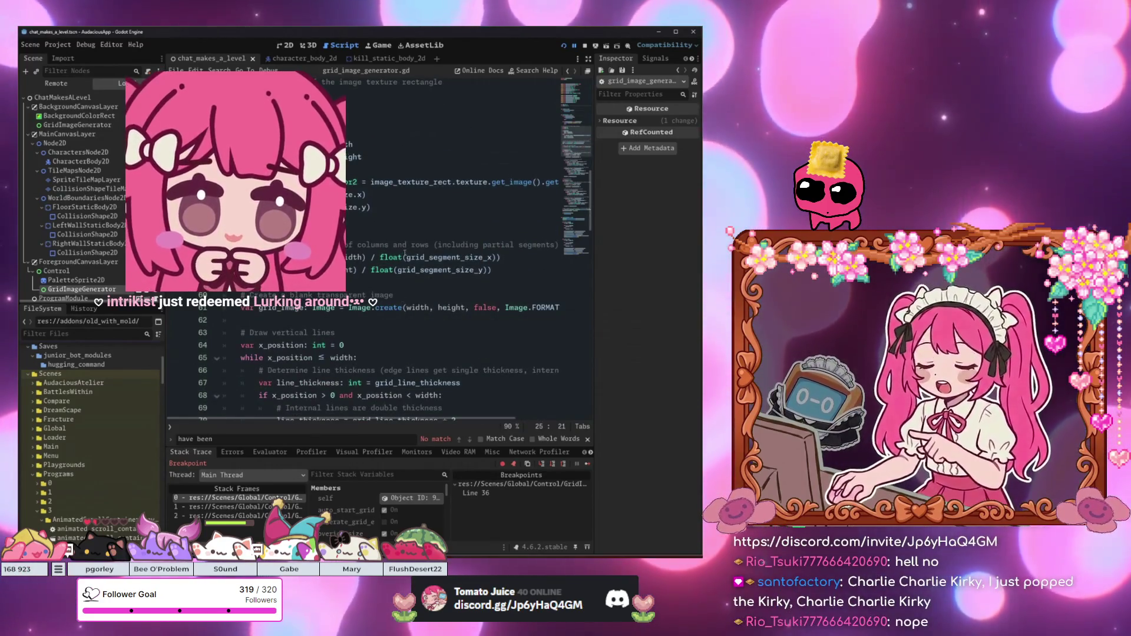
pyautogui.scroll(5, 405, 253)
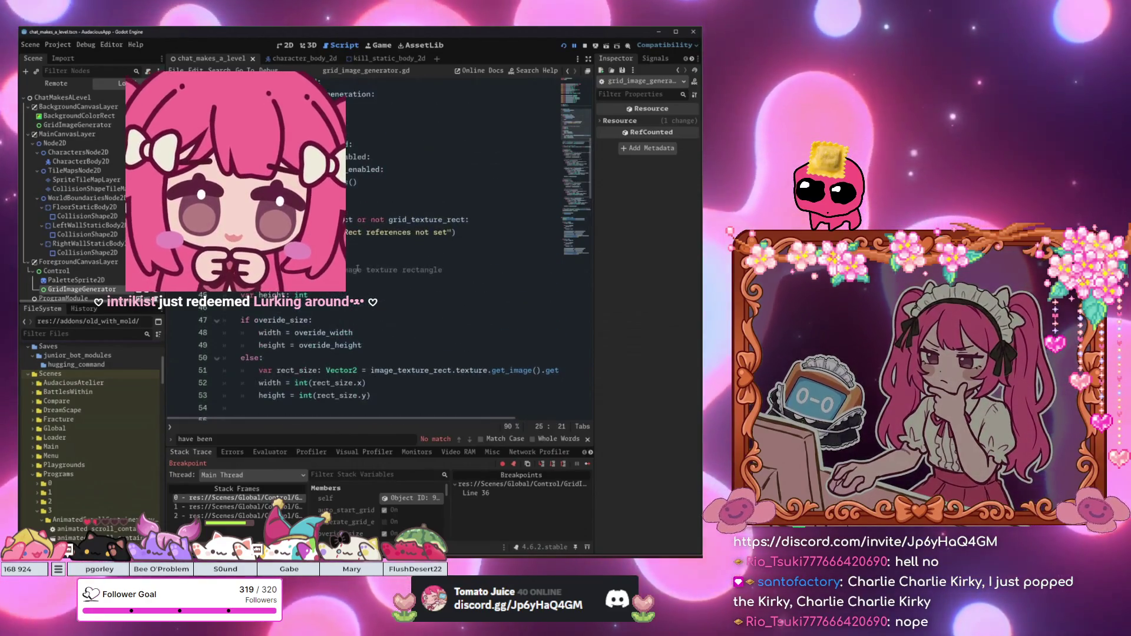
pyautogui.moveTo(375, 182)
pyautogui.mouseDown()
pyautogui.moveTo(259, 157)
pyautogui.moveTo(259, 194)
pyautogui.moveTo(253, 157)
pyautogui.mouseUp()
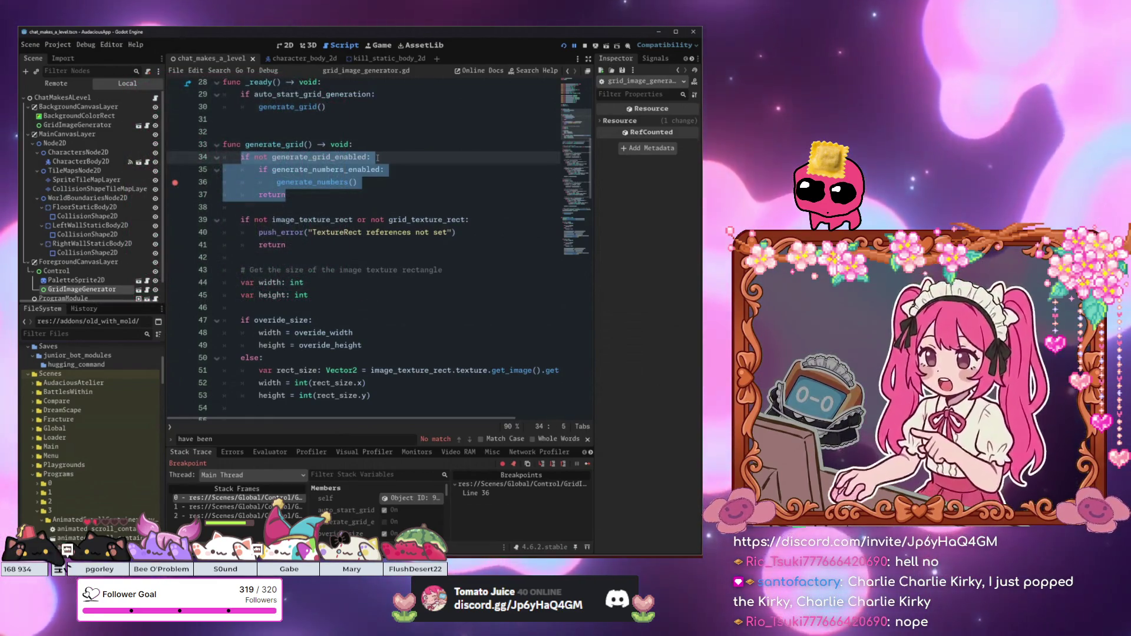
# Step: Move the generate_grid_enabled early return below the row calculation with Alt+Down, add blank lines, and run with F5
pyautogui.hotkey('alt', 'Down')
pyautogui.hotkey('alt', 'Down')
pyautogui.hotkey('alt', 'Down')
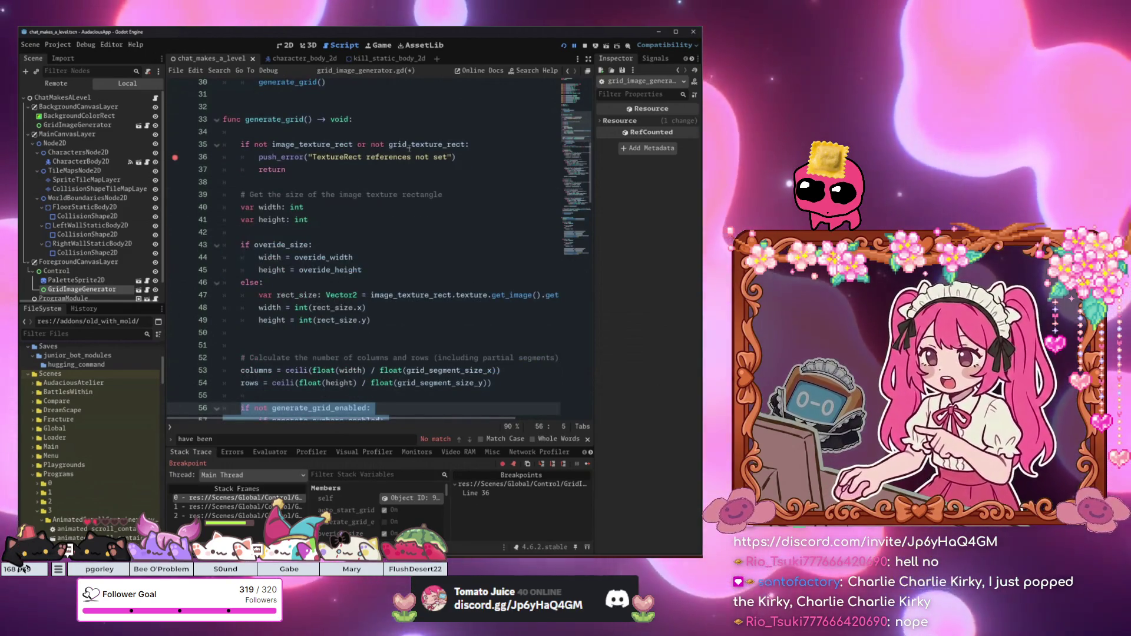
pyautogui.scroll(-3, 403, 149)
pyautogui.click(341, 337)
pyautogui.press('Return')
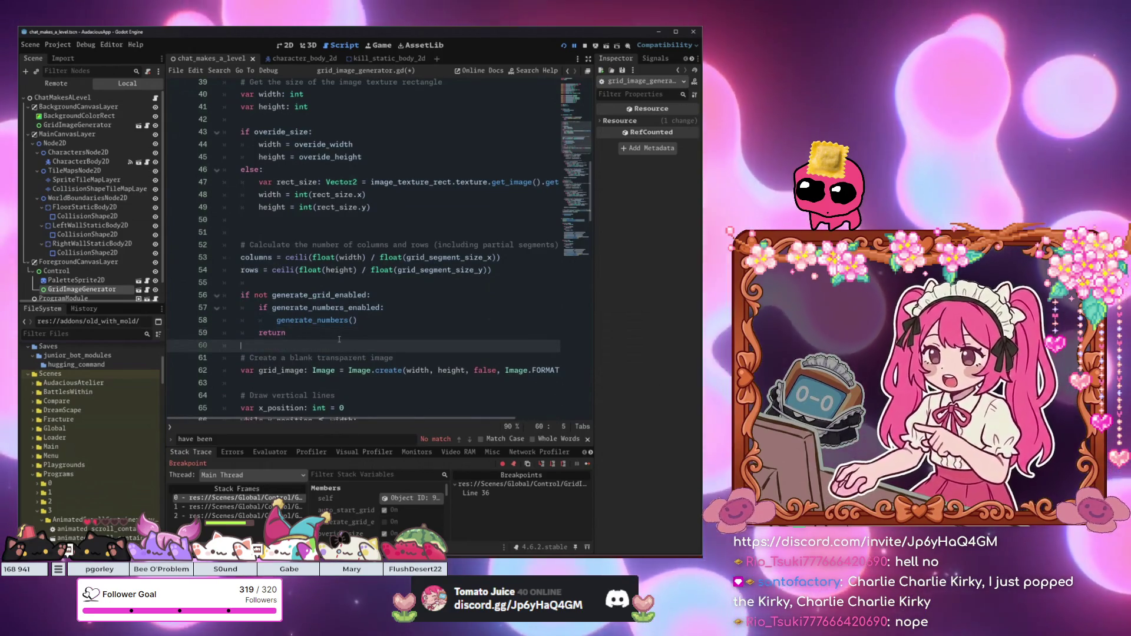
pyautogui.press('Return')
pyautogui.press('Up')
pyautogui.press('Up')
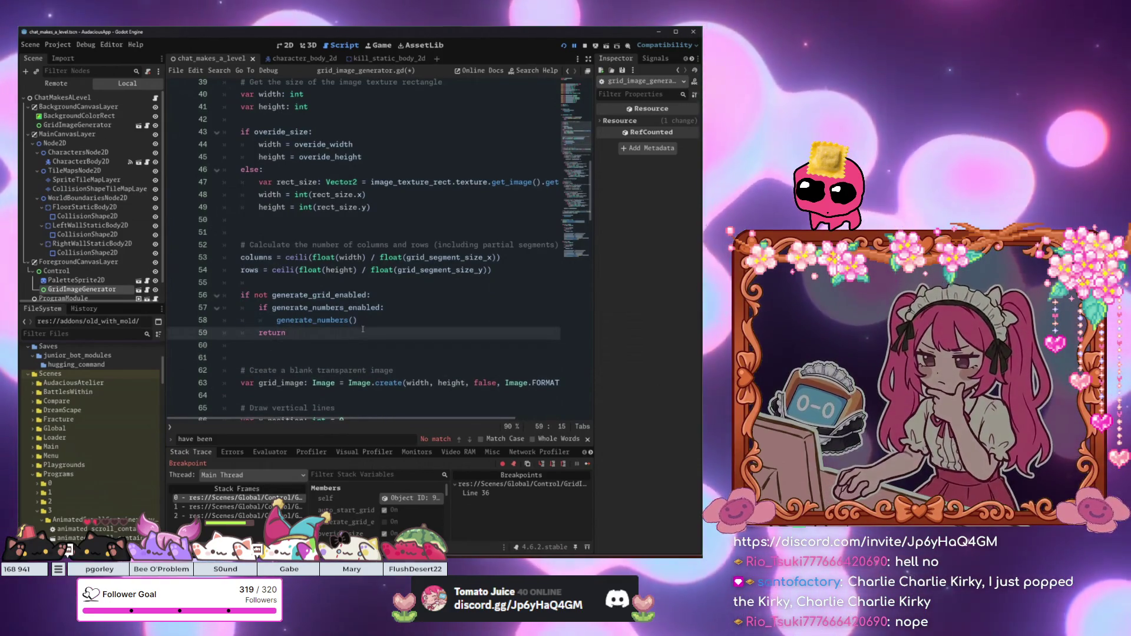
pyautogui.press('F5')
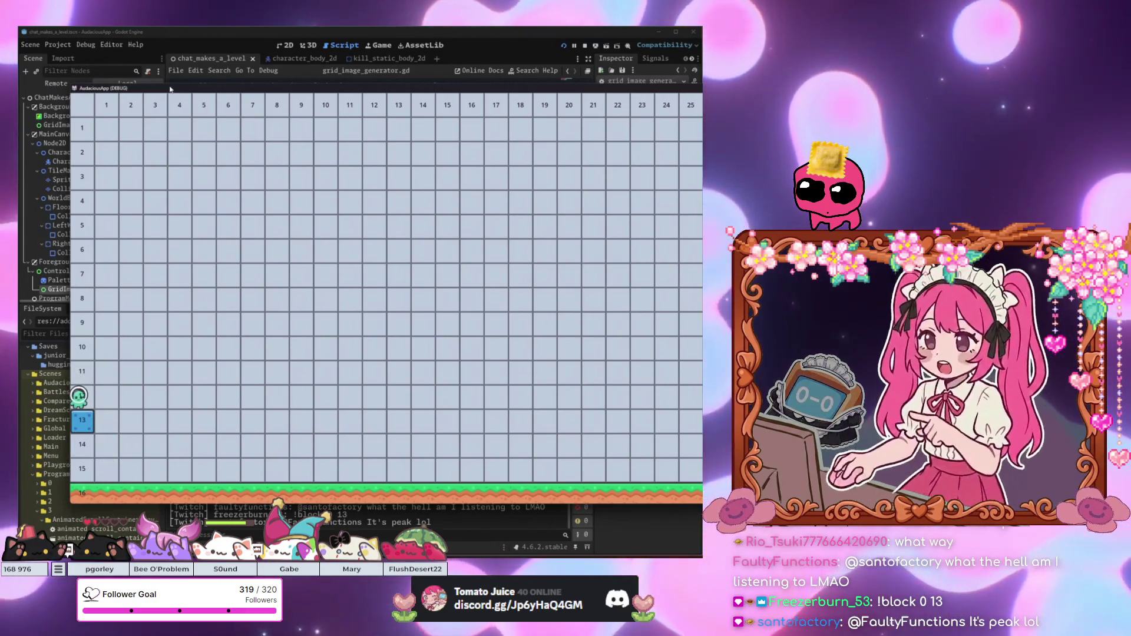
# Step: Rearrange the game and editor windows to inspect the numbered grid, then stop the game with F8
pyautogui.moveTo(172, 90); pyautogui.dragTo(332, 80)
pyautogui.click(88, 261)
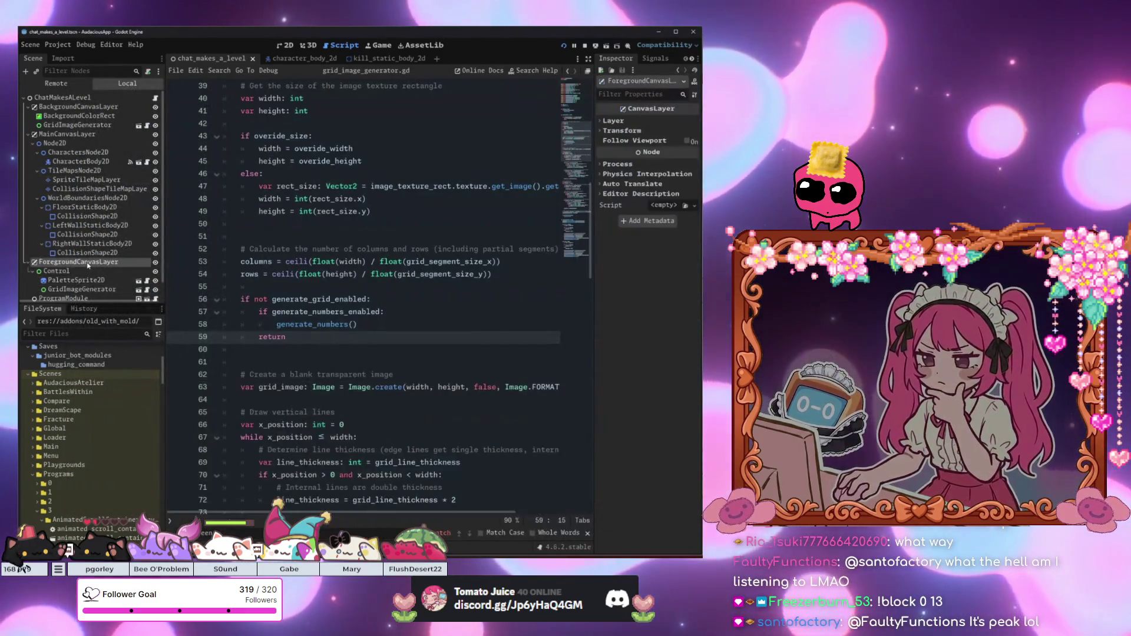
pyautogui.scroll(-1, 88, 266)
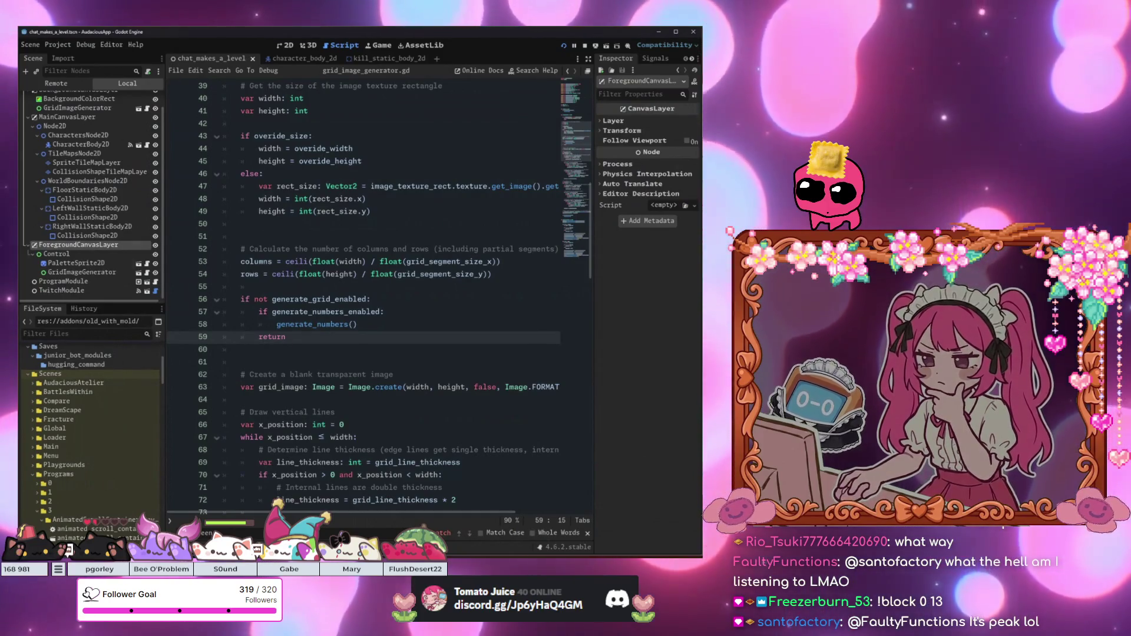
pyautogui.hotkey('alt', 'Tab')
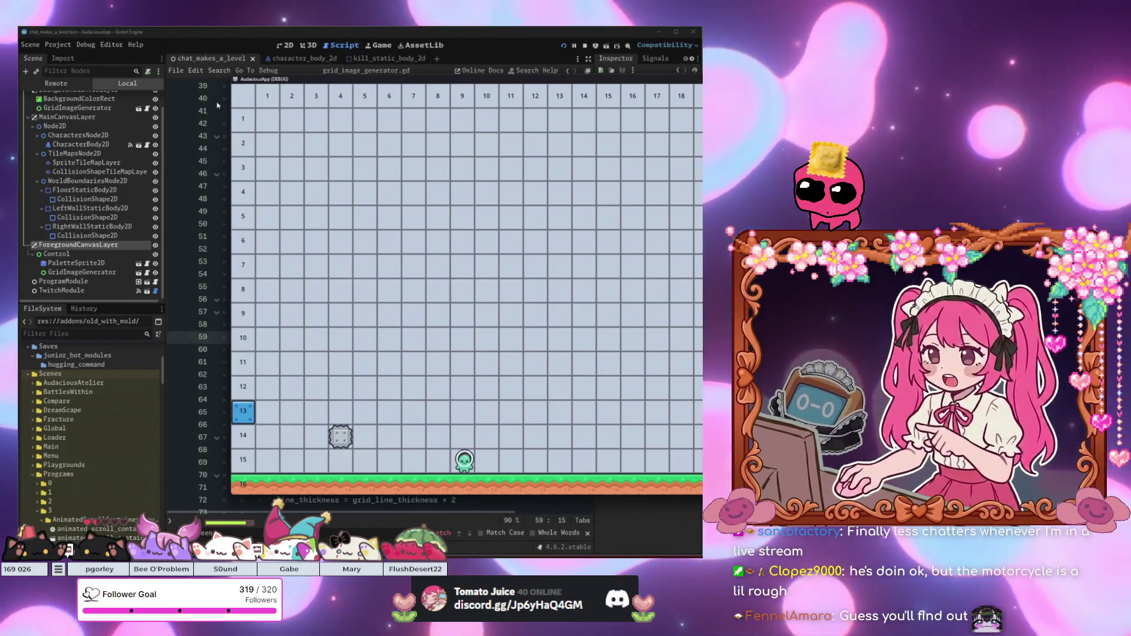
pyautogui.moveTo(412, 78); pyautogui.dragTo(239, 87)
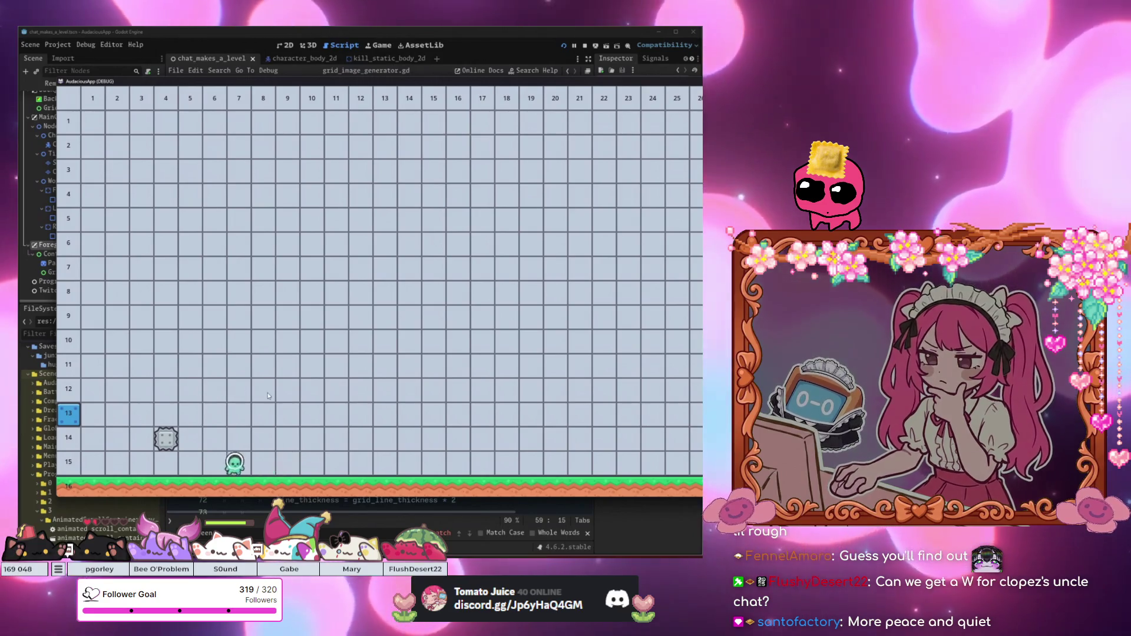
pyautogui.press('F8')
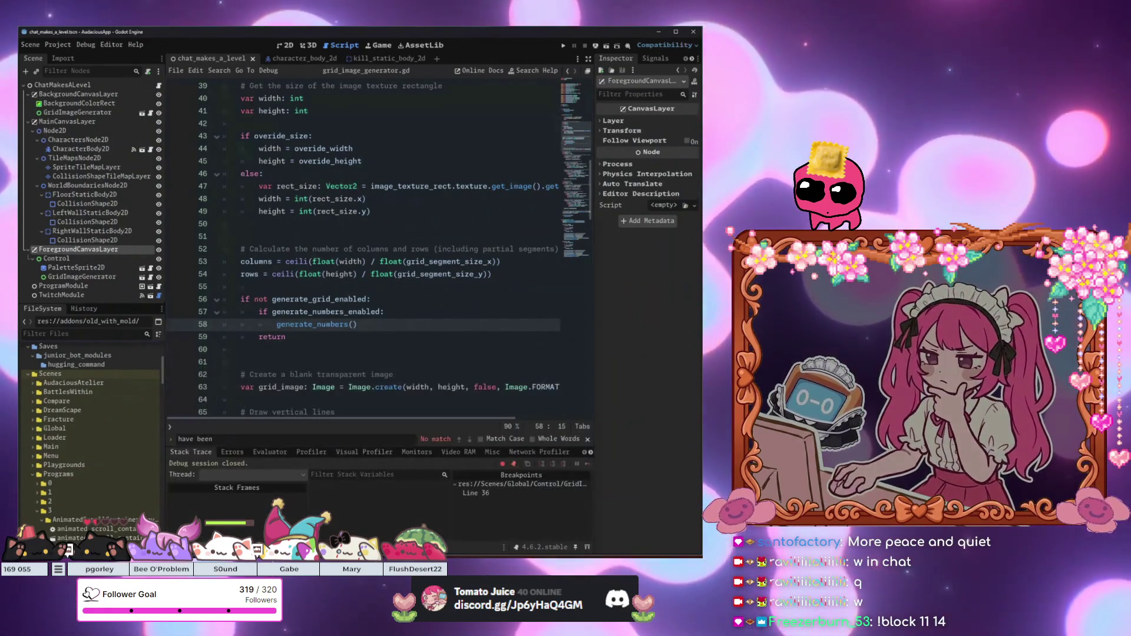
# Step: Review the relocated early return and height assignment around lines 45–59, then return to the 2D view
pyautogui.click(422, 161)
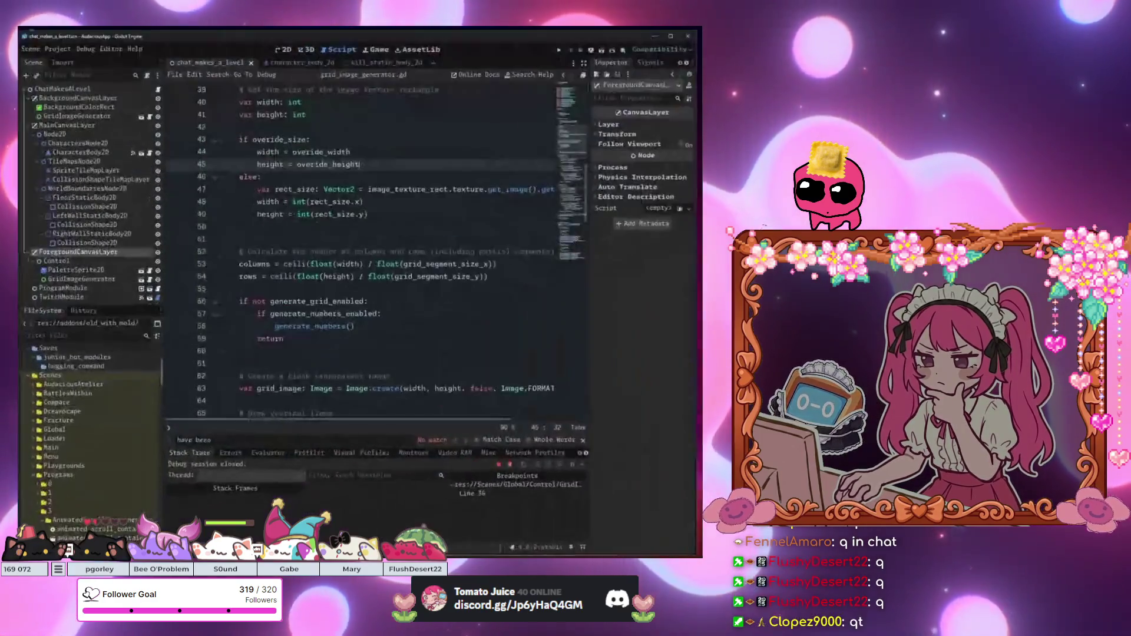
pyautogui.click(420, 334)
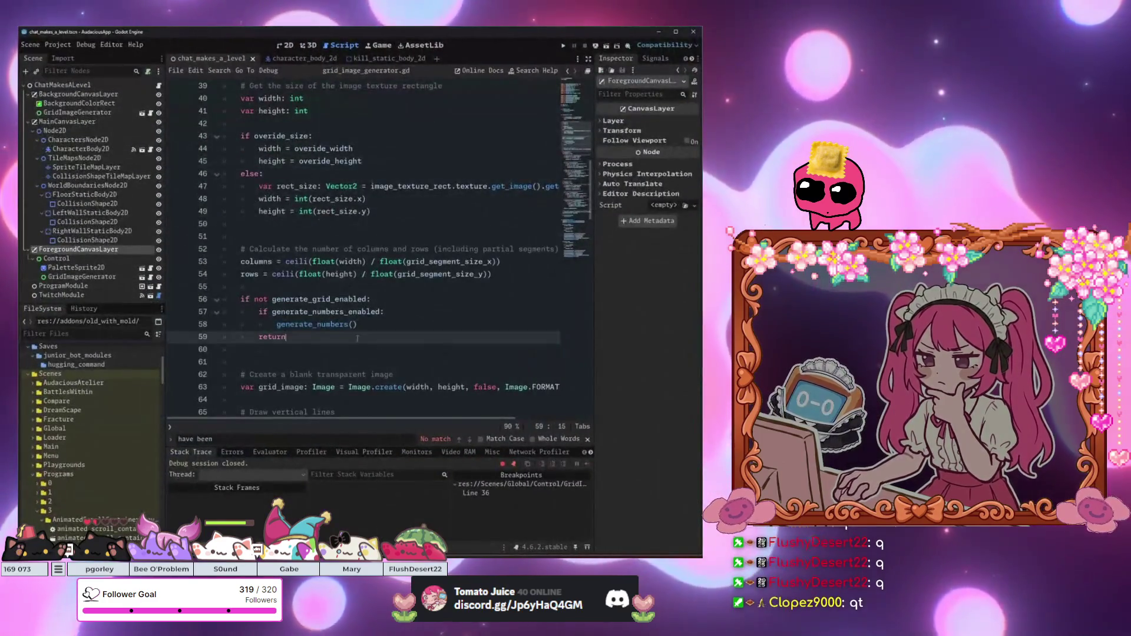
pyautogui.click(444, 241)
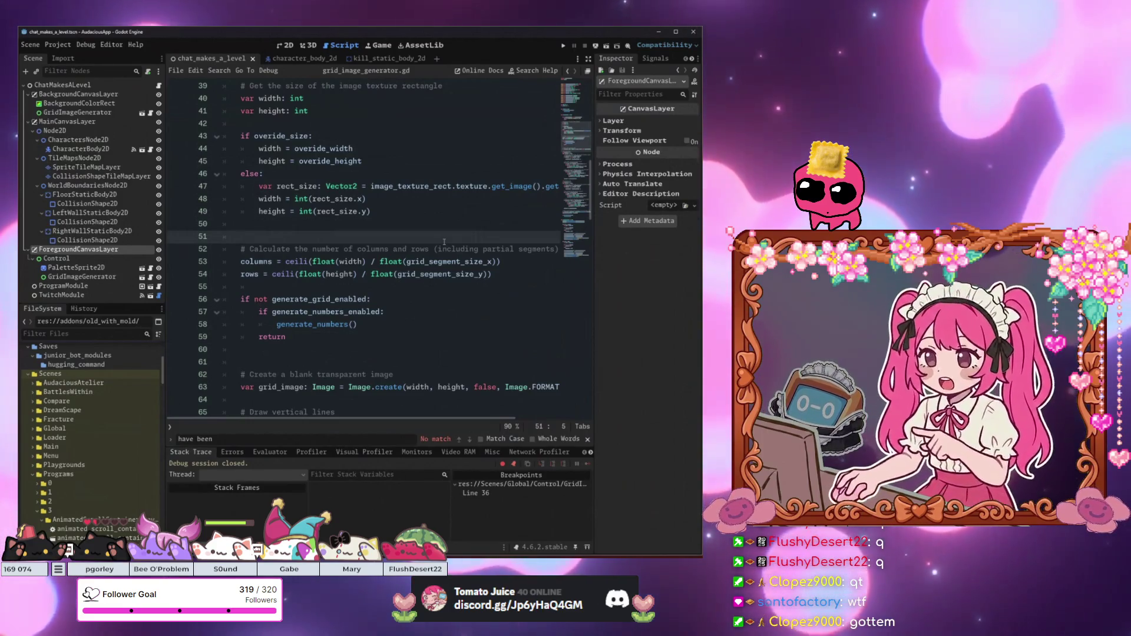
pyautogui.tripleClick(345, 216)
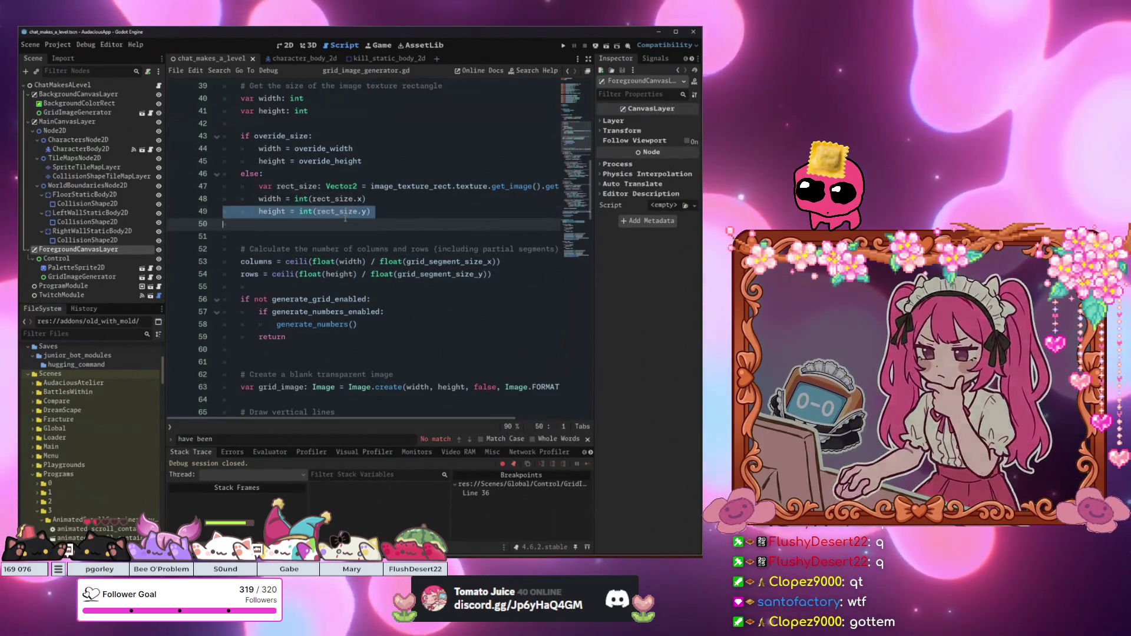
pyautogui.click(365, 149)
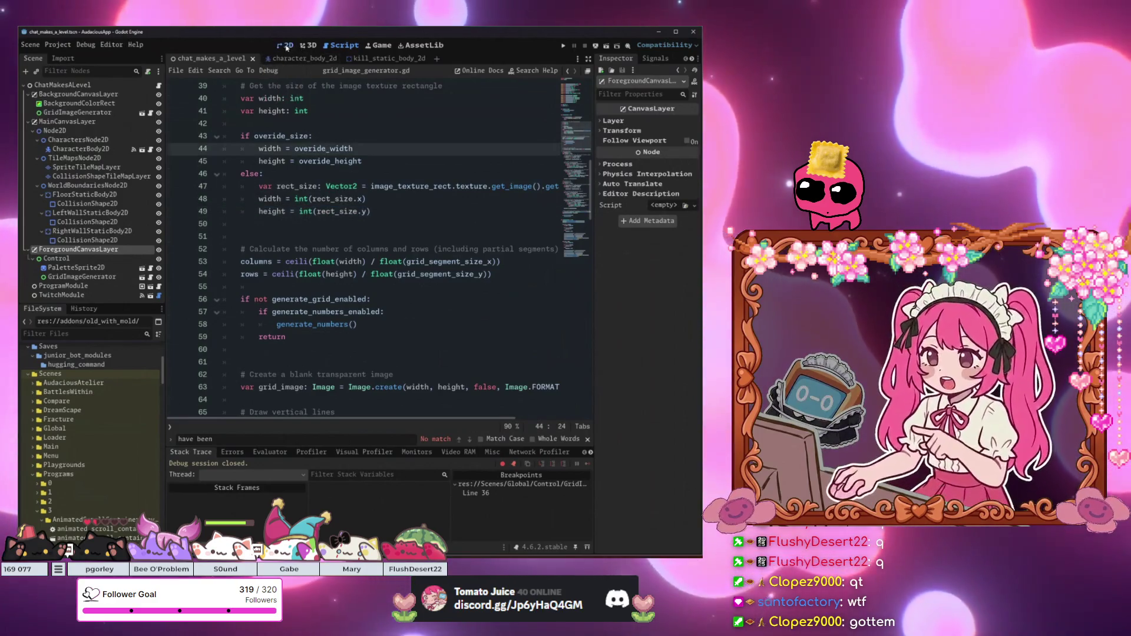
pyautogui.click(286, 46)
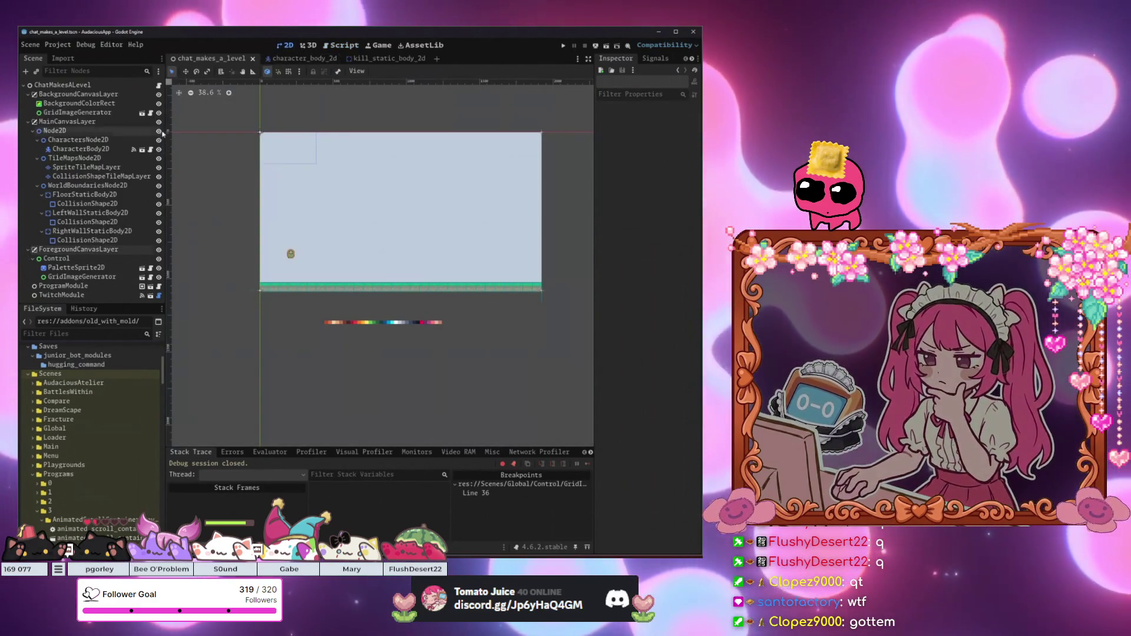
# Step: Browse the chat handling code in chat_makes_a_level.gd and glance at the character body scene
pyautogui.click(159, 86)
pyautogui.scroll(-10, 382, 322)
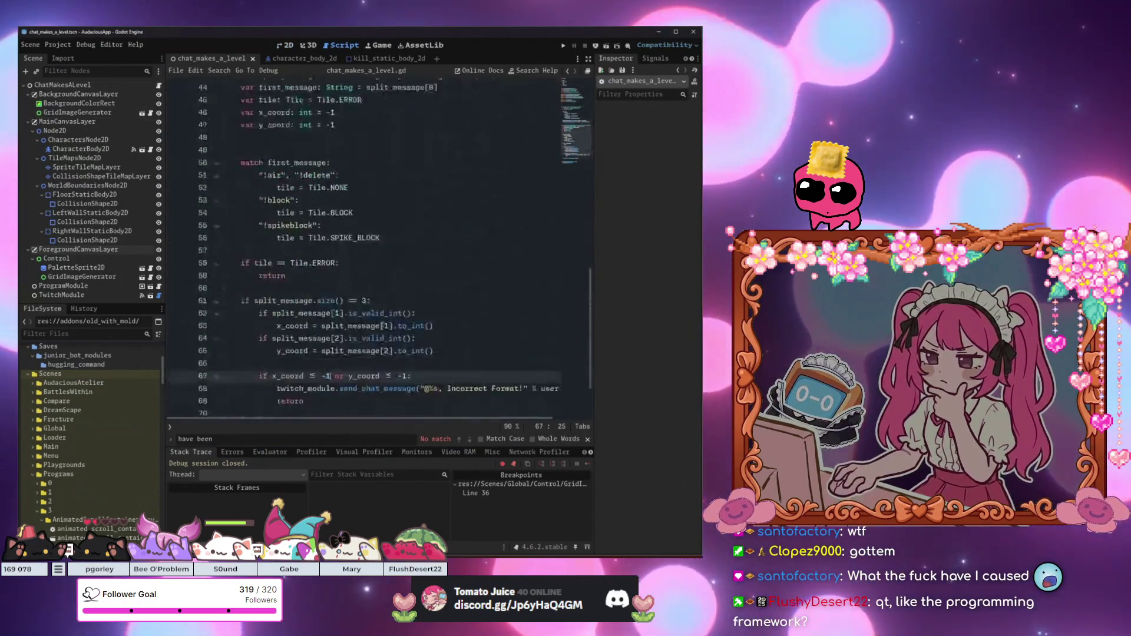
pyautogui.scroll(-3, 382, 322)
pyautogui.click(436, 350)
pyautogui.scroll(4, 412, 347)
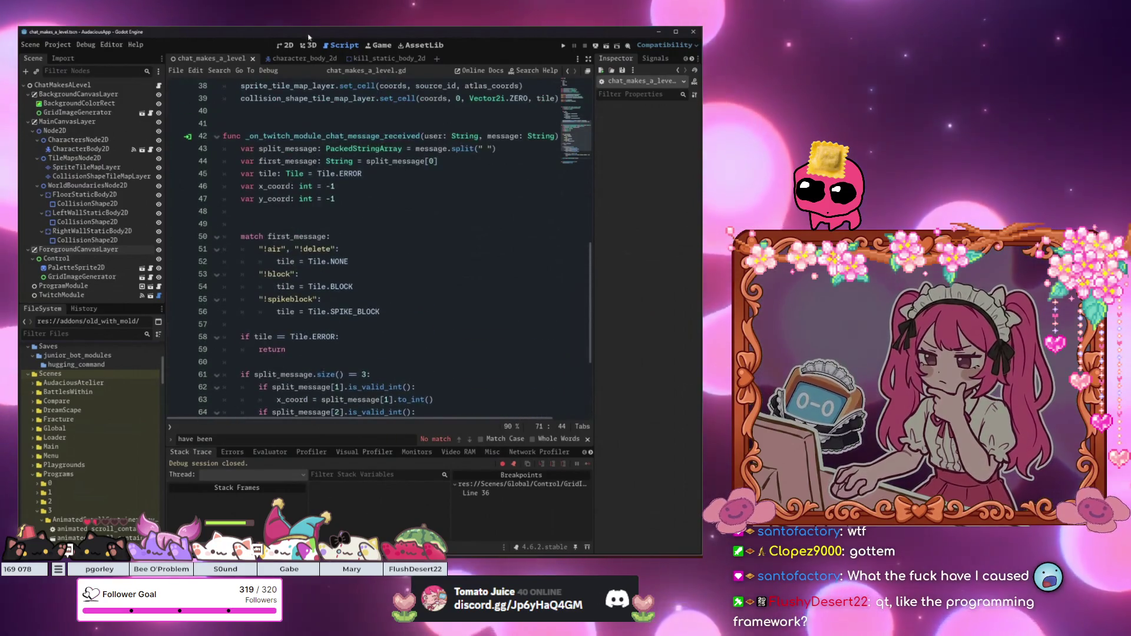
pyautogui.click(302, 59)
pyautogui.click(211, 59)
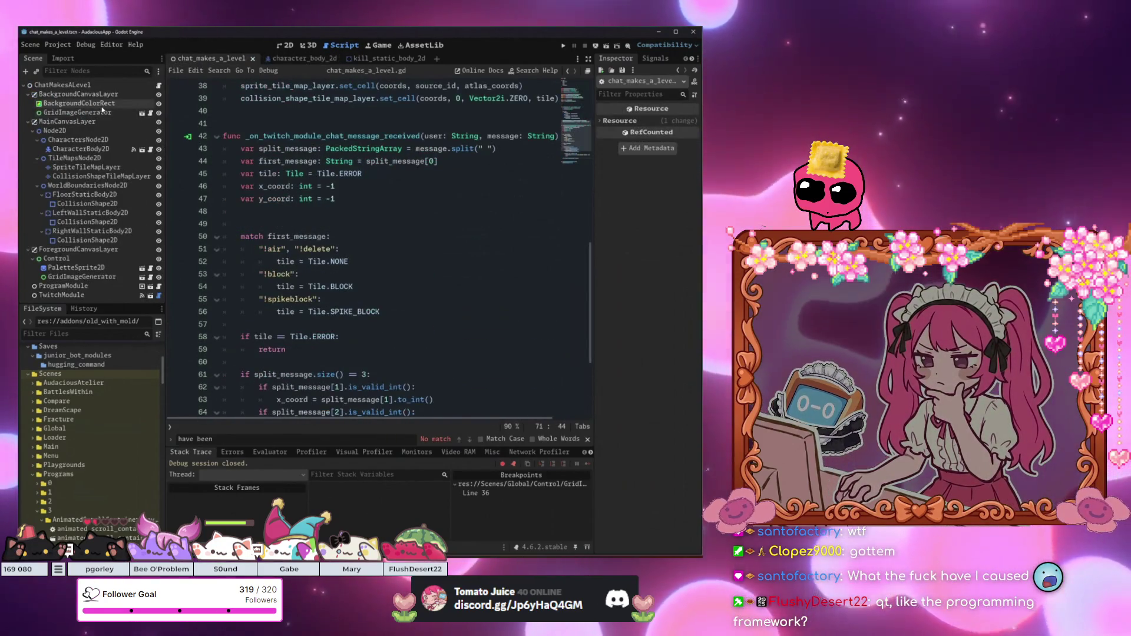
# Step: Open the GridImageGenerator script and review generate_numbers around lines 149–154
pyautogui.click(101, 111)
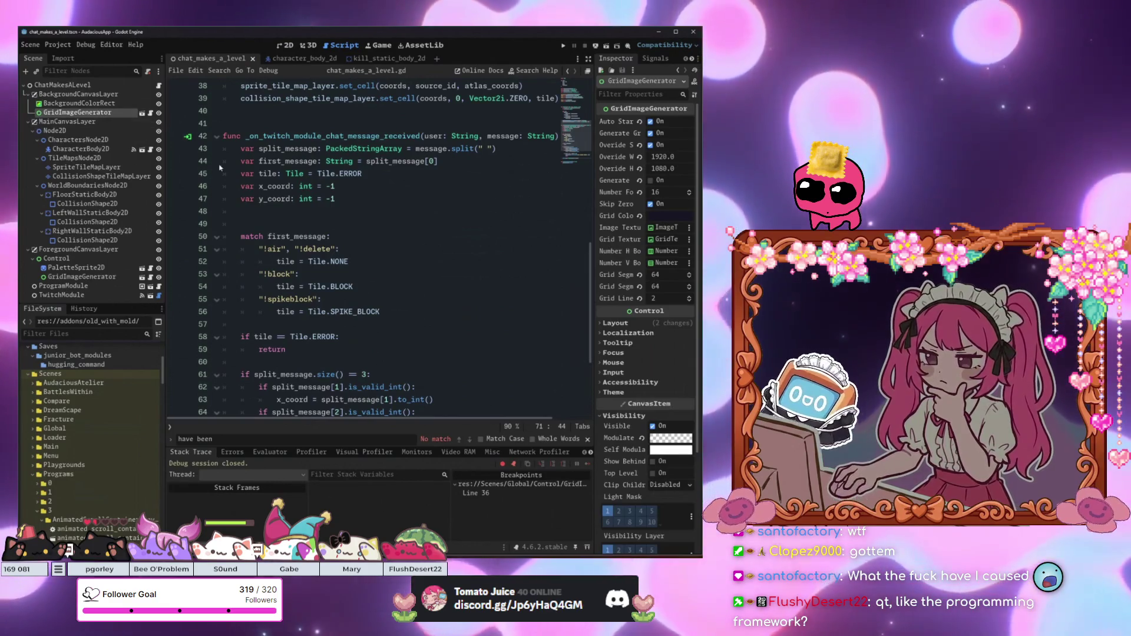
pyautogui.scroll(-4, 219, 168)
pyautogui.scroll(5, 219, 168)
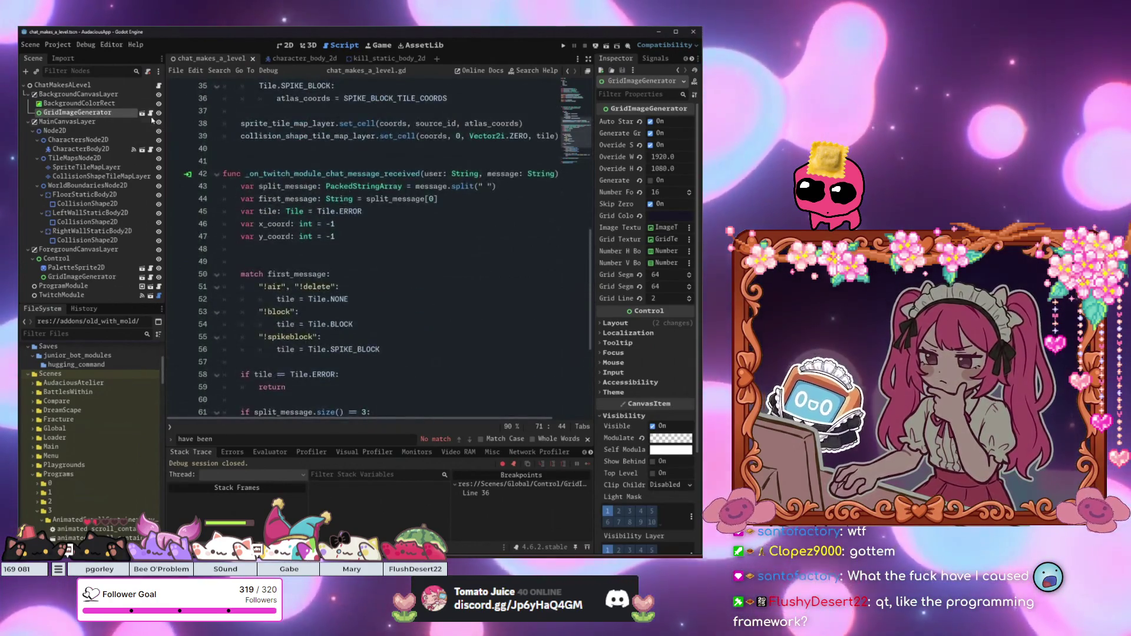
pyautogui.click(150, 113)
pyautogui.scroll(-15, 403, 359)
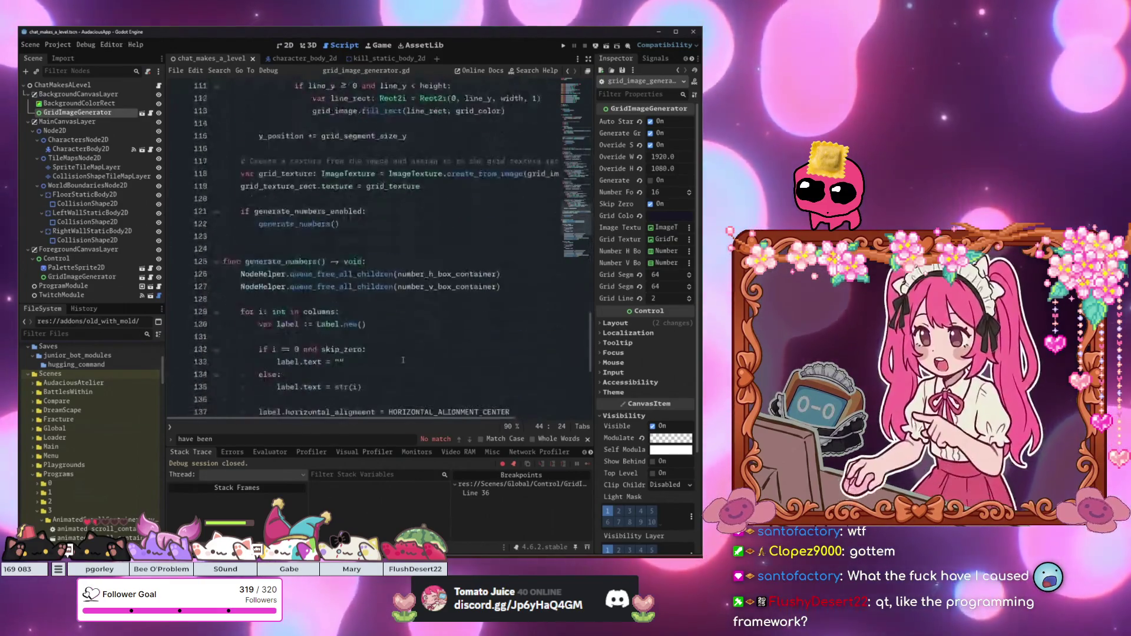
pyautogui.scroll(-7, 403, 360)
pyautogui.click(445, 362)
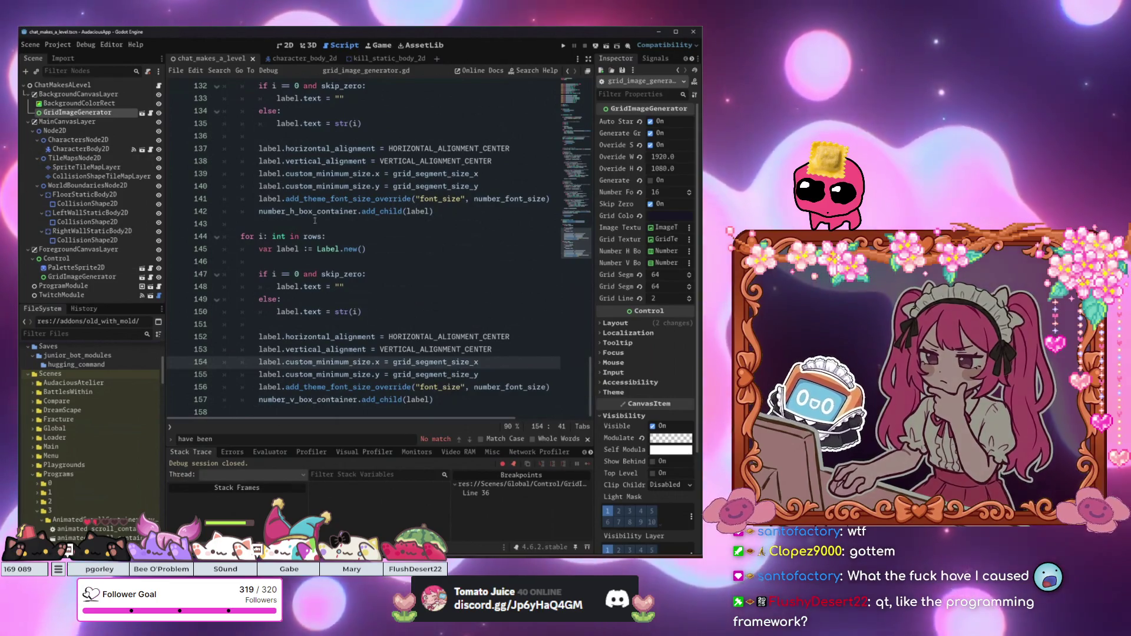
pyautogui.click(421, 304)
pyautogui.scroll(4, 421, 307)
# Step: Select the ChatMakesALevel root, then open the character_body_2d scene in the 2D editor
pyautogui.click(62, 85)
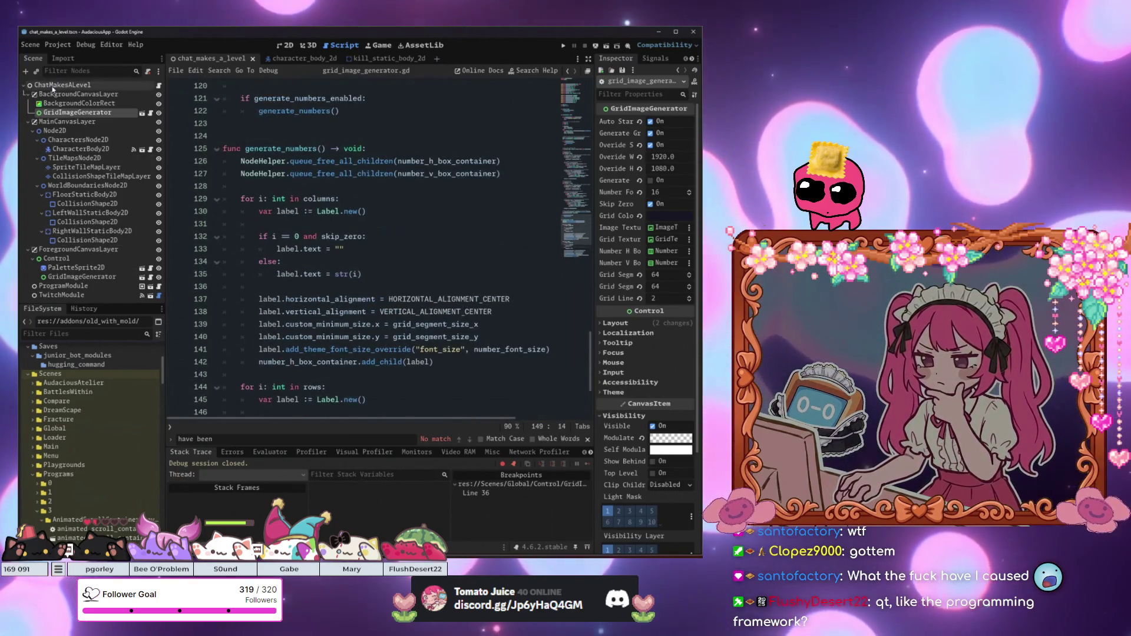
pyautogui.click(296, 59)
pyautogui.click(287, 46)
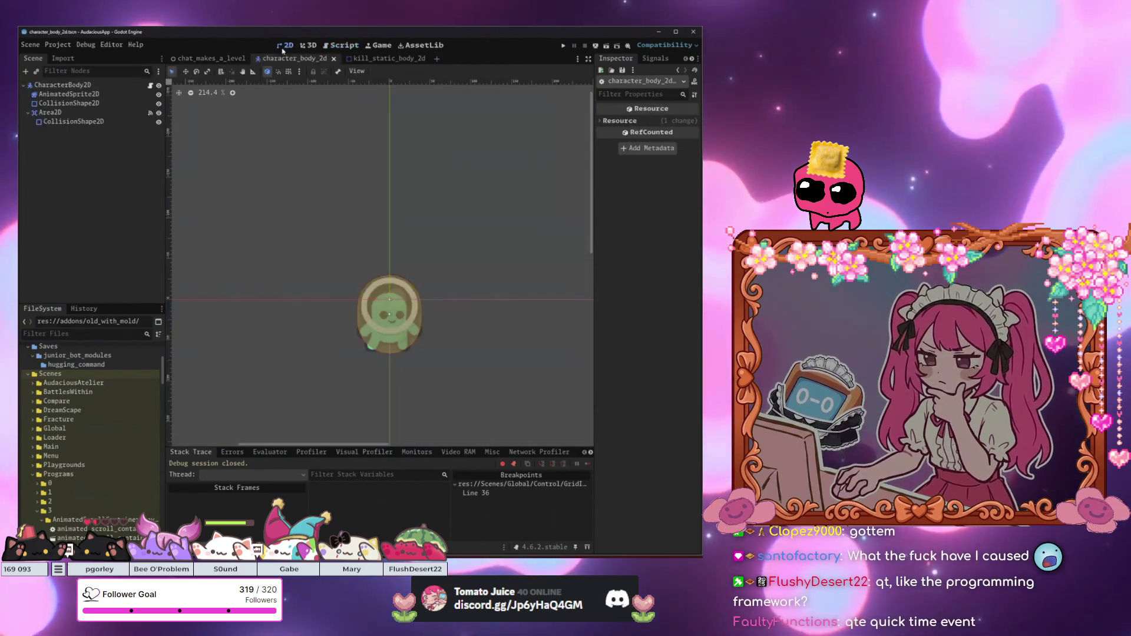
# Step: Add a trial Label under CharacterBody2D and expand its Theme Overrides > Constants
pyautogui.click(91, 86)
pyautogui.hotkey('ctrl', 'a')
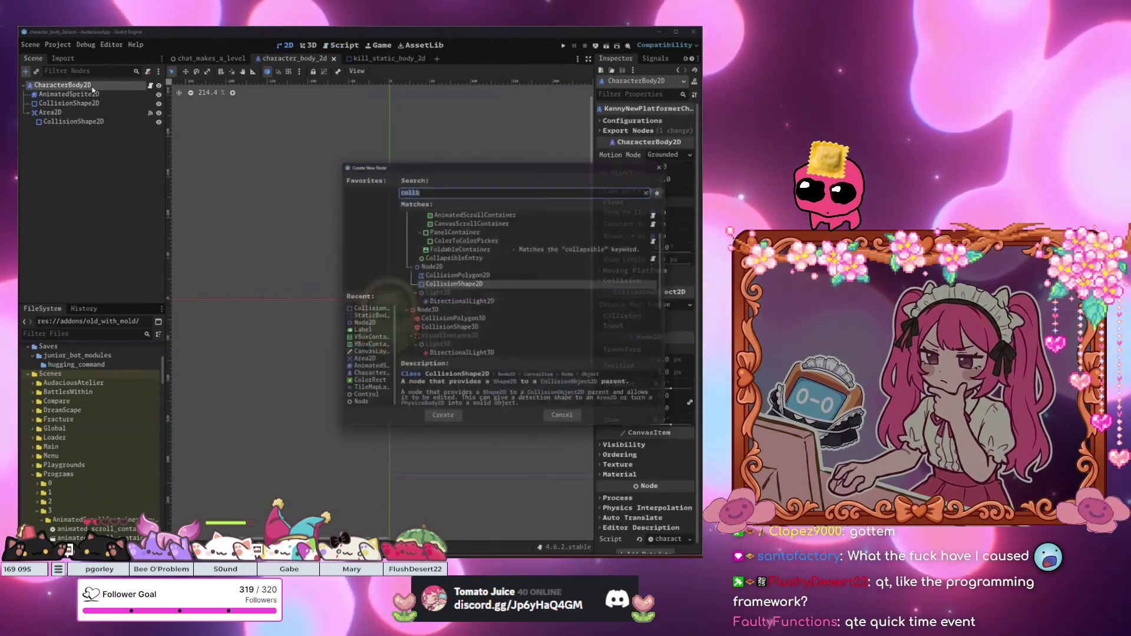
pyautogui.write('la')
pyautogui.press('Return')
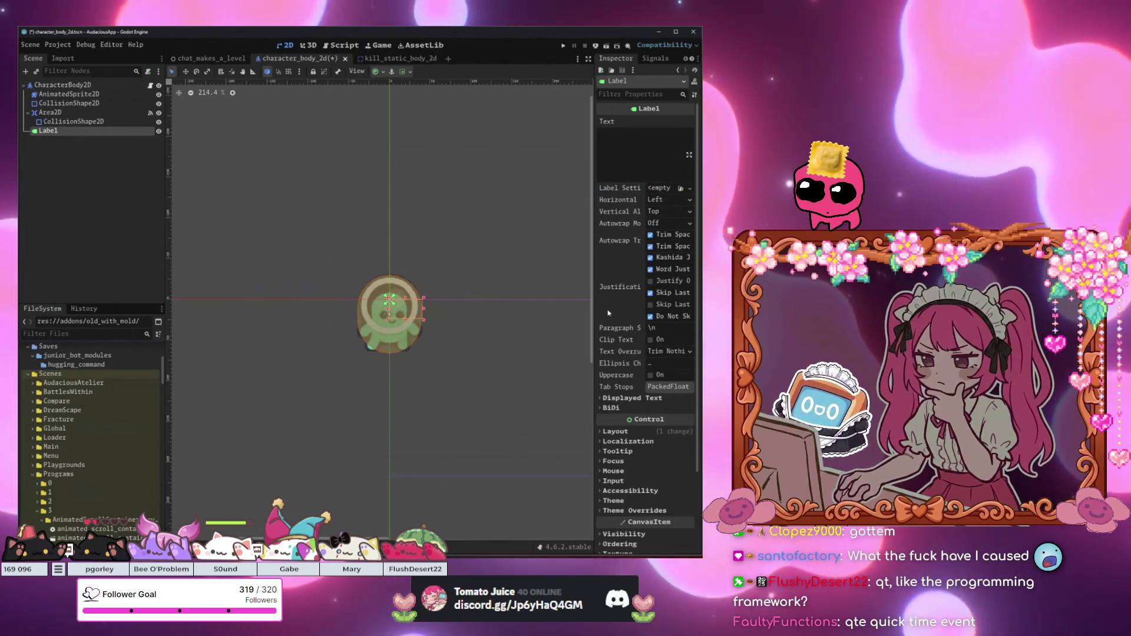
pyautogui.scroll(-3, 641, 433)
pyautogui.click(635, 412)
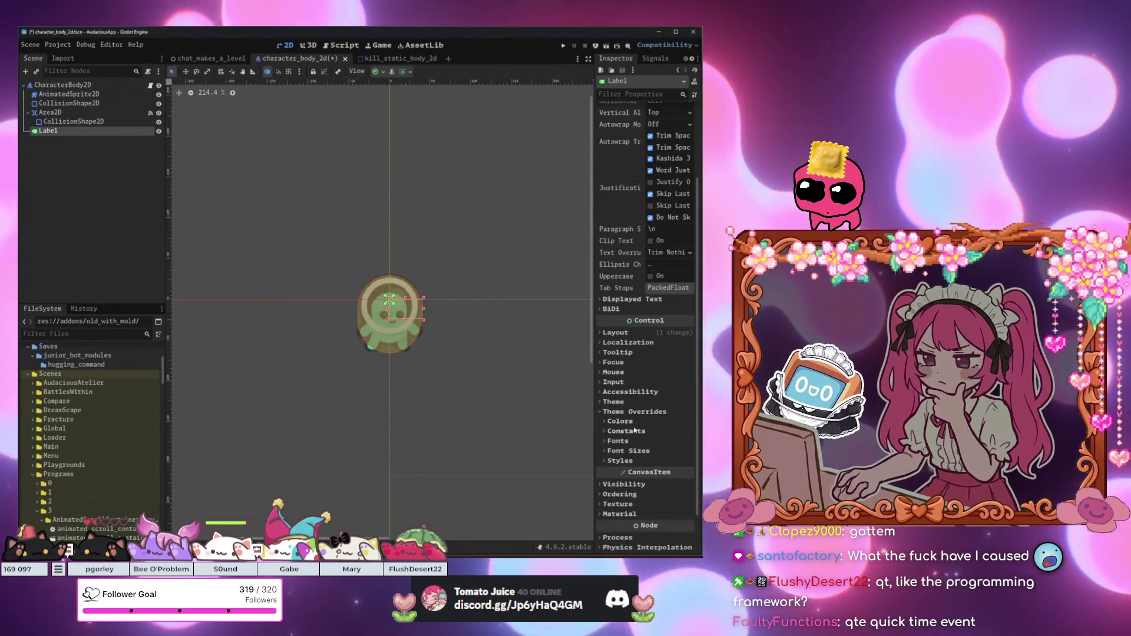
pyautogui.click(634, 431)
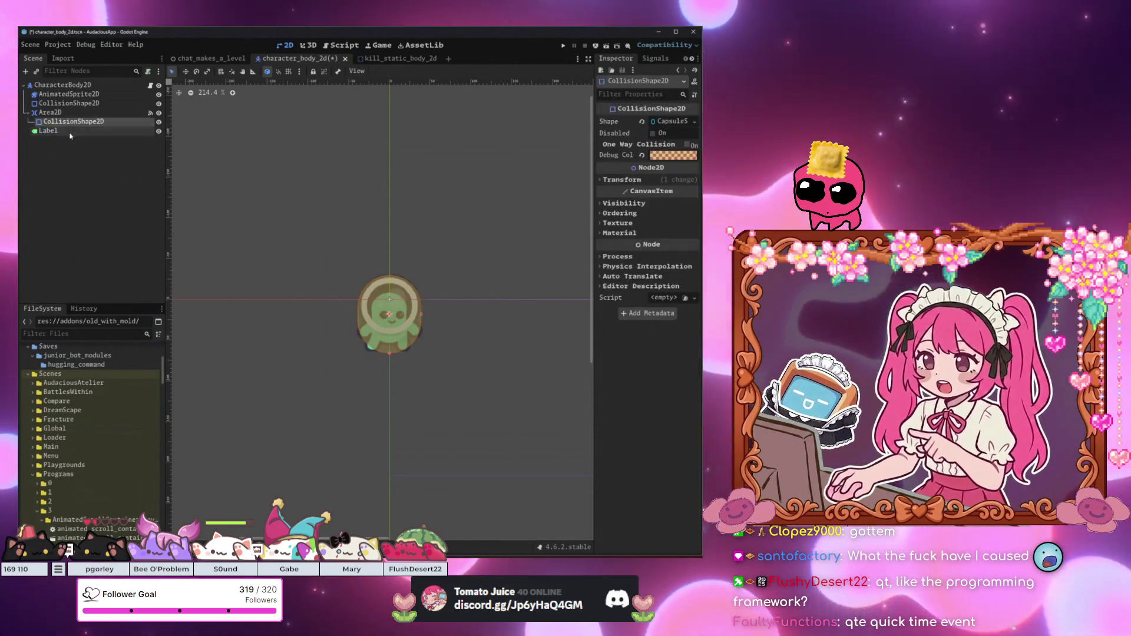
# Step: Delete the Label node and return to the chat_makes_a_level scene
pyautogui.press('Delete')
pyautogui.click(483, 306)
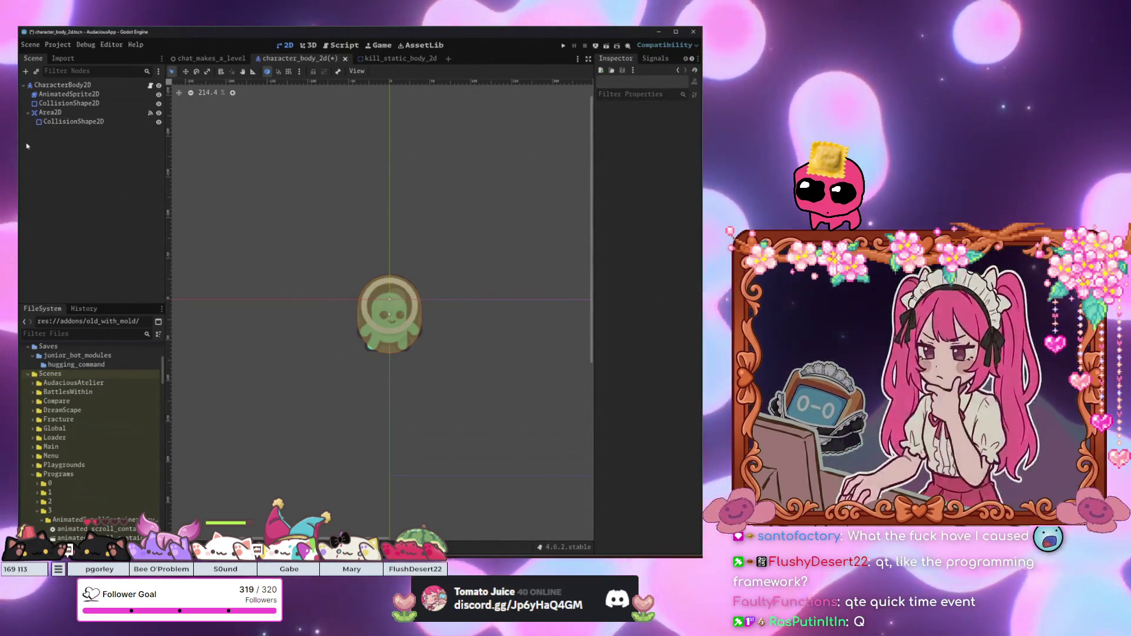
pyautogui.click(62, 85)
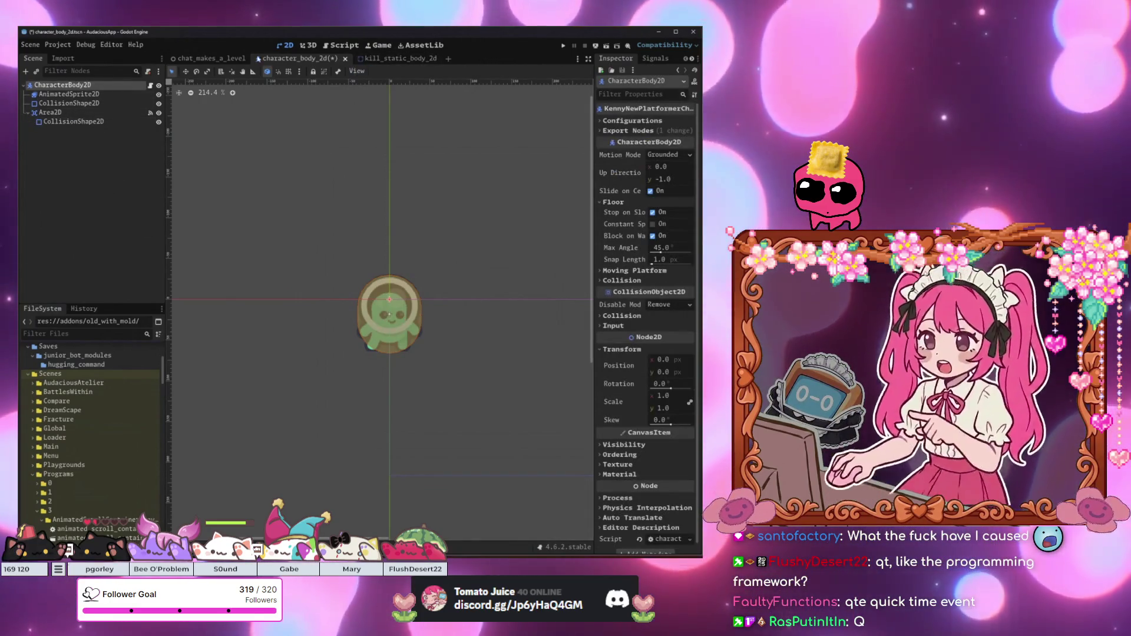
pyautogui.click(212, 59)
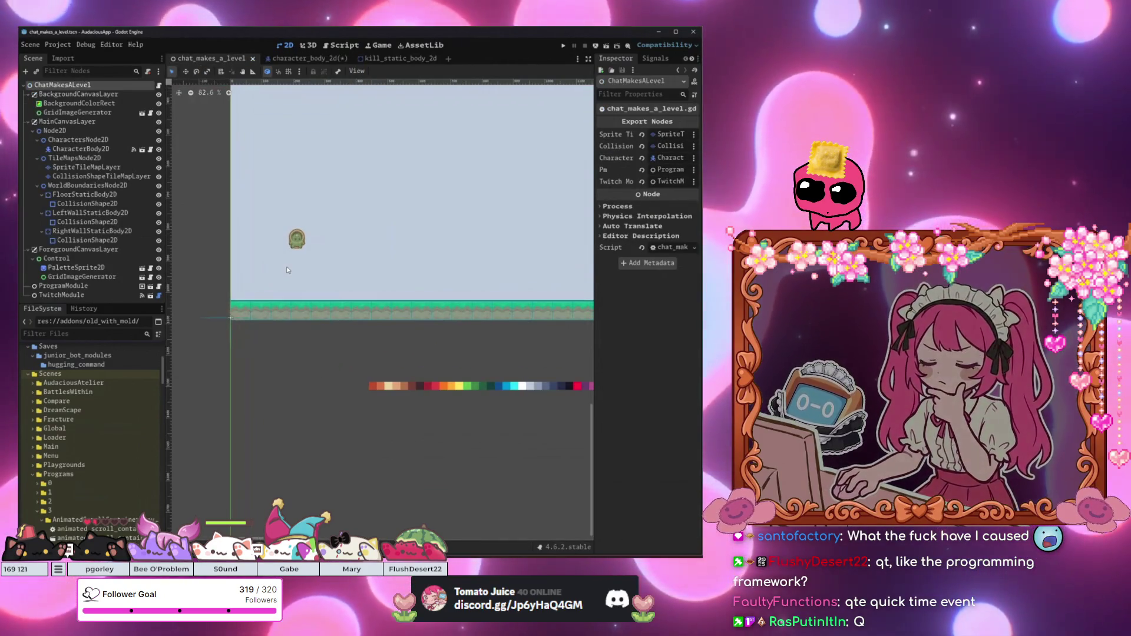
# Step: Open the GridImageGenerator scene in its own tab along with its attached script
pyautogui.click(81, 277)
pyautogui.scroll(-3, 278, 292)
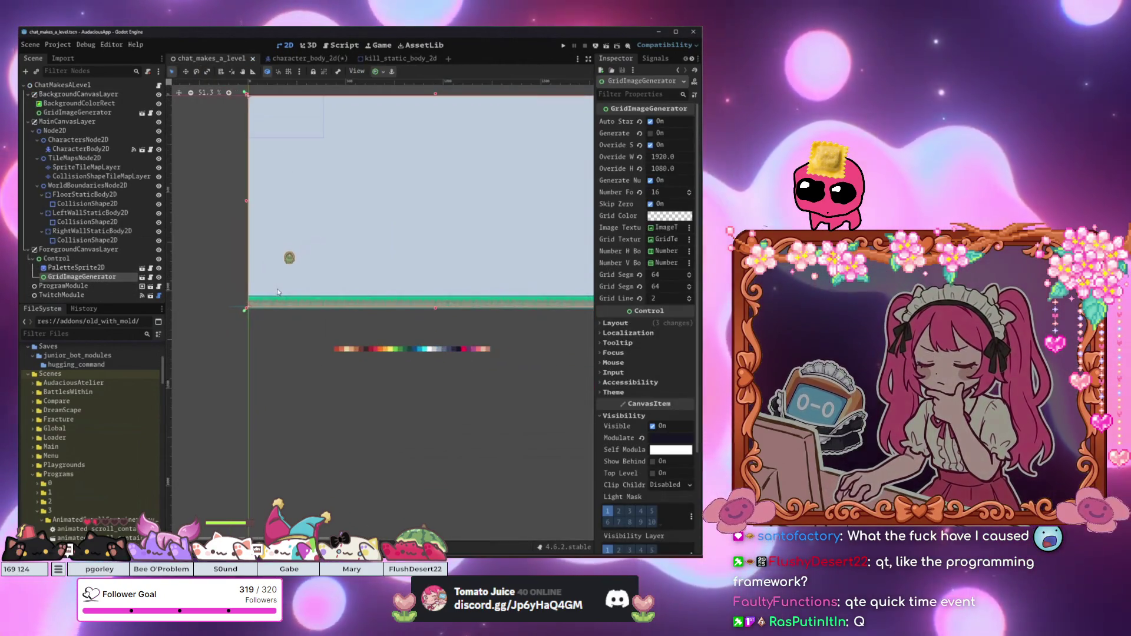
pyautogui.moveTo(278, 291); pyautogui.dragTo(247, 290)
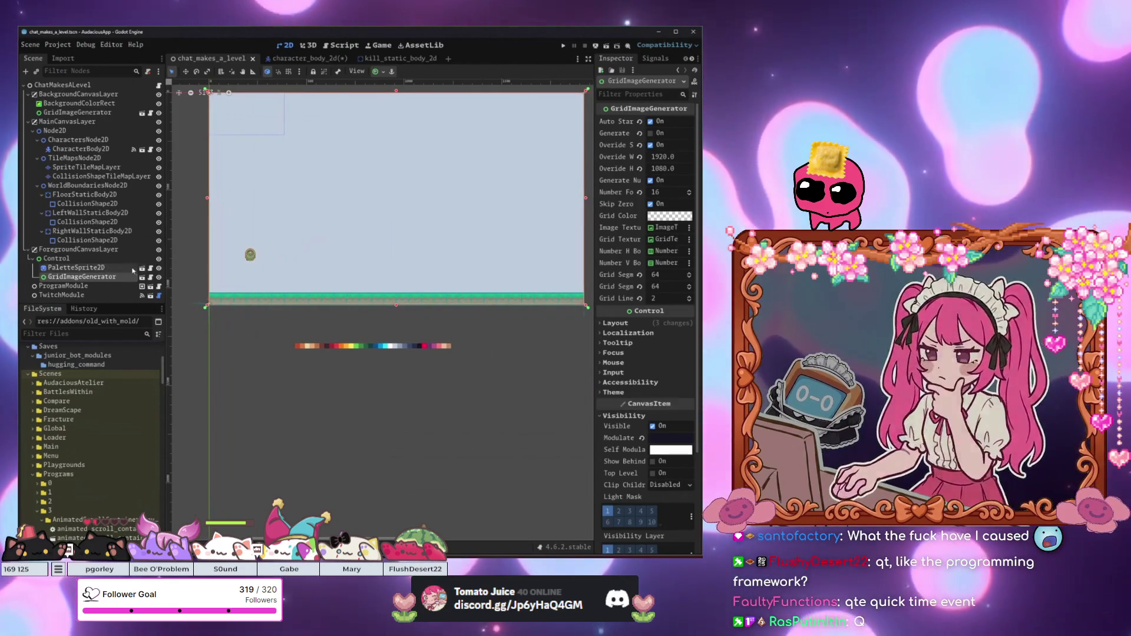
pyautogui.click(150, 278)
pyautogui.click(141, 277)
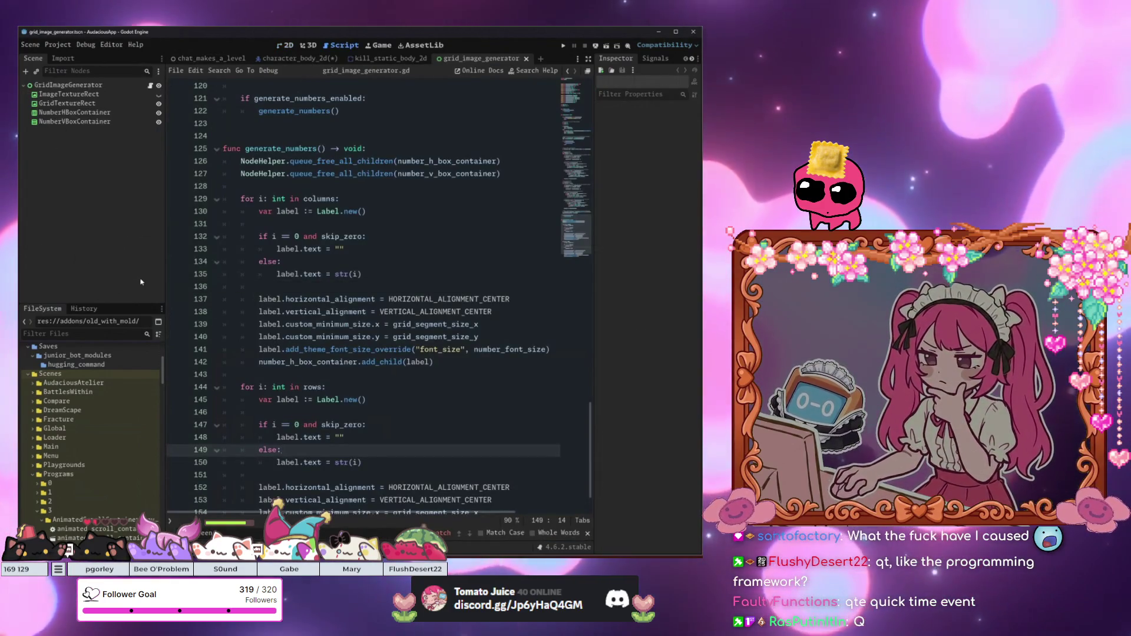
pyautogui.click(67, 103)
pyautogui.scroll(-2, 373, 336)
# Step: Multi-select the Label occurrences on lines 130 and 145 and start retyping them
pyautogui.click(373, 338)
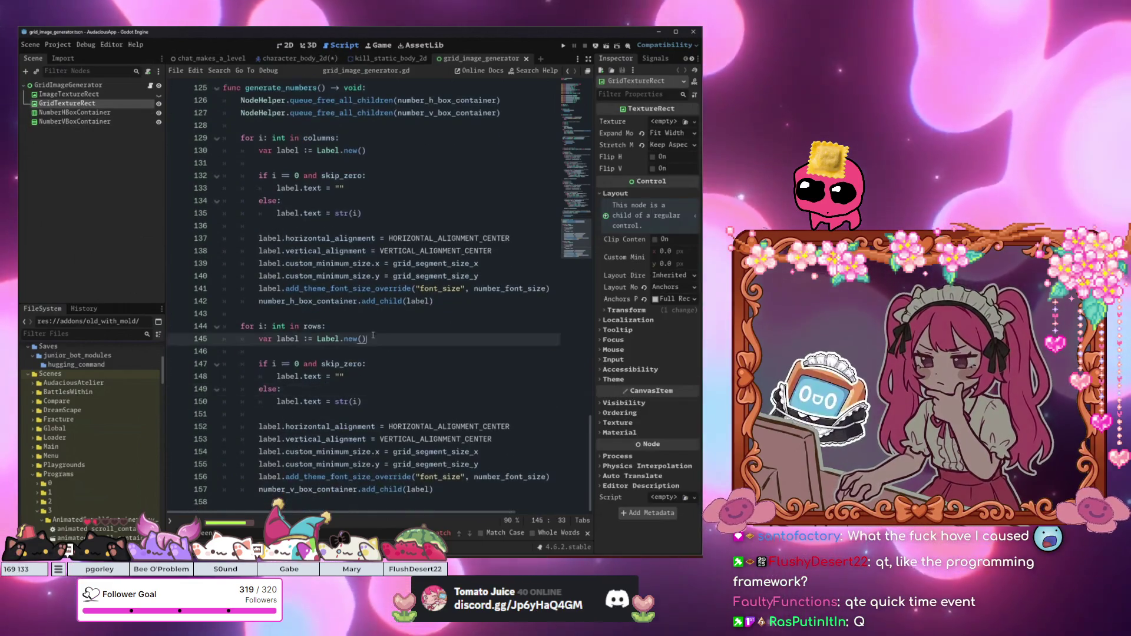
pyautogui.scroll(2, 325, 307)
pyautogui.doubleClick(328, 225)
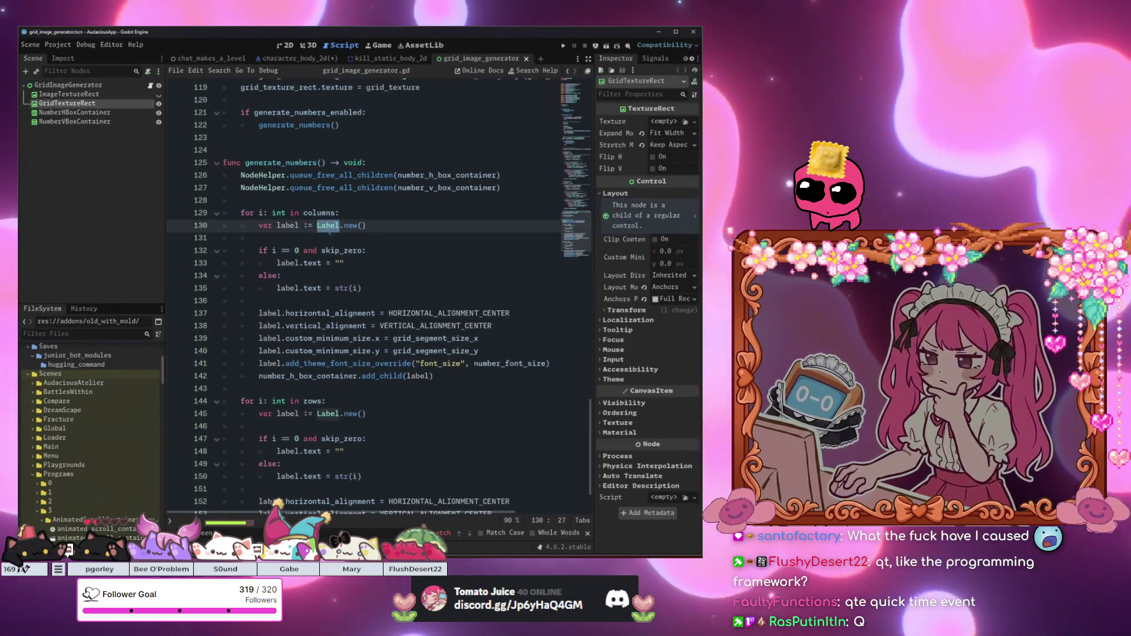
pyautogui.hotkey('ctrl', 'd')
pyautogui.write('RichTextEffec')
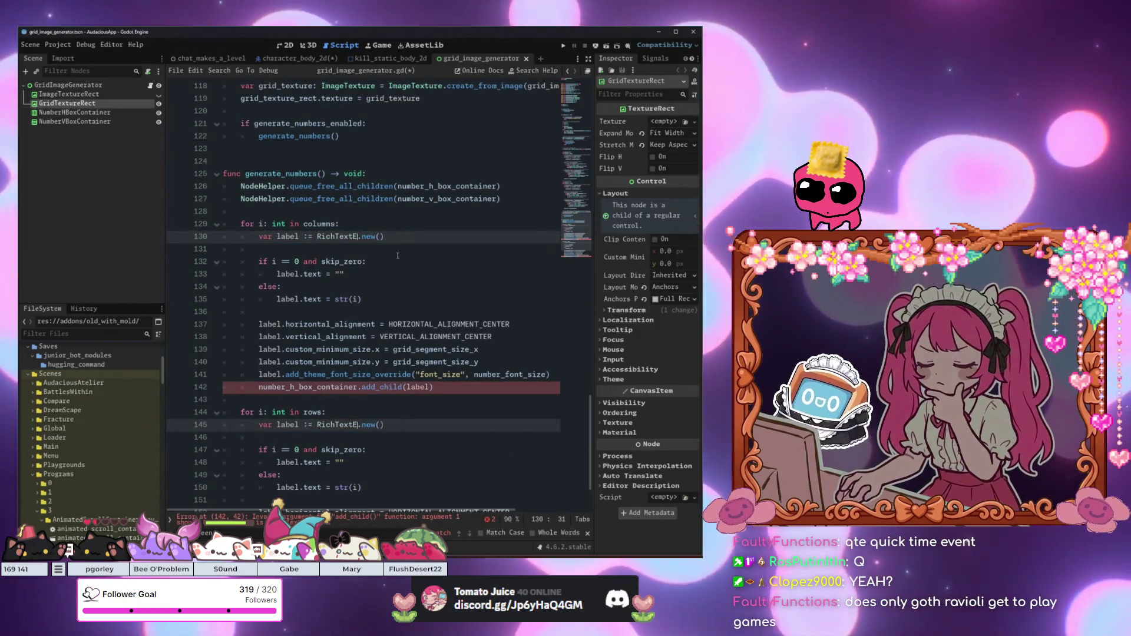
pyautogui.write('Label')
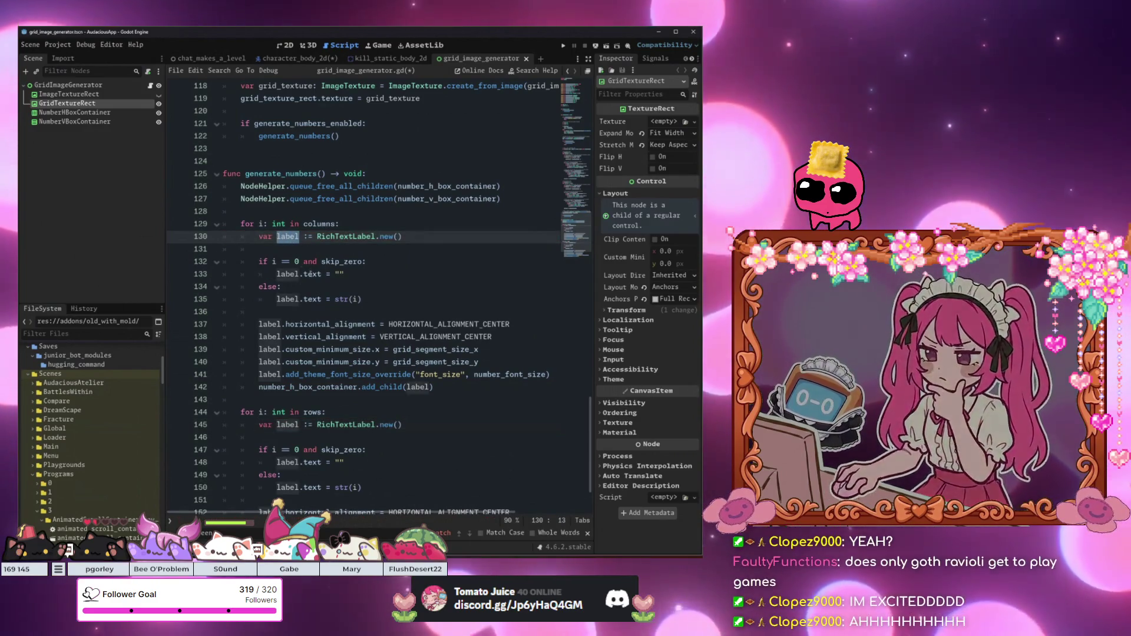
pyautogui.scroll(-3, 439, 308)
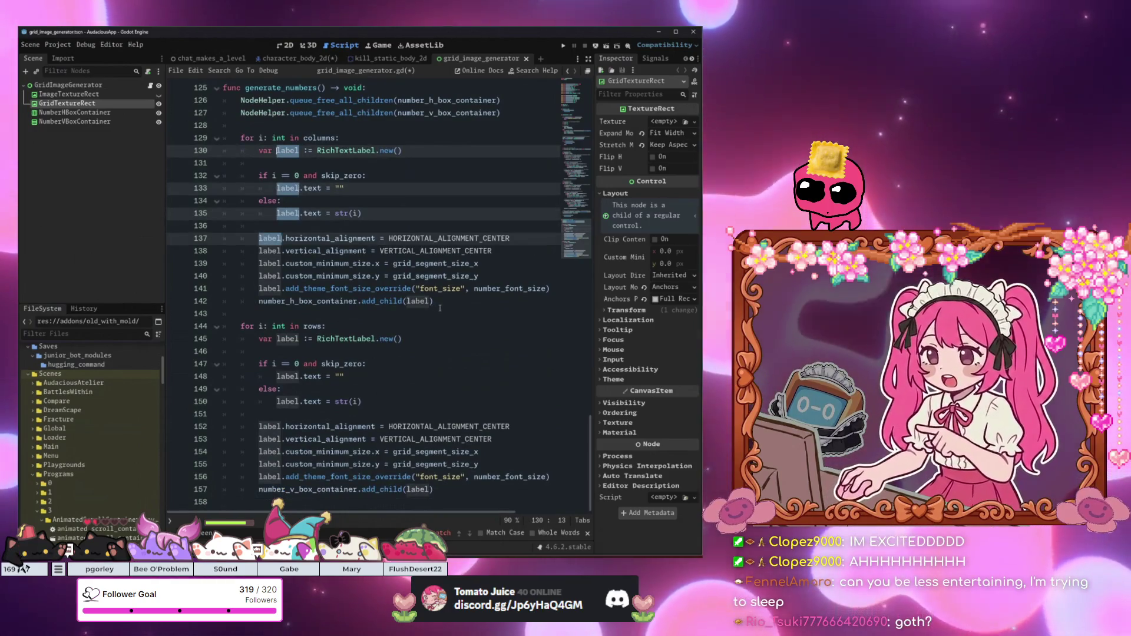
# Step: Rename all remaining label occurrences to rich_text_label, then start adding a child to GridImageGenerator
pyautogui.hotkey('ctrl', 'd')
pyautogui.hotkey('ctrl', 'd')
pyautogui.hotkey('ctrl', 'd')
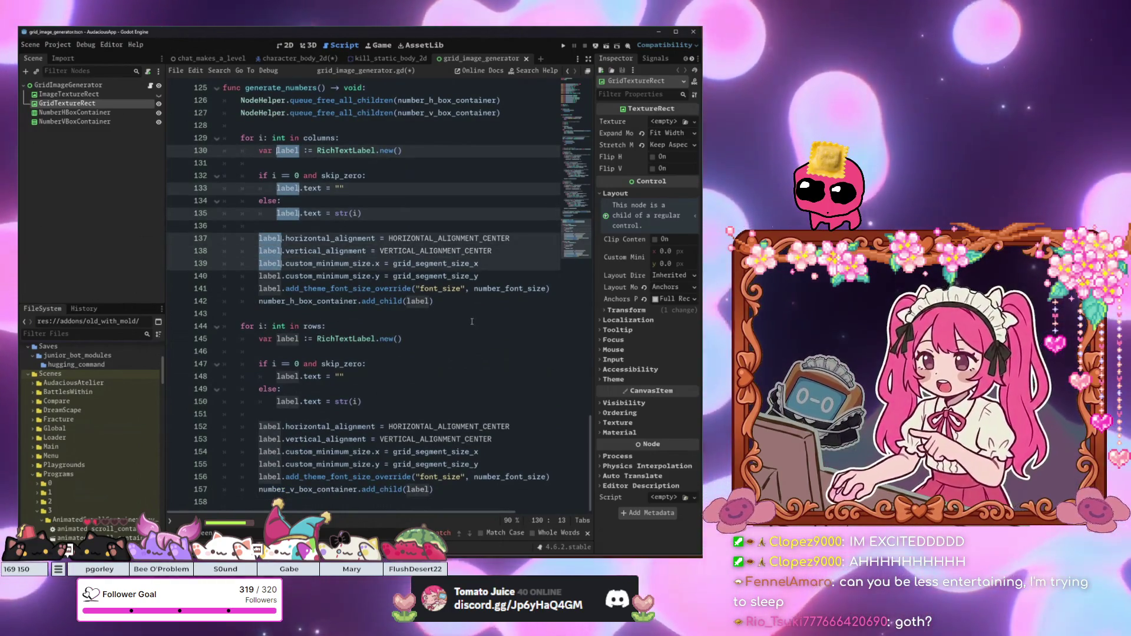
pyautogui.hotkey('ctrl', 'd')
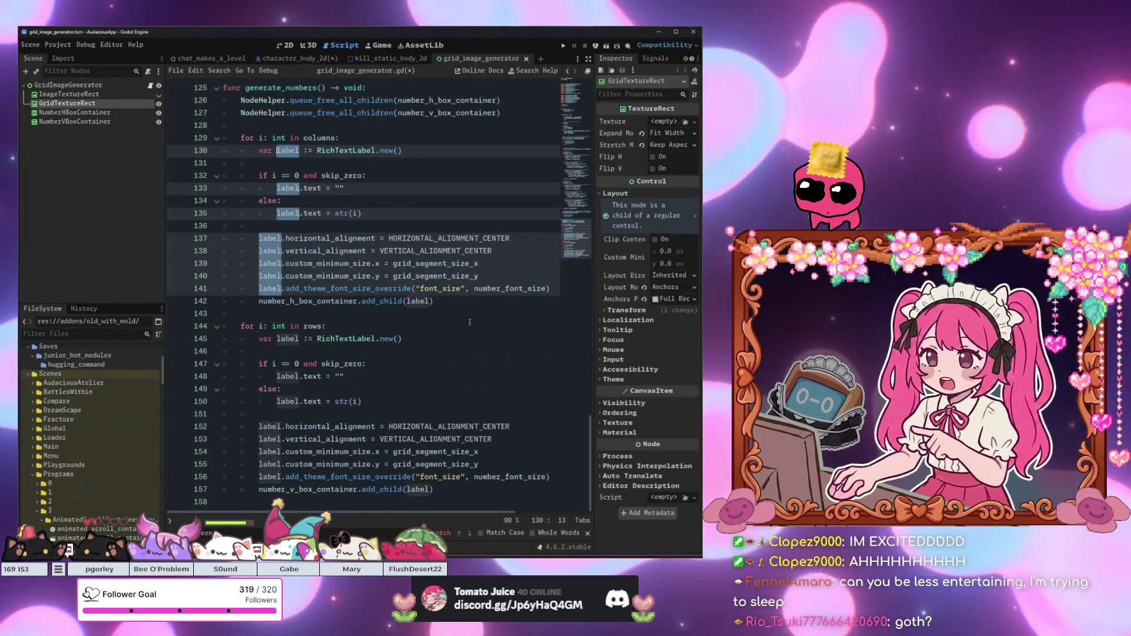
pyautogui.hotkey('ctrl', 'd')
pyautogui.hotkey('ctrl', 'd')
pyautogui.hotkey('ctrl', 'd')
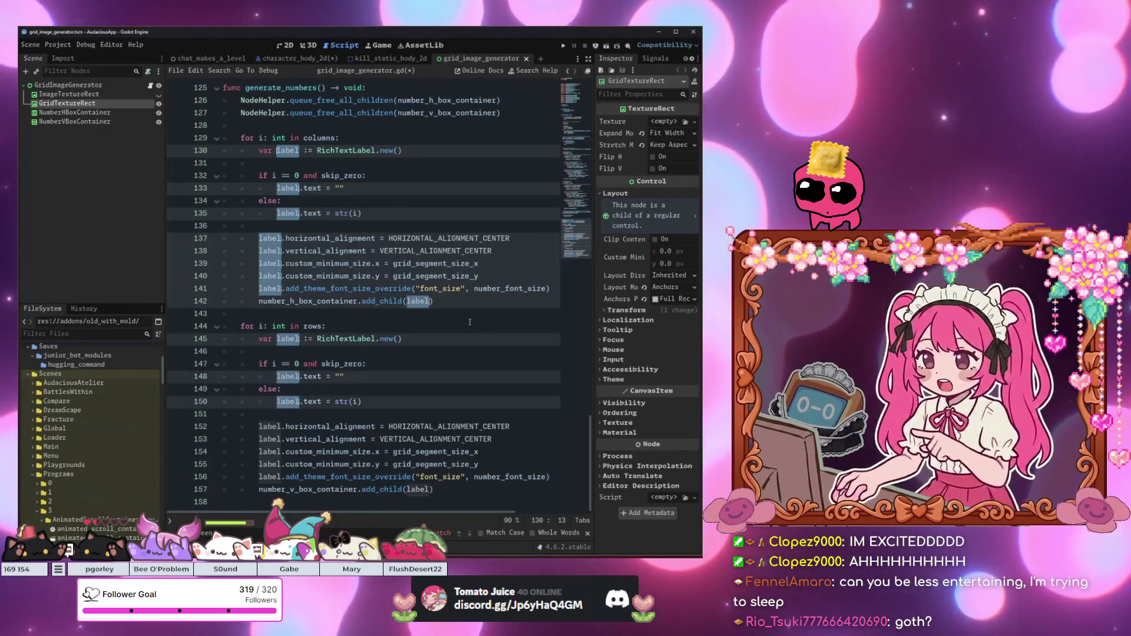
pyautogui.hotkey('ctrl', 'd')
pyautogui.hotkey('ctrl', 'd')
pyautogui.hotkey('ctrl', 'd')
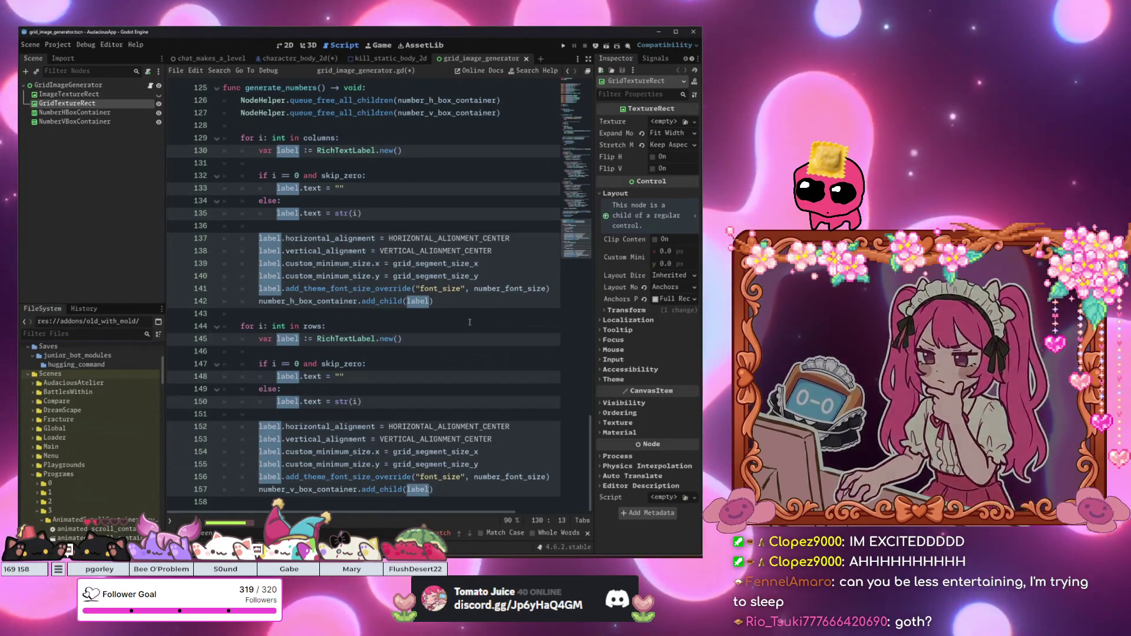
pyautogui.write('rich_text')
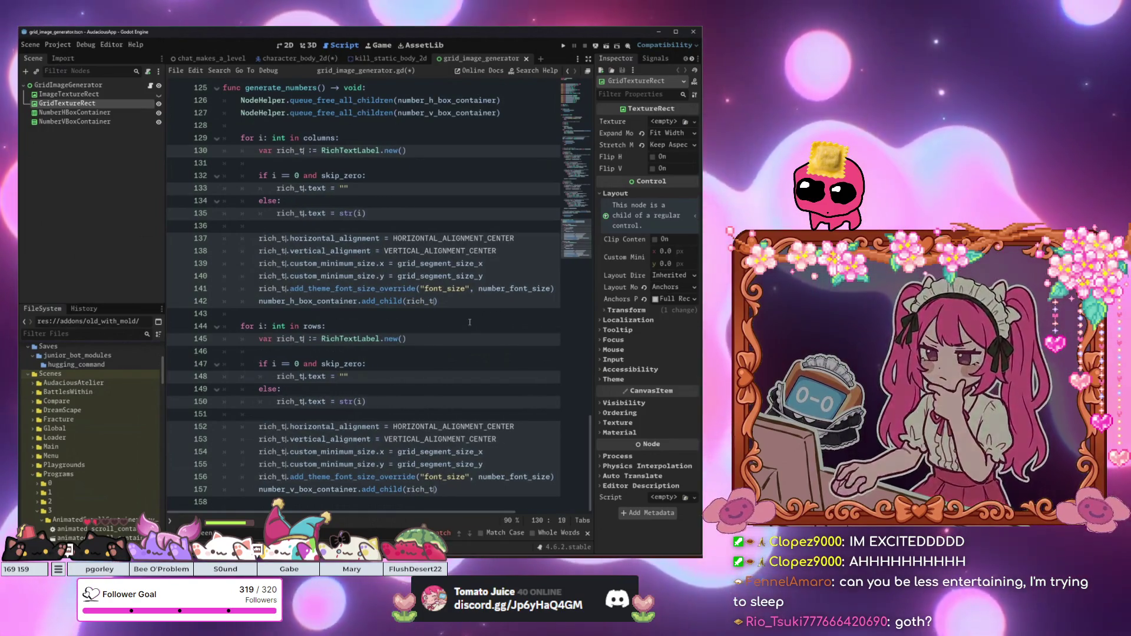
pyautogui.write('_label')
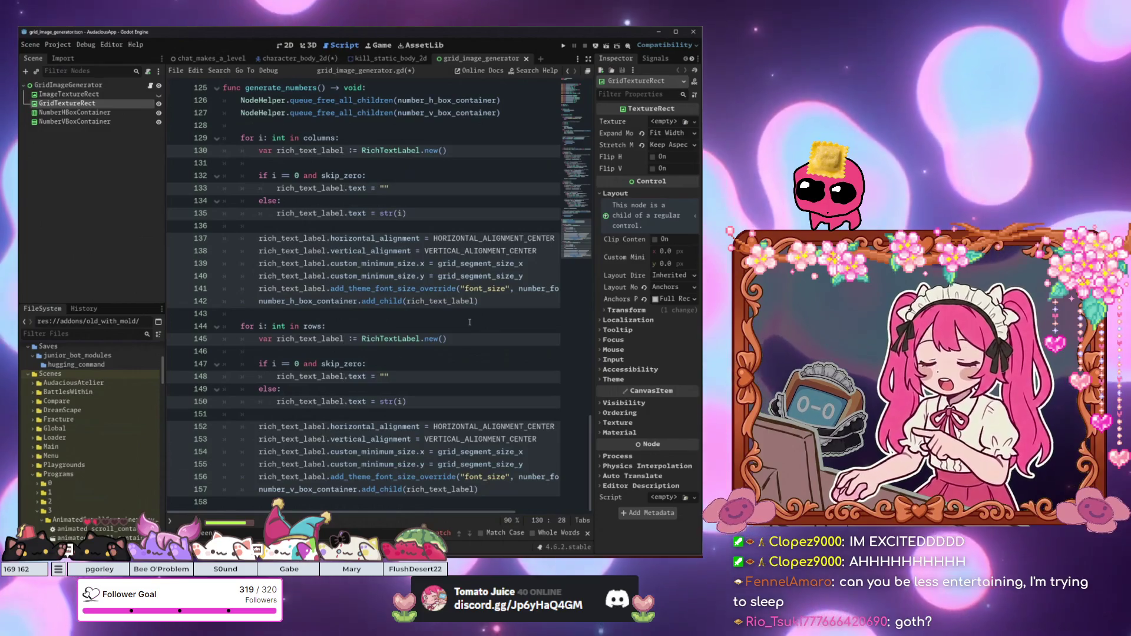
pyautogui.press('Escape')
pyautogui.click(479, 301)
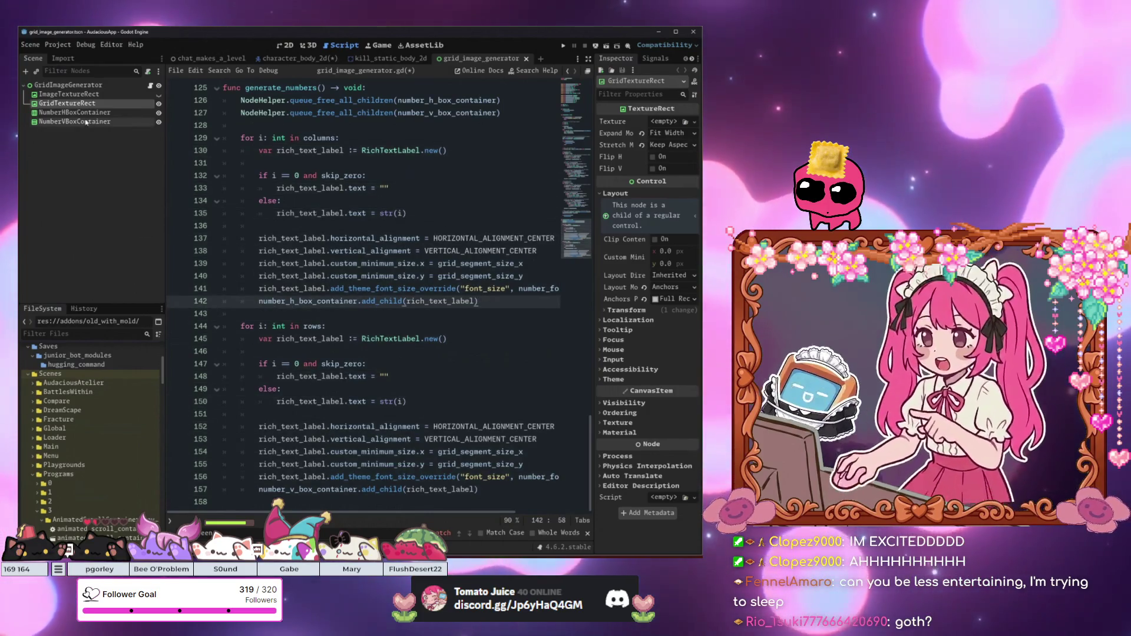
pyautogui.click(47, 85)
pyautogui.click(26, 71)
# Step: Add a RichTextLabel node and expand its Theme Overrides > Font Sizes to check the names
pyautogui.write('rich')
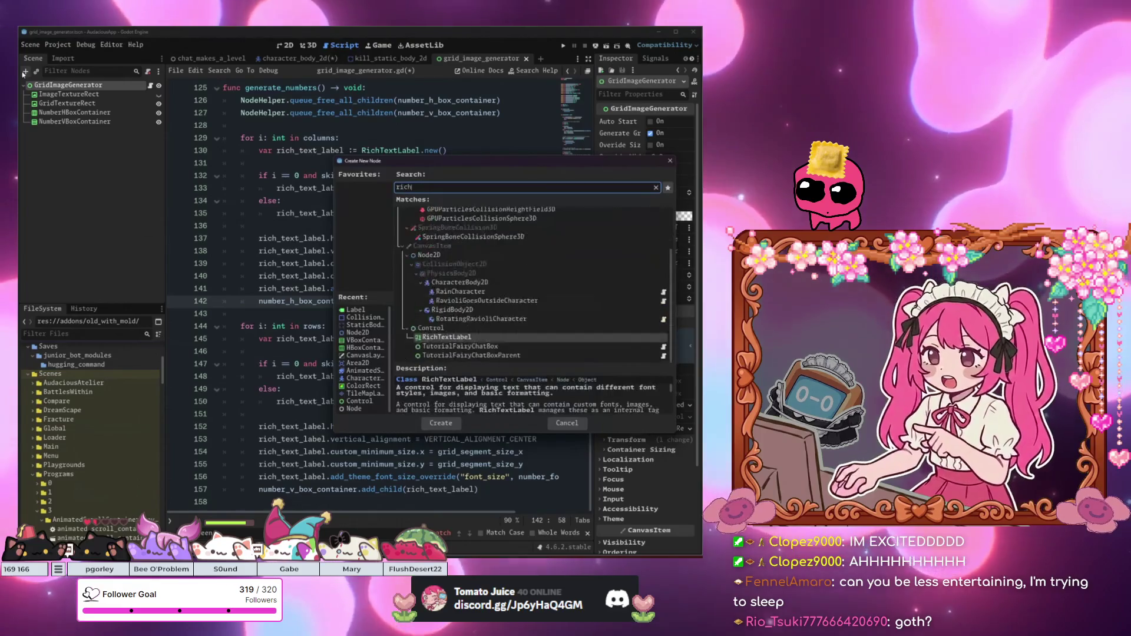
pyautogui.press('Return')
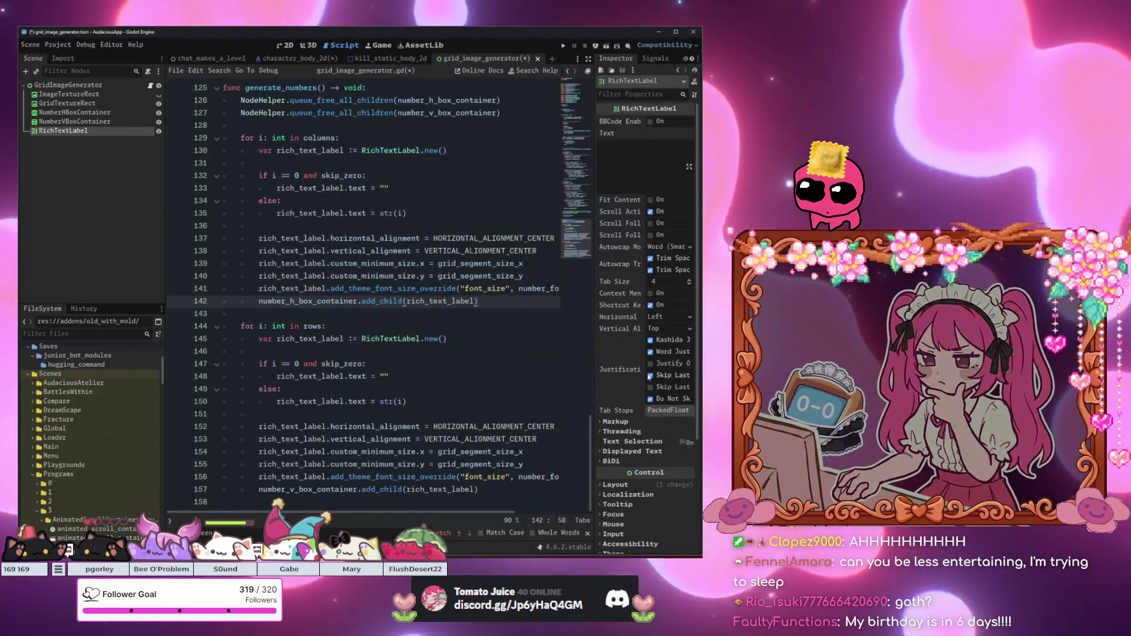
pyautogui.scroll(-5, 650, 377)
pyautogui.click(647, 411)
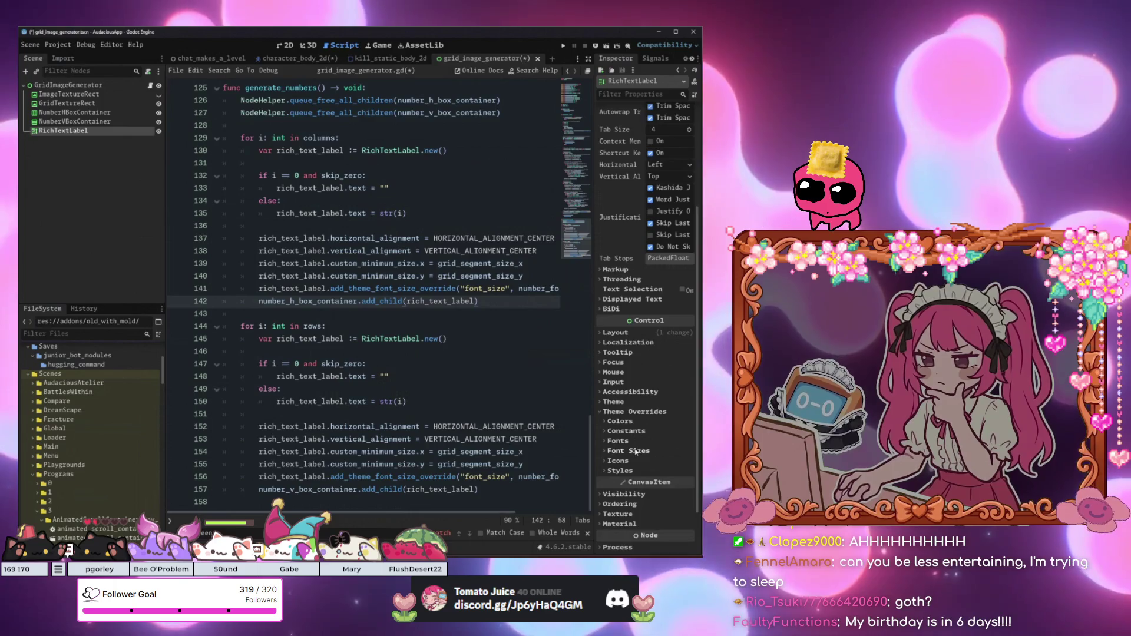
pyautogui.click(633, 451)
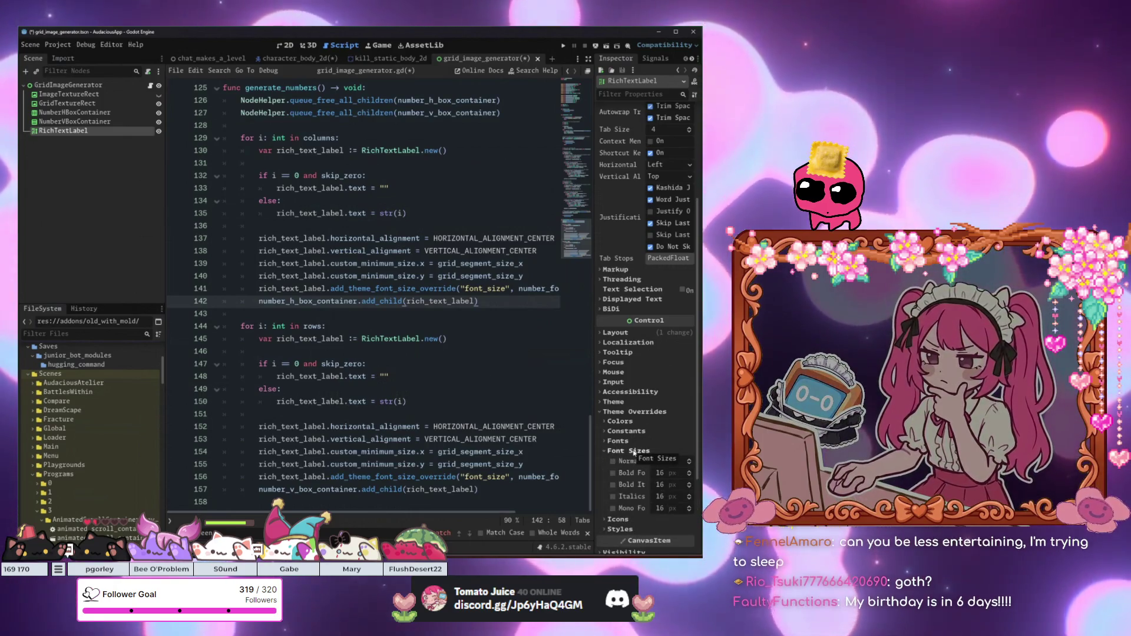
# Step: Change the font size overrides on lines 141 and 156 to normal_font_size and save
pyautogui.click(448, 339)
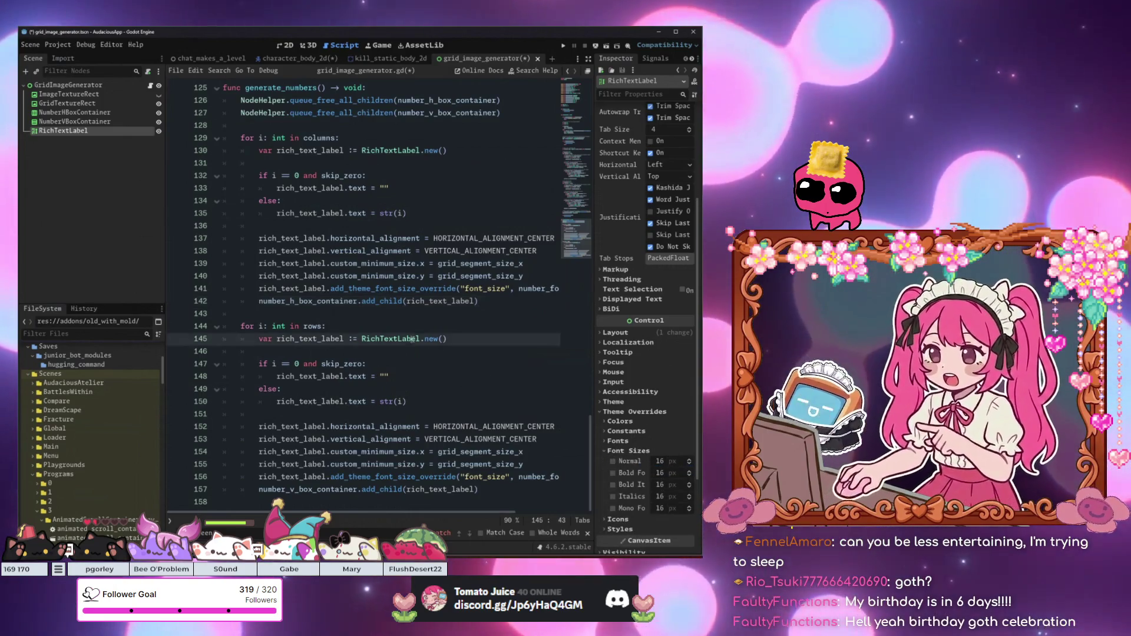
pyautogui.click(439, 301)
pyautogui.click(465, 289)
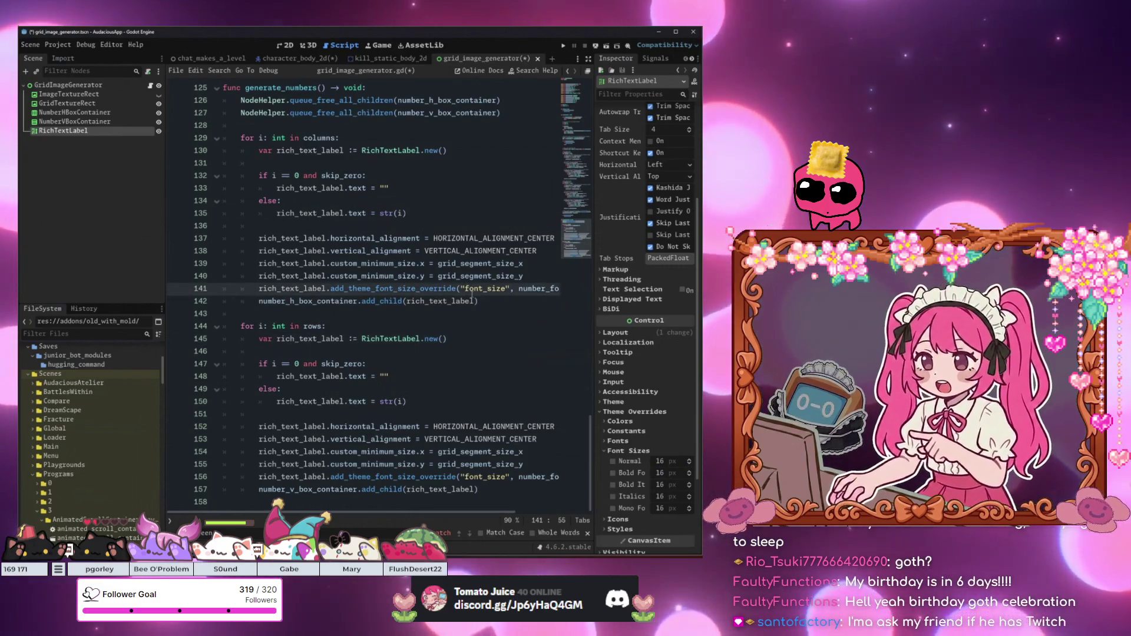
pyautogui.write('normal_')
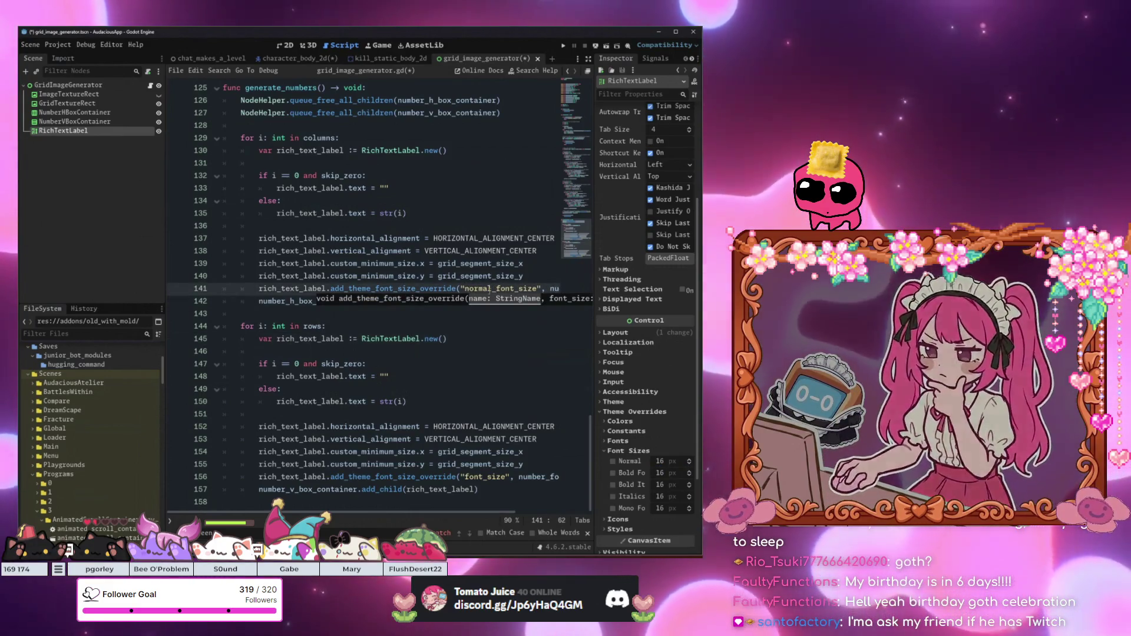
pyautogui.doubleClick(485, 477)
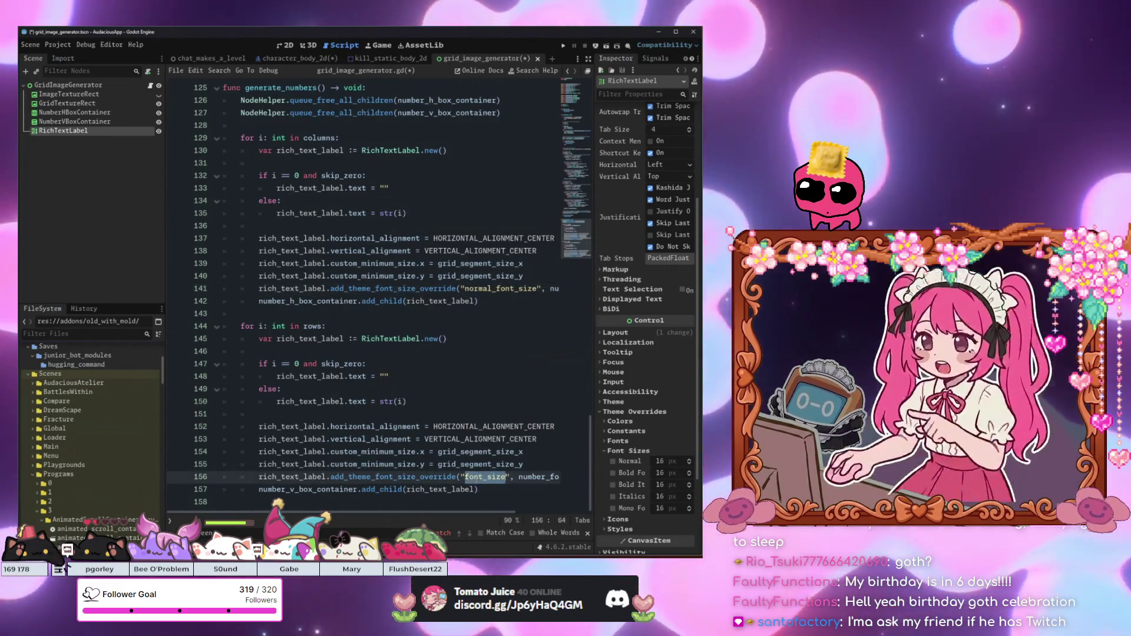
pyautogui.write('normal_font_size')
pyautogui.click(307, 389)
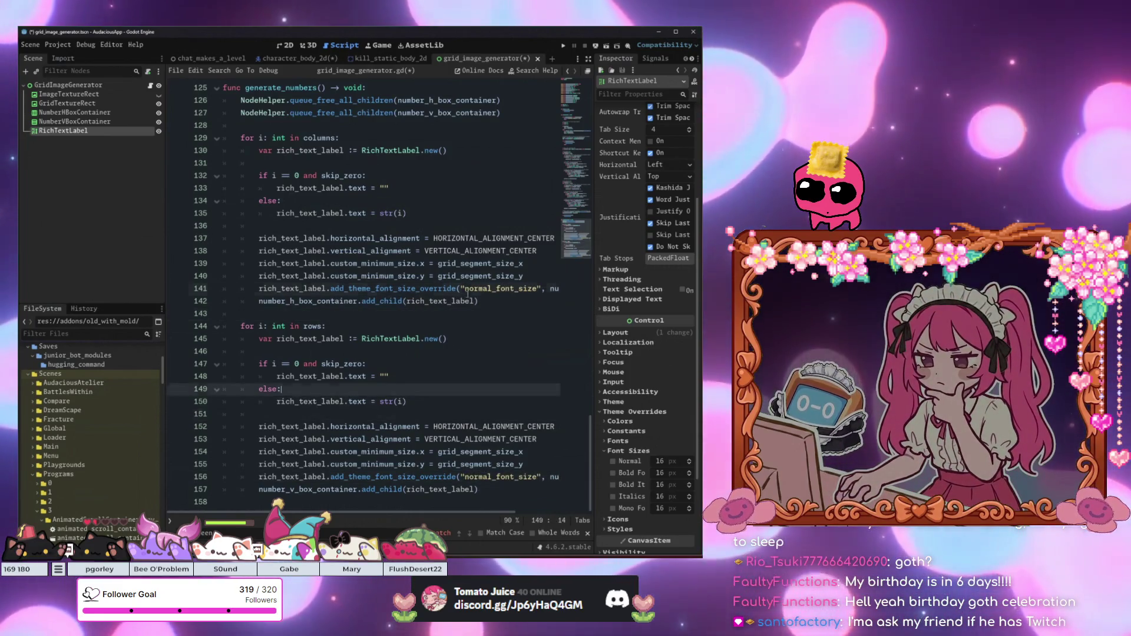
pyautogui.click(485, 302)
pyautogui.hotkey('ctrl', 's')
pyautogui.press('Down')
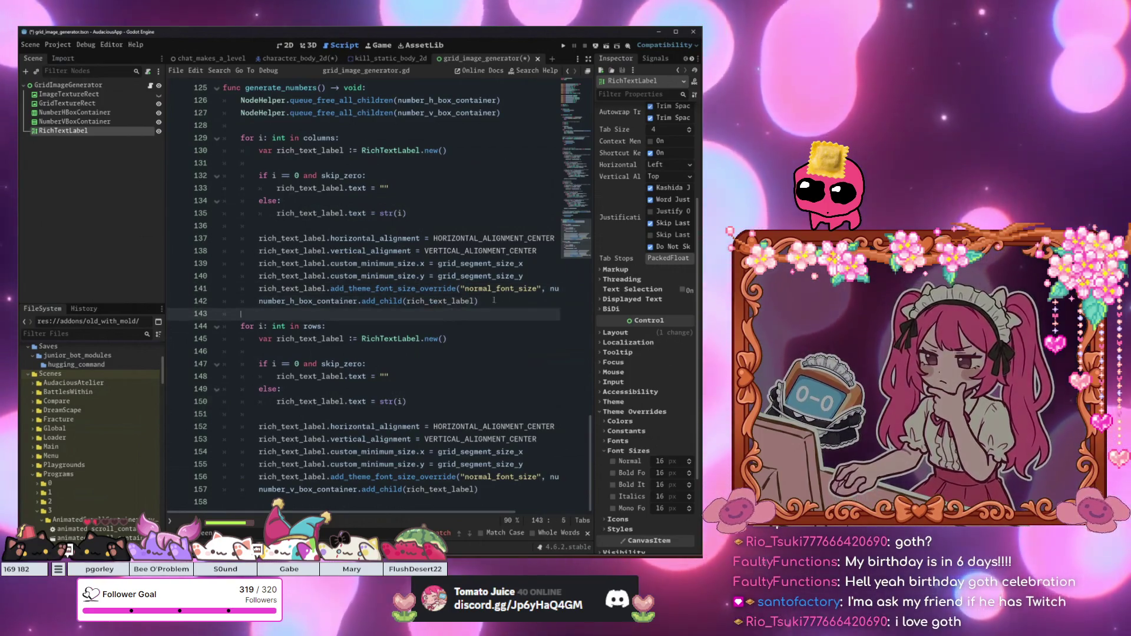
pyautogui.press('Up')
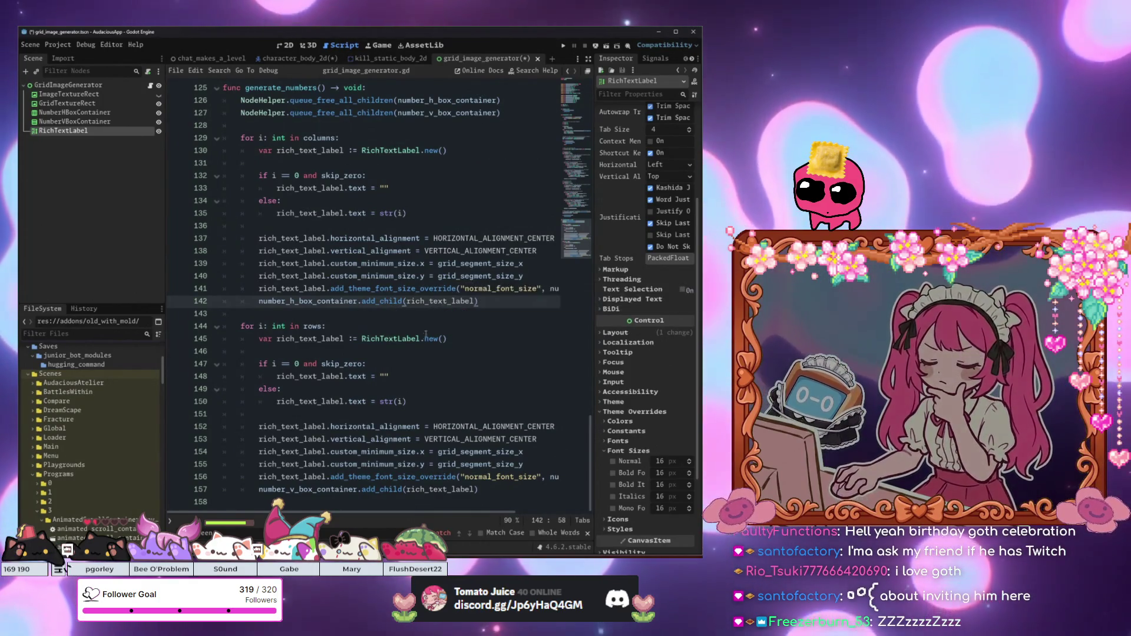
pyautogui.click(404, 373)
# Step: Add an exported optional_number_bbcode: String line, moved above skip_zero to line 13
pyautogui.press('Down')
pyautogui.scroll(7, 395, 359)
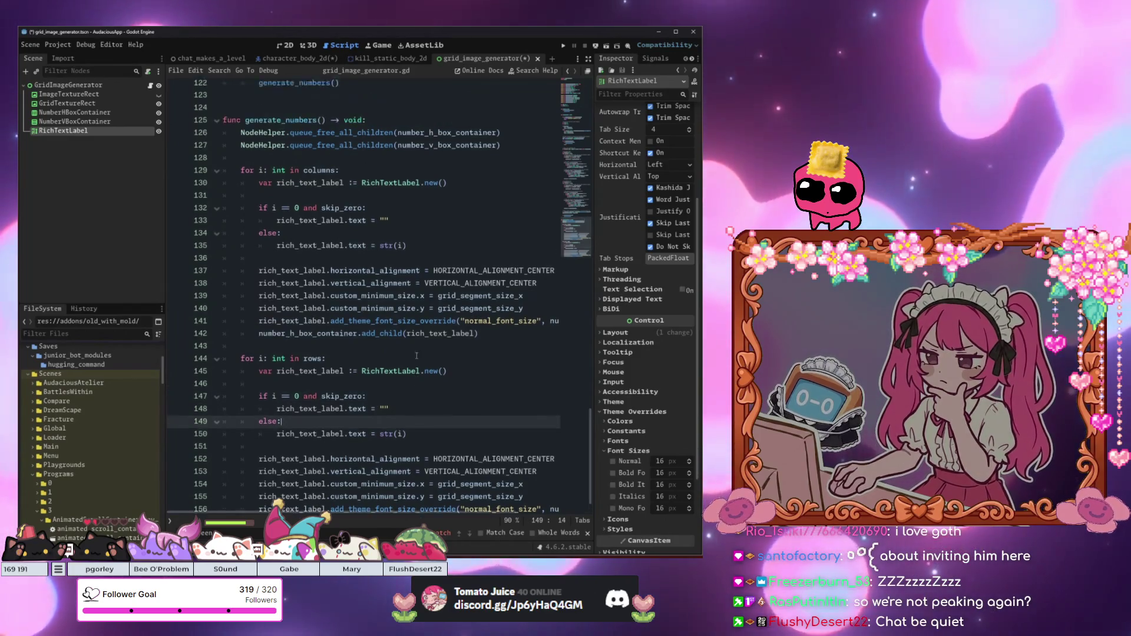
pyautogui.scroll(20, 390, 351)
pyautogui.click(469, 250)
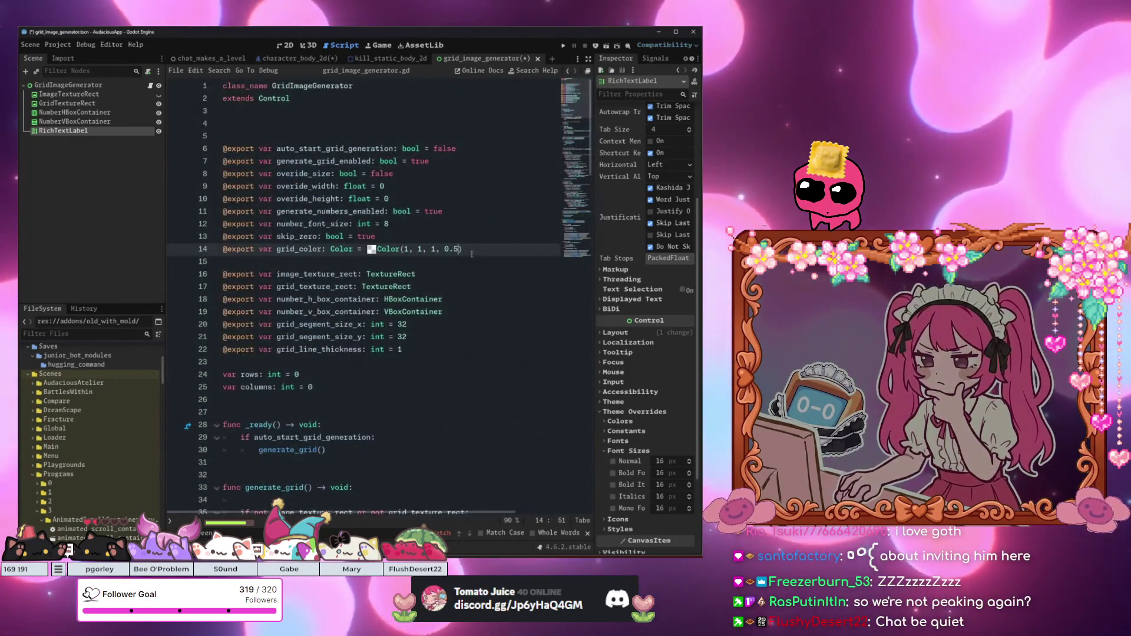
pyautogui.press('Return')
pyautogui.write('@export var custom')
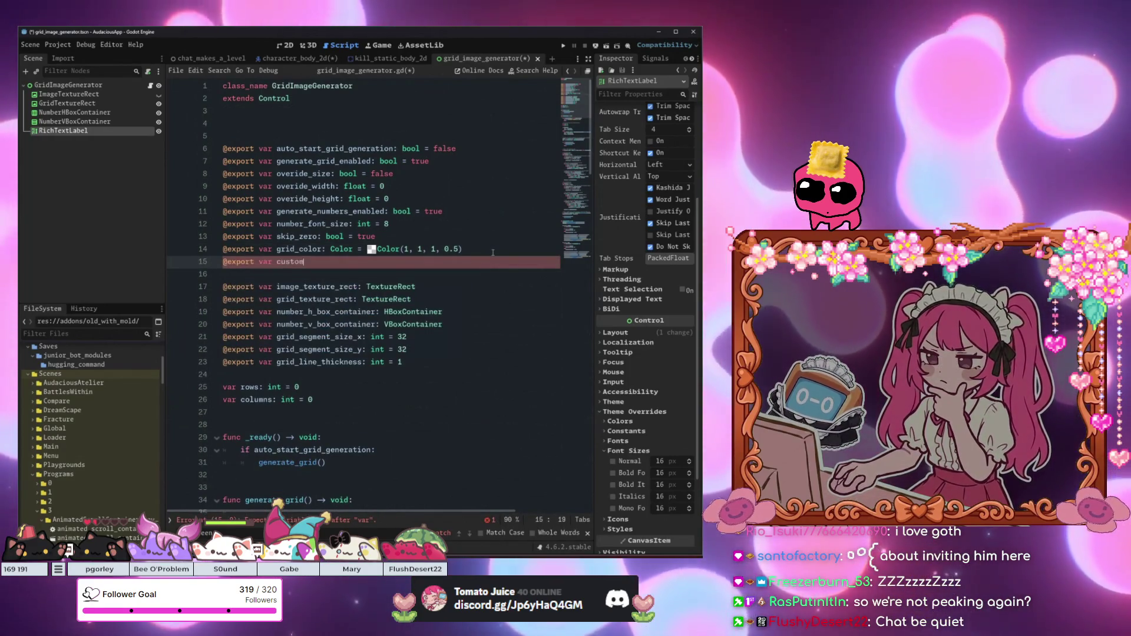
pyautogui.press('BackSpace')
pyautogui.press('BackSpace')
pyautogui.press('BackSpace')
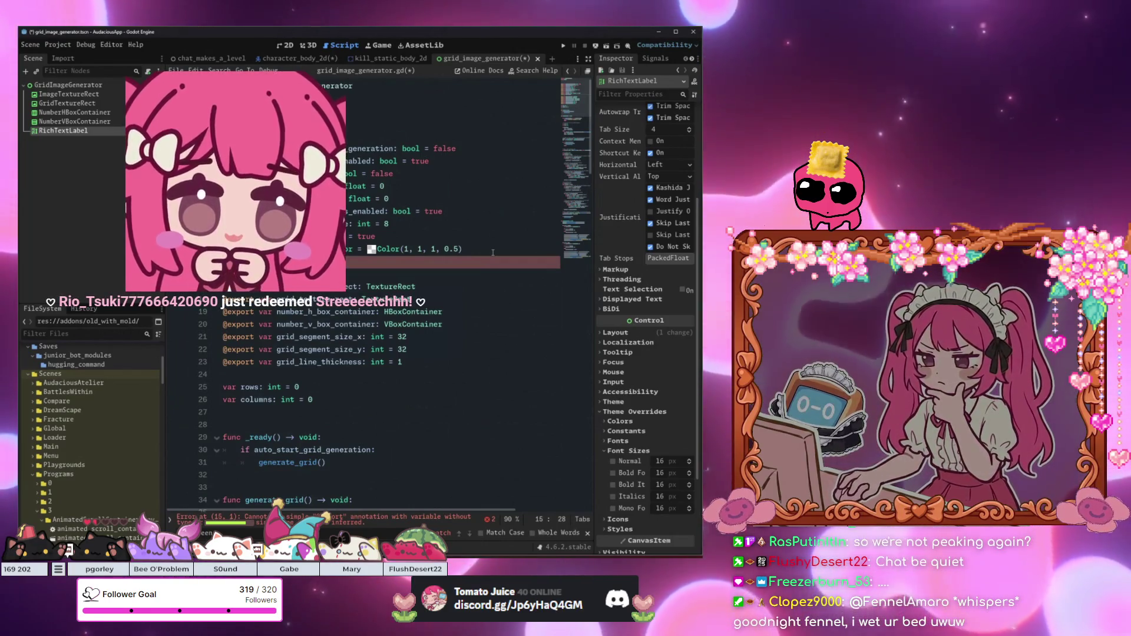
pyautogui.hotkey('alt', 'Up')
pyautogui.hotkey('alt', 'Up')
pyautogui.press('Left')
pyautogui.press('Left')
pyautogui.press('Left')
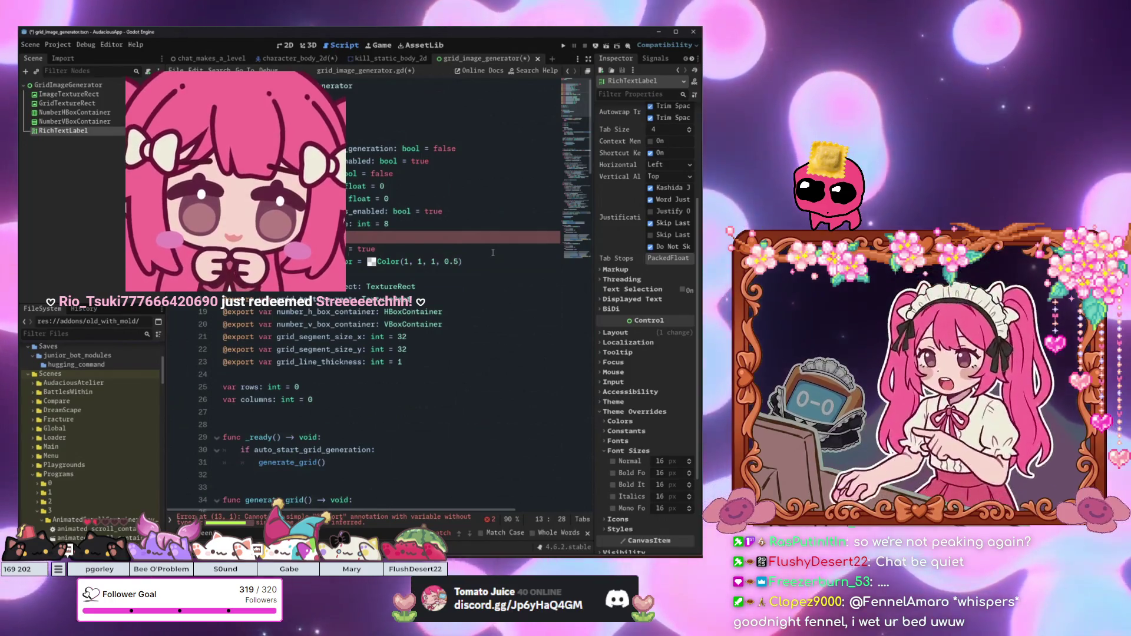
pyautogui.write('_bbcode')
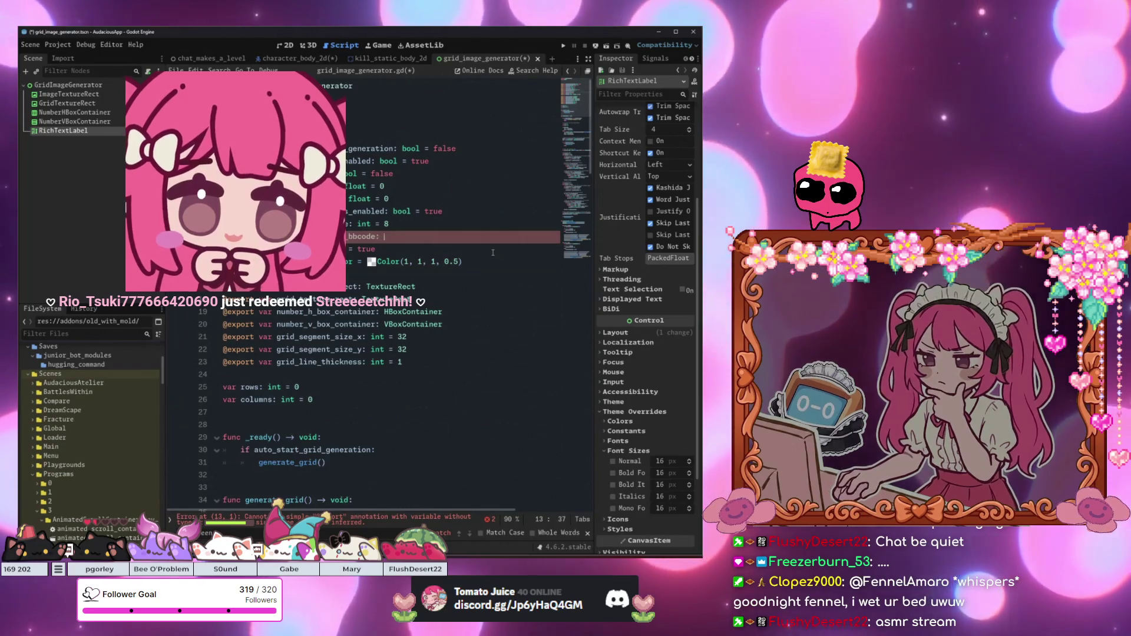
pyautogui.write(': String =')
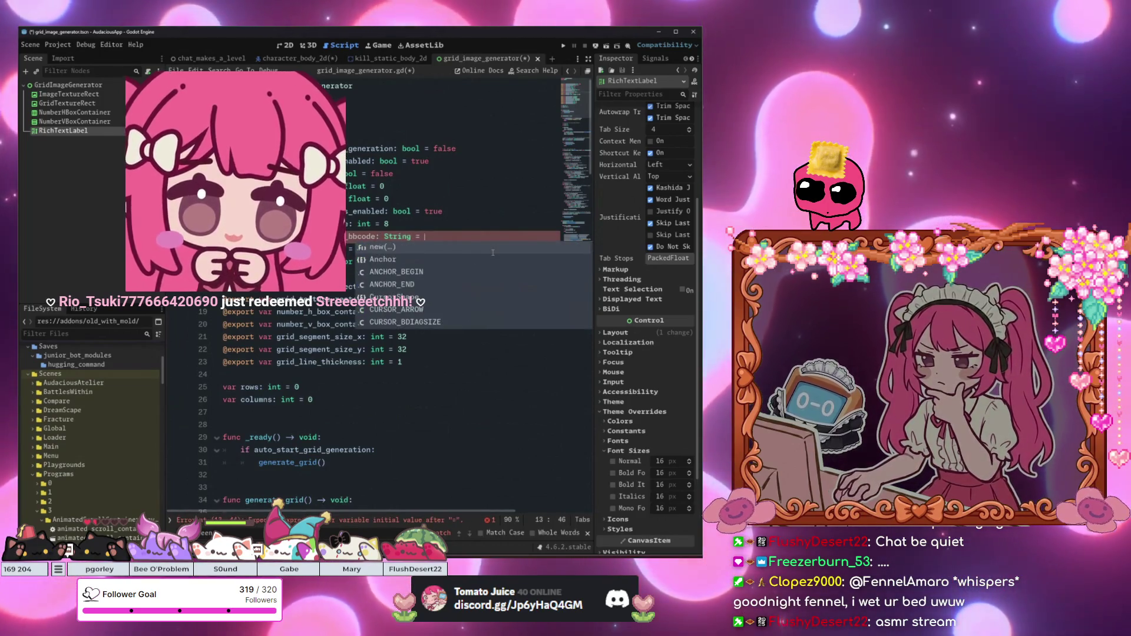
pyautogui.click(271, 236)
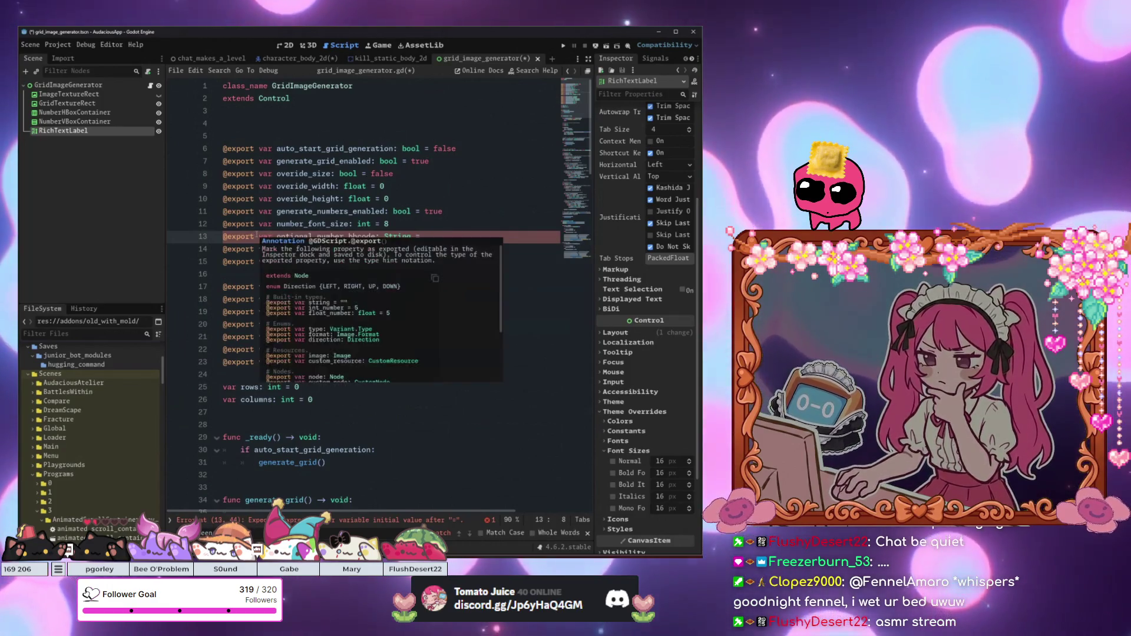
pyautogui.write('_multiline(')
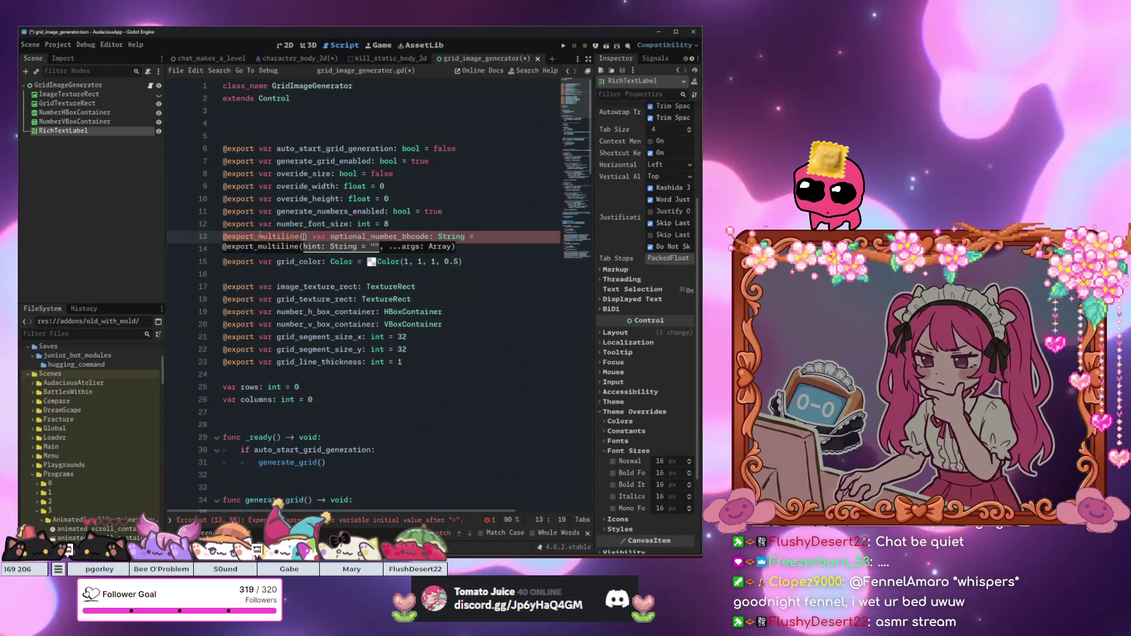
pyautogui.click(500, 241)
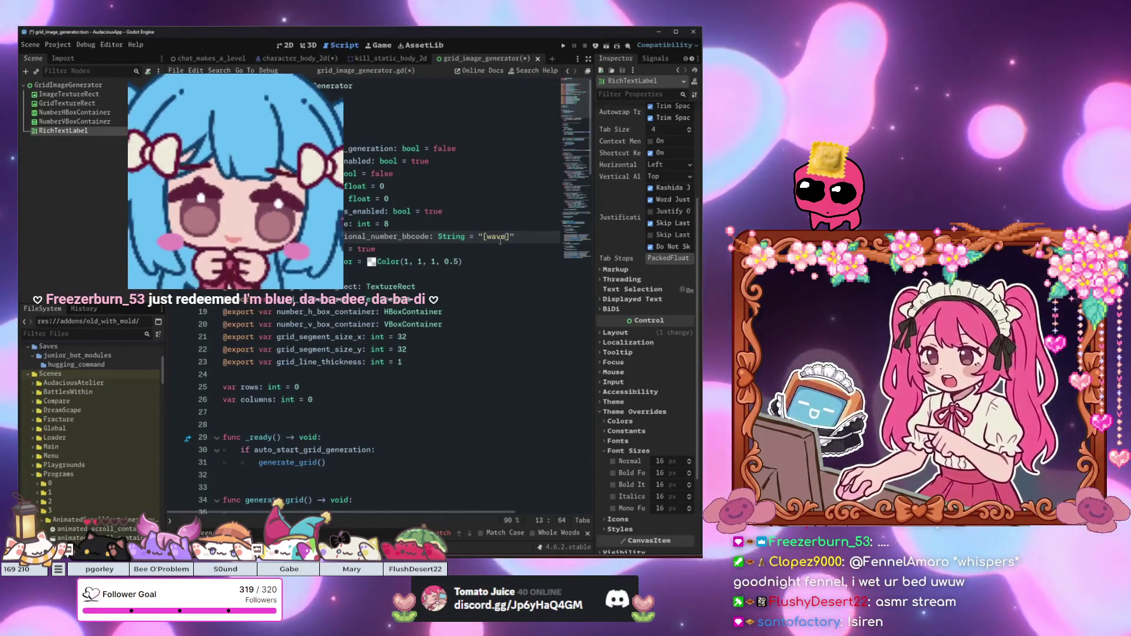
pyautogui.press('BackSpace')
pyautogui.write('v')
pyautogui.click(391, 262)
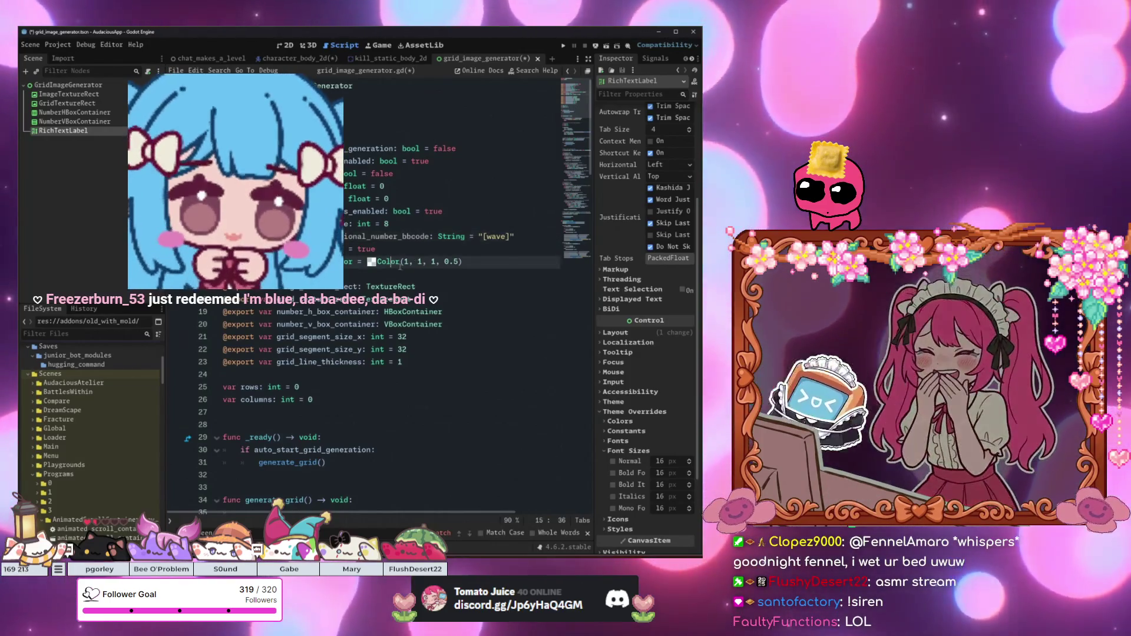
pyautogui.click(509, 238)
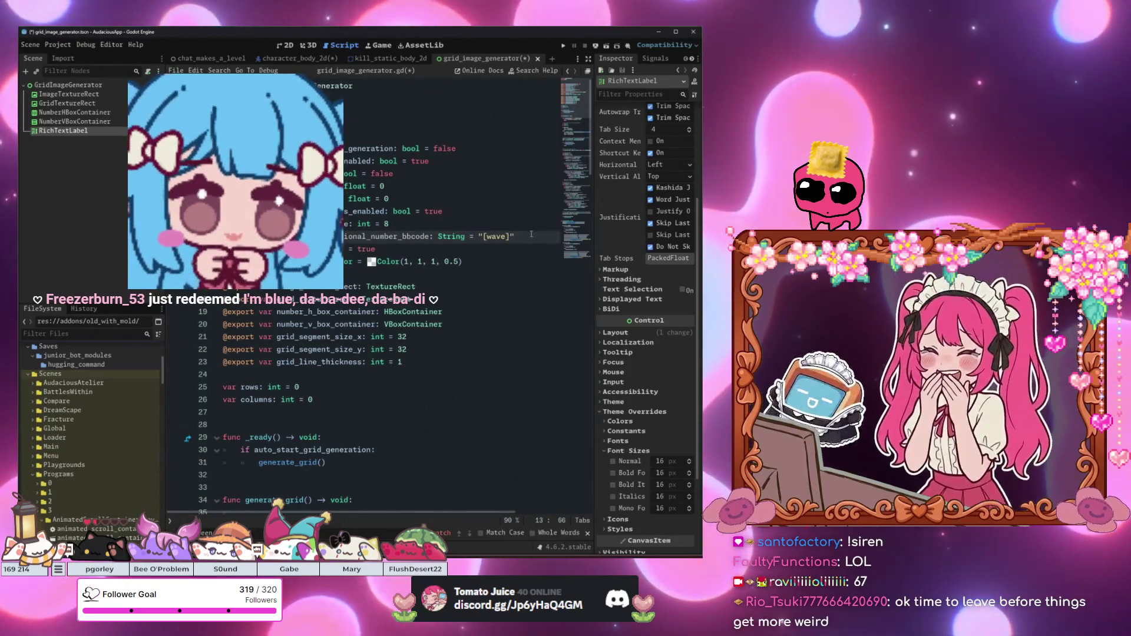
pyautogui.hotkey('ctrl', 's')
pyautogui.scroll(-12, 465, 248)
pyautogui.scroll(-18, 476, 241)
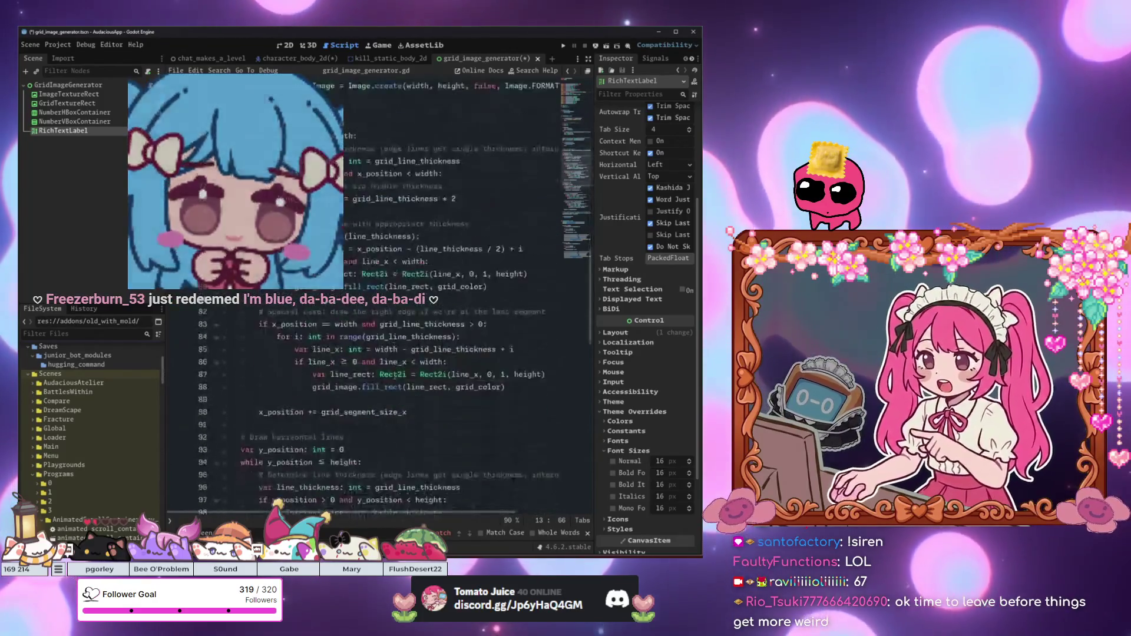
# Step: Add blank lines after generate_numbers and begin typing 'func get_number_rich_text_label() -> Richte'
pyautogui.scroll(-5, 387, 380)
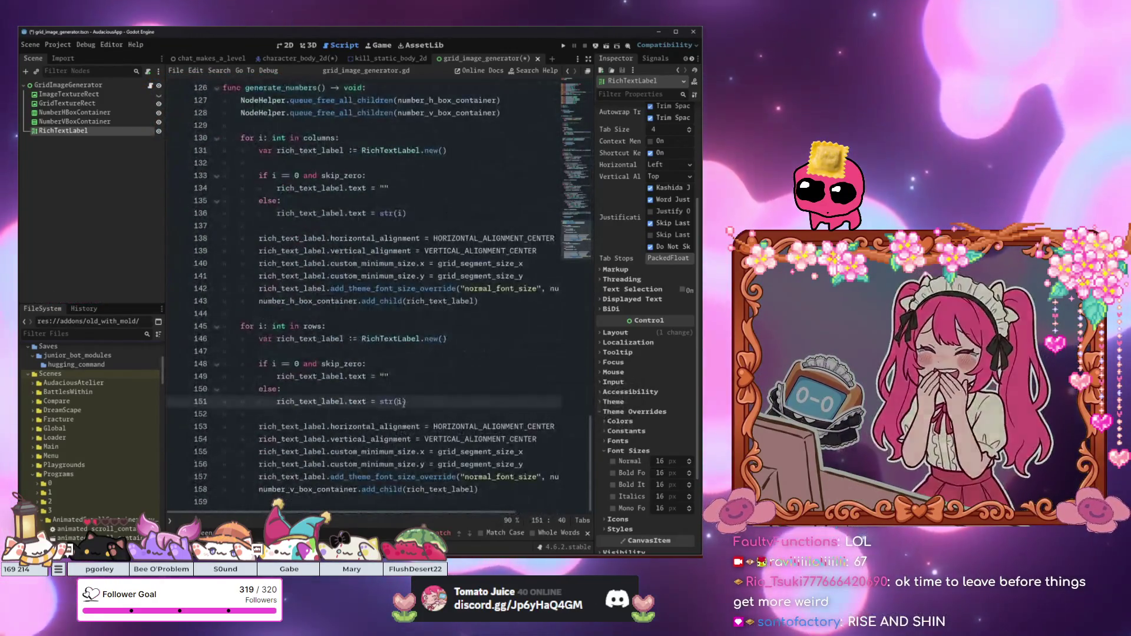
pyautogui.click(424, 264)
pyautogui.click(424, 124)
pyautogui.click(424, 213)
pyautogui.click(430, 339)
pyautogui.click(441, 388)
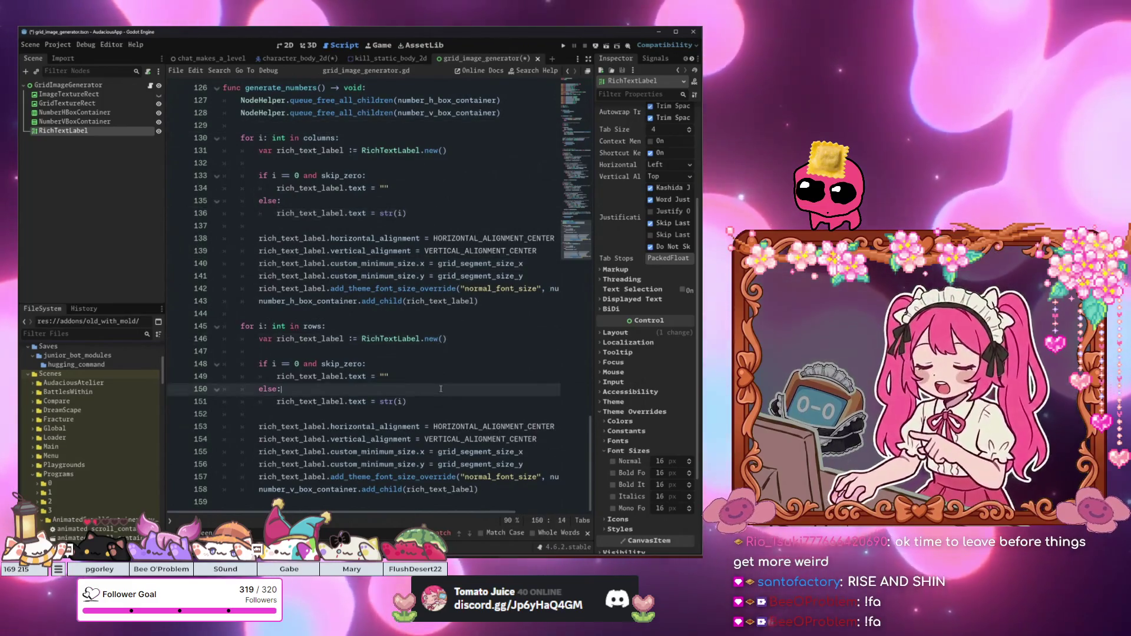
pyautogui.click(444, 415)
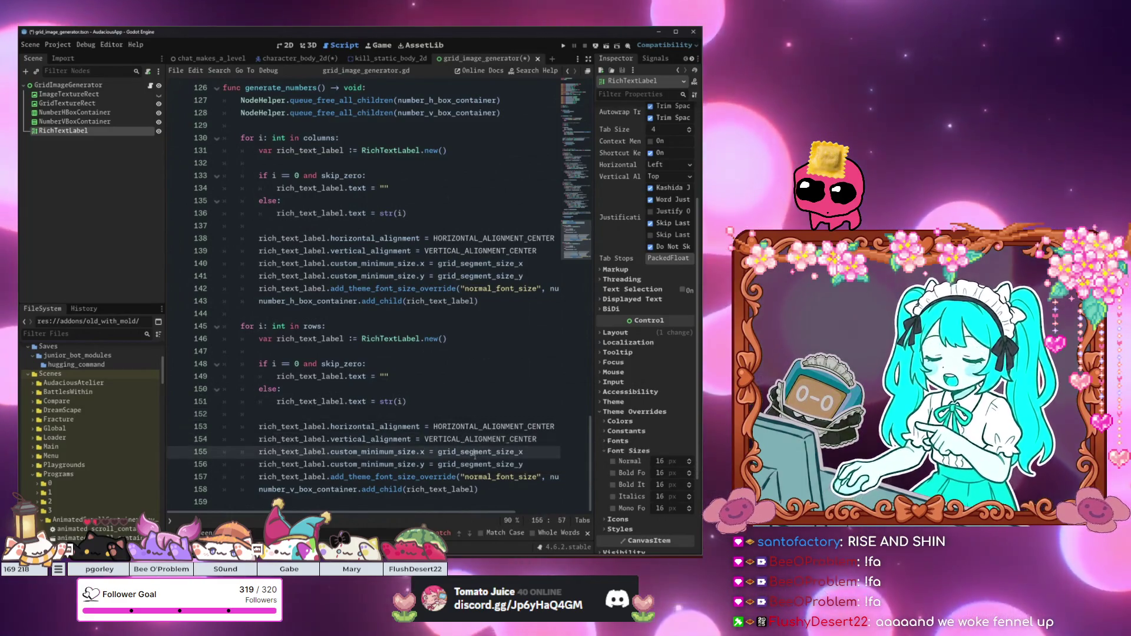
pyautogui.click(496, 493)
pyautogui.press('Down')
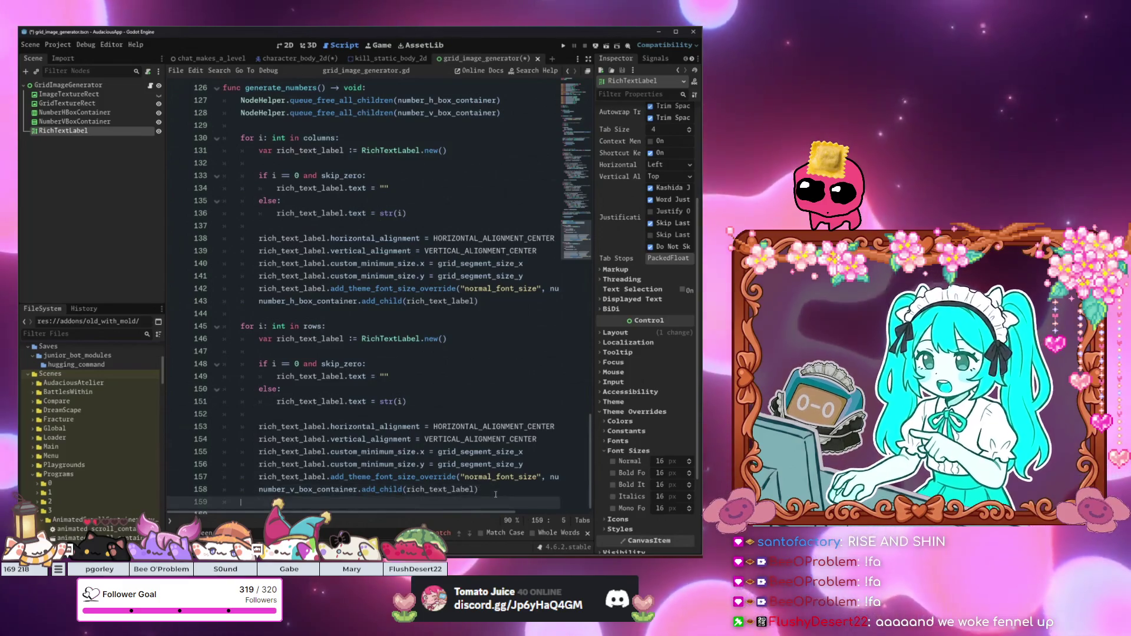
pyautogui.press('Return')
pyautogui.write('func get_number_')
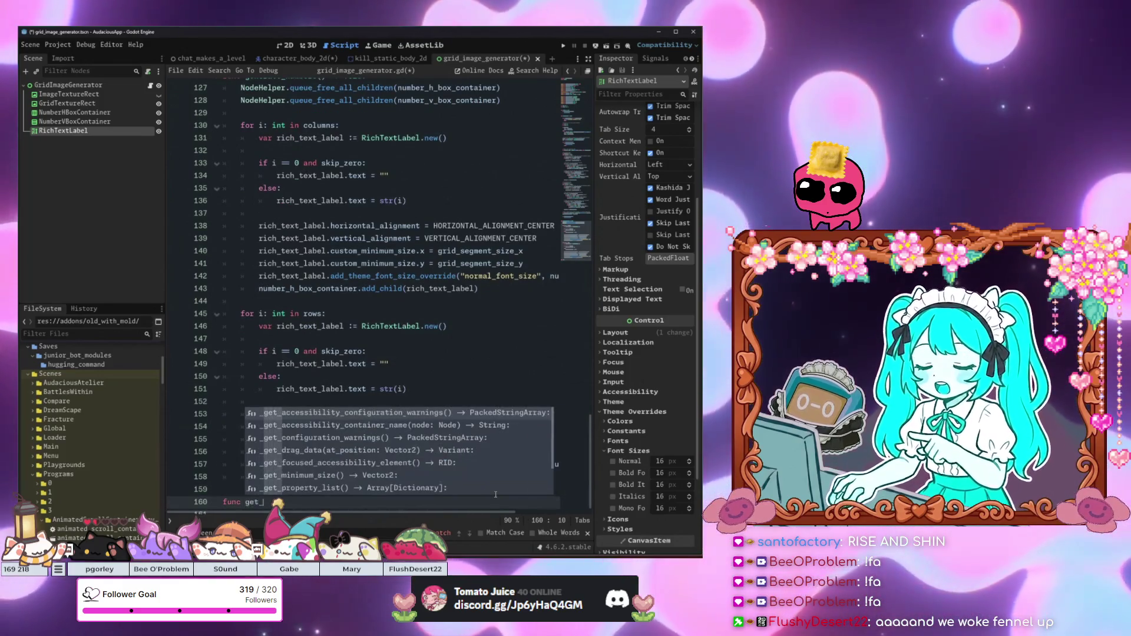
pyautogui.write('rich_text_label(')
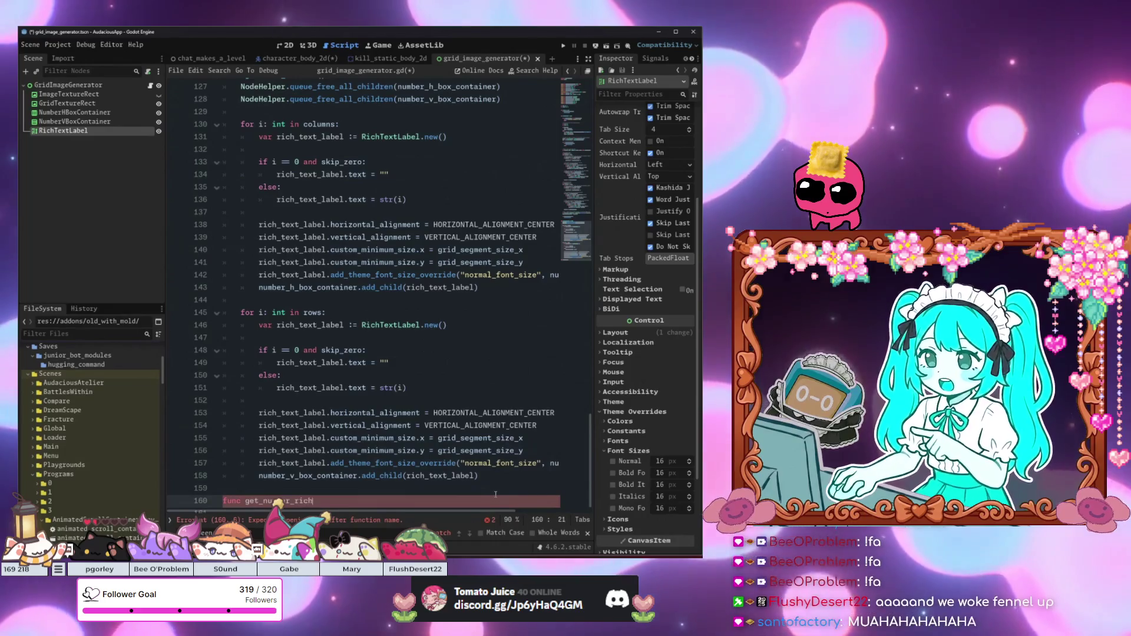
pyautogui.write(') -> Rioc')
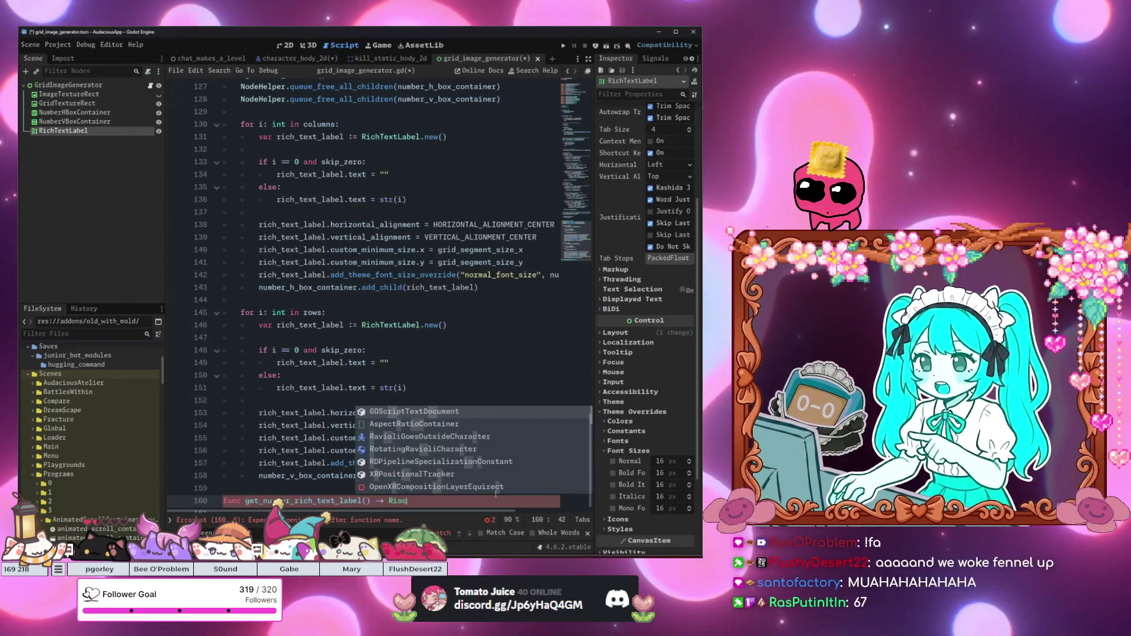
pyautogui.write('ichte')
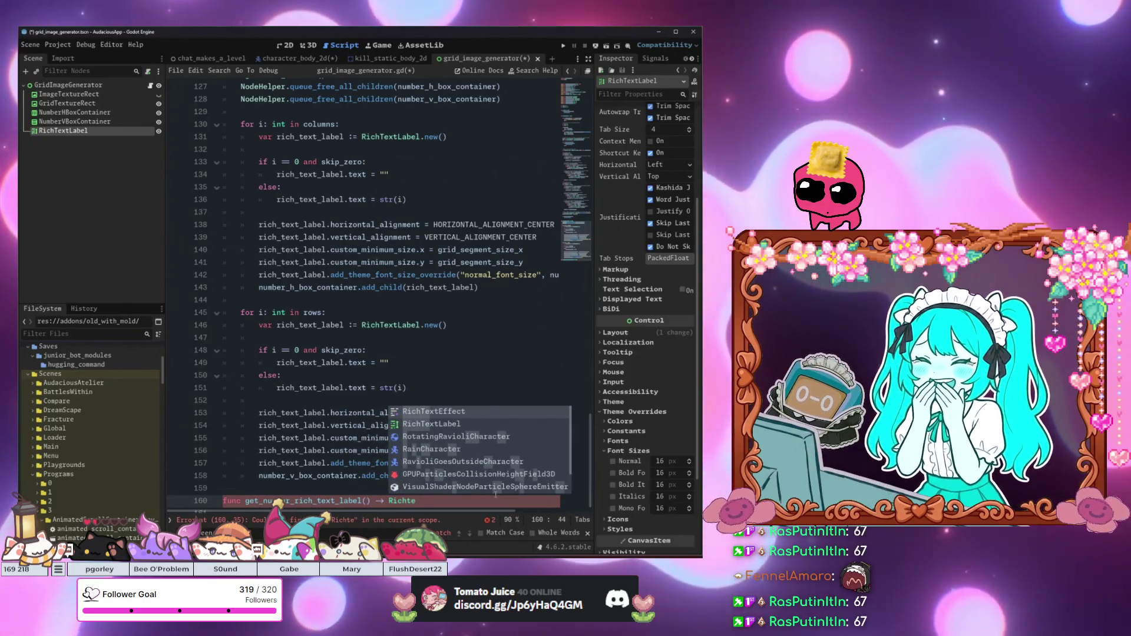
# Step: Complete the signature get_number_rich_text_label(index: int) -> RichTextLabel: and select the columns-loop setup lines
pyautogui.press('Return')
pyautogui.write(':')
pyautogui.press('Return')
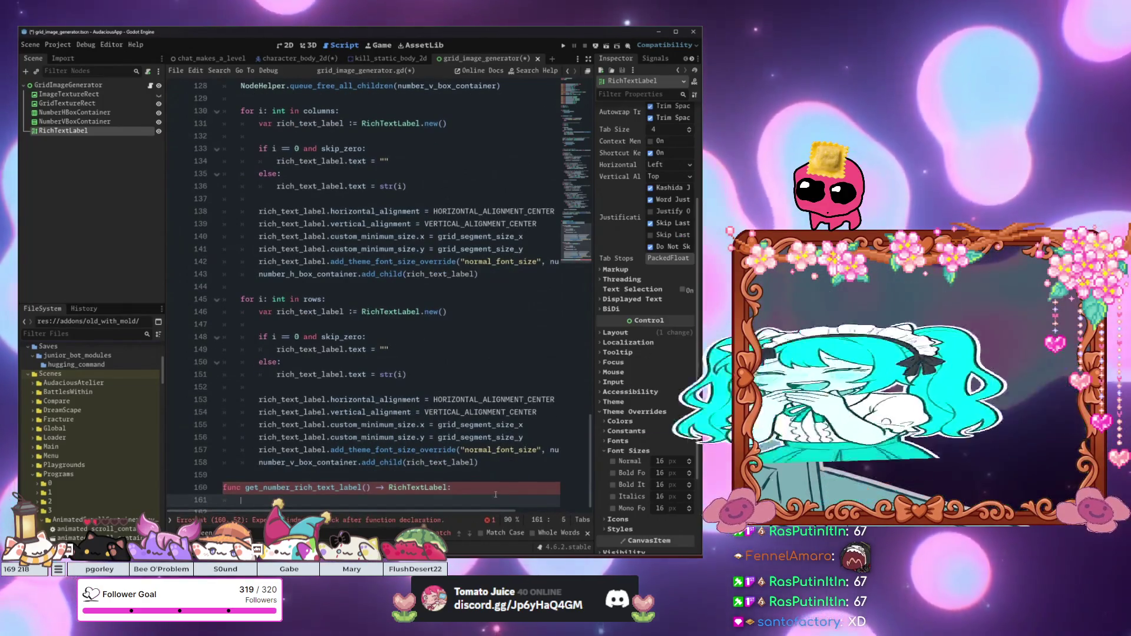
pyautogui.click(367, 488)
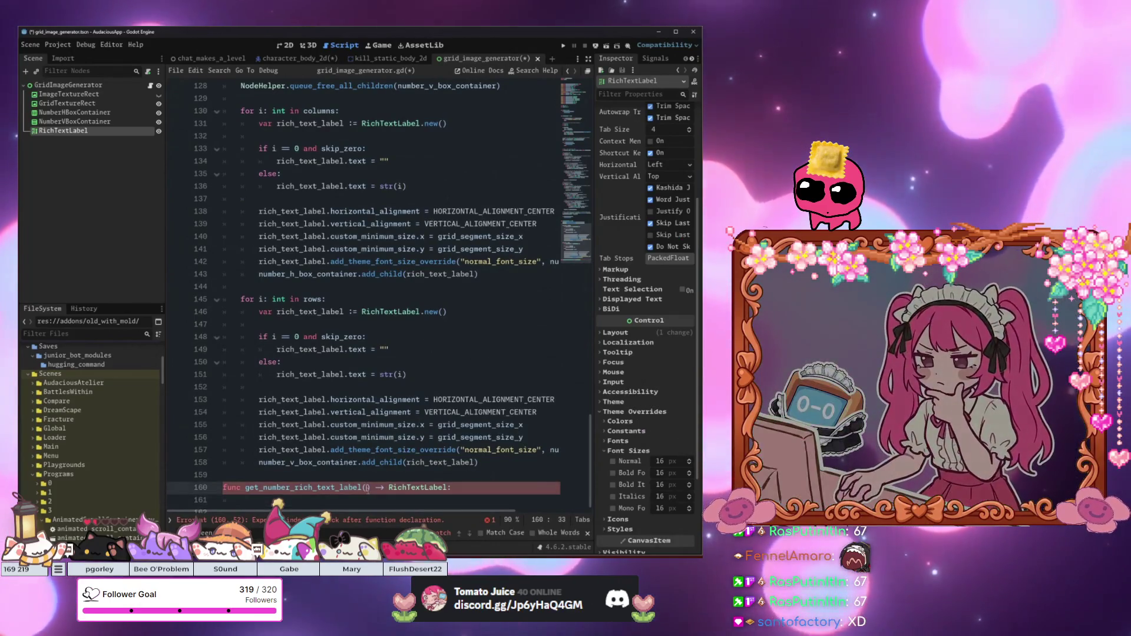
pyautogui.write('ndex: int')
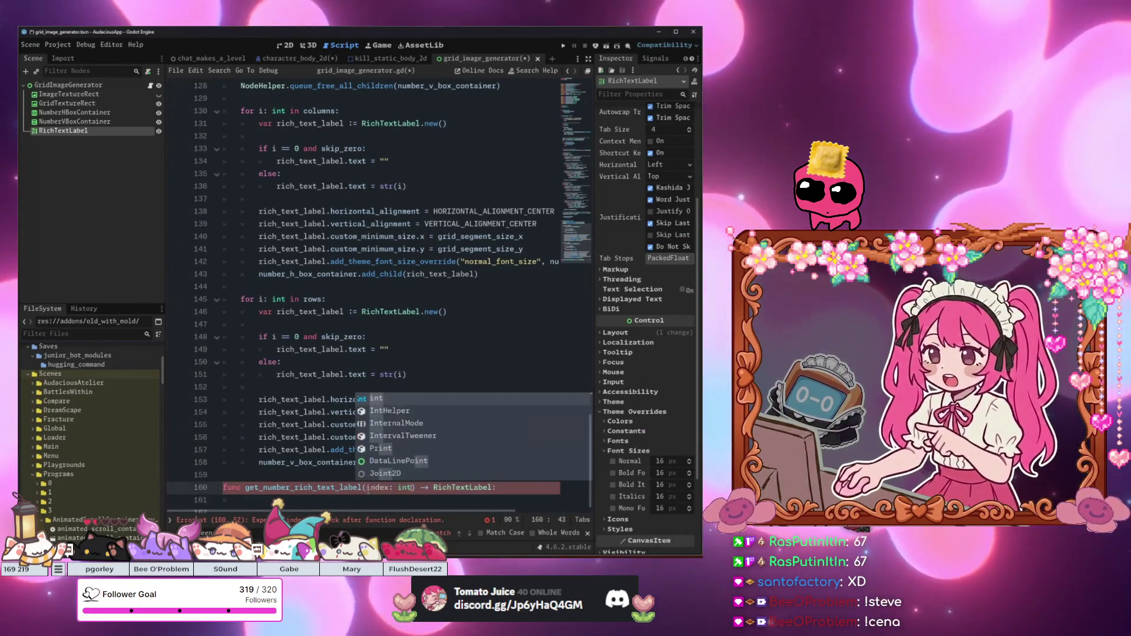
pyautogui.click(361, 502)
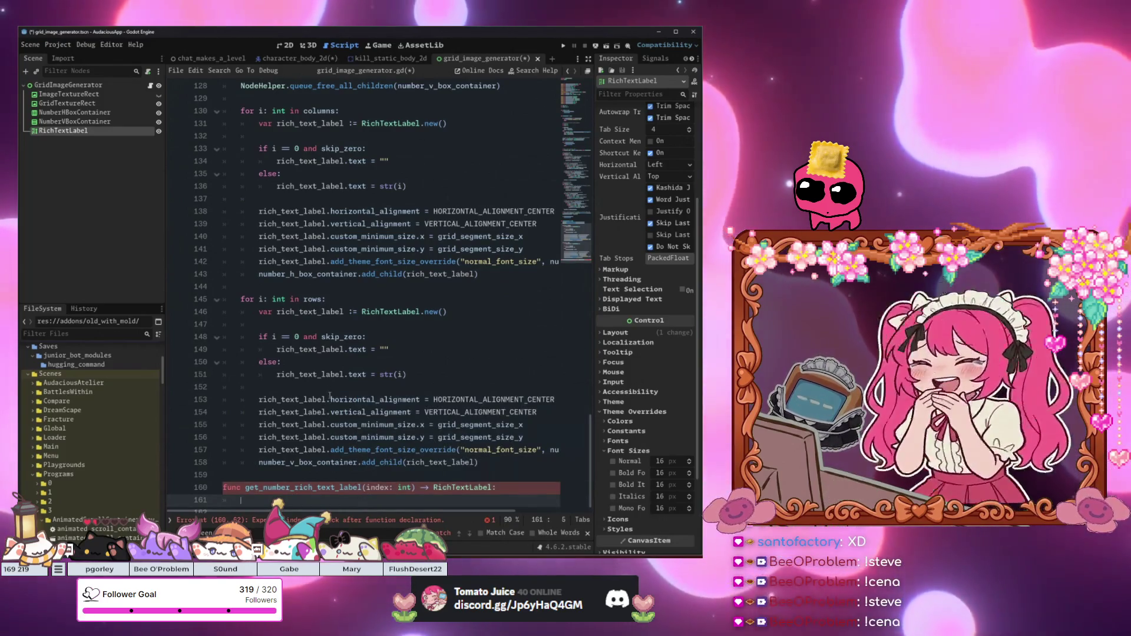
pyautogui.scroll(3, 320, 351)
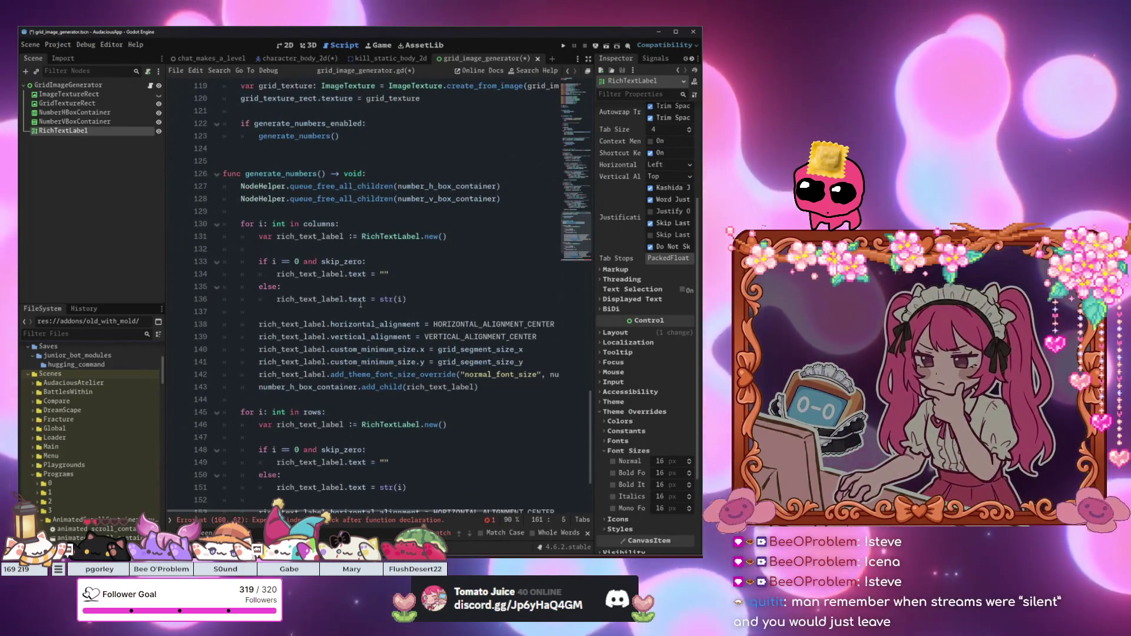
pyautogui.scroll(-3, 361, 306)
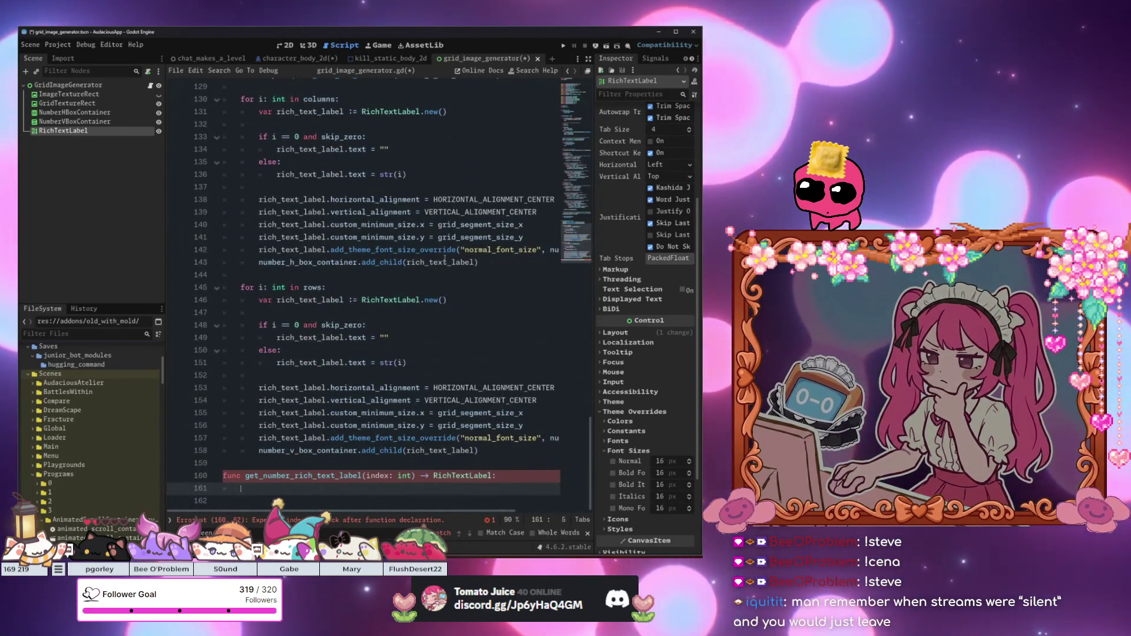
pyautogui.moveTo(530, 250)
pyautogui.mouseDown()
pyautogui.moveTo(565, 253)
pyautogui.moveTo(295, 200)
pyautogui.moveTo(260, 175)
pyautogui.moveTo(241, 137)
pyautogui.mouseUp()
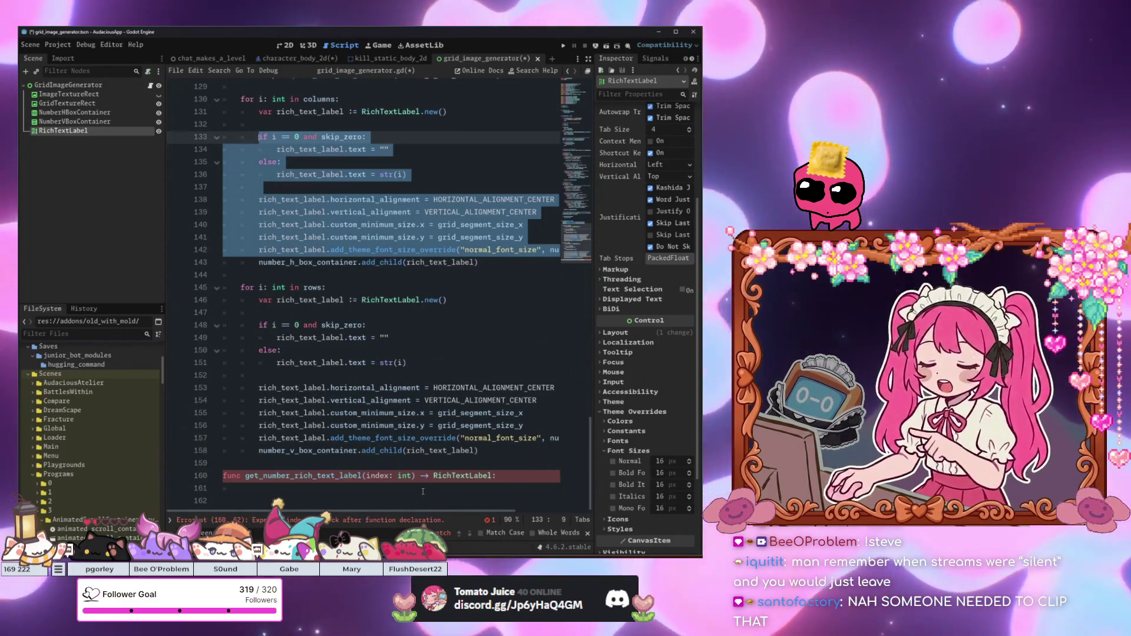
# Step: Move the label setup lines from the columns loop into the new function
pyautogui.hotkey('ctrl', 'x')
pyautogui.click(224, 488)
pyautogui.hotkey('ctrl', 'v')
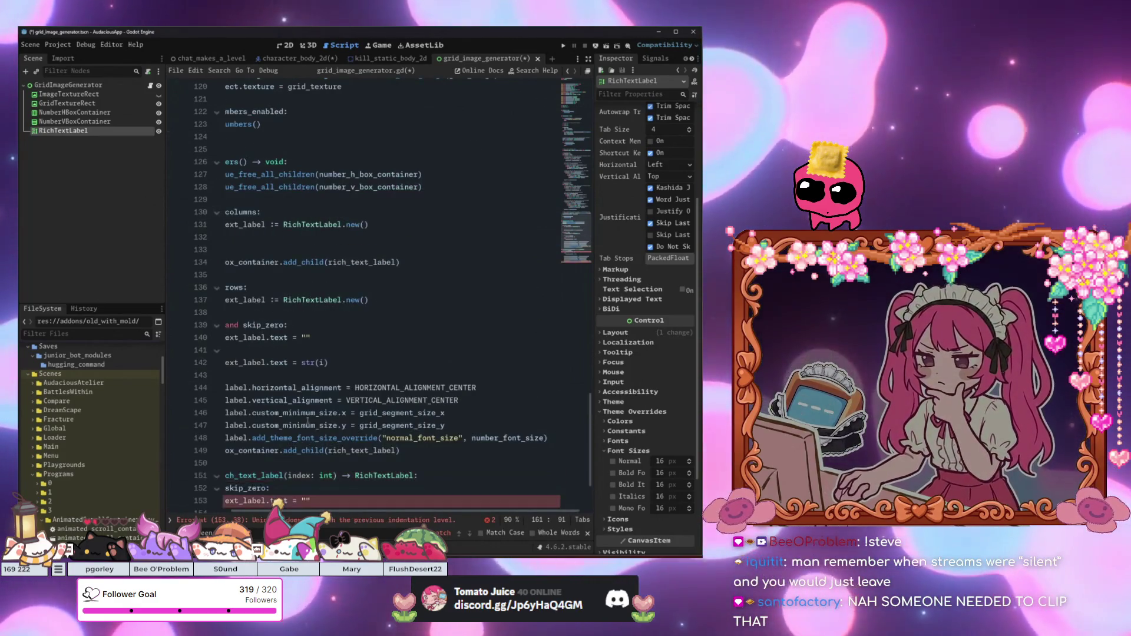
pyautogui.moveTo(372, 451); pyautogui.dragTo(173, 429)
pyautogui.hotkey('ctrl', 'c')
pyautogui.scroll(-3, 353, 412)
pyautogui.click(240, 476)
pyautogui.hotkey('ctrl', 'v')
pyautogui.moveTo(277, 388)
pyautogui.mouseDown()
pyautogui.moveTo(530, 488)
pyautogui.moveTo(314, 488)
pyautogui.mouseUp()
pyautogui.click(383, 501)
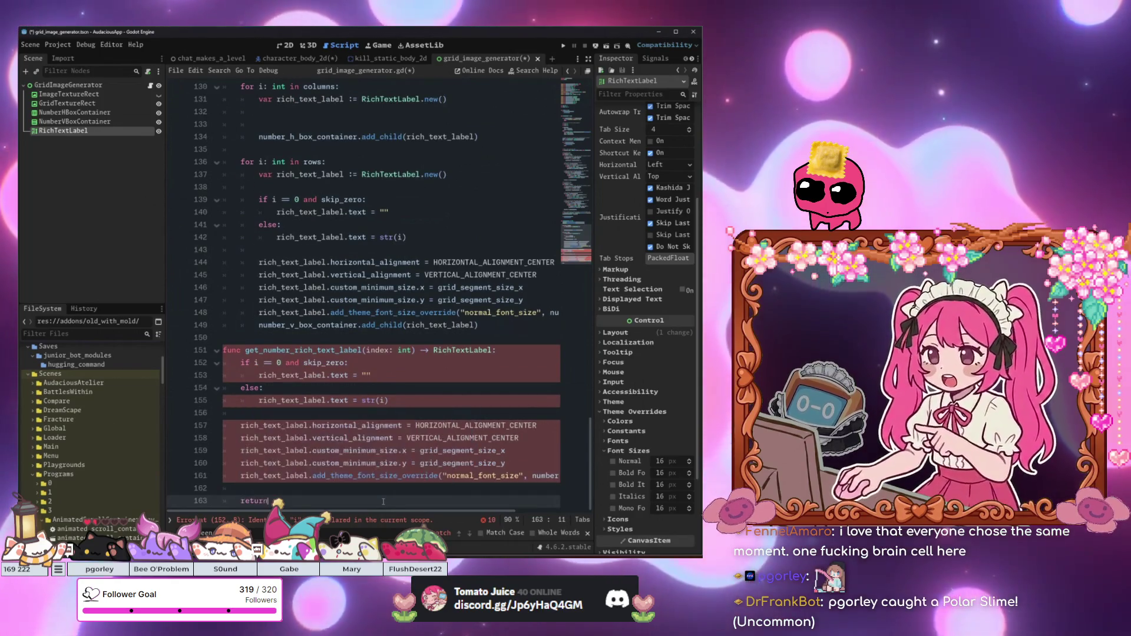
# Step: Add a return line and 'var rich_text_label := RichTextLabel.new()' at the function's start
pyautogui.press('Return')
pyautogui.write('return')
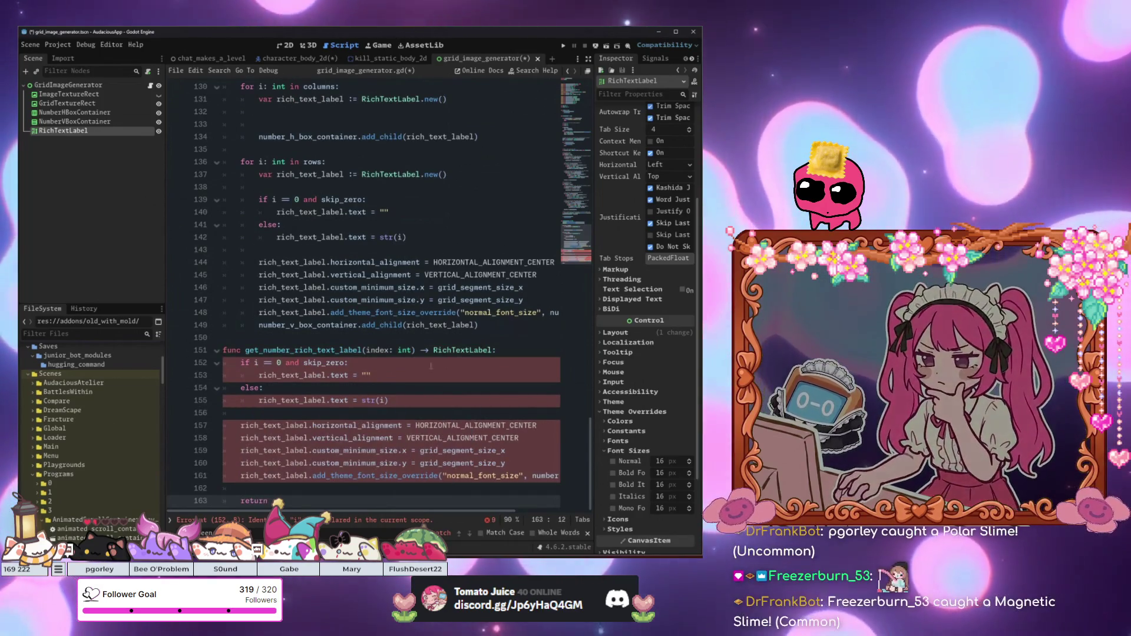
pyautogui.click(525, 351)
pyautogui.press('Return')
pyautogui.write('var')
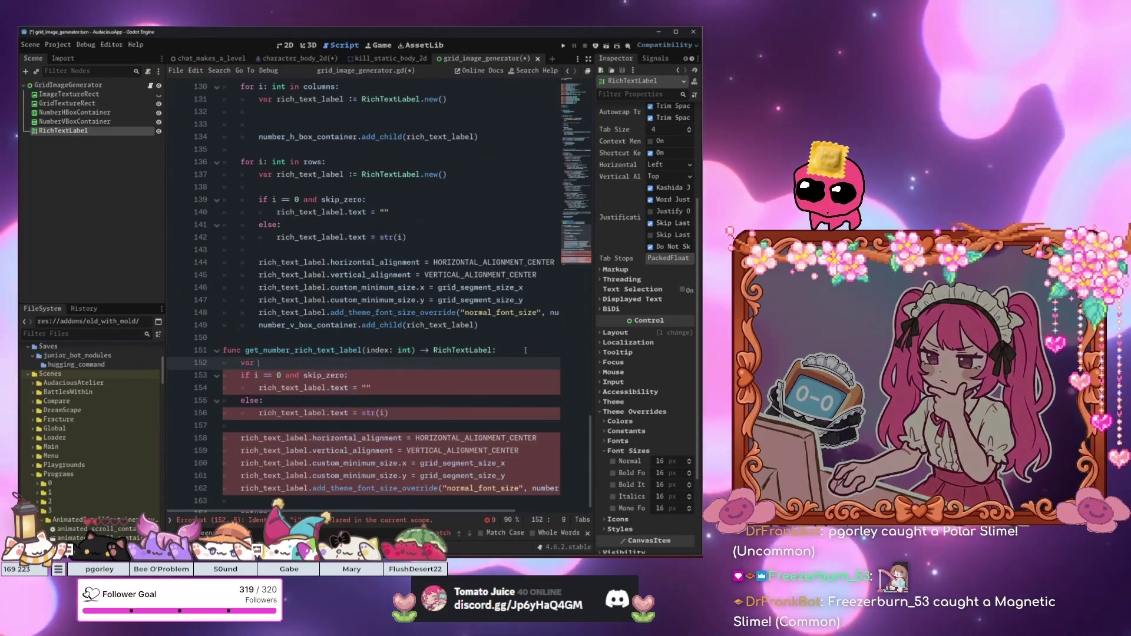
pyautogui.write(' rich_text_la')
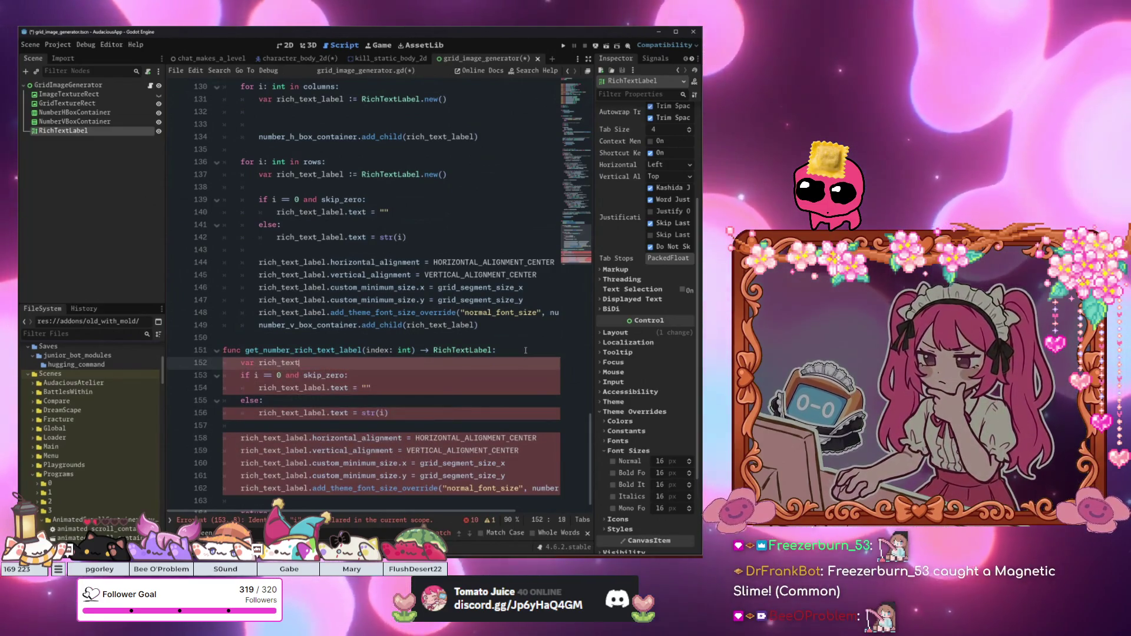
pyautogui.write('bel :')
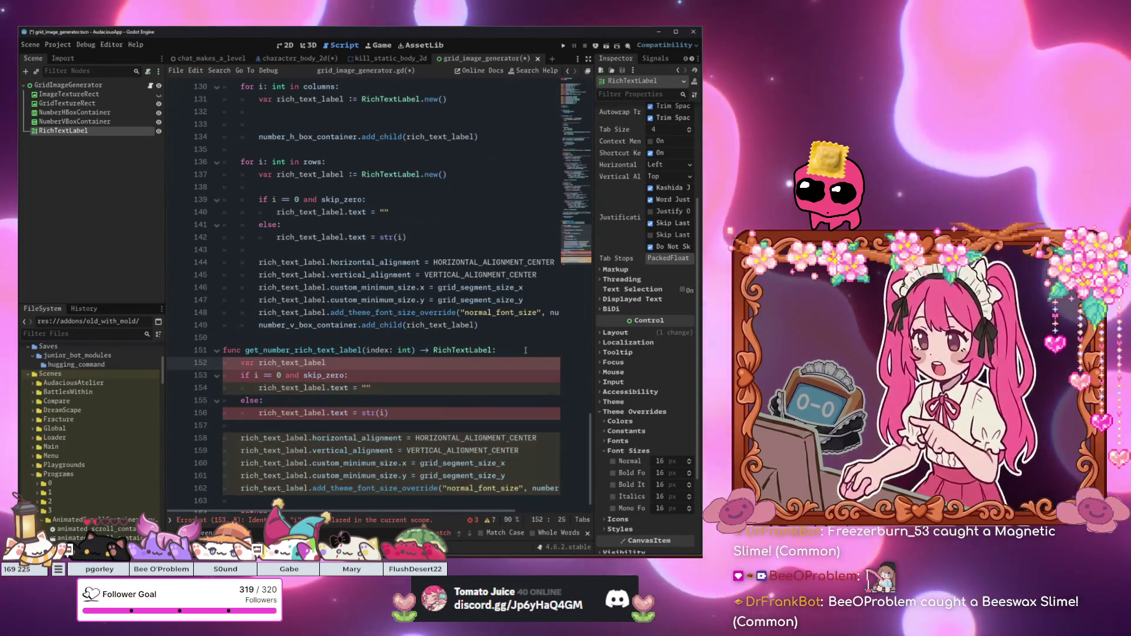
pyautogui.write('= RichTextLabel')
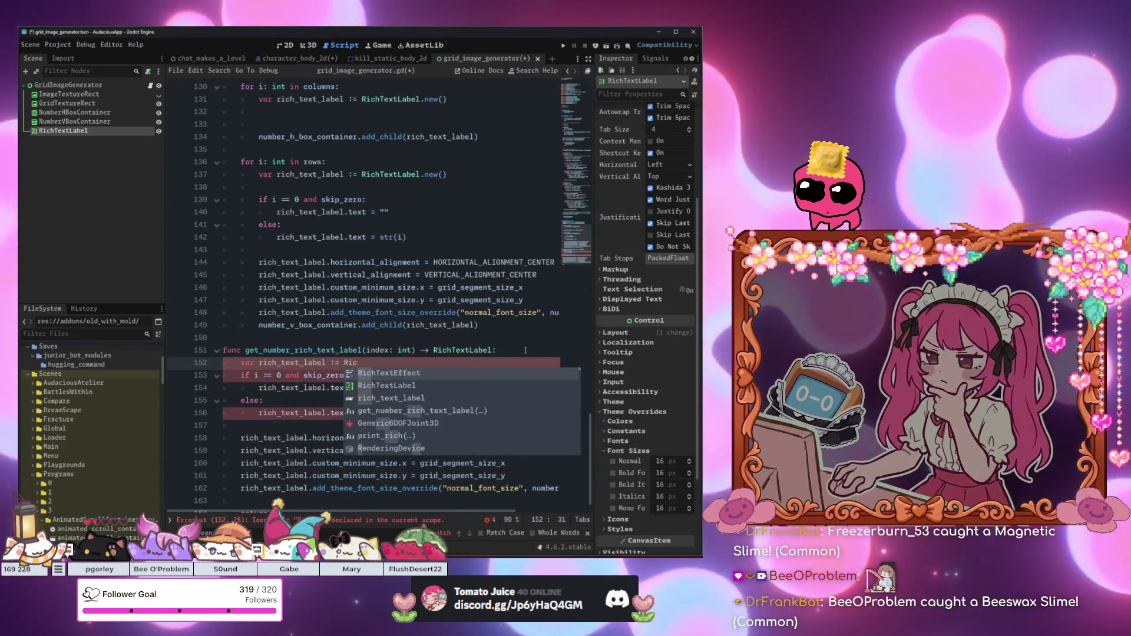
pyautogui.write('.new()')
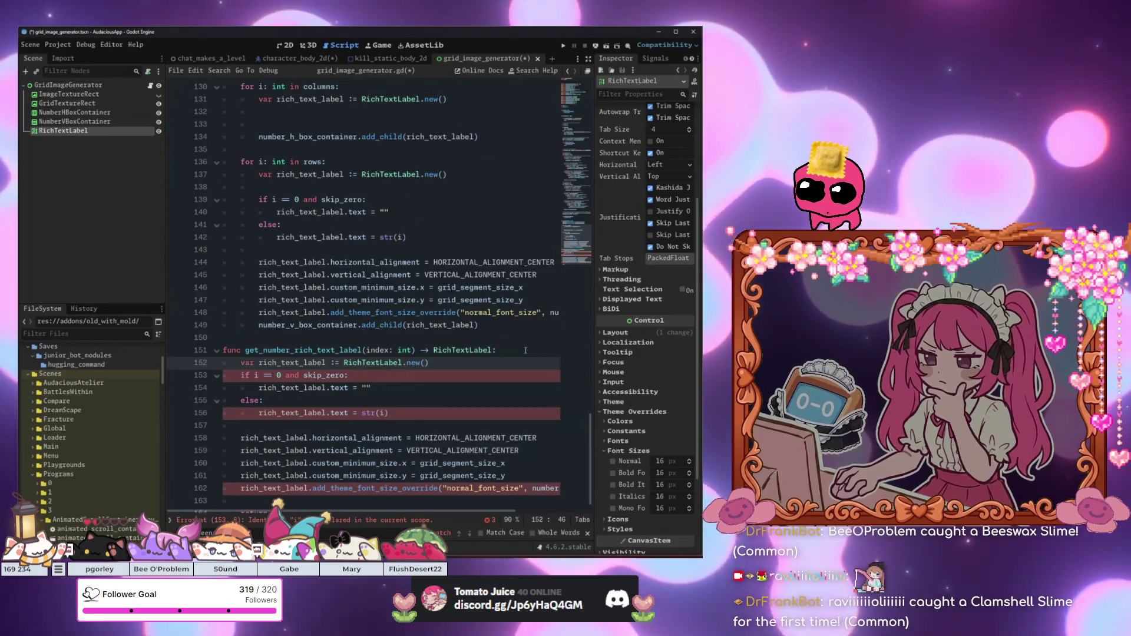
# Step: Replace the loop variable i with index in the if condition and str(i)
pyautogui.click(384, 413)
pyautogui.click(286, 376)
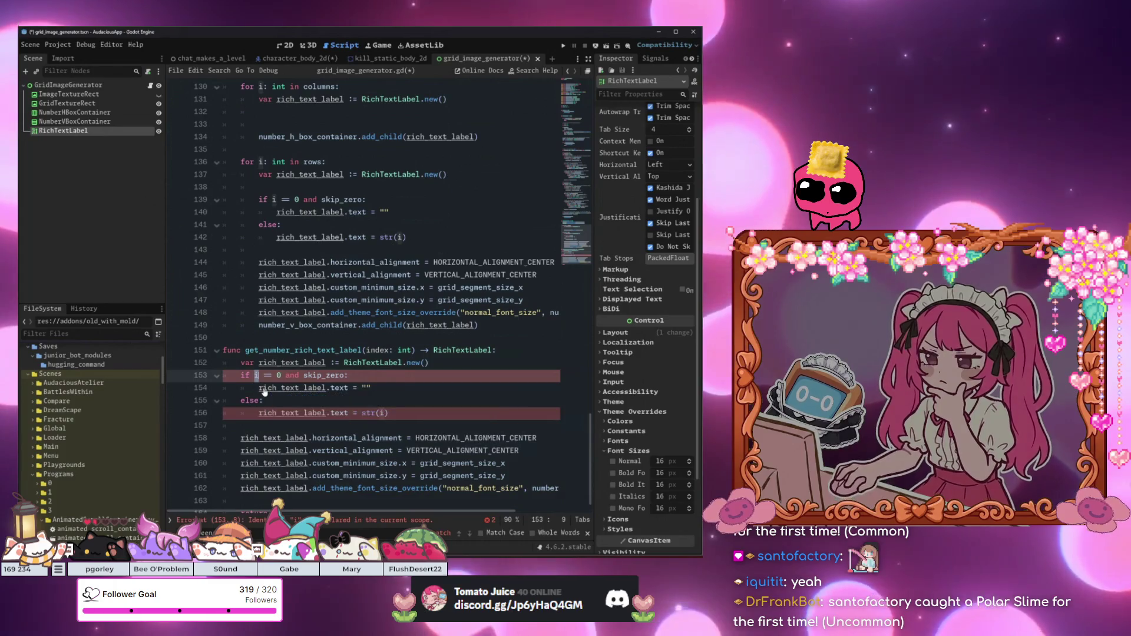
pyautogui.write('ndex')
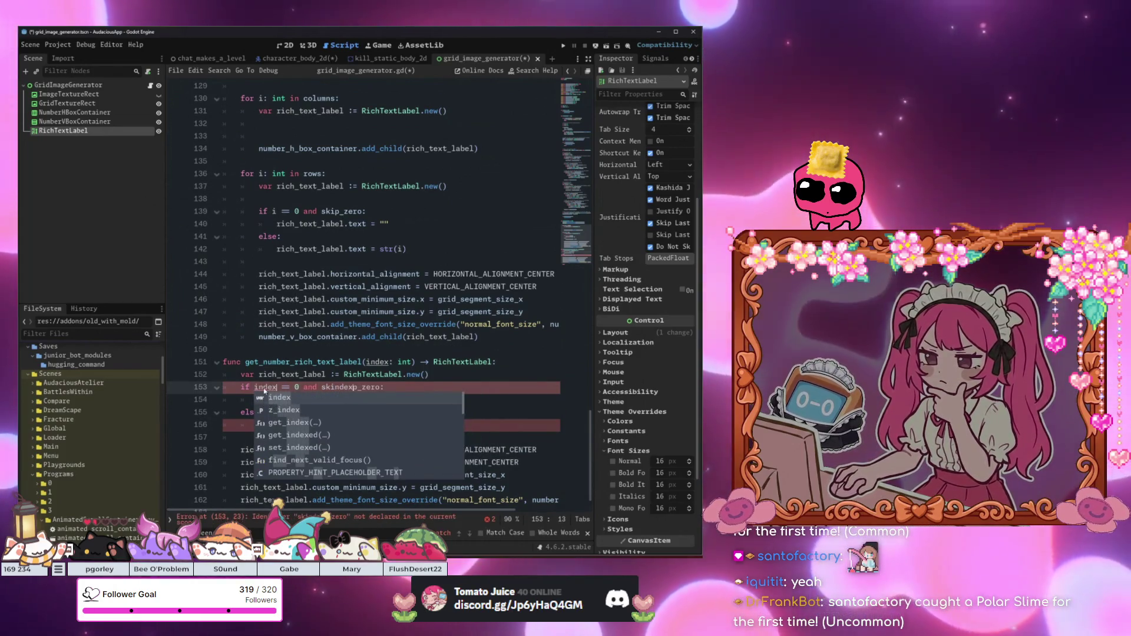
pyautogui.press('BackSpace')
pyautogui.press('BackSpace')
pyautogui.press('BackSpace')
pyautogui.scroll(1, 258, 387)
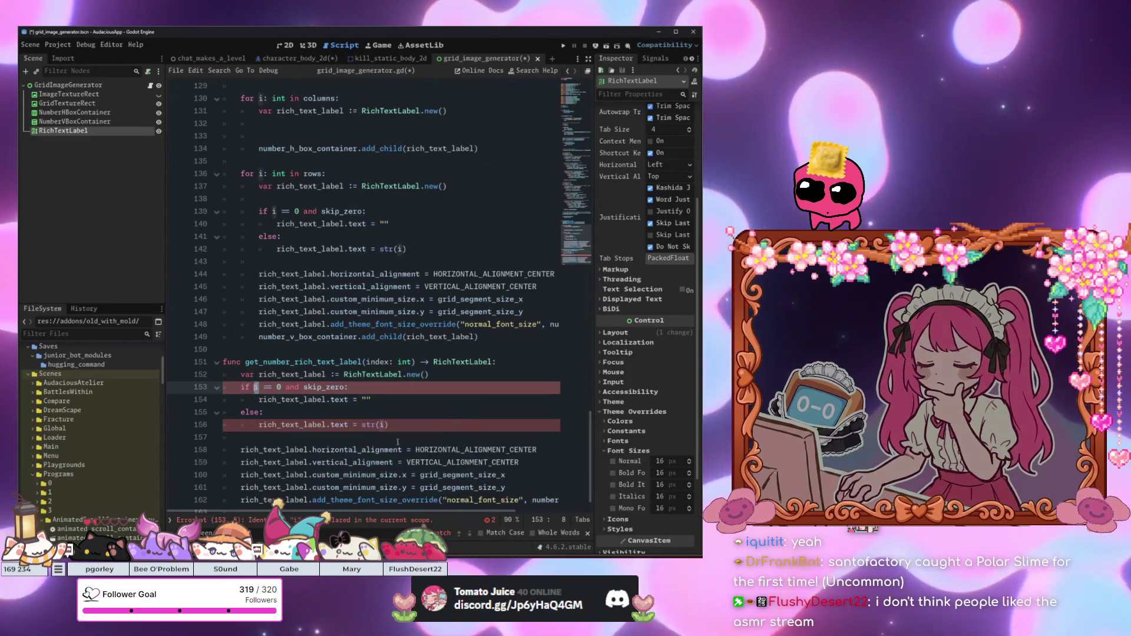
pyautogui.press('BackSpace')
pyautogui.write('index')
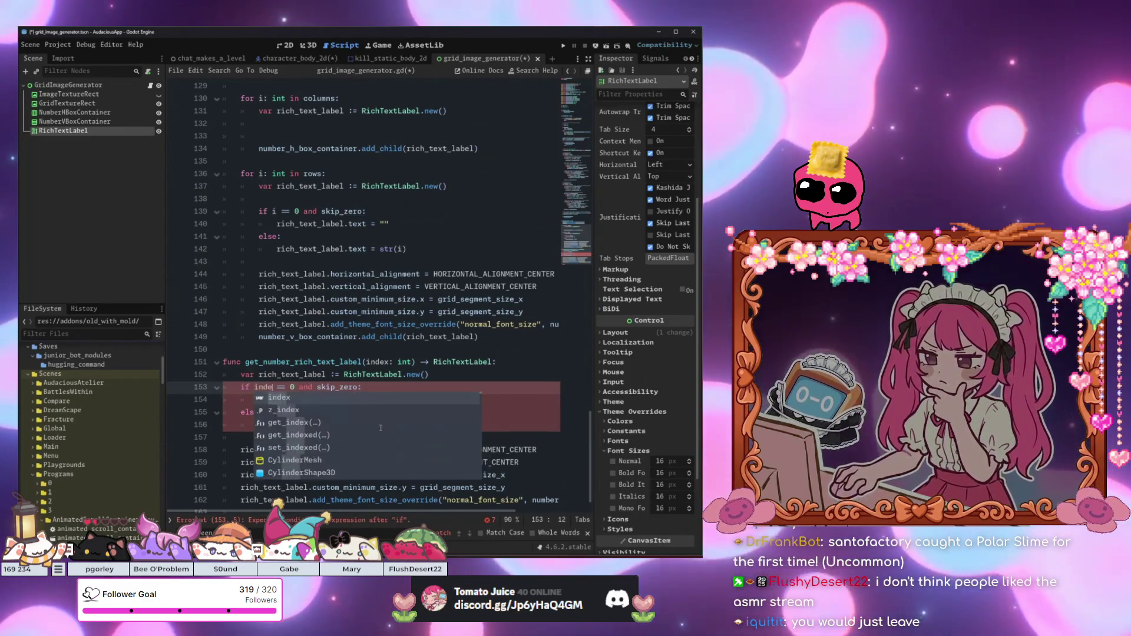
pyautogui.doubleClick(381, 424)
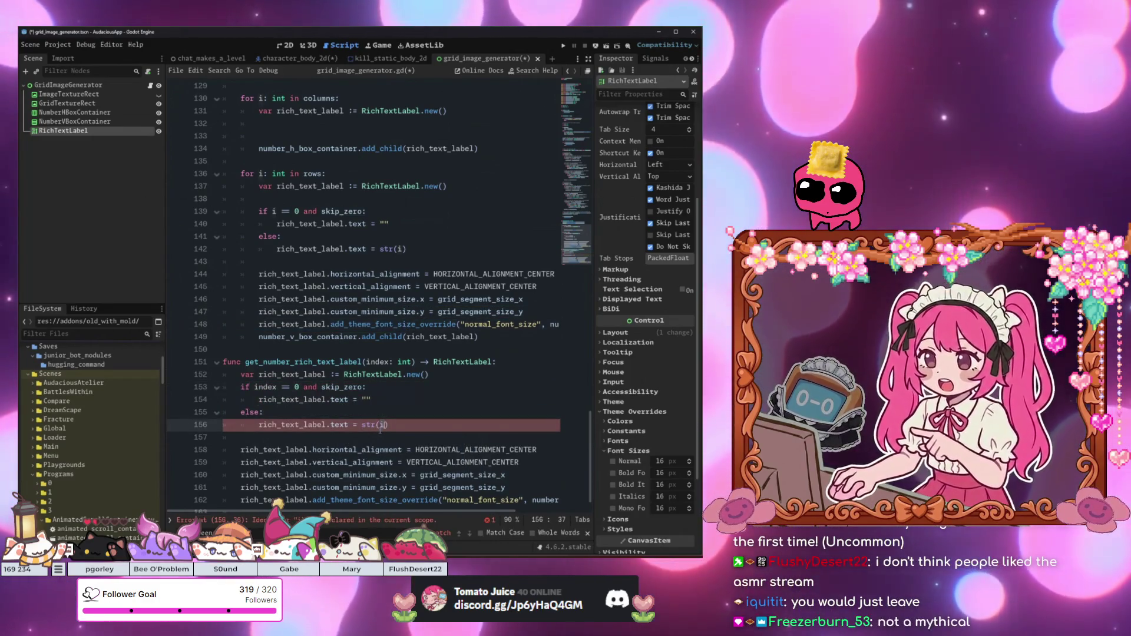
pyautogui.write('index')
pyautogui.click(281, 286)
# Step: Complete the return statement as 'return rich_text_label'
pyautogui.scroll(-2, 322, 432)
pyautogui.click(274, 503)
pyautogui.write('r')
pyautogui.press('BackSpace')
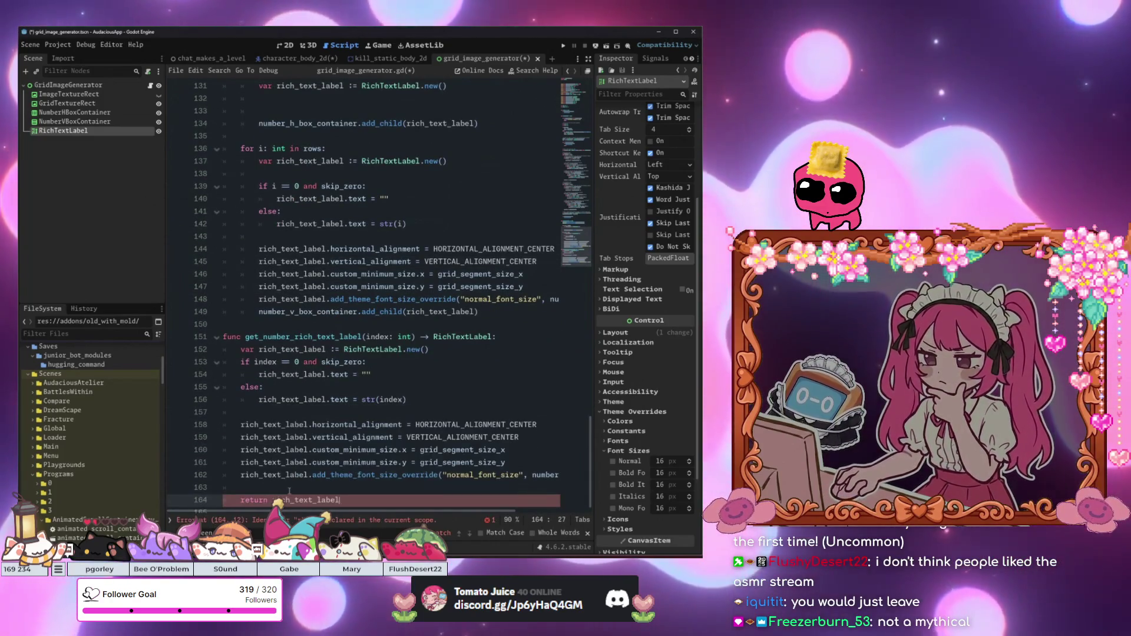
pyautogui.scroll(2, 352, 255)
pyautogui.click(352, 254)
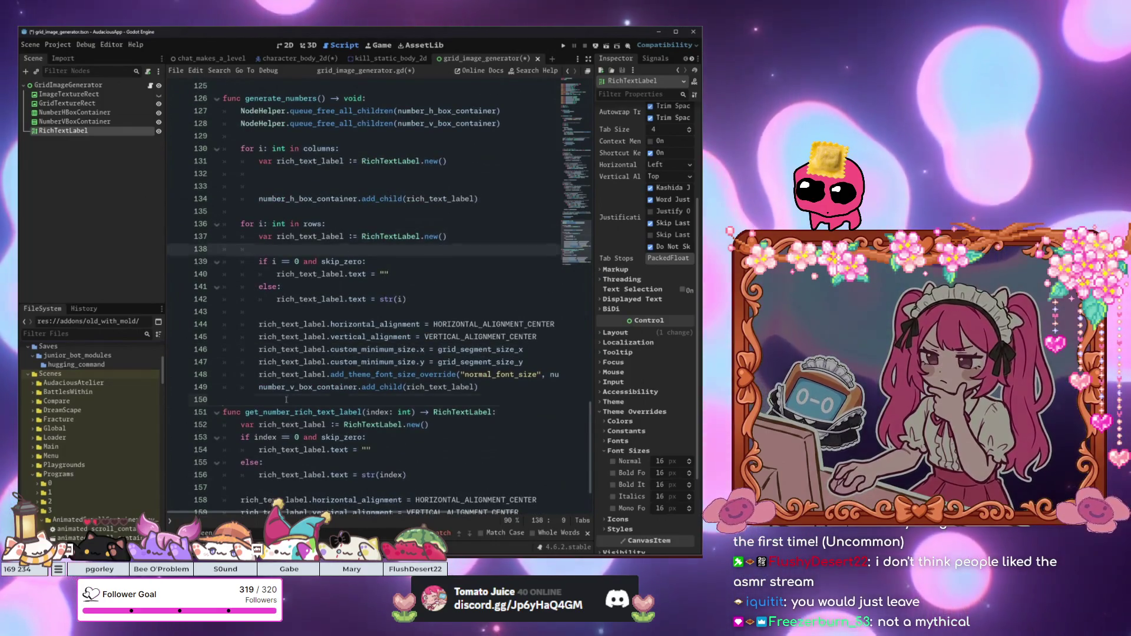
# Step: On line 131, replace RichTextLabel.new() with a RichTextLabel-typed get_number_rich_text_label call
pyautogui.click(286, 400)
pyautogui.press('Return')
pyautogui.click(472, 161)
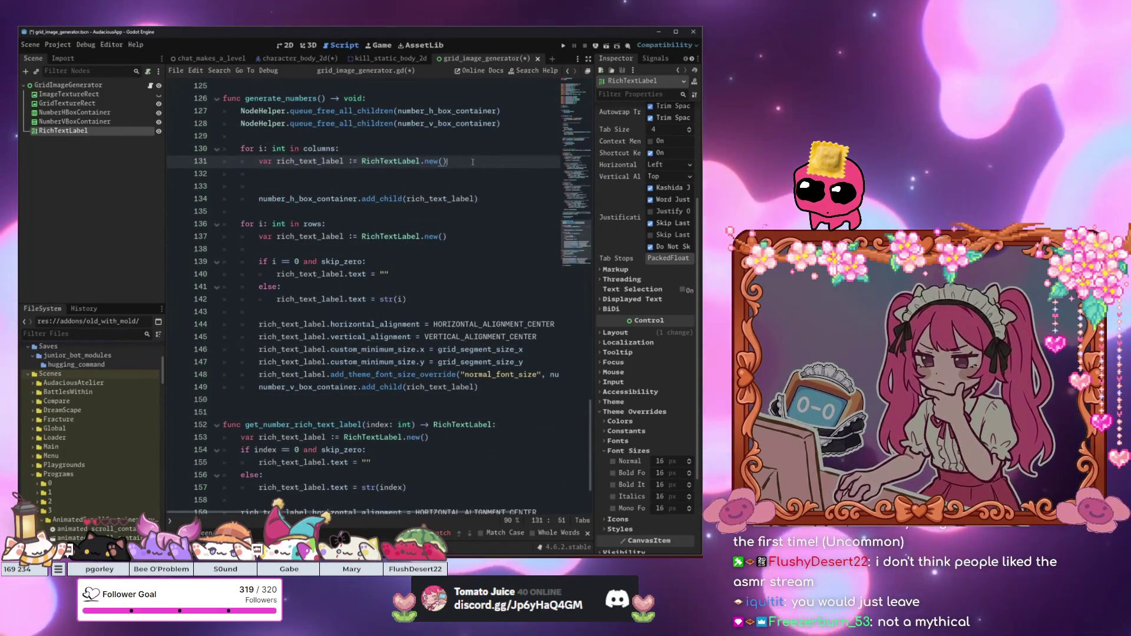
pyautogui.moveTo(377, 166); pyautogui.dragTo(361, 165)
pyautogui.write('rich')
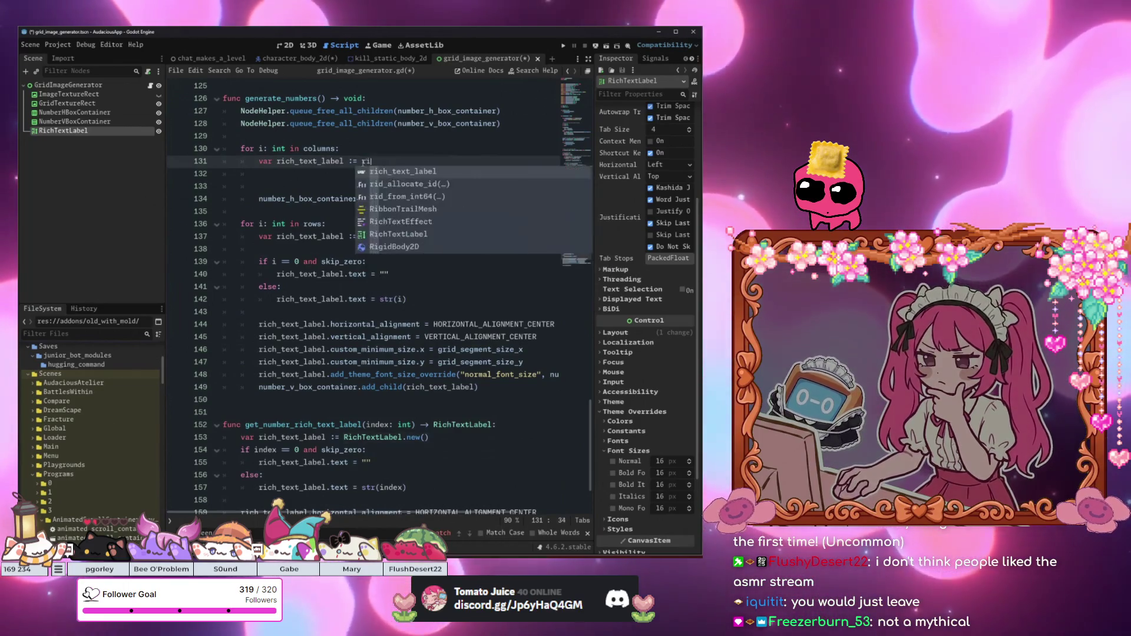
pyautogui.press('Down')
pyautogui.press('Down')
pyautogui.press('Down')
pyautogui.press('Return')
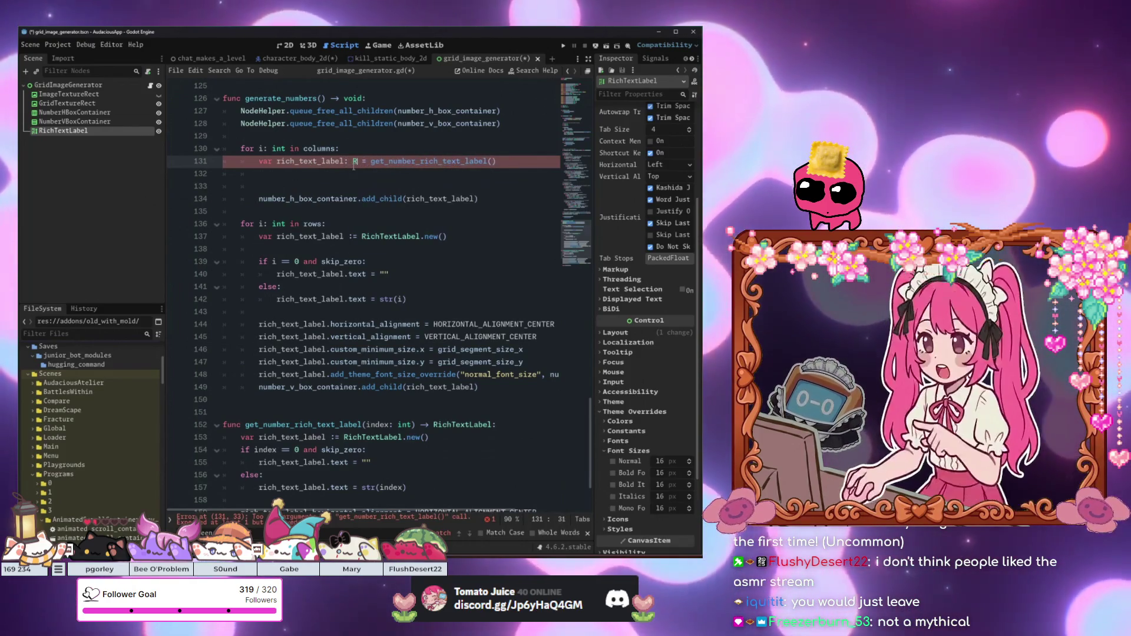
pyautogui.write('ichte')
pyautogui.press('Down')
pyautogui.press('Return')
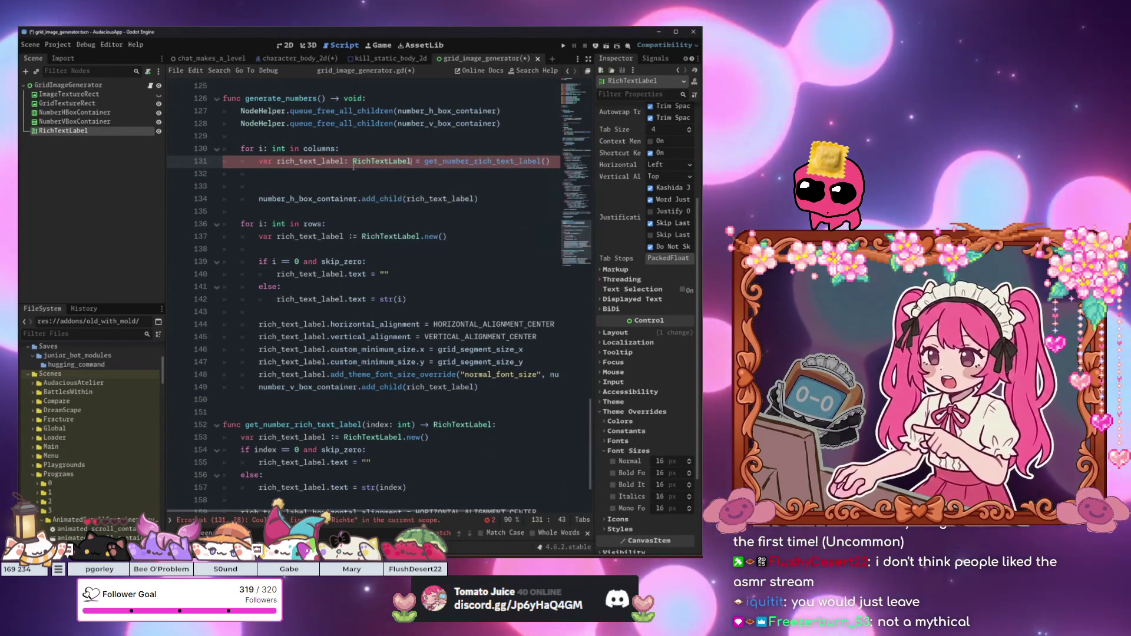
pyautogui.click(372, 178)
pyautogui.press('Delete')
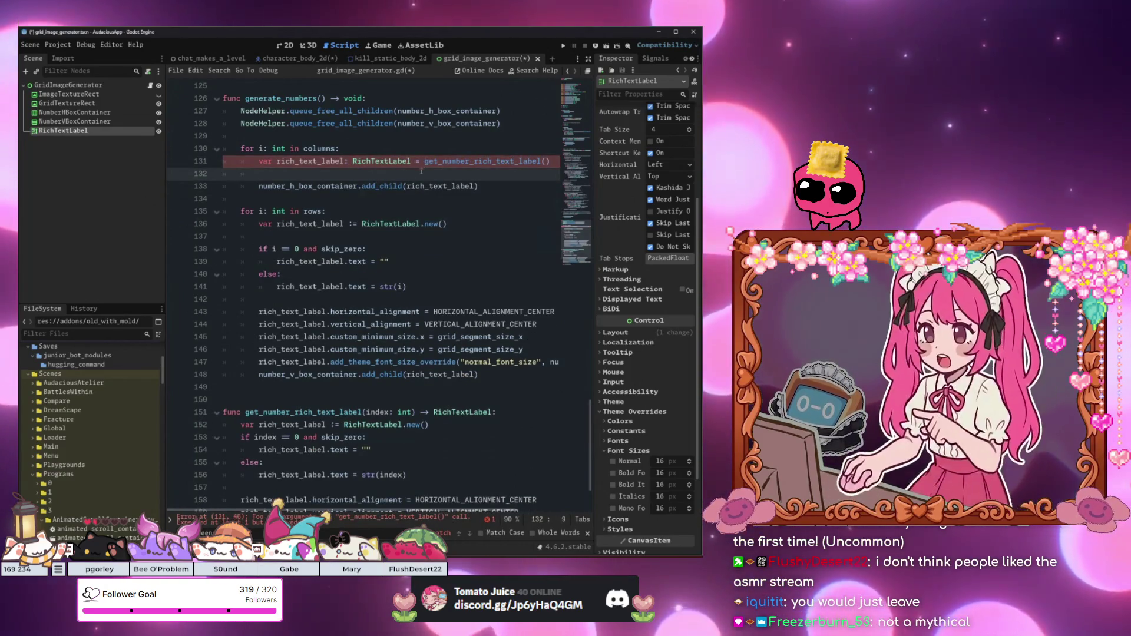
# Step: Pass i into the get_number_rich_text_label call and remove the blank line beneath it
pyautogui.click(373, 437)
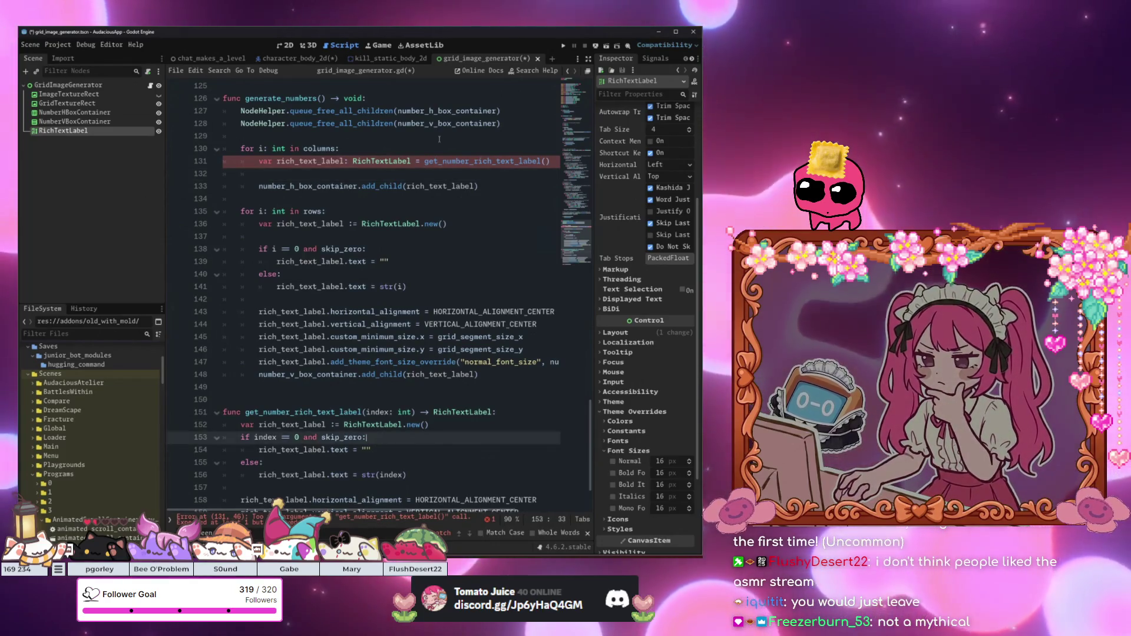
pyautogui.click(546, 161)
pyautogui.write('i')
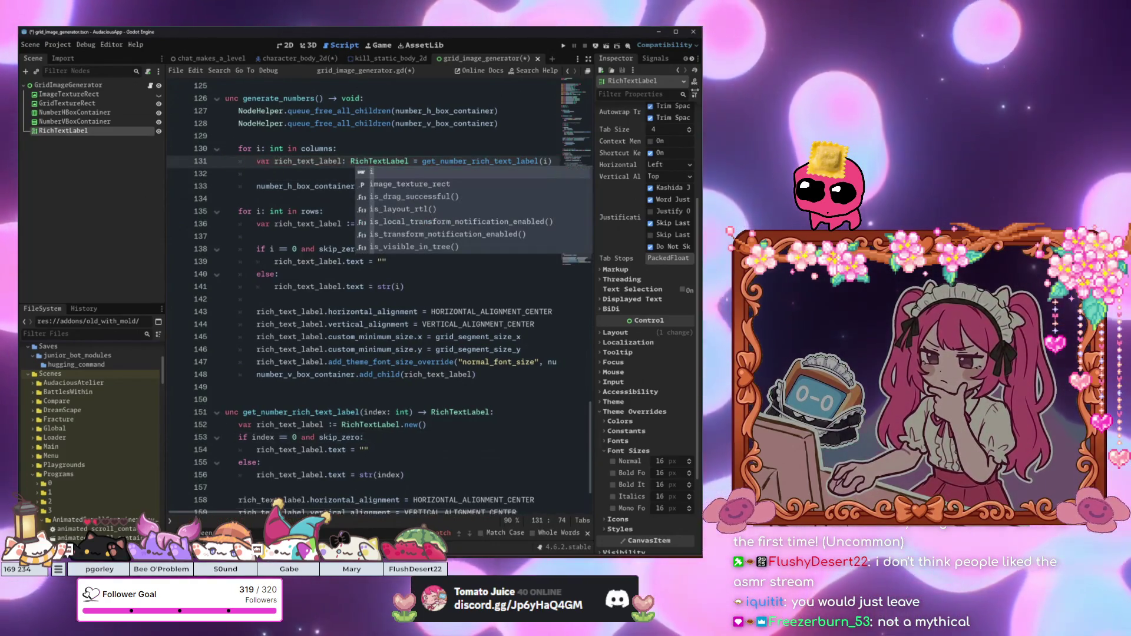
pyautogui.click(380, 160)
pyautogui.click(247, 173)
pyautogui.press('BackSpace')
pyautogui.press('BackSpace')
# Step: Replace the rows loop's inline label setup with the pasted get_number_rich_text_label(i) declaration
pyautogui.click(346, 210)
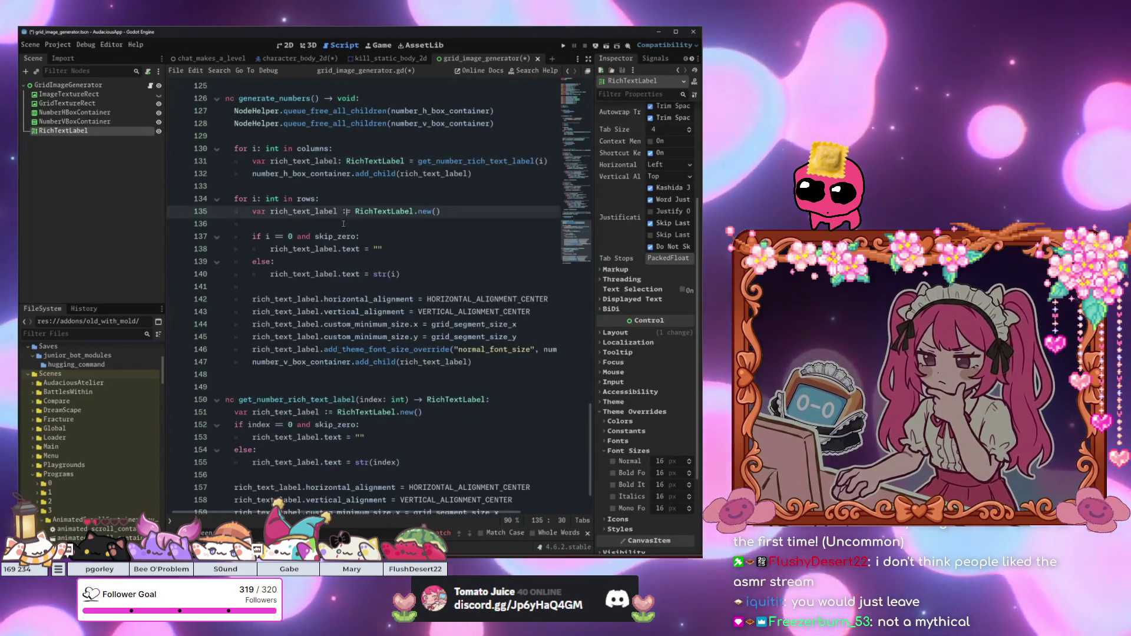
pyautogui.moveTo(518, 349)
pyautogui.mouseDown()
pyautogui.moveTo(554, 349)
pyautogui.moveTo(287, 312)
pyautogui.moveTo(259, 211)
pyautogui.mouseUp()
pyautogui.press('BackSpace')
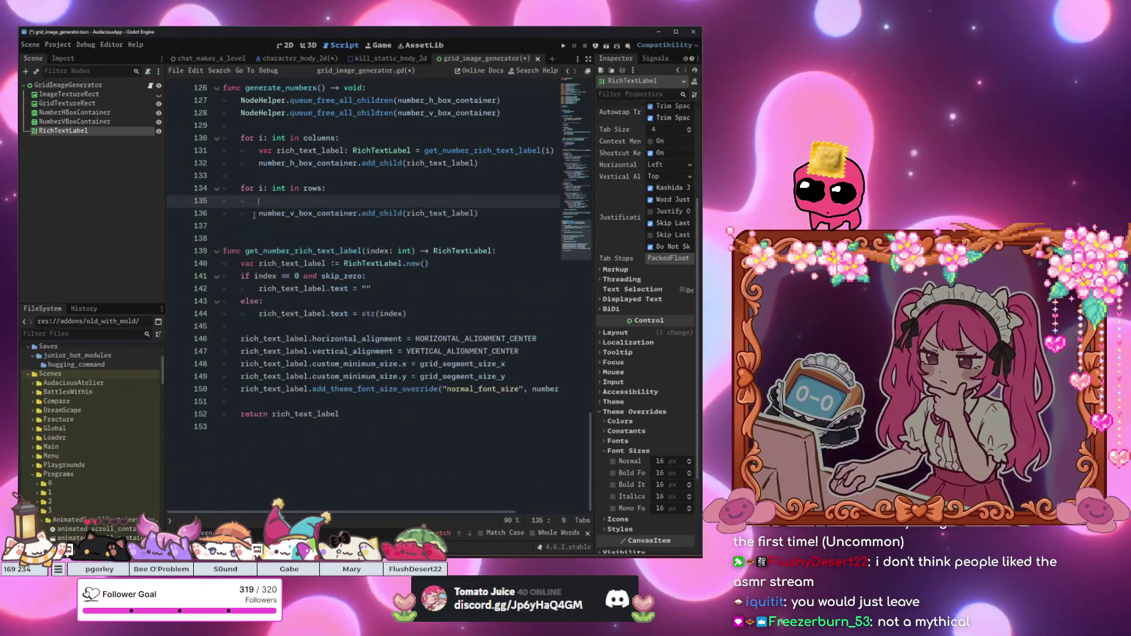
pyautogui.write('var ri')
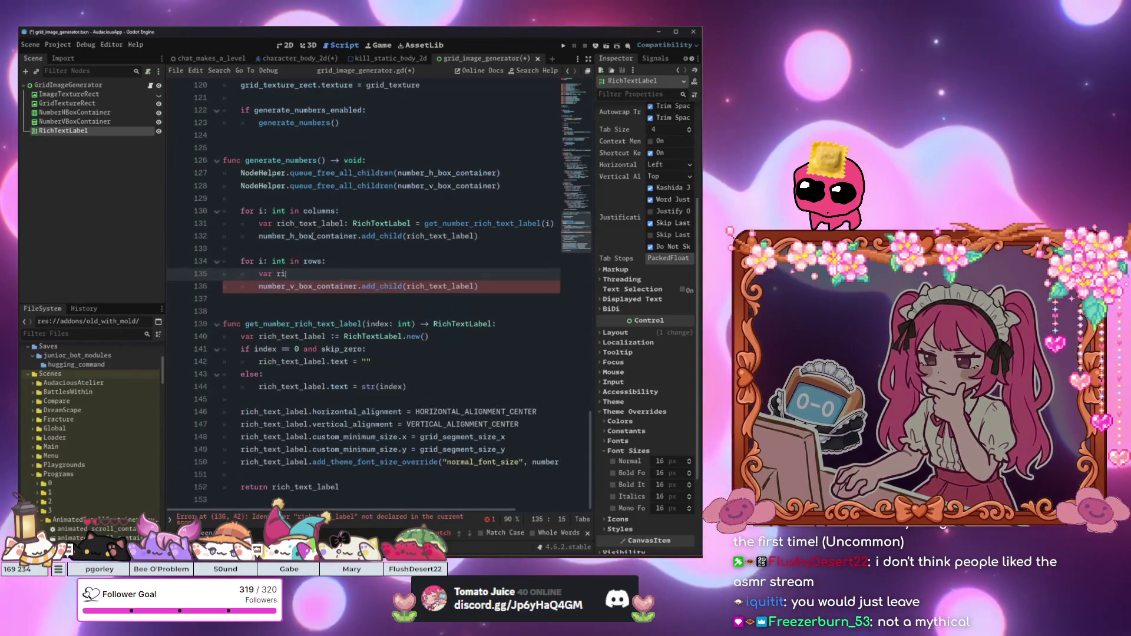
pyautogui.press('BackSpace')
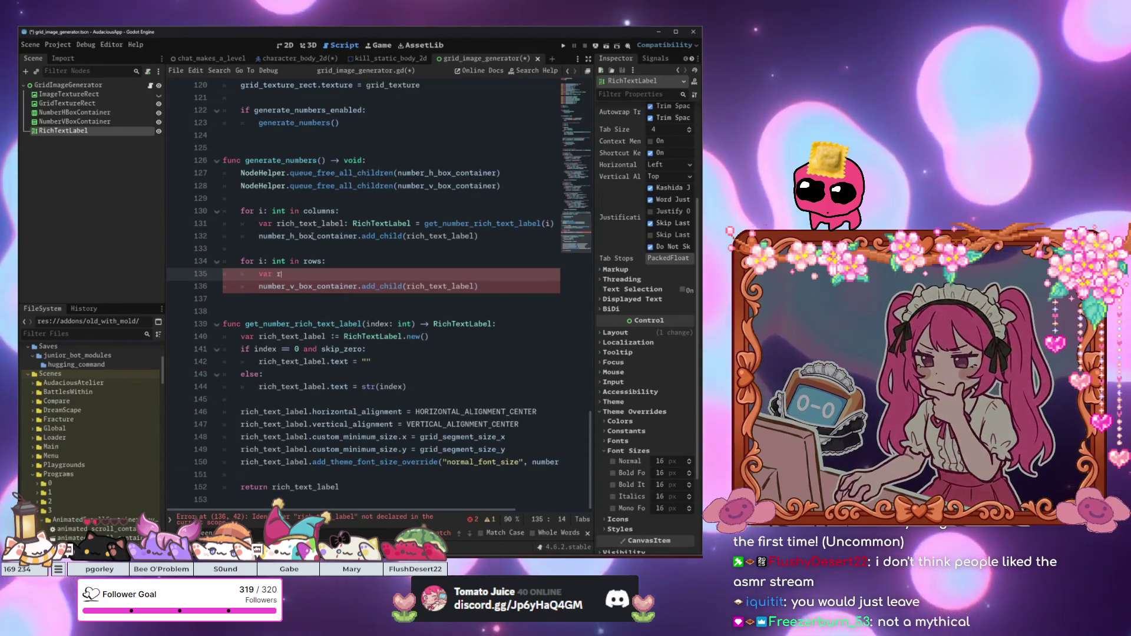
pyautogui.moveTo(262, 224); pyautogui.dragTo(554, 224)
pyautogui.click(286, 277)
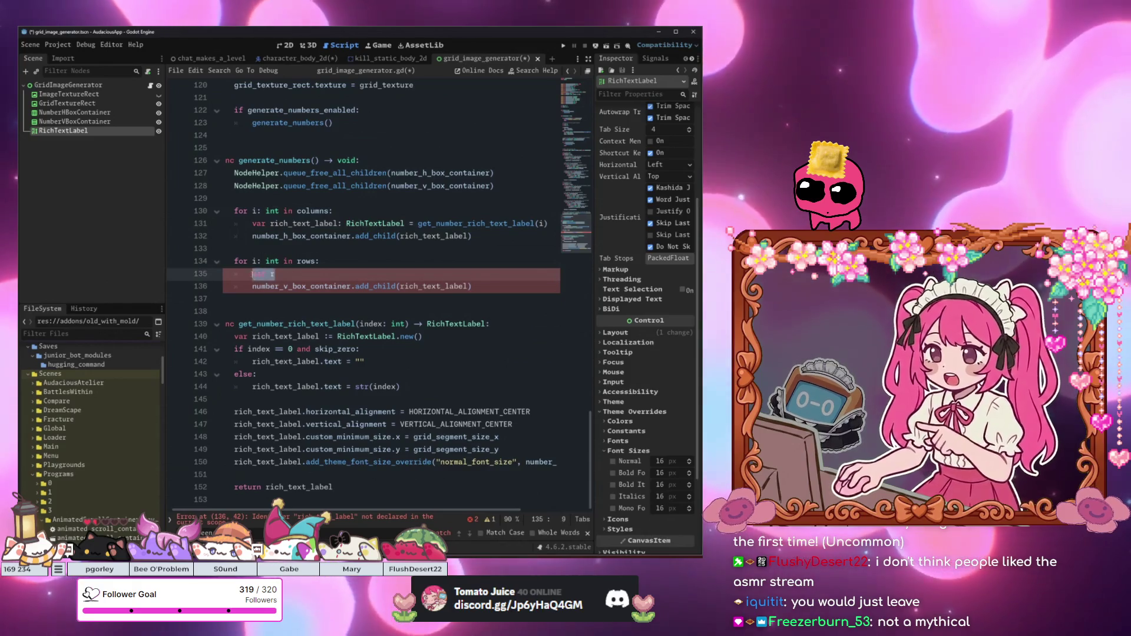
pyautogui.hotkey('ctrl', 'v')
pyautogui.click(438, 288)
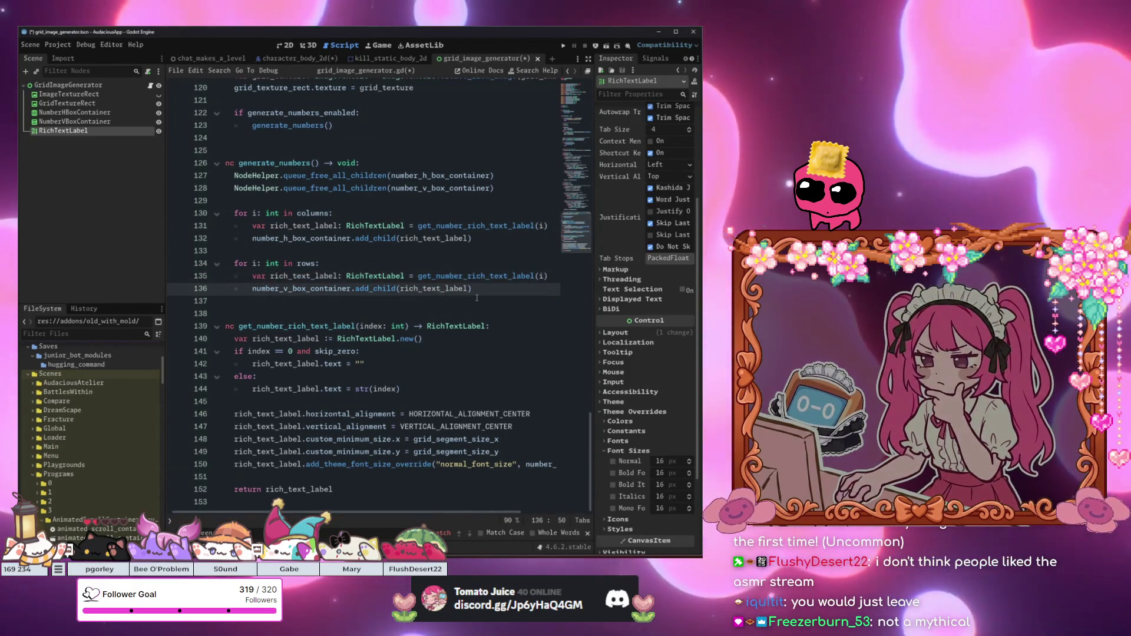
pyautogui.click(477, 298)
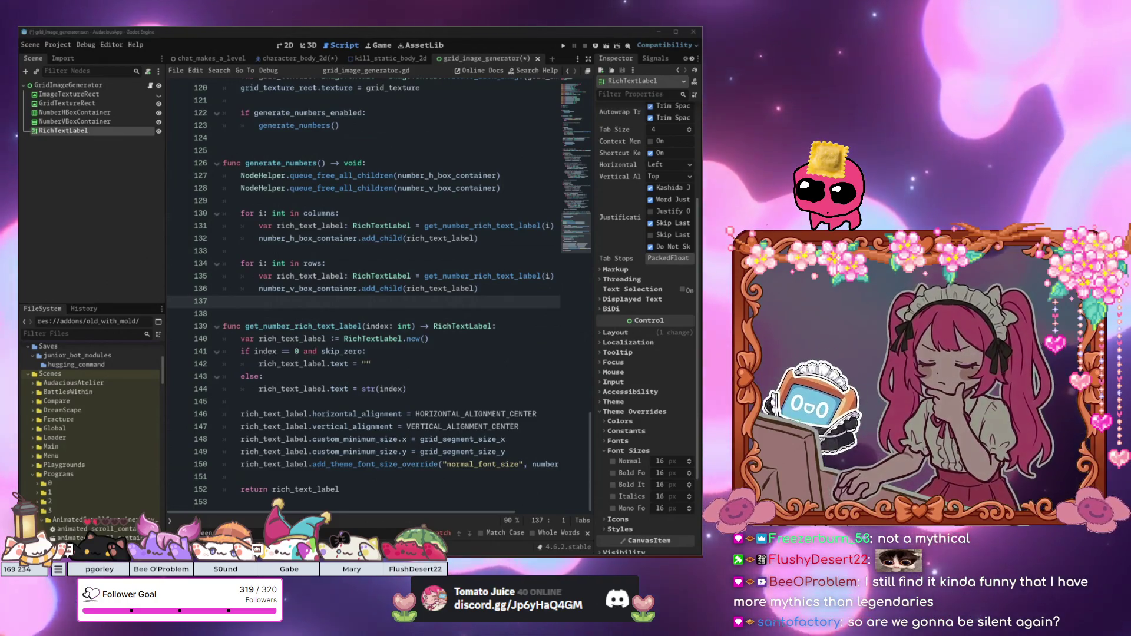
# Step: Drag the Discord window showing the server's Channels & Roles page over the Godot editor
pyautogui.moveTo(730, 121); pyautogui.dragTo(324, 117)
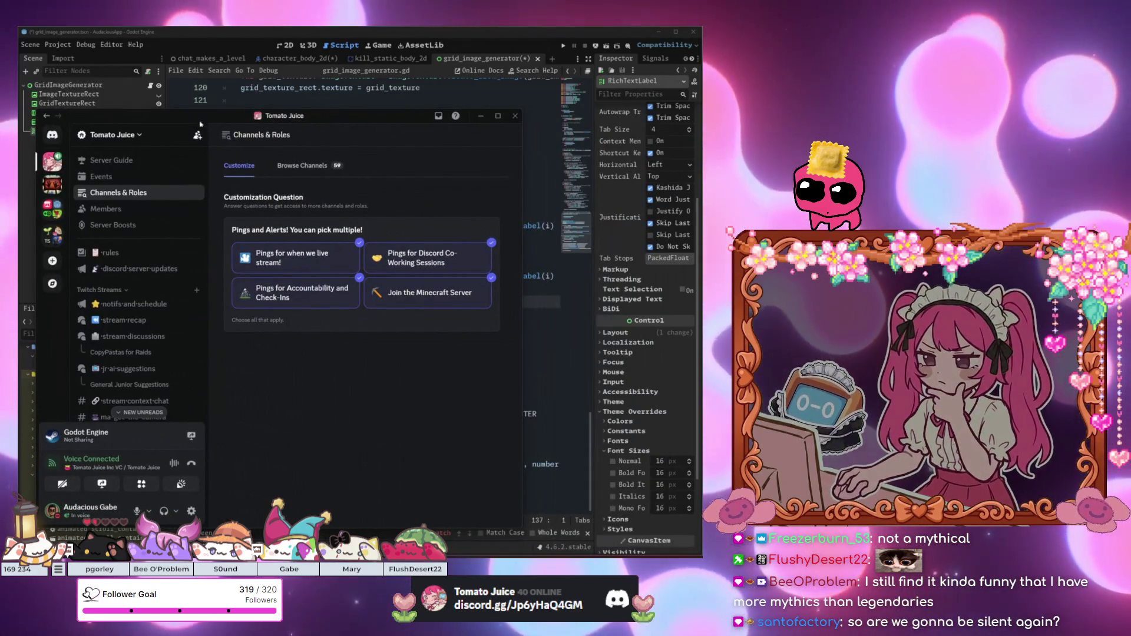
# Step: Open the Tomato Juice server's Onboarding settings and start editing its questions
pyautogui.click(137, 135)
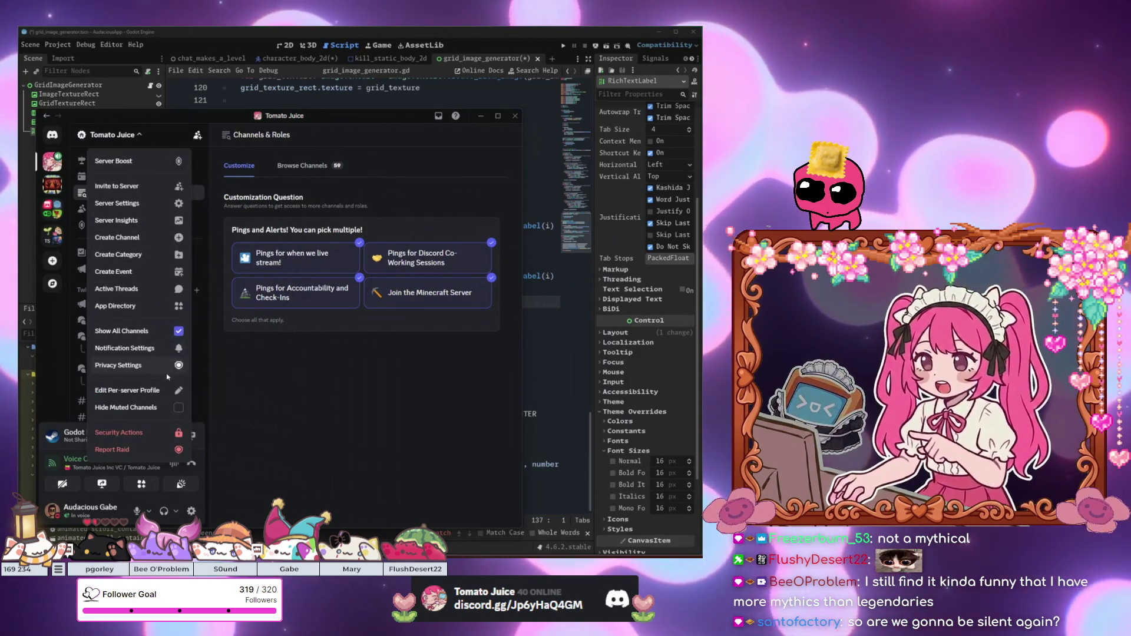
pyautogui.click(116, 204)
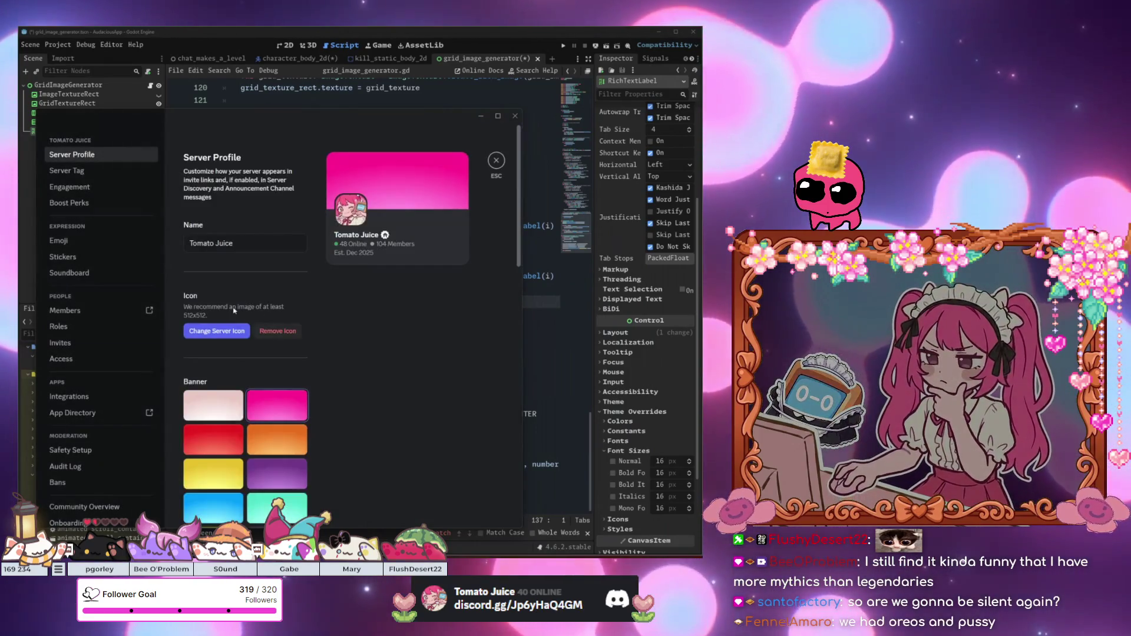
pyautogui.scroll(-3, 78, 286)
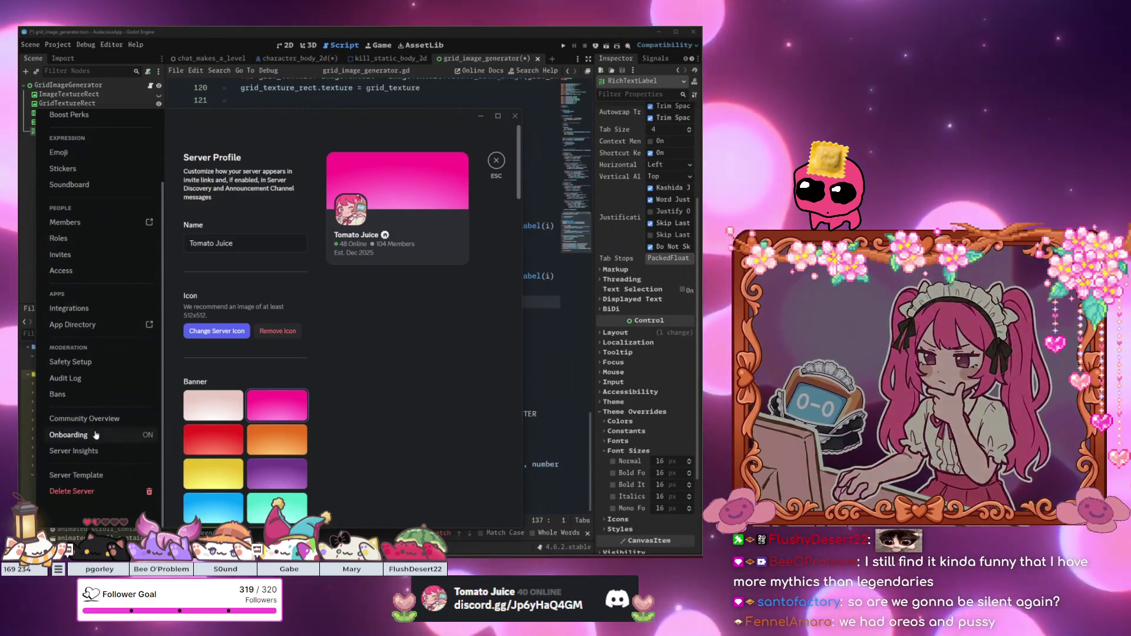
pyautogui.click(100, 434)
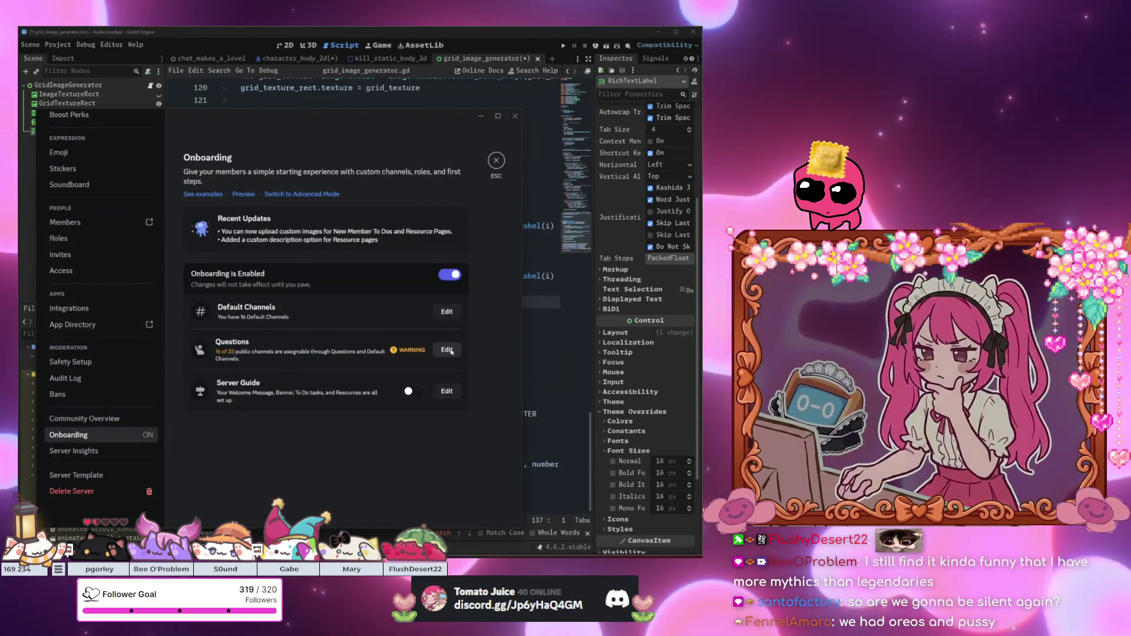
pyautogui.click(447, 350)
pyautogui.click(212, 419)
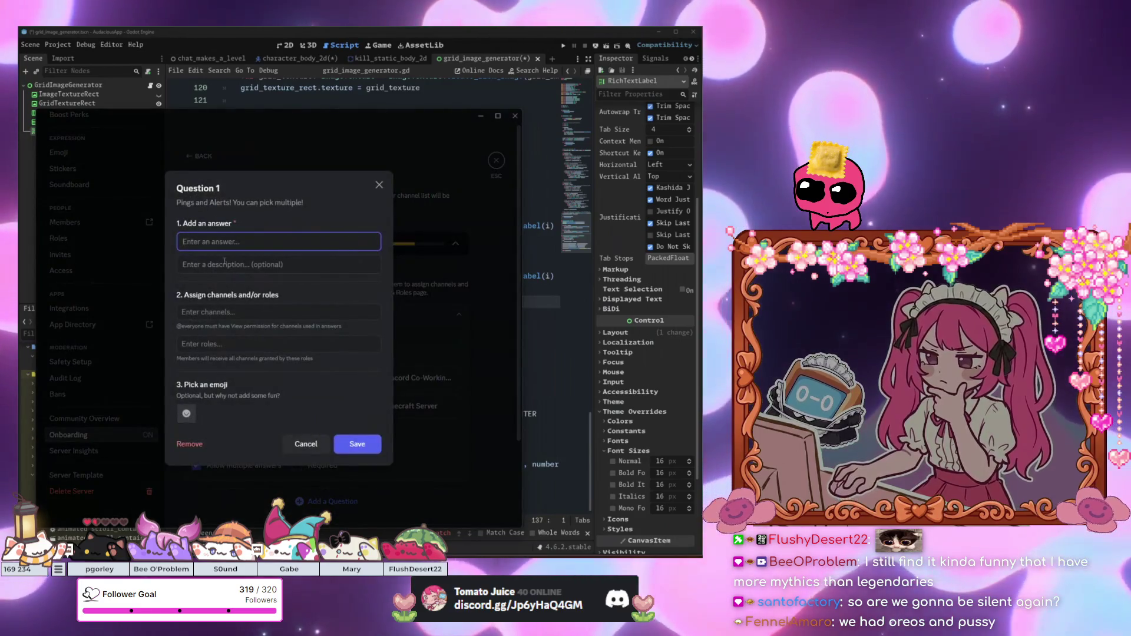
pyautogui.click(224, 345)
pyautogui.write('ns')
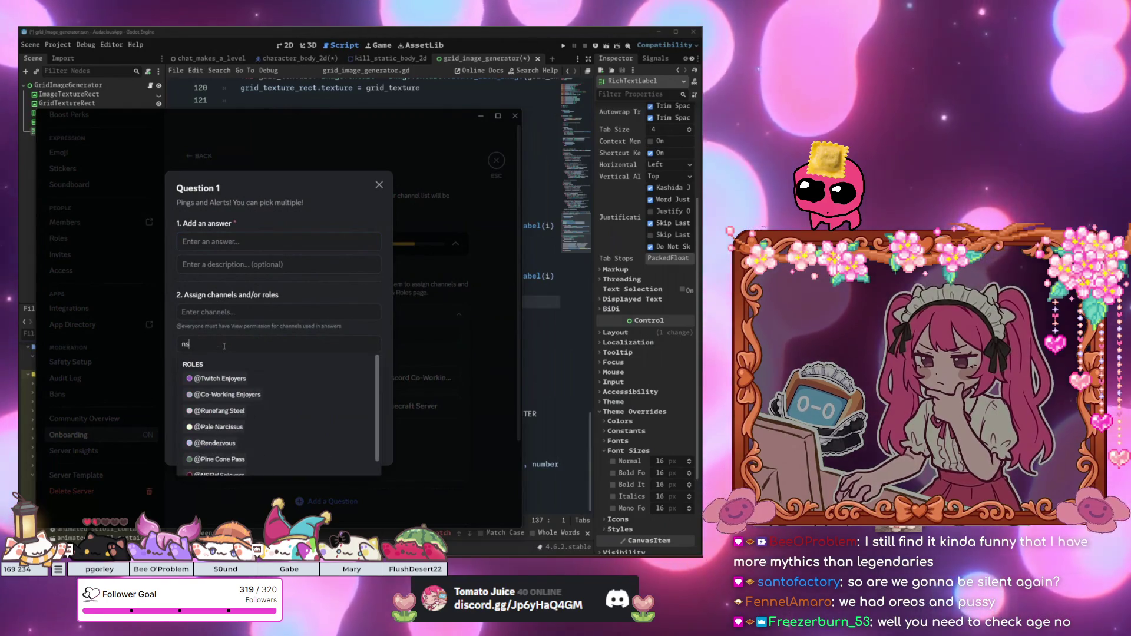
pyautogui.write('fw')
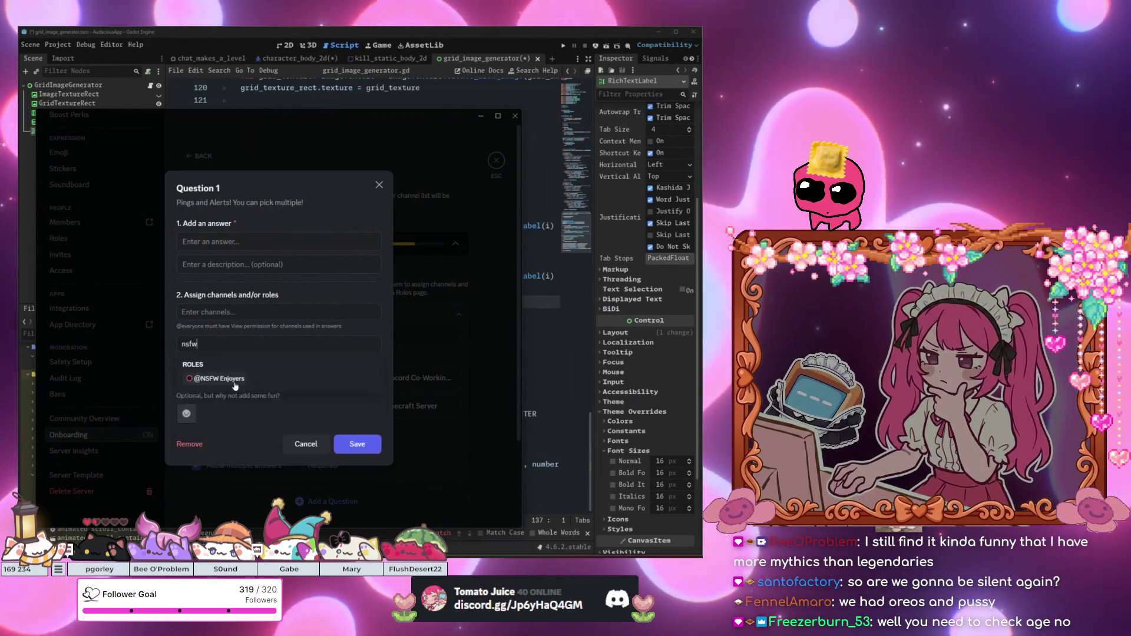
pyautogui.click(218, 378)
pyautogui.click(231, 241)
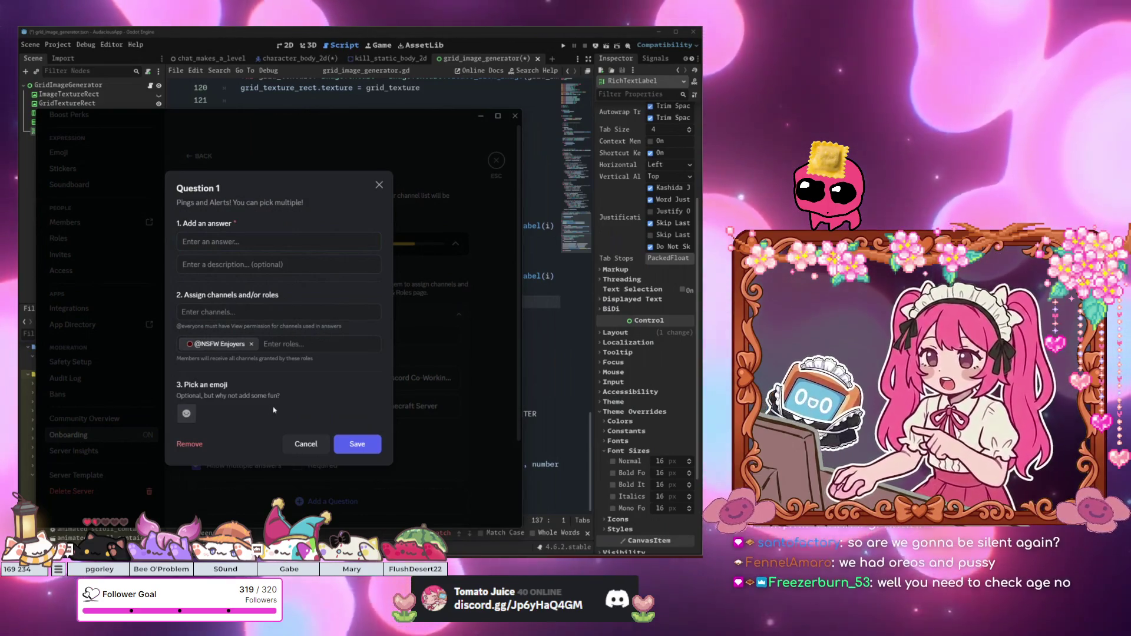
pyautogui.click(257, 242)
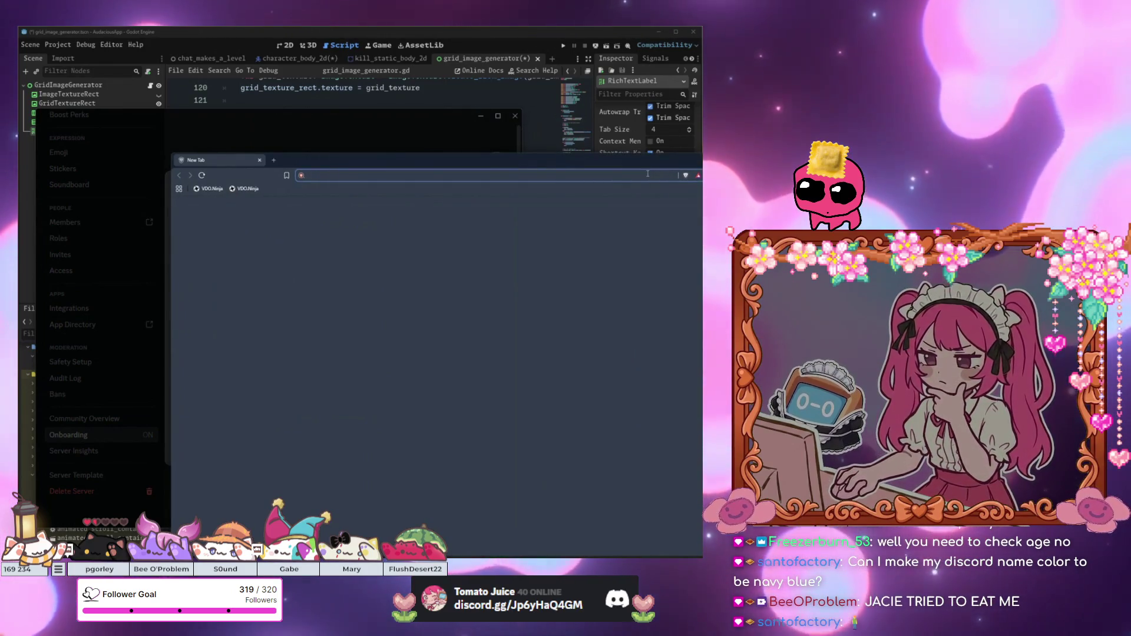
# Step: Search the web for 'sweat emote', then refine the query to 'sweat drops emote'
pyautogui.write('sweat')
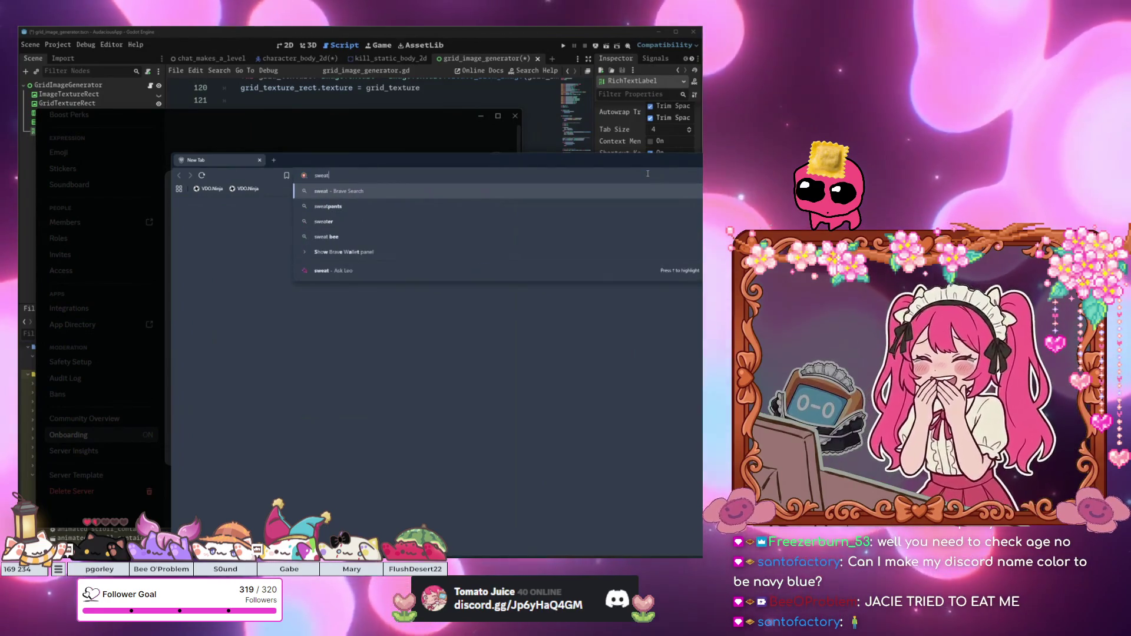
pyautogui.write(' emote')
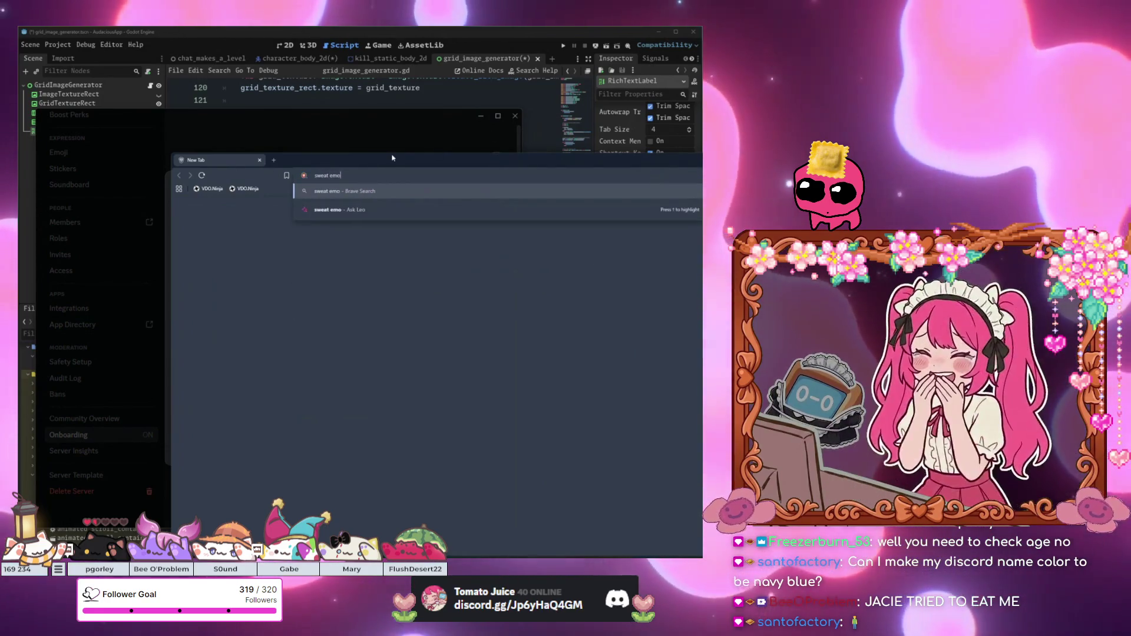
pyautogui.press('Return')
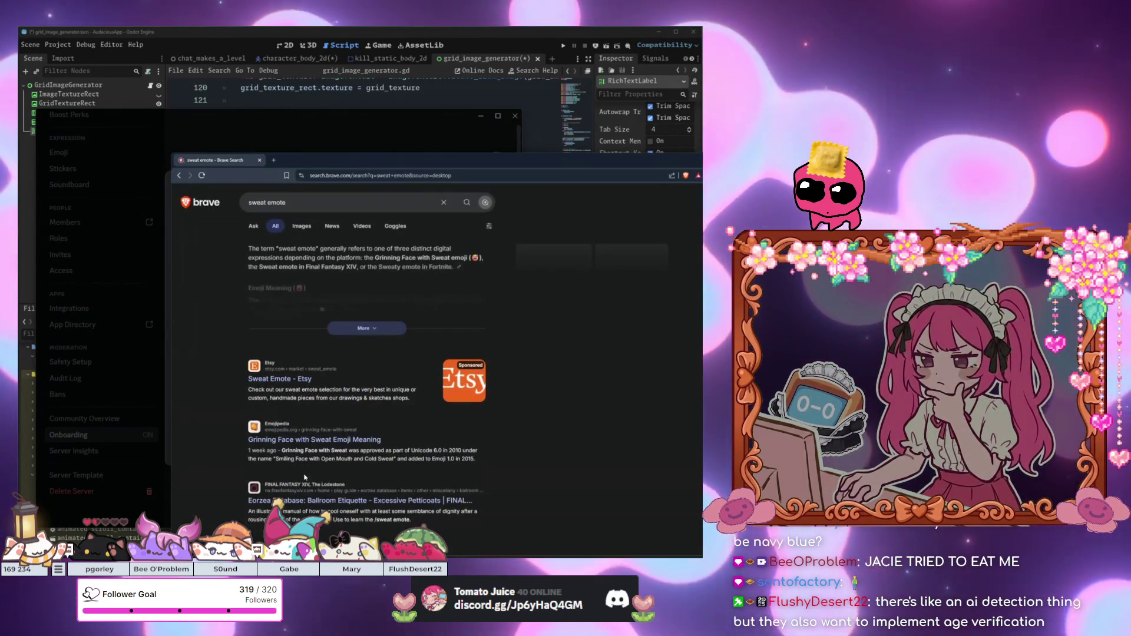
pyautogui.scroll(-2, 305, 476)
pyautogui.scroll(2, 332, 337)
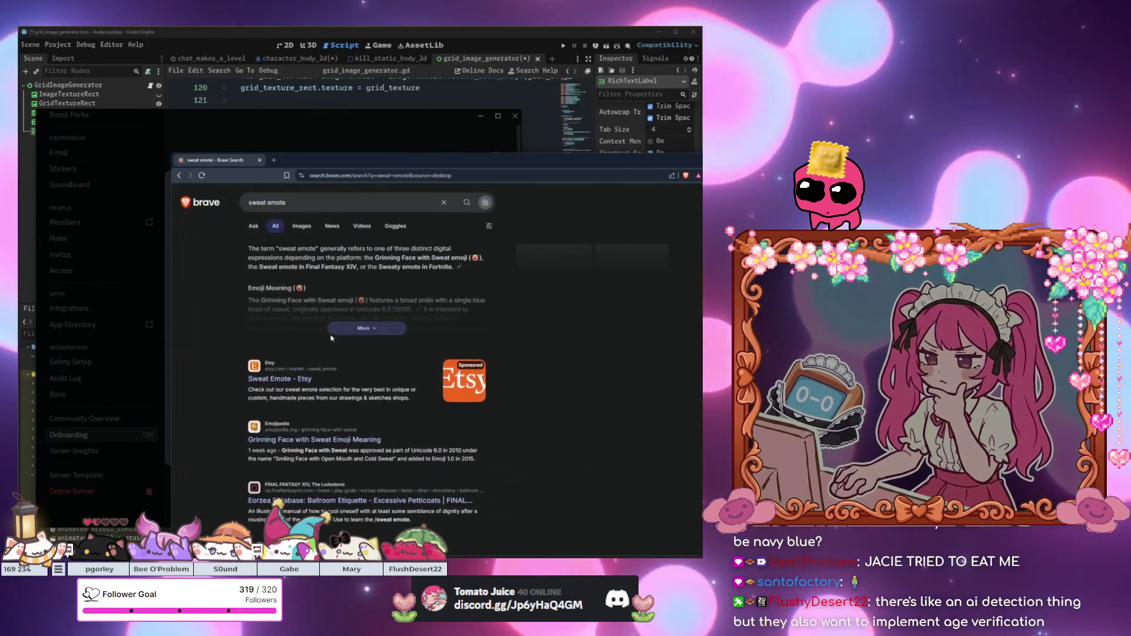
pyautogui.click(268, 202)
pyautogui.write('drops')
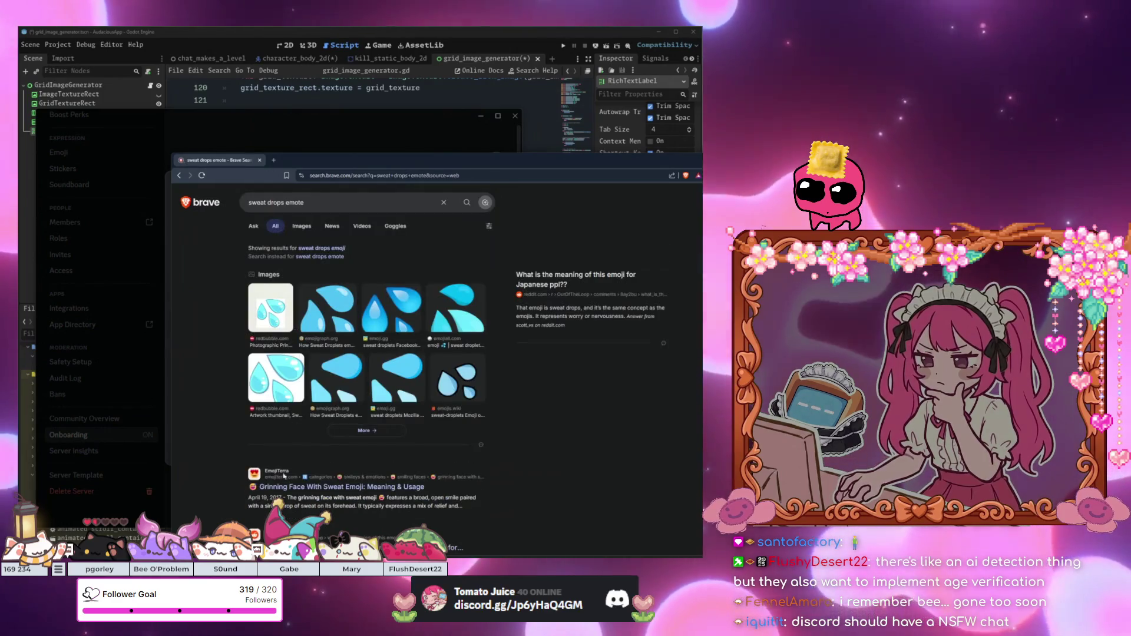
pyautogui.scroll(-10, 289, 493)
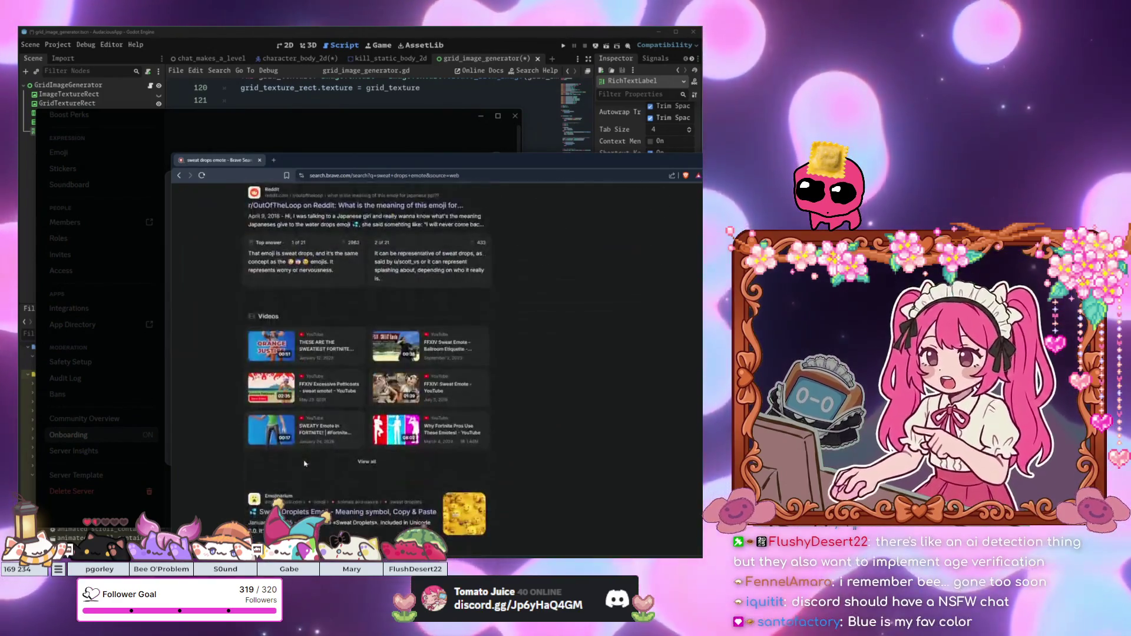
# Step: Copy the Sweat Droplets emoji from Emojipedia and switch back to Discord
pyautogui.click(338, 421)
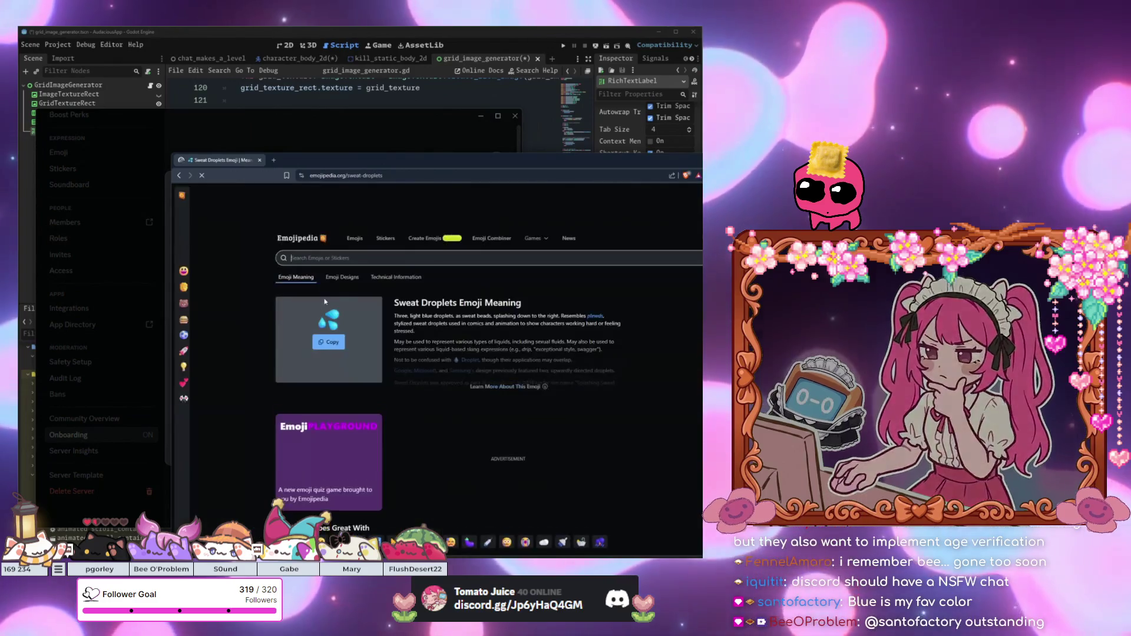
pyautogui.click(332, 342)
pyautogui.hotkey('alt', 'Tab')
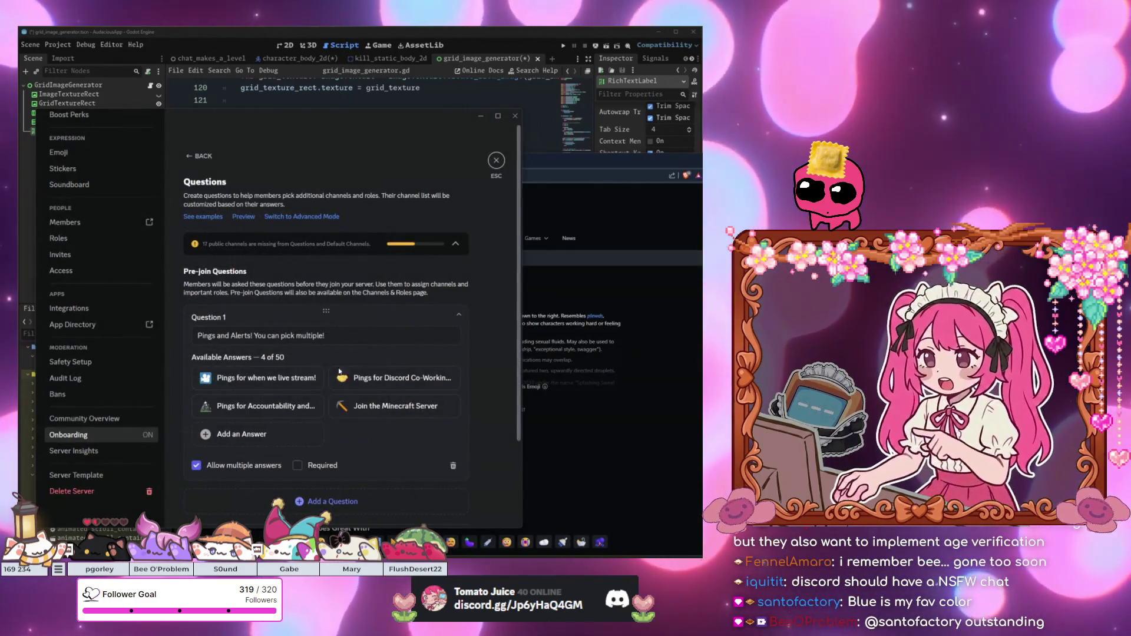
# Step: Add the 'NSFW Channel Access' answer to Question 1, granting the NSFW Enjoyers role
pyautogui.click(274, 442)
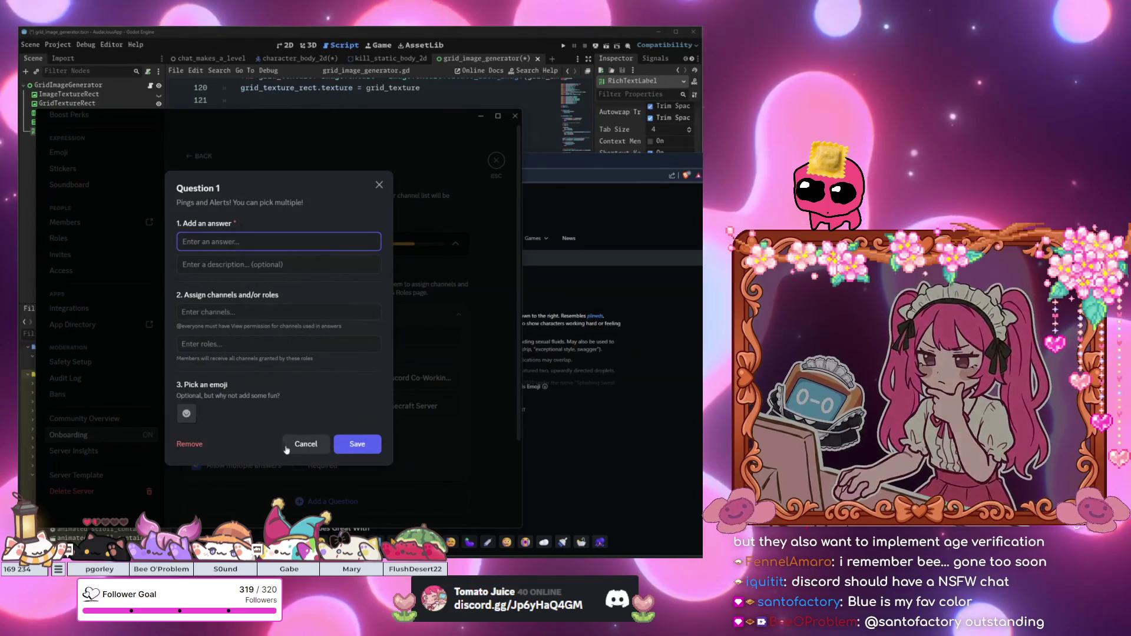
pyautogui.click(220, 345)
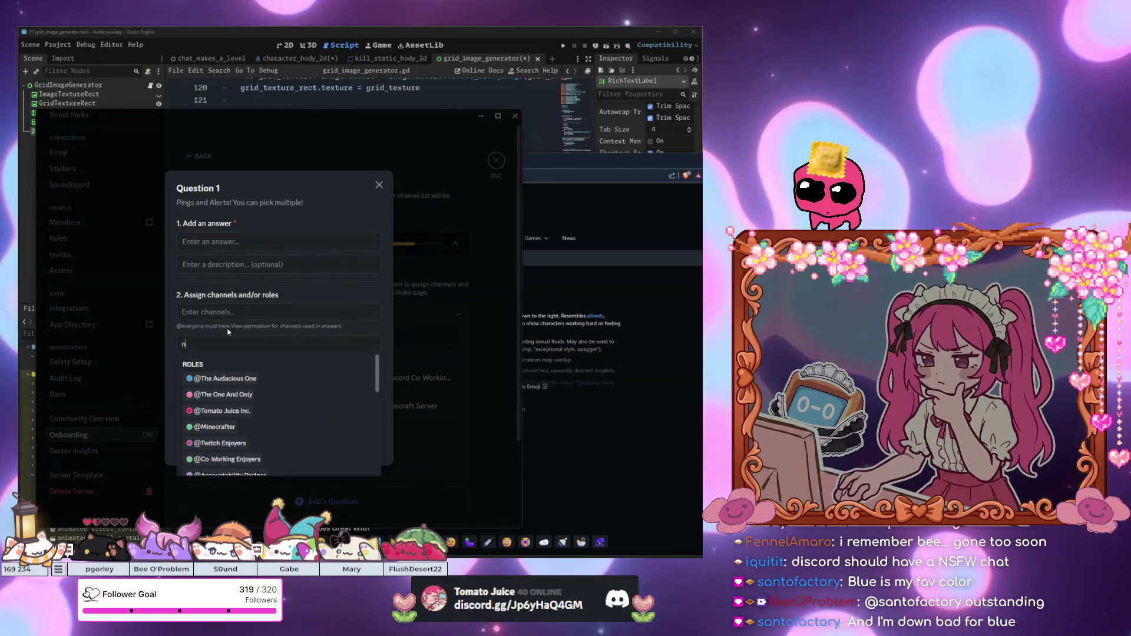
pyautogui.write('sfw')
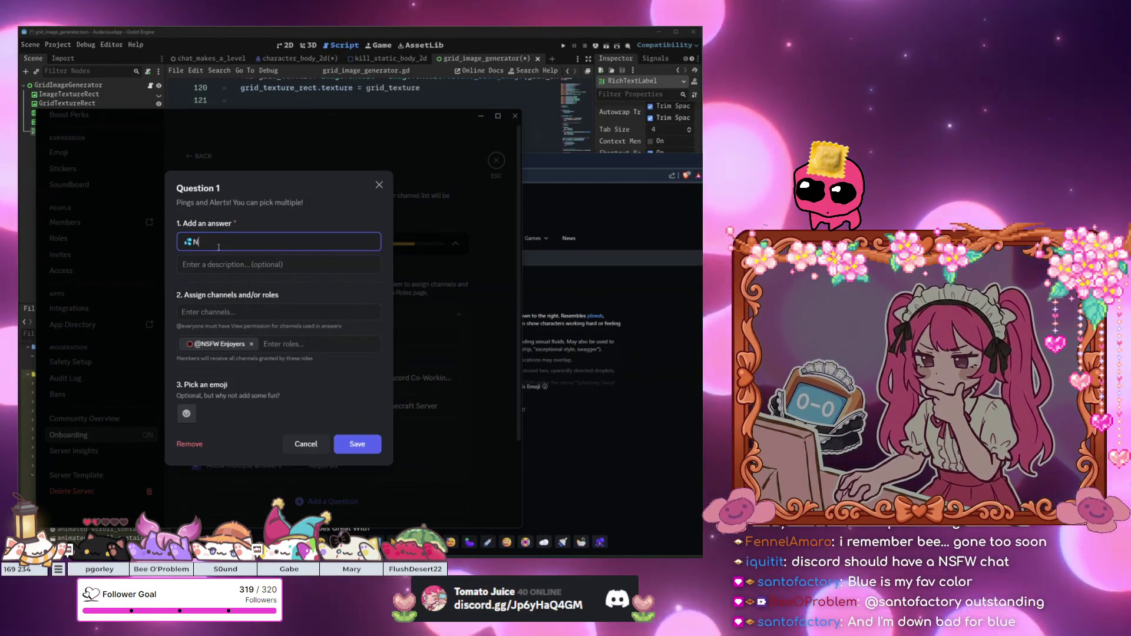
pyautogui.write('SFW Channel')
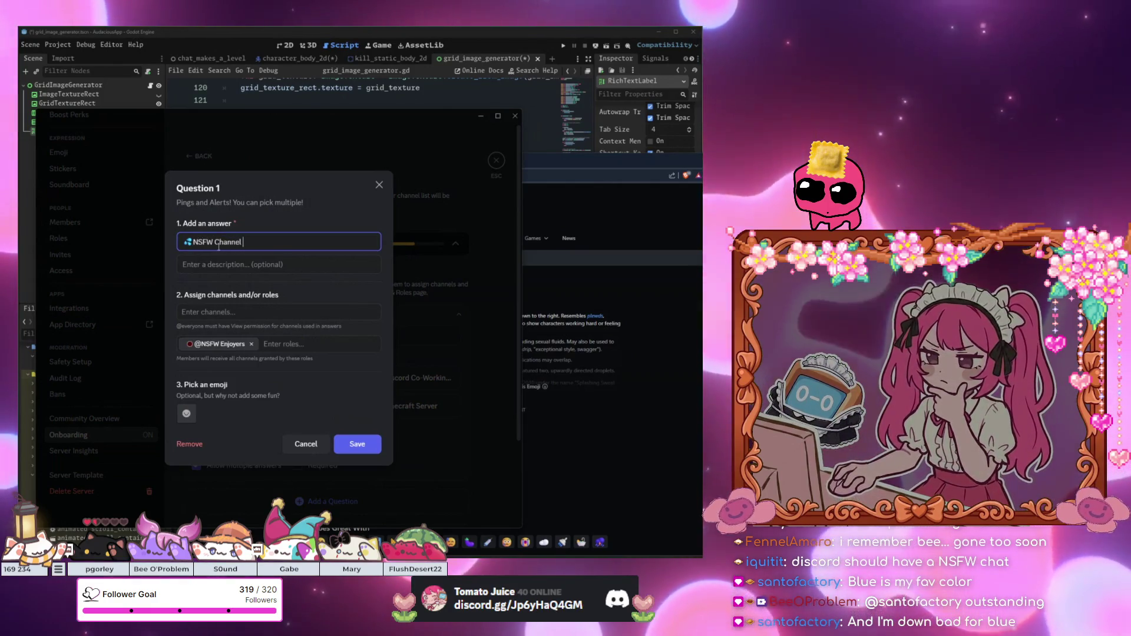
pyautogui.write('ess')
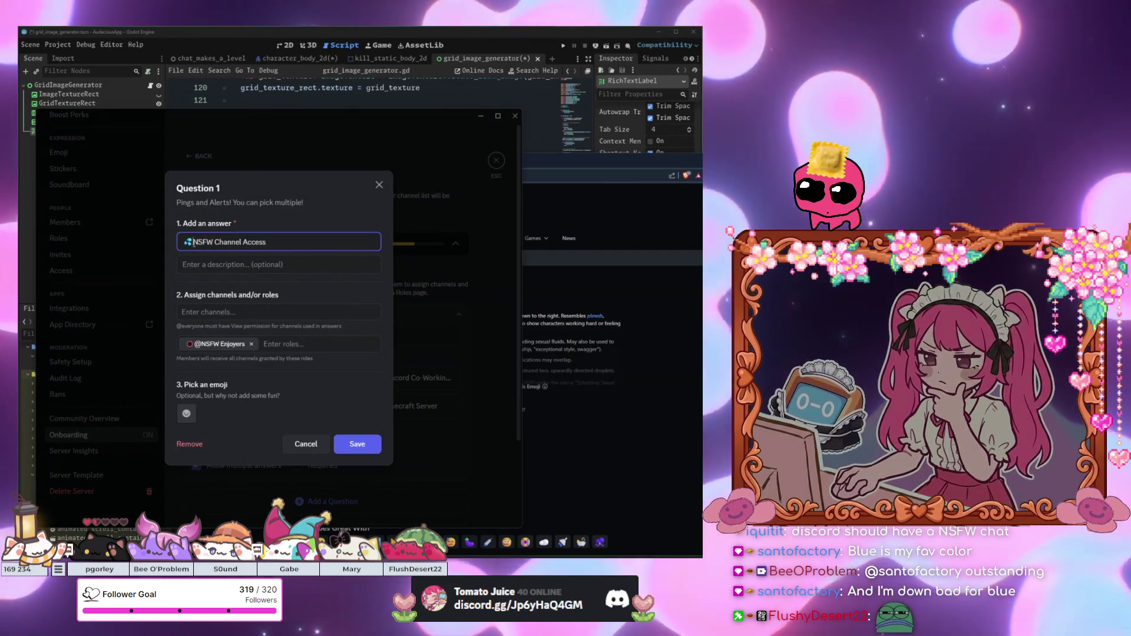
pyautogui.click(357, 443)
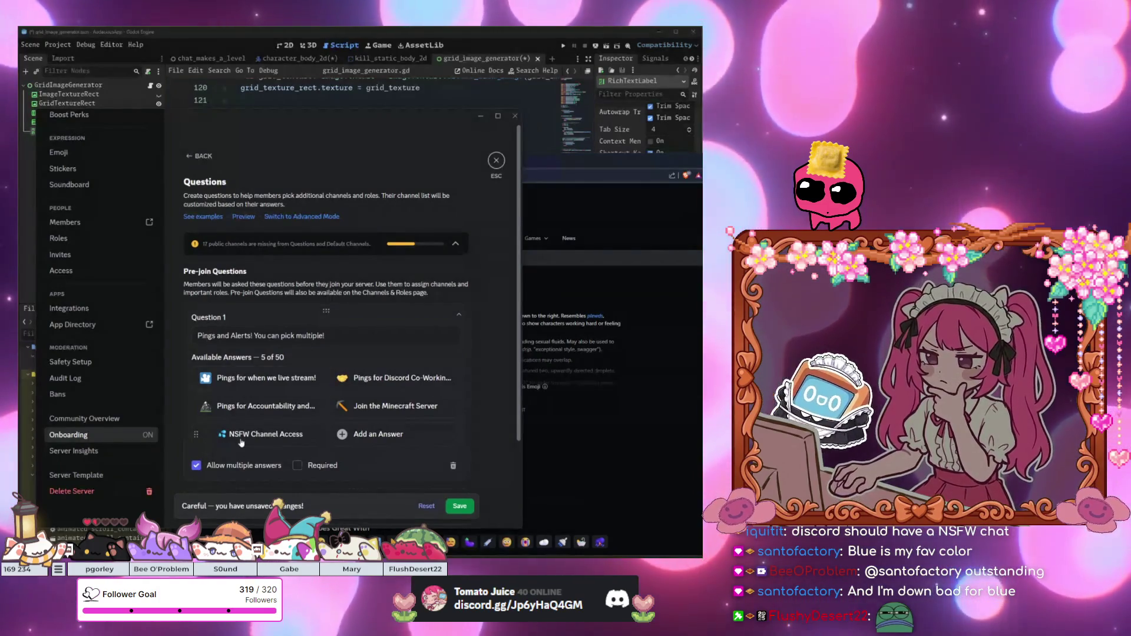
# Step: Give the NSFW Channel Access answer the sweat droplets emoji
pyautogui.click(248, 439)
pyautogui.click(186, 413)
pyautogui.write('sweat')
pyautogui.press('Return')
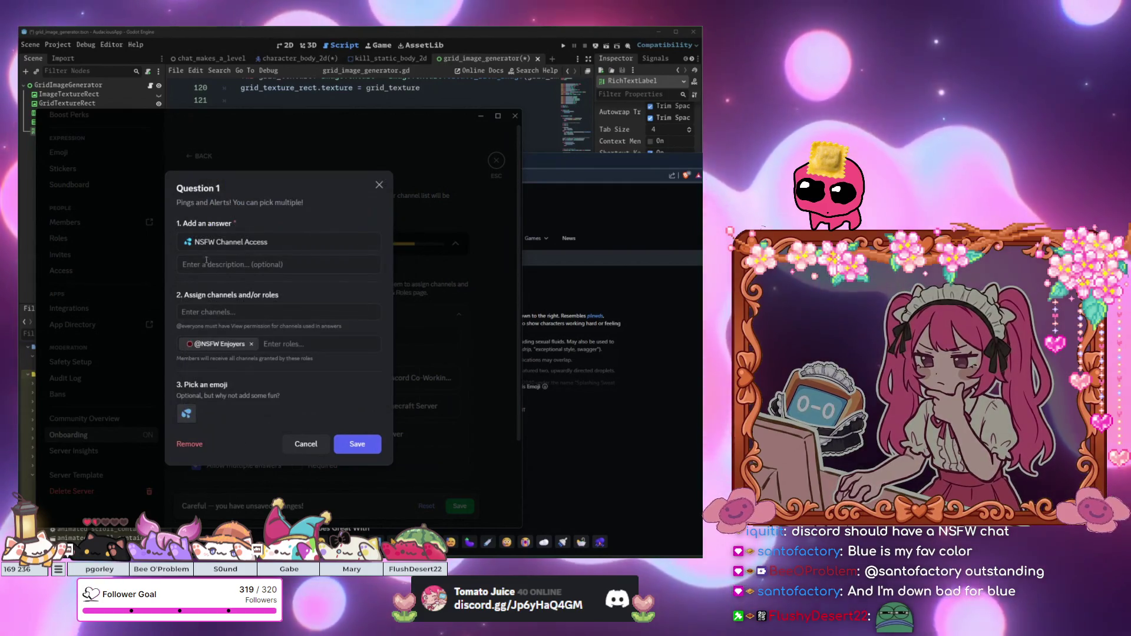
pyautogui.click(357, 444)
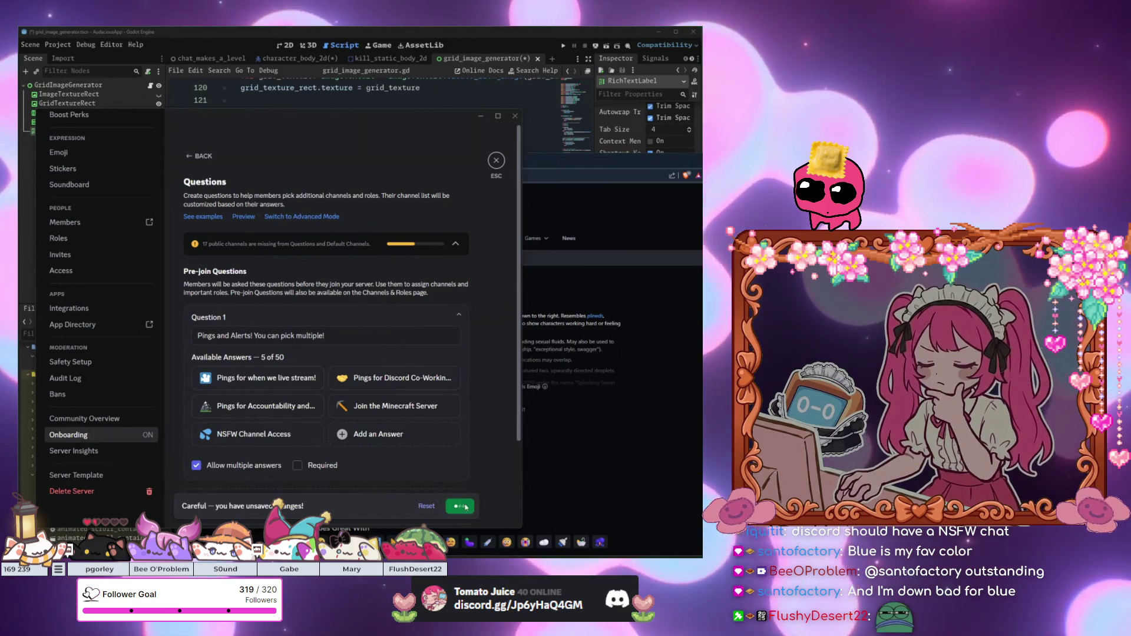
# Step: Leave server settings, scroll through the rules channel, and close Discord
pyautogui.click(496, 160)
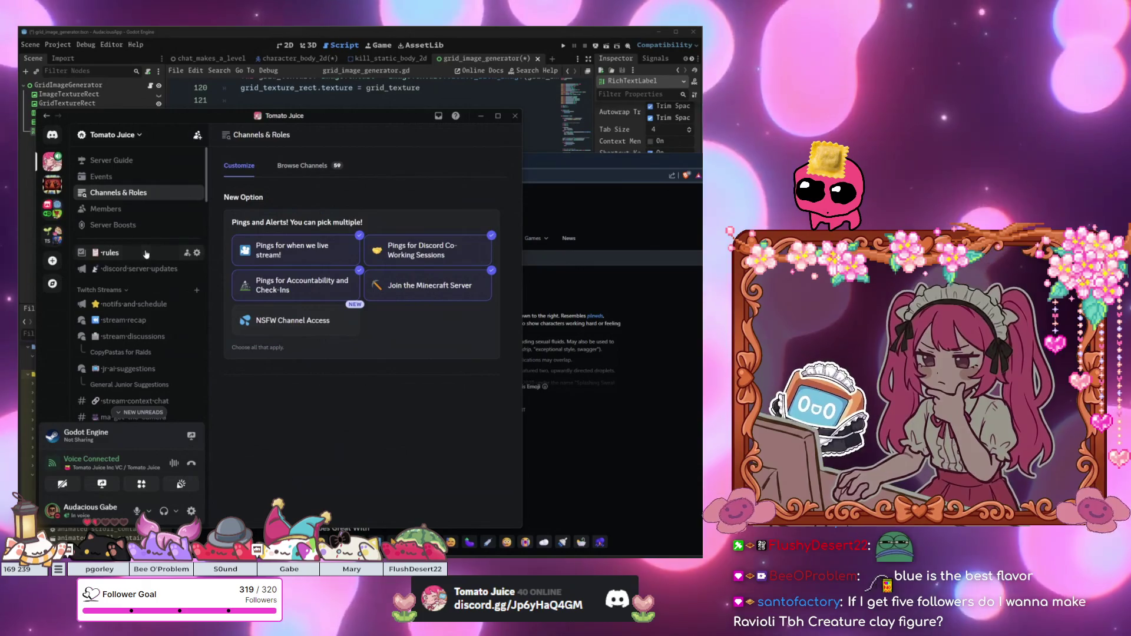
pyautogui.click(109, 252)
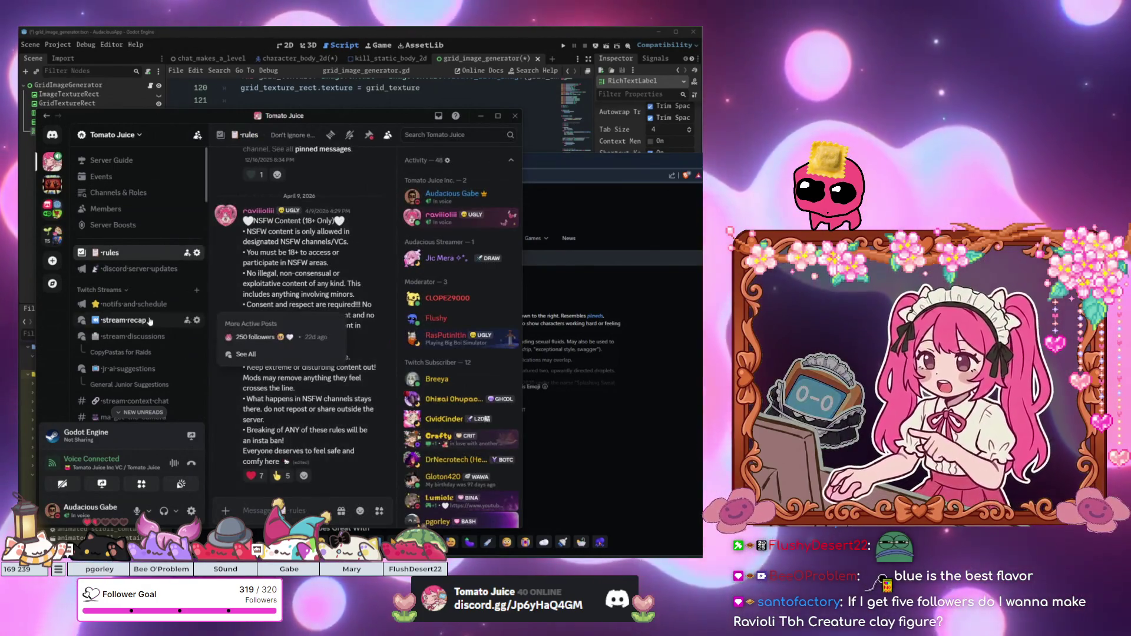
pyautogui.scroll(-5, 135, 306)
pyautogui.scroll(-3, 134, 307)
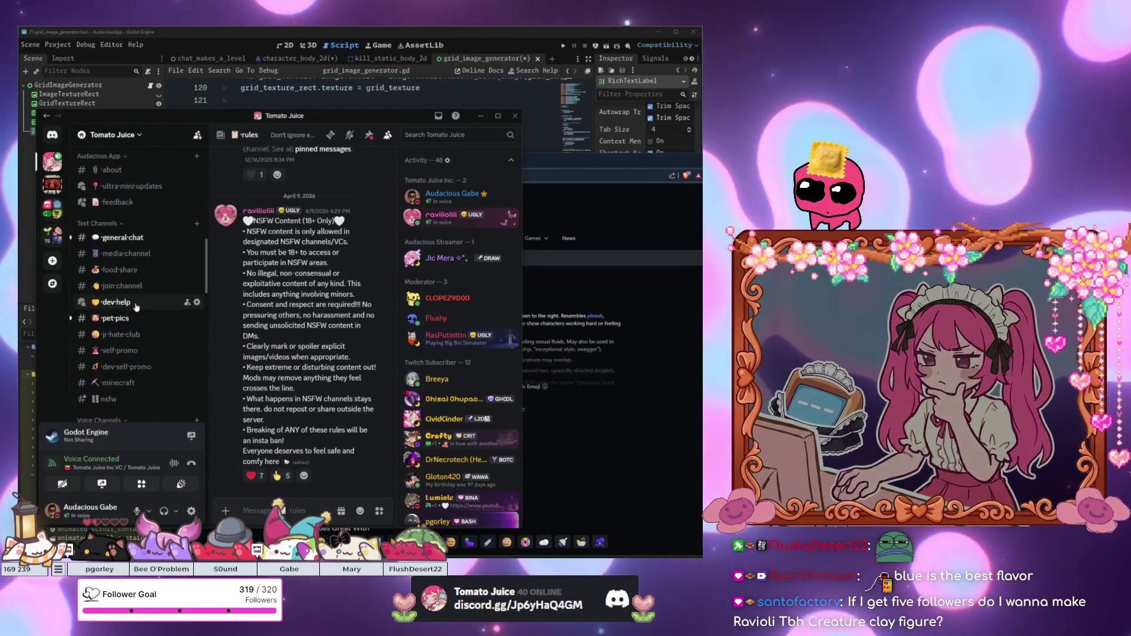
pyautogui.scroll(-4, 146, 321)
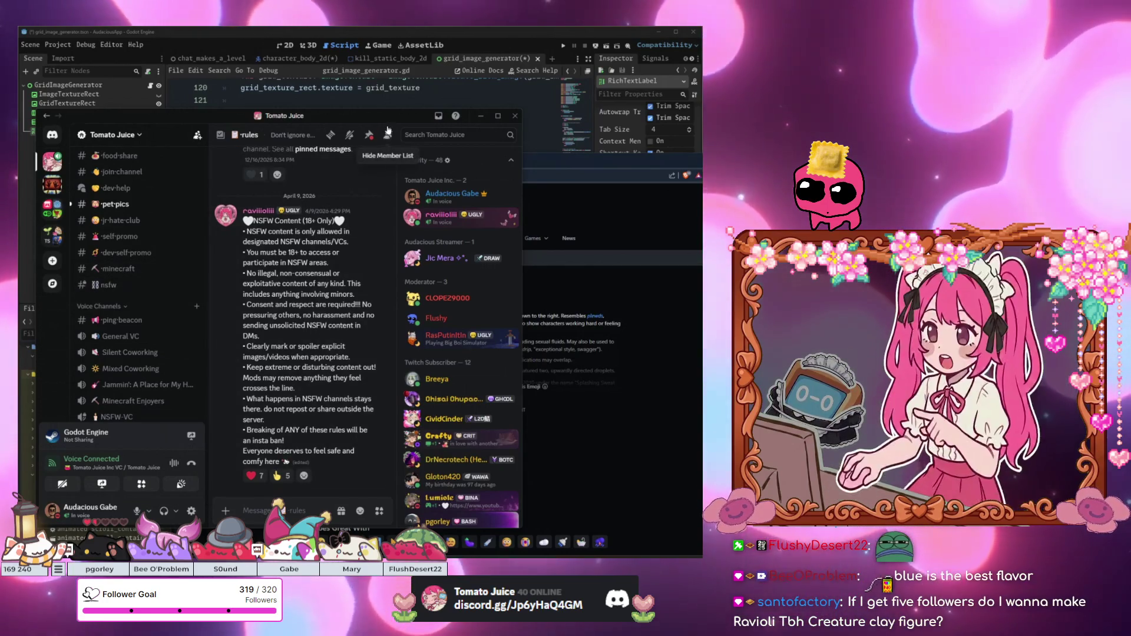
pyautogui.scroll(-3, 199, 302)
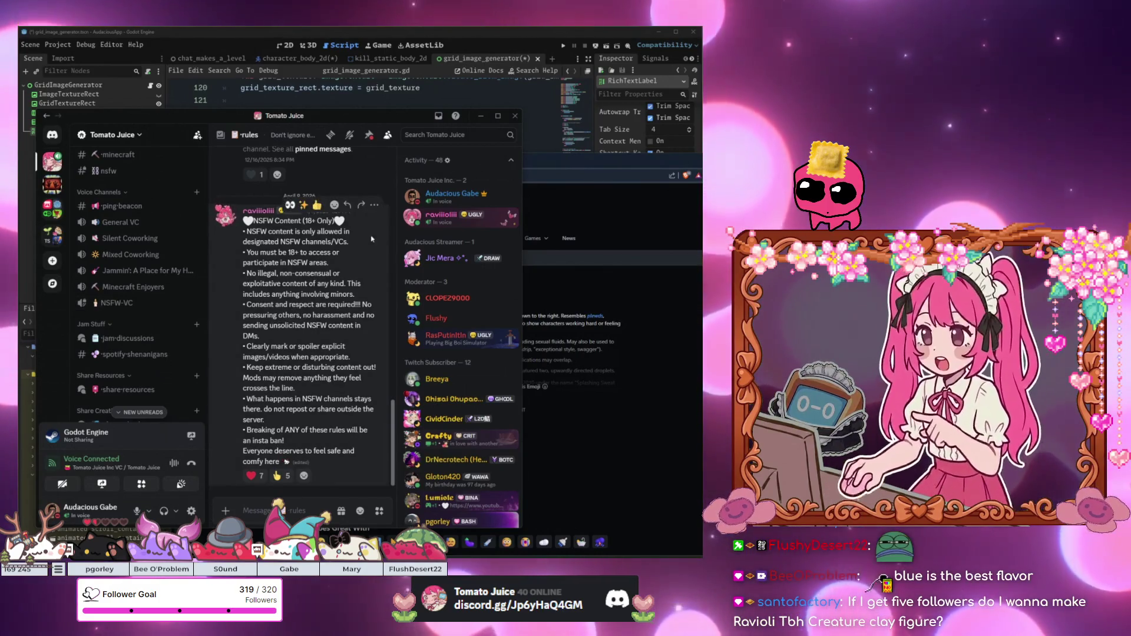
pyautogui.click(515, 116)
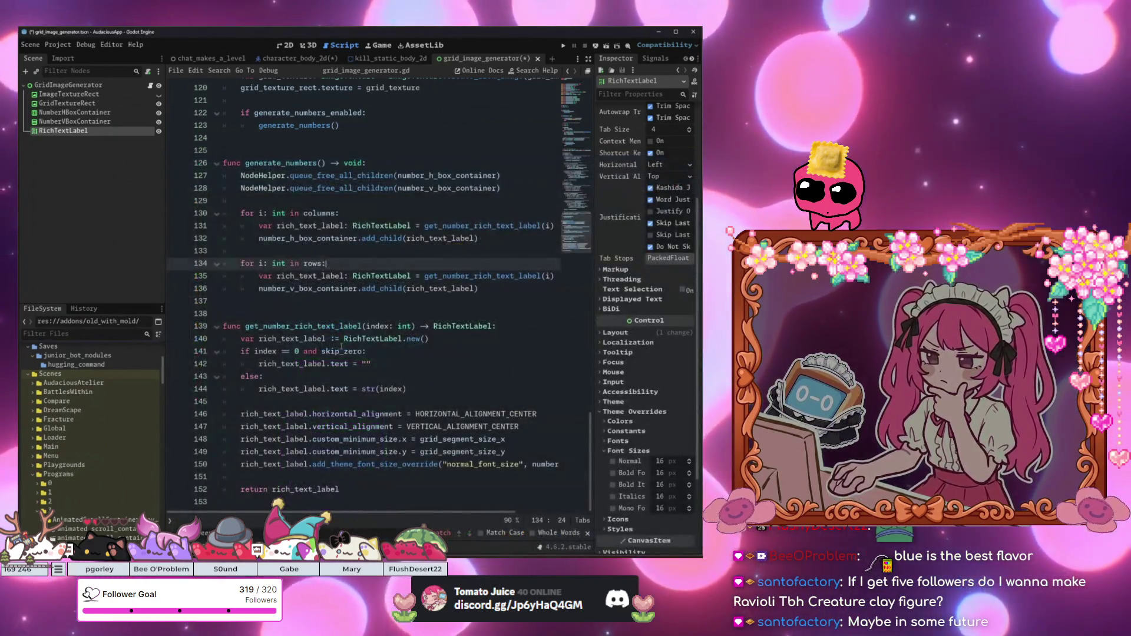
# Step: Add 'rich_text_label.bbcode_enabled = true' after line 149
pyautogui.click(340, 351)
pyautogui.press('Left')
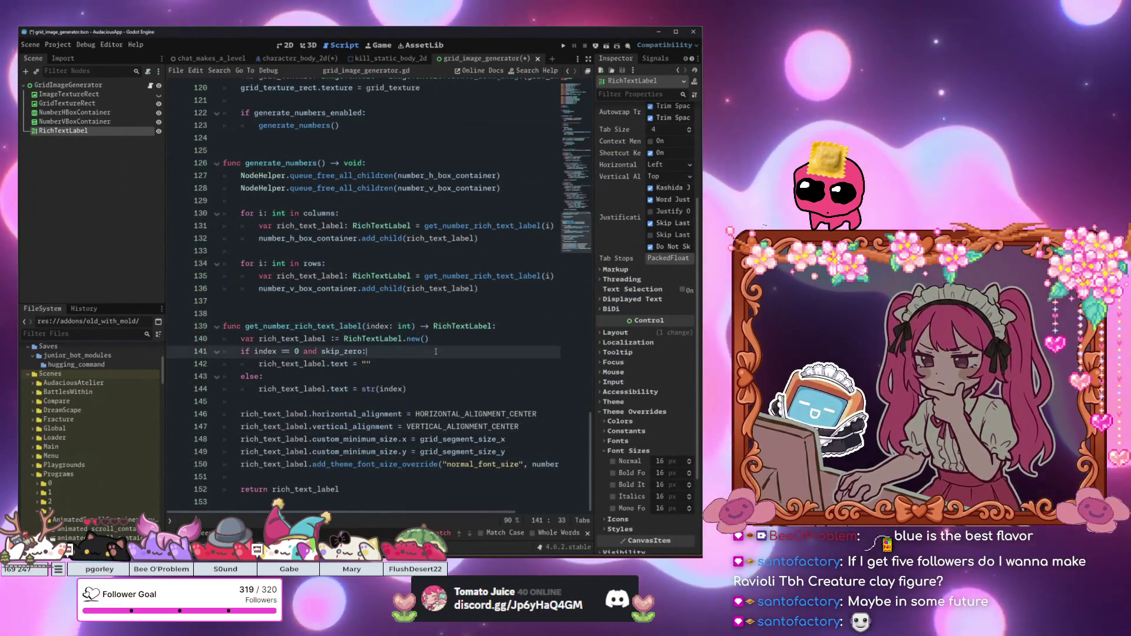
pyautogui.click(446, 451)
pyautogui.press('Return')
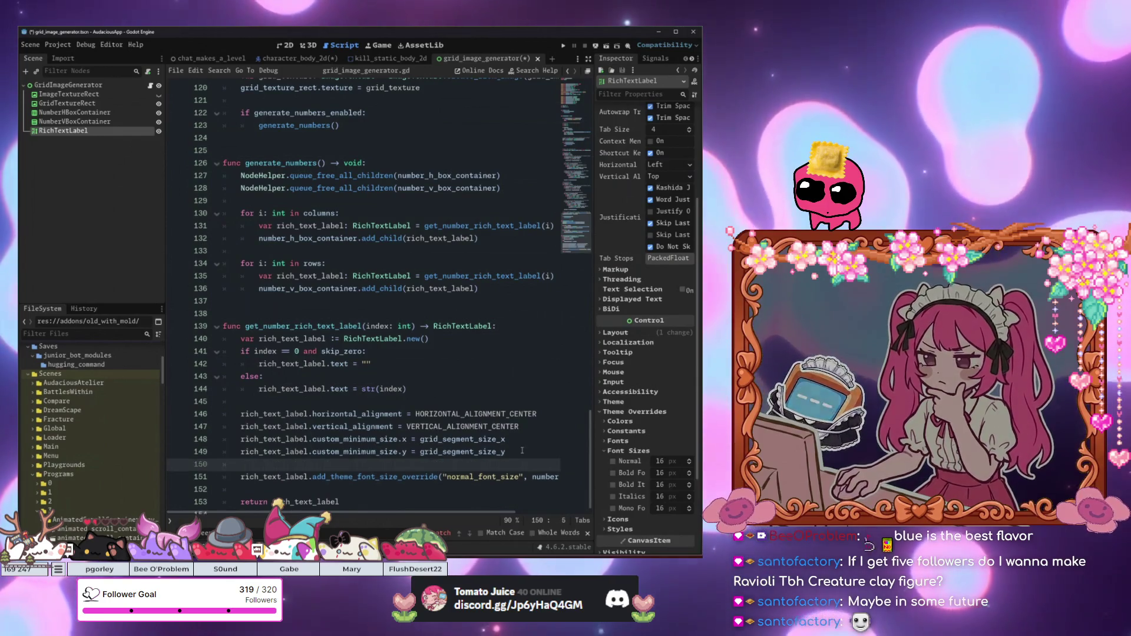
pyautogui.write('rich_text_label.bbcode_enabled ')
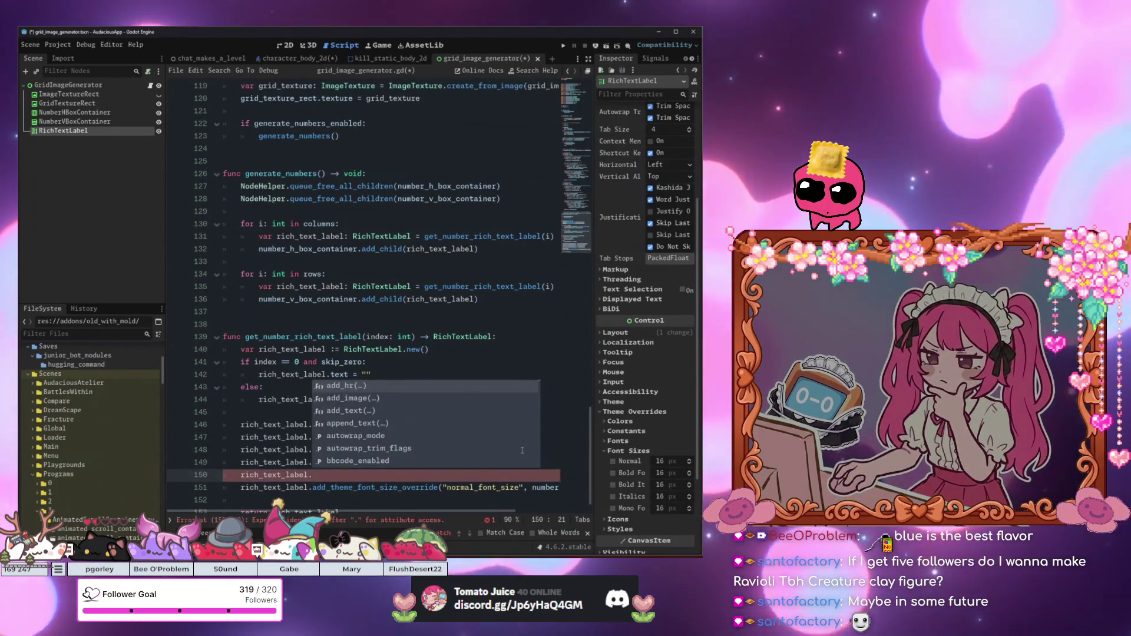
pyautogui.write('= true')
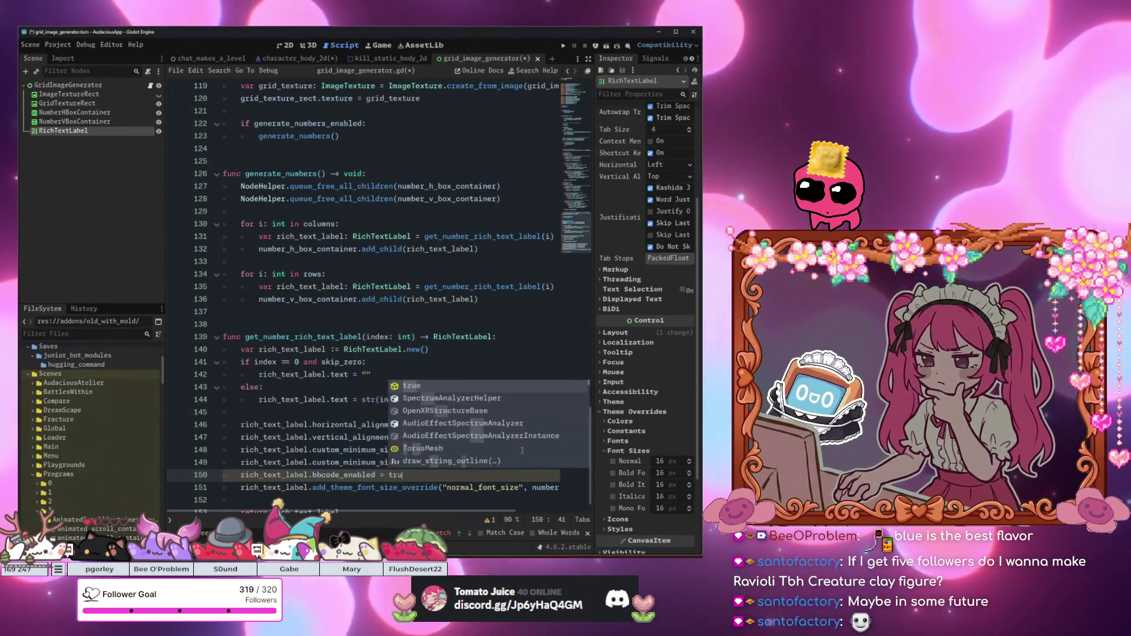
pyautogui.press('Return')
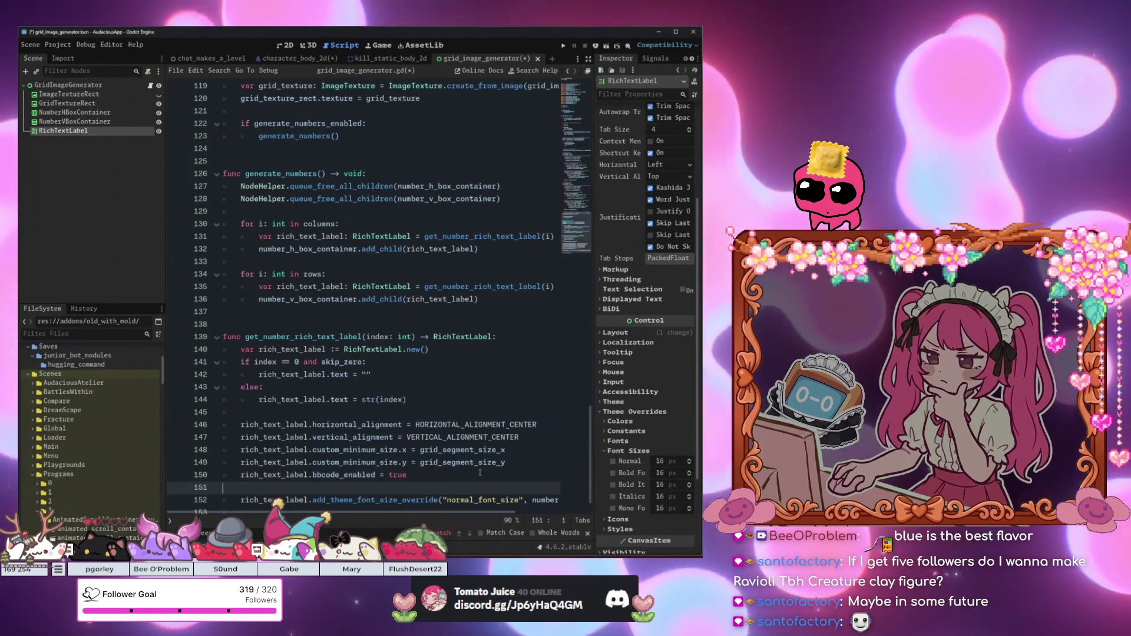
# Step: Write the 'if optional_number_bbcode and rich_text_label.text:' check below the BBCode line
pyautogui.press('Tab')
pyautogui.press('Return')
pyautogui.write('if')
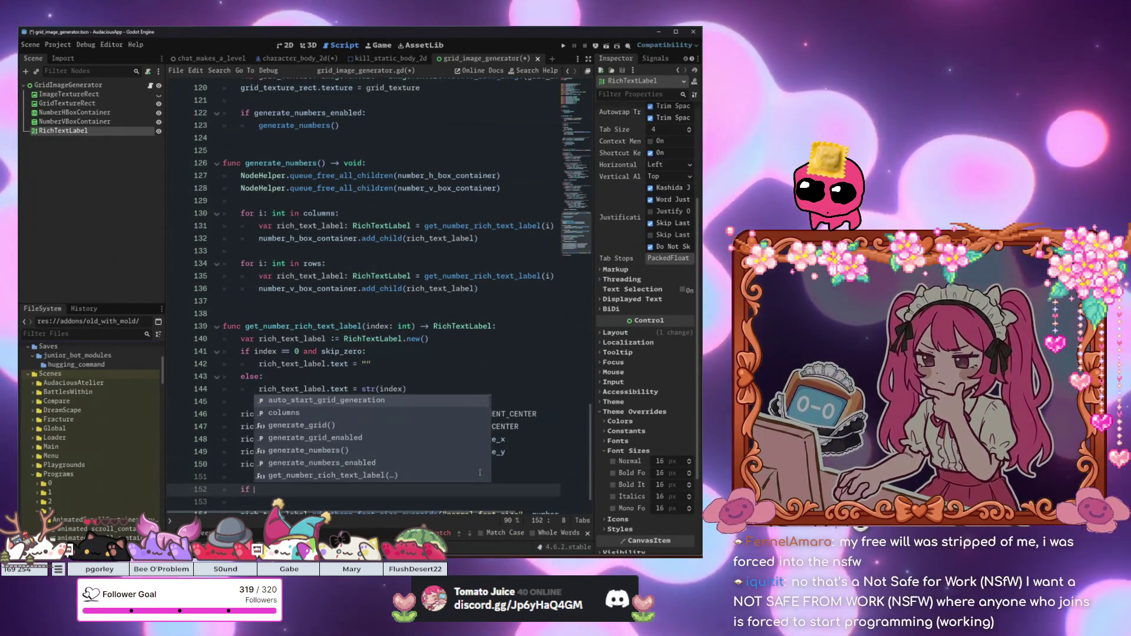
pyautogui.moveTo(558, 223)
pyautogui.mouseDown()
pyautogui.moveTo(576, 78)
pyautogui.moveTo(567, 224)
pyautogui.mouseUp()
pyautogui.click(315, 438)
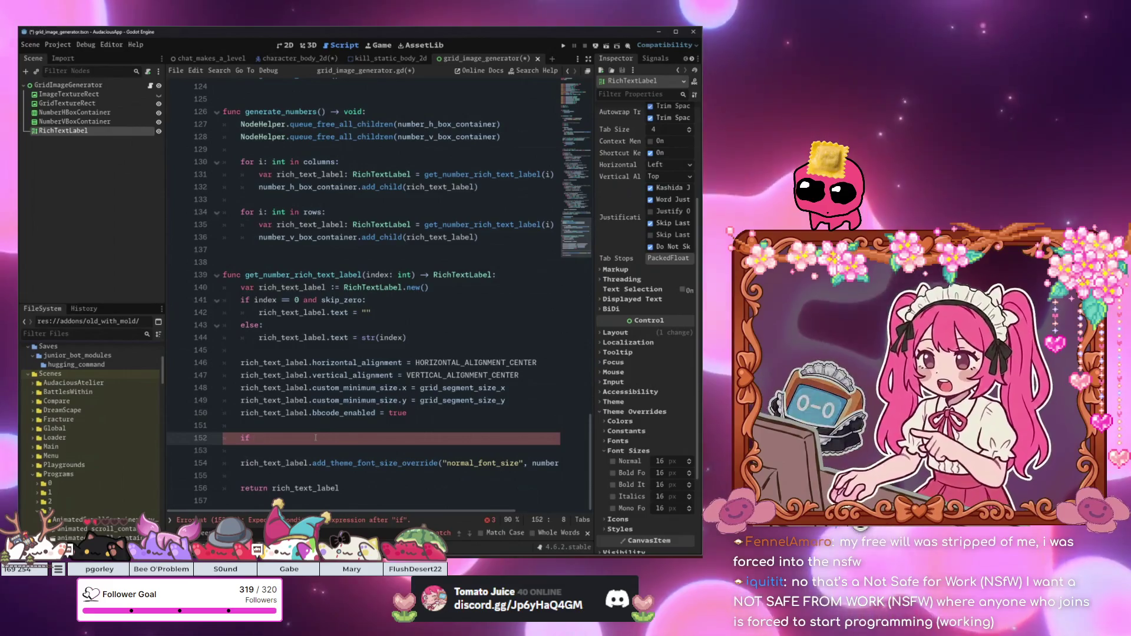
pyautogui.write('optional_number_bbcode.')
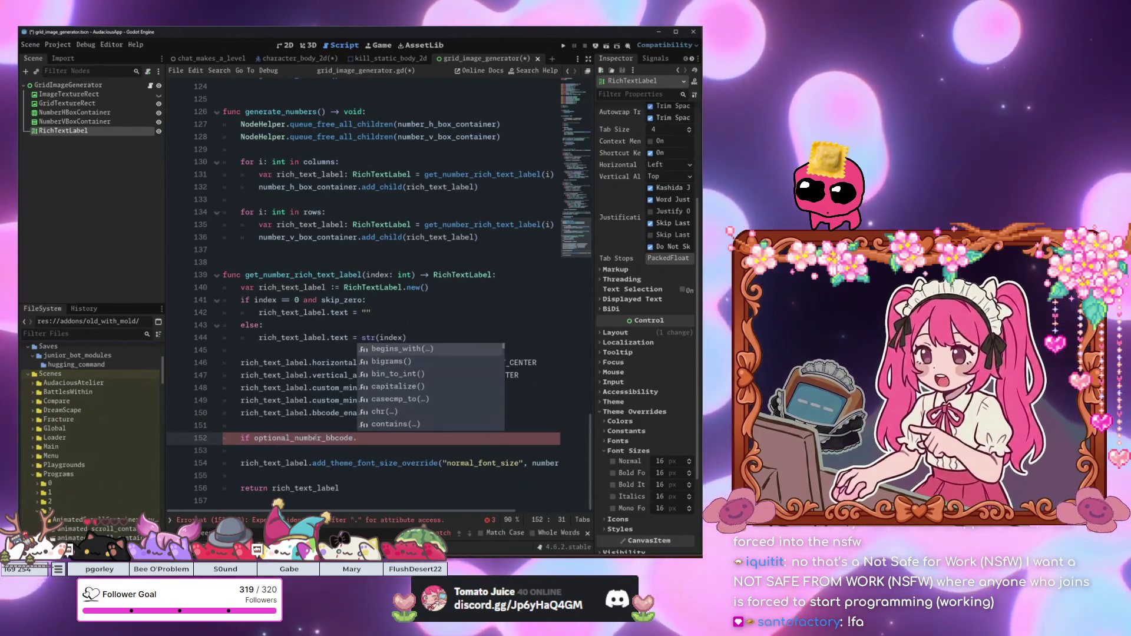
pyautogui.press('BackSpace')
pyautogui.write(':')
pyautogui.press('Return')
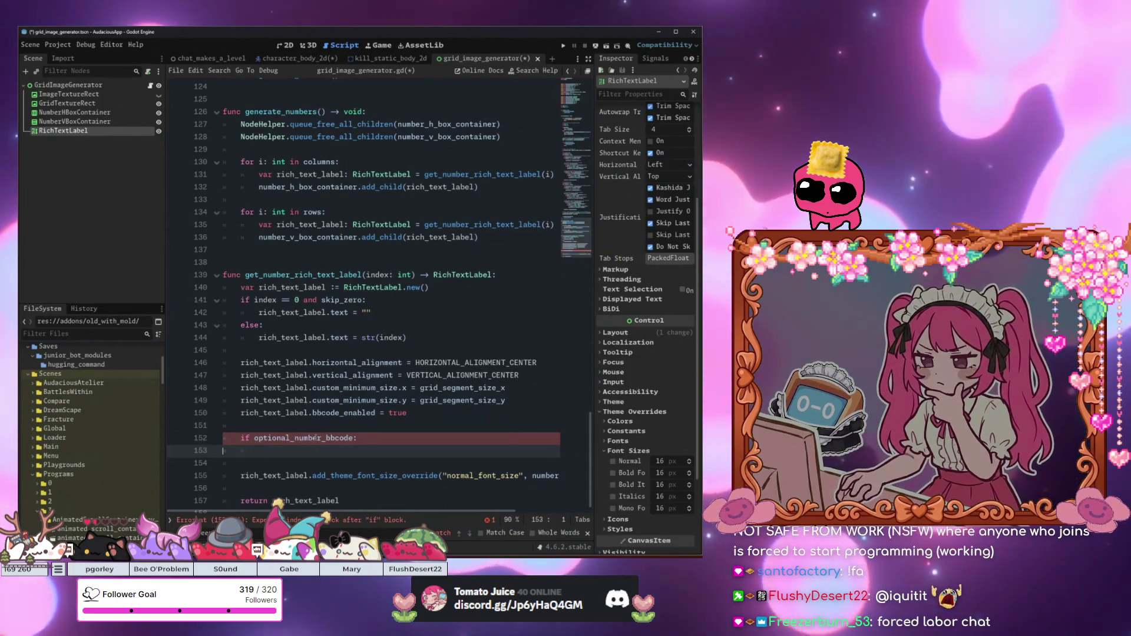
pyautogui.press('Left')
pyautogui.write('and rich_text_label')
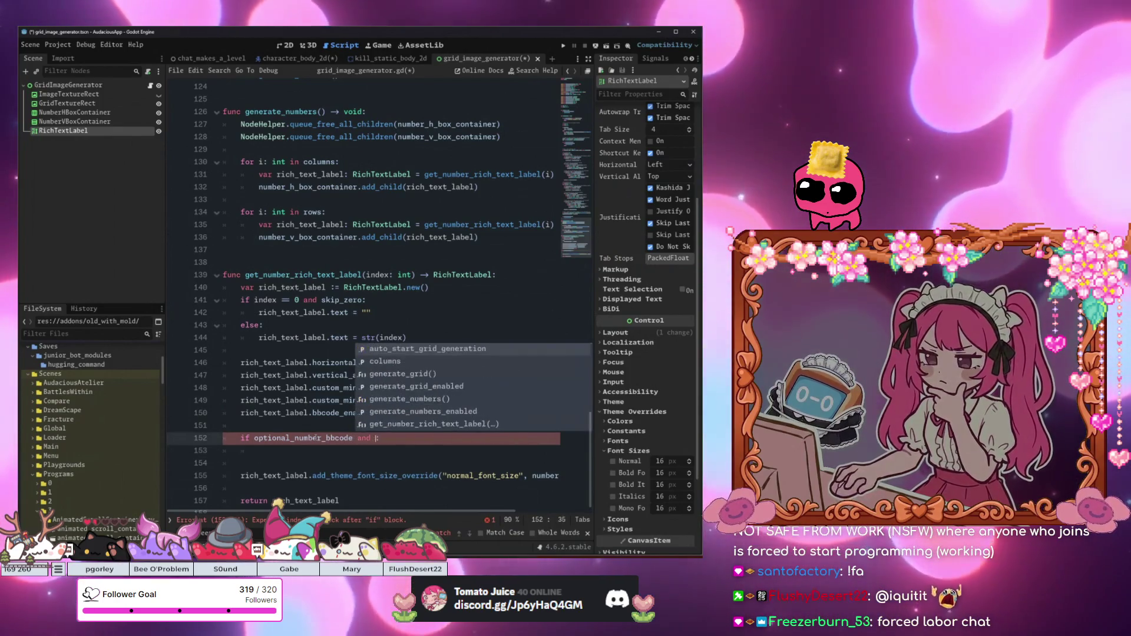
pyautogui.write('.text:')
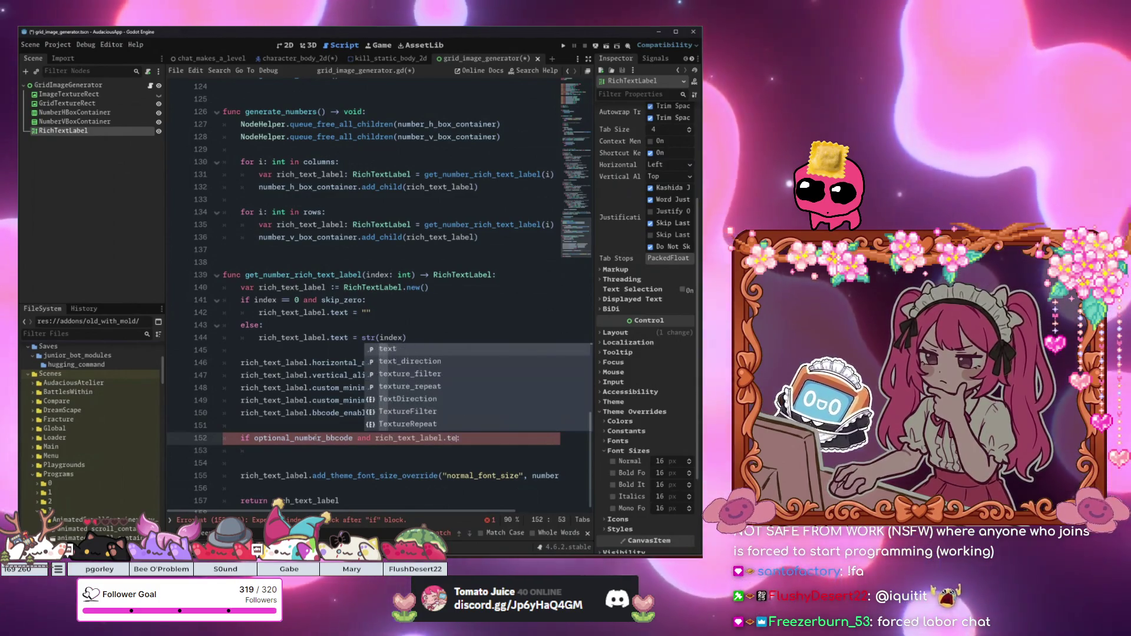
pyautogui.press('Down')
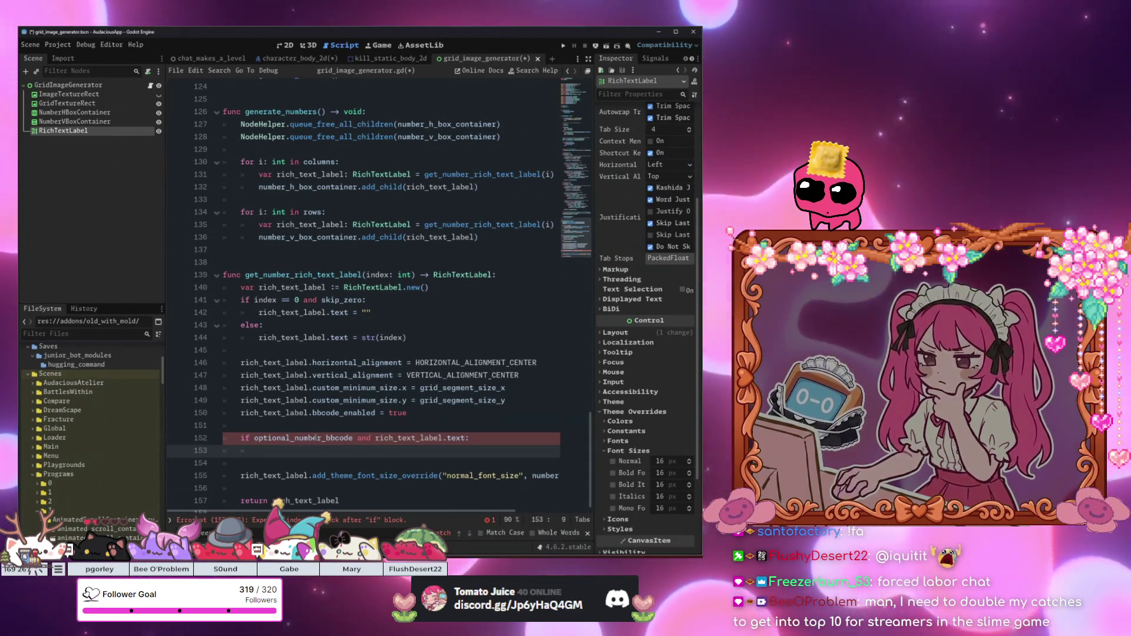
pyautogui.keyDown('shift'); pyautogui.click(239, 440); pyautogui.keyUp('shift')
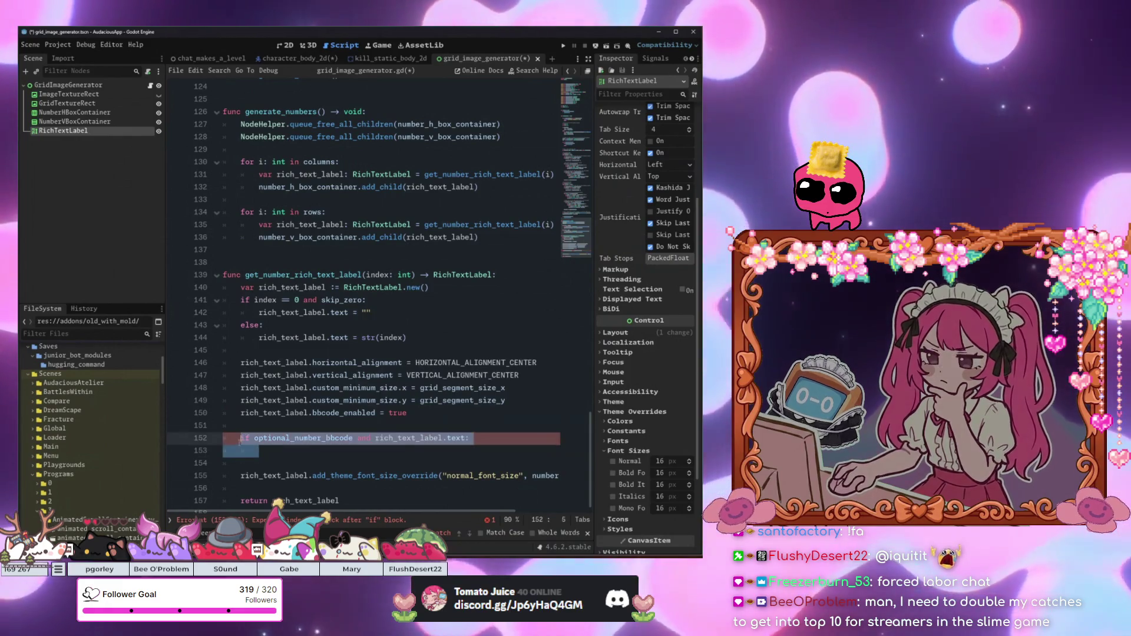
# Step: Move the 'if optional_number_bbcode and rich_text_label.text:' check under the else branch
pyautogui.press('BackSpace')
pyautogui.press('BackSpace')
pyautogui.press('BackSpace')
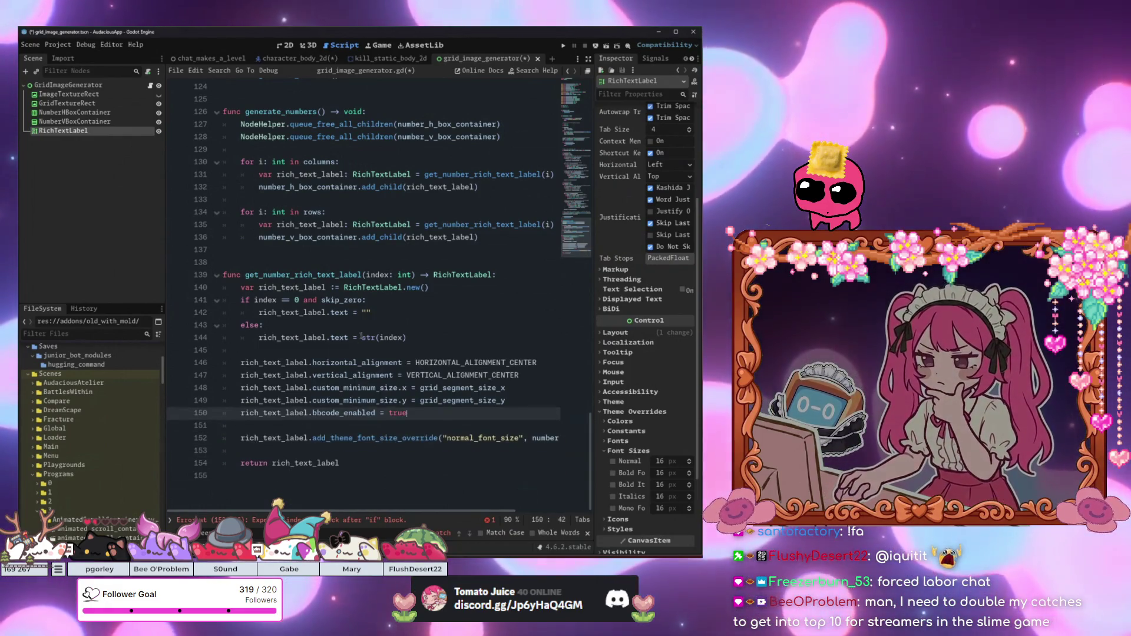
pyautogui.click(396, 315)
pyautogui.click(387, 350)
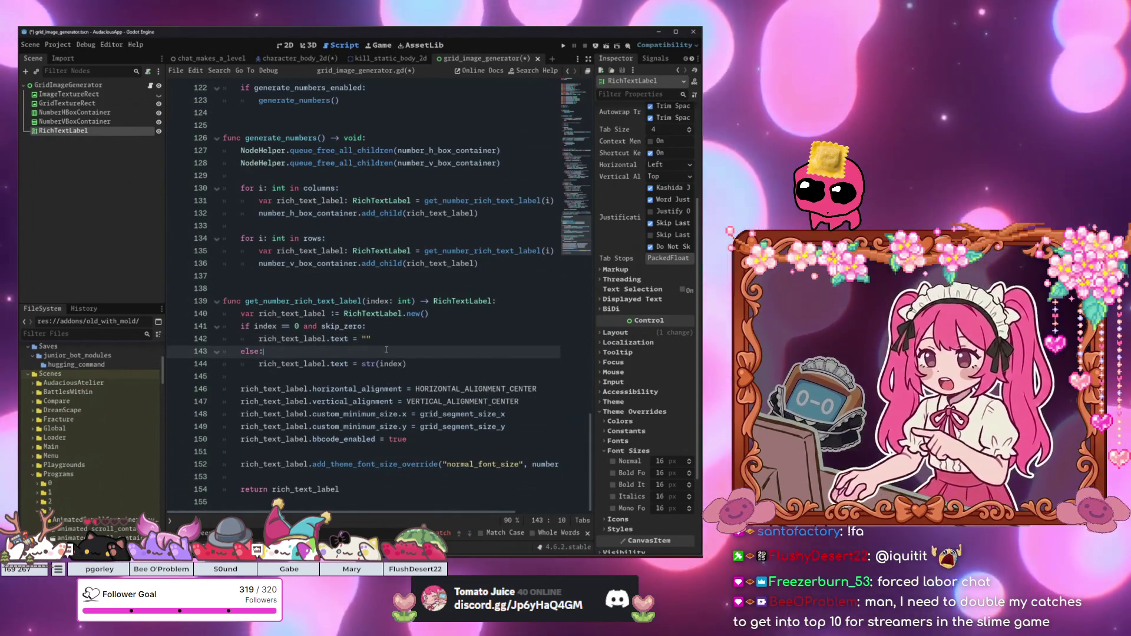
pyautogui.press('Return')
pyautogui.write('if optional_number_bbcode and rich_text_label.text:')
pyautogui.press('Return')
pyautogui.hotkey('ctrl', 's')
pyautogui.press('Up')
pyautogui.press('End')
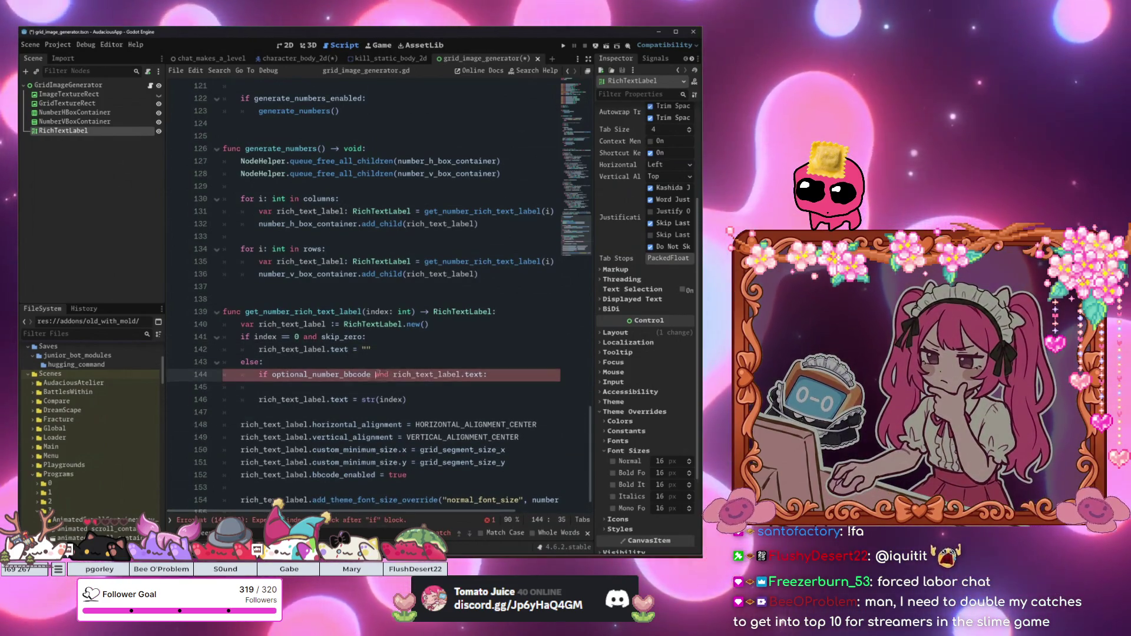
pyautogui.hotkey('ctrl', 'shift', 'Left')
pyautogui.hotkey('ctrl', 'shift', 'Left')
pyautogui.hotkey('ctrl', 'shift', 'Left')
pyautogui.press('BackSpace')
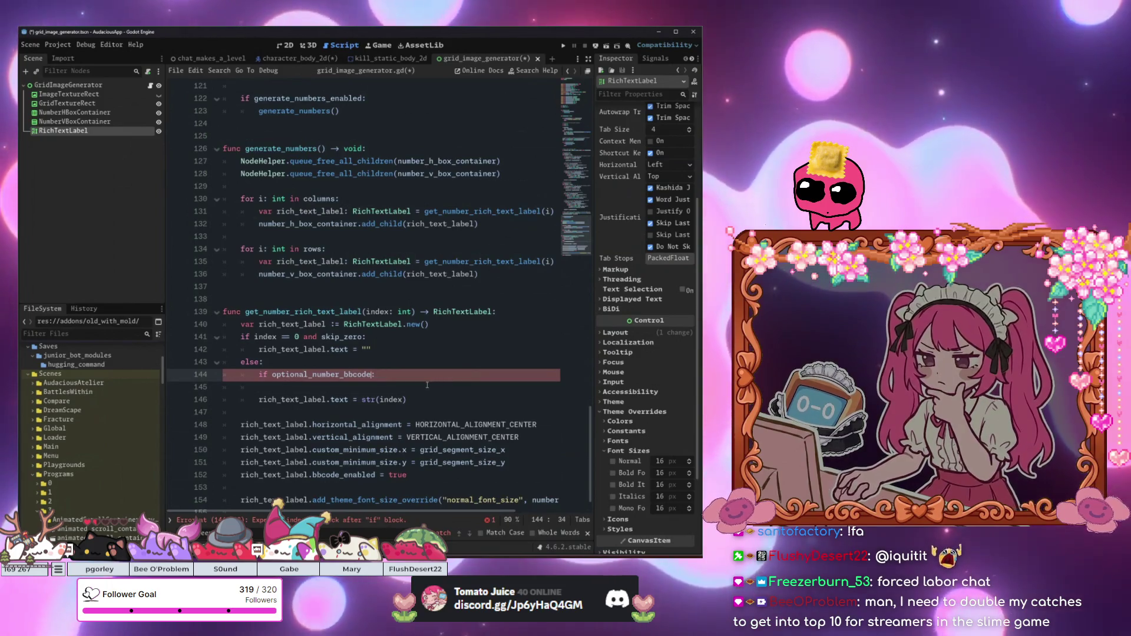
# Step: Fill the if body with a text assignment prefixed by optional_number_bbcode
pyautogui.click(400, 384)
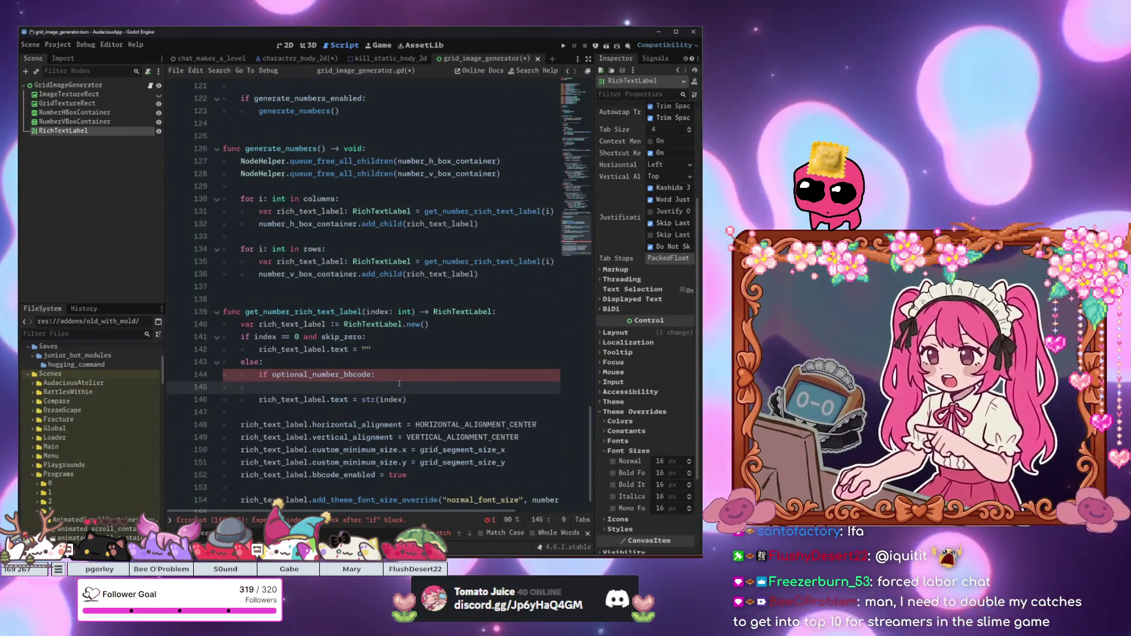
pyautogui.moveTo(407, 399); pyautogui.dragTo(349, 399)
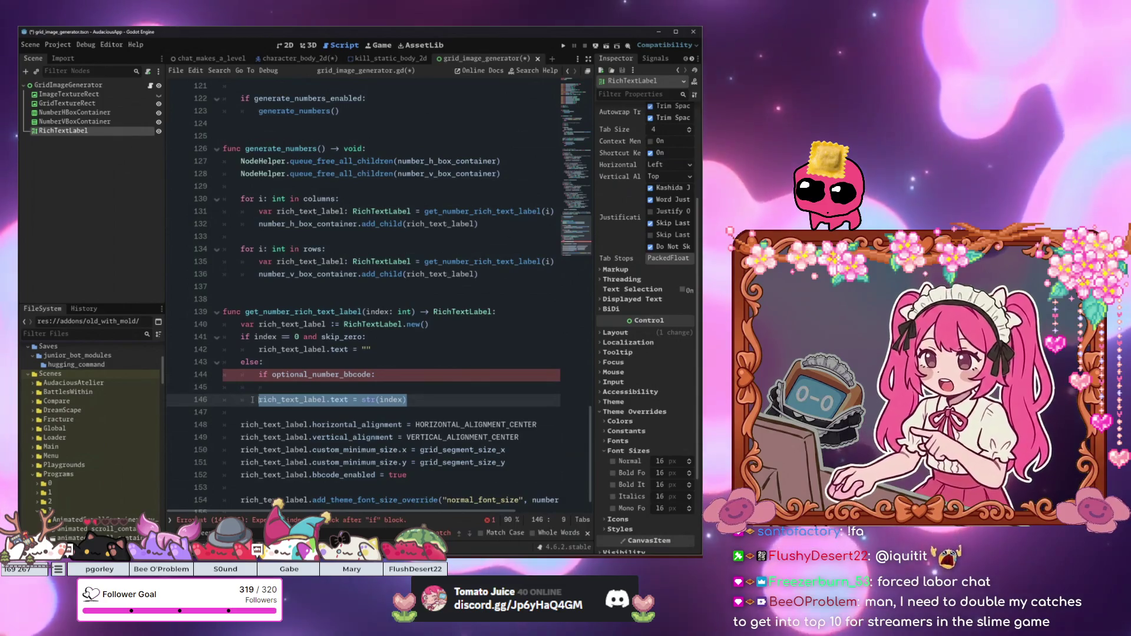
pyautogui.click(361, 383)
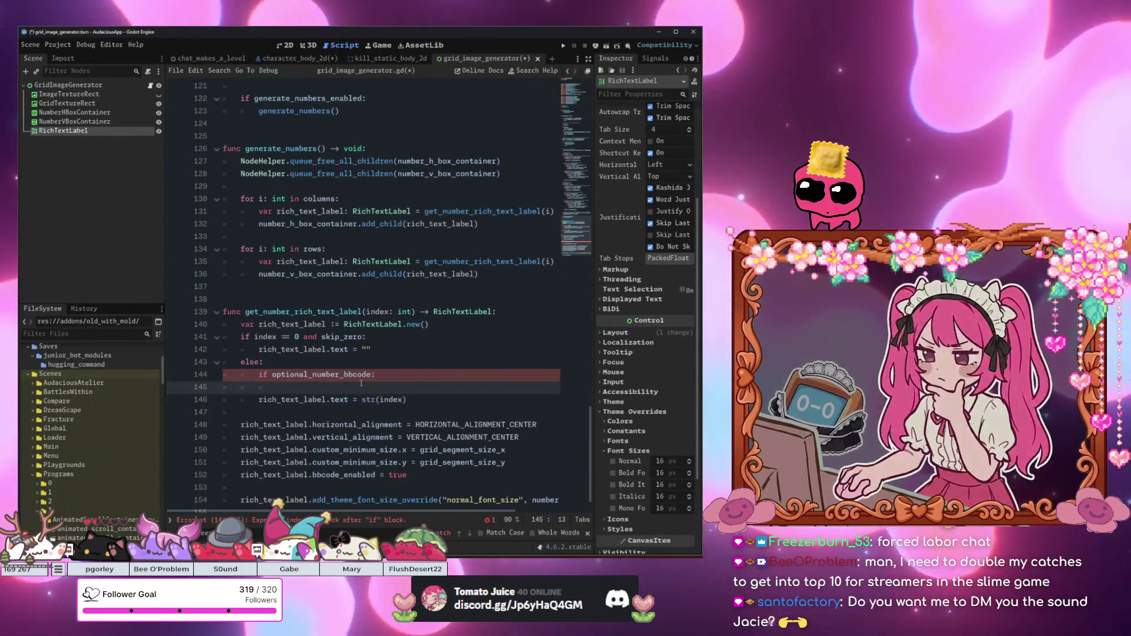
pyautogui.write('rich_text_label.text = str(index)')
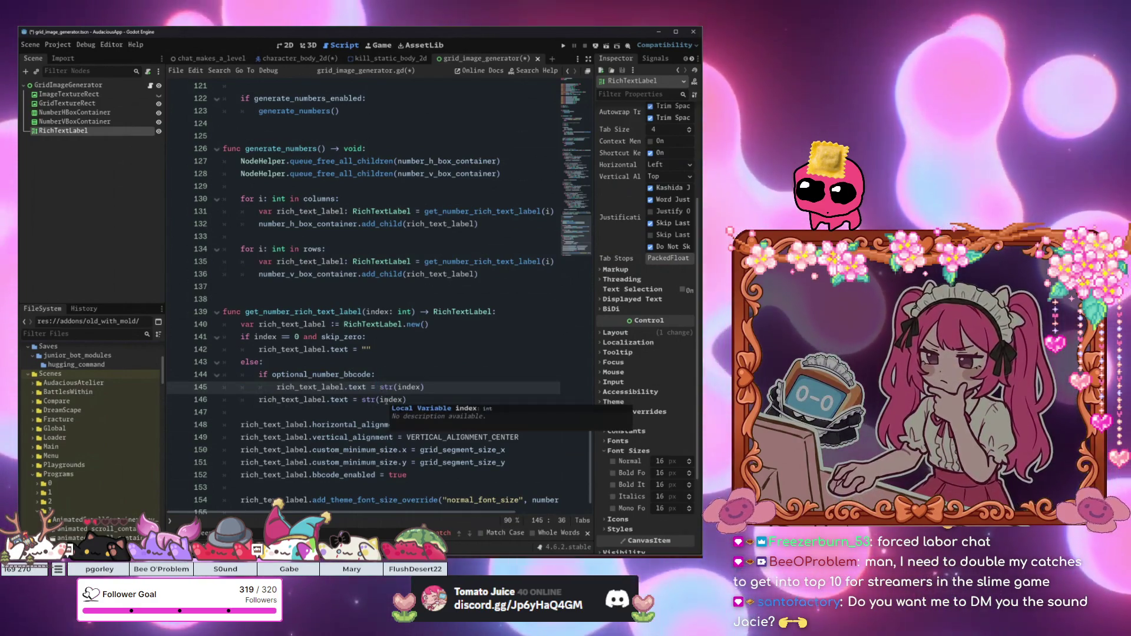
pyautogui.write('bb')
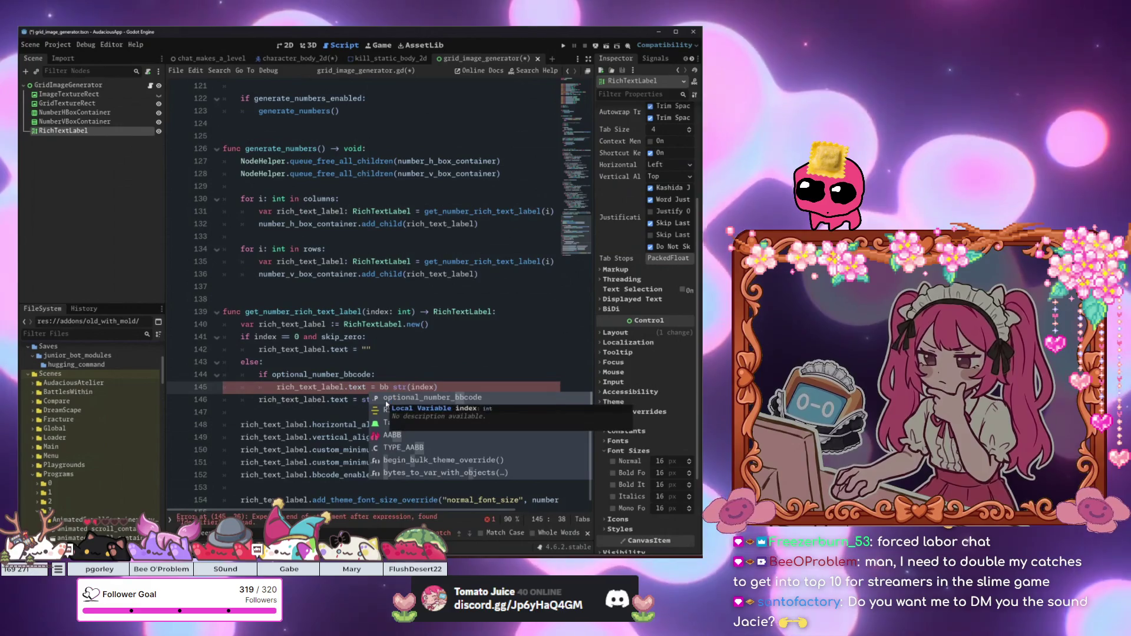
pyautogui.press('Return')
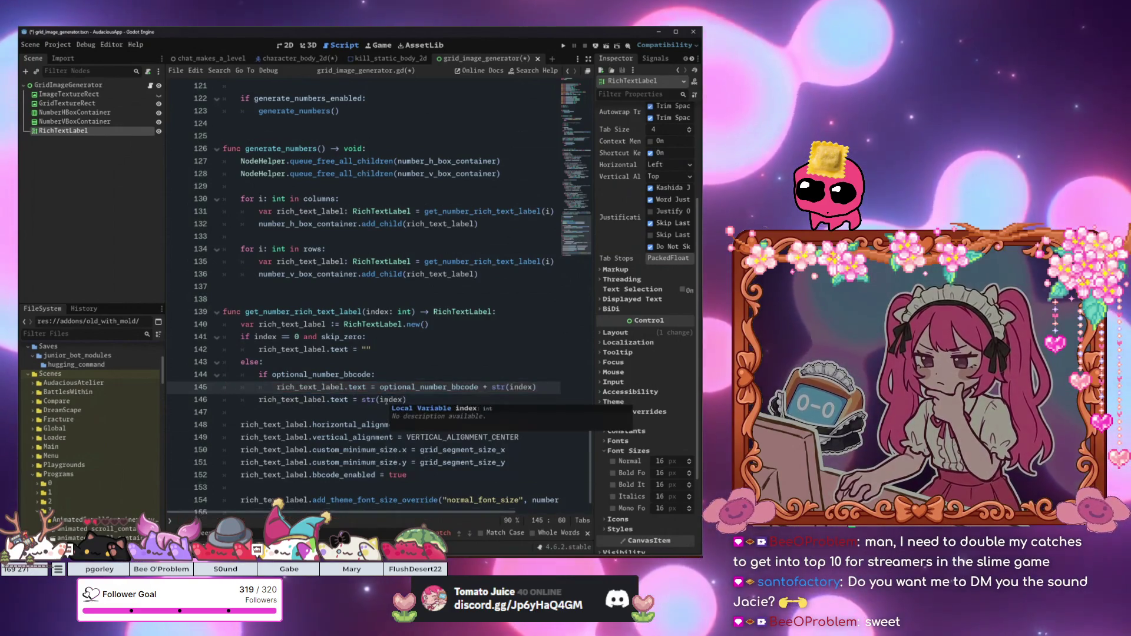
# Step: Remove the if check and the old plain str(index) line, then save the script
pyautogui.click(406, 375)
pyautogui.moveTo(259, 375); pyautogui.dragTo(277, 387)
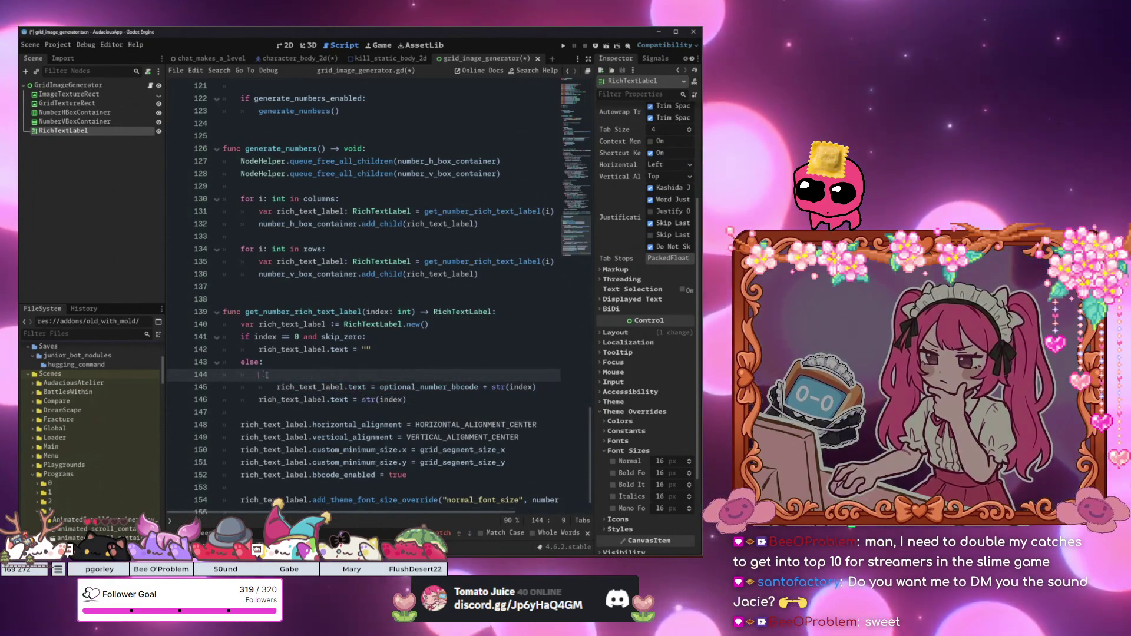
pyautogui.press('BackSpace')
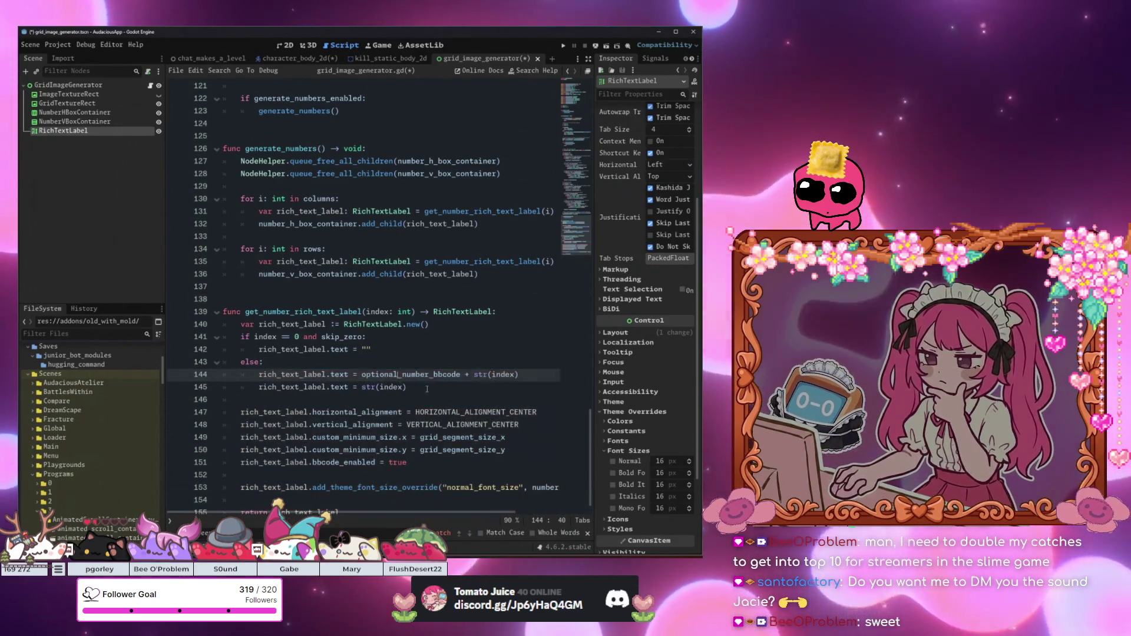
pyautogui.click(404, 387)
pyautogui.hotkey('ctrl', 'shift', 'k')
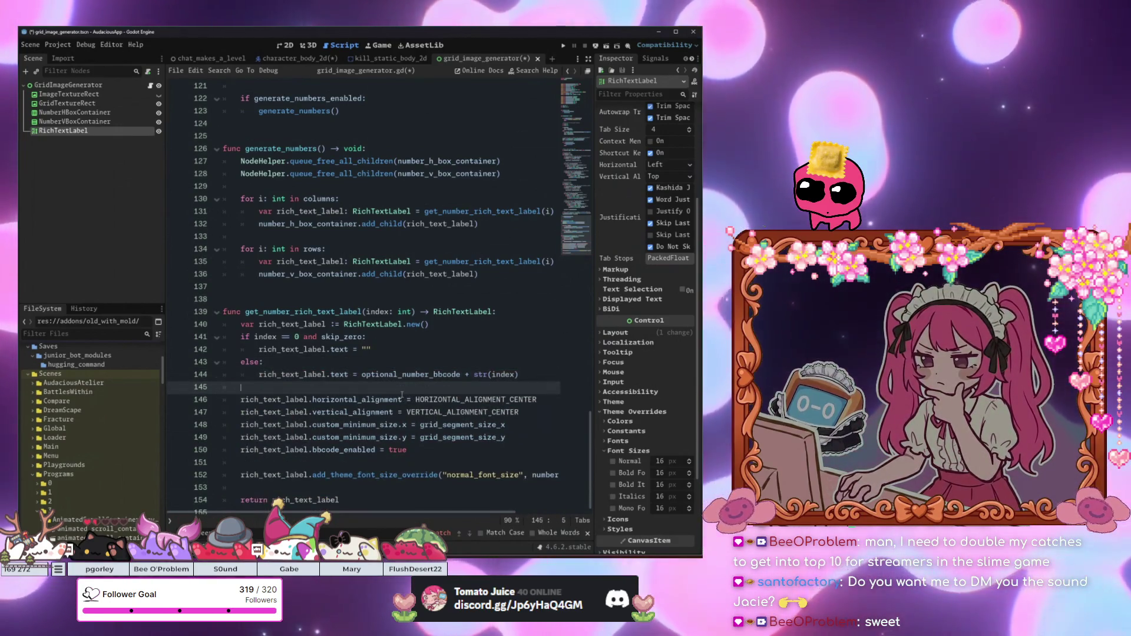
pyautogui.scroll(-1, 402, 395)
pyautogui.click(400, 390)
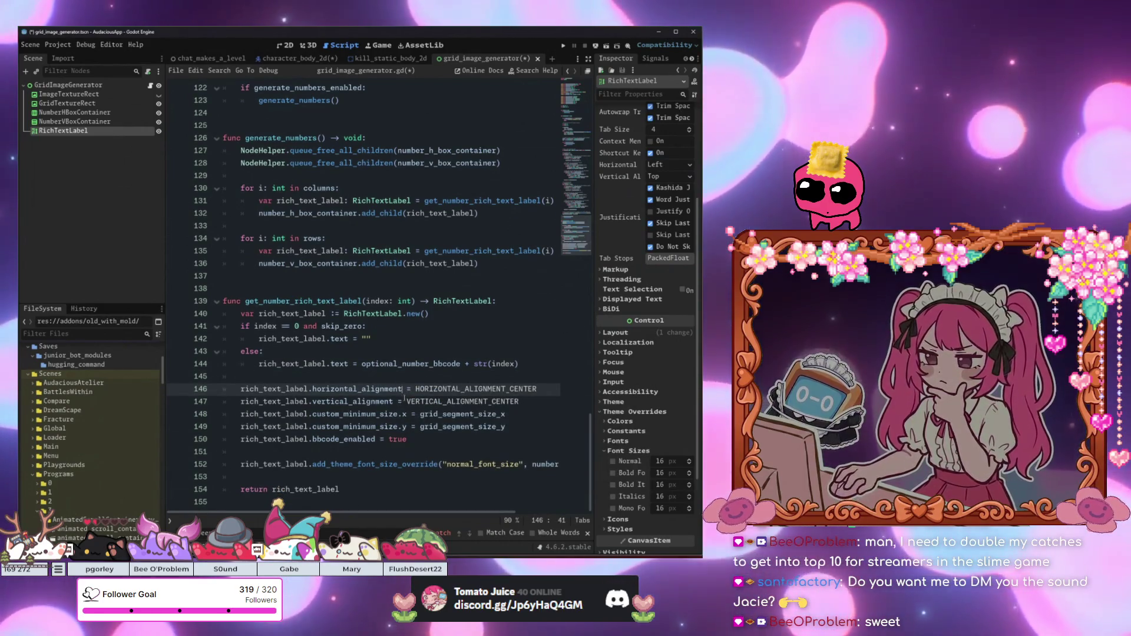
pyautogui.click(429, 425)
pyautogui.hotkey('ctrl', 's')
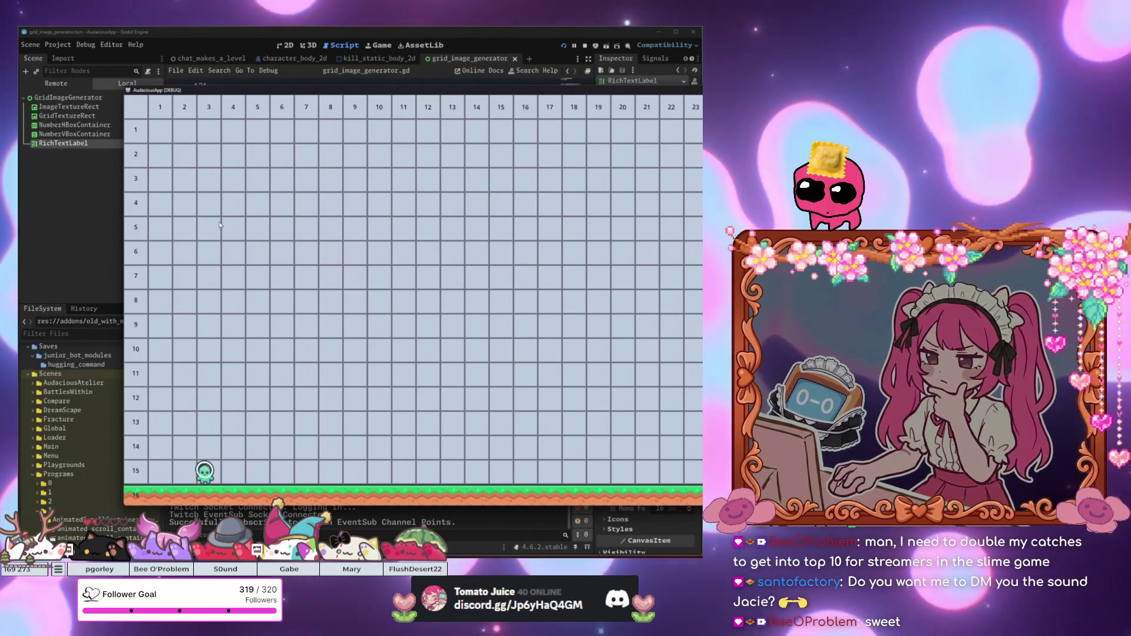
# Step: In chat_makes_a_level, set the Control GridImageGenerator's Optional Number BBCode to [rainbow][shake]
pyautogui.click(109, 174)
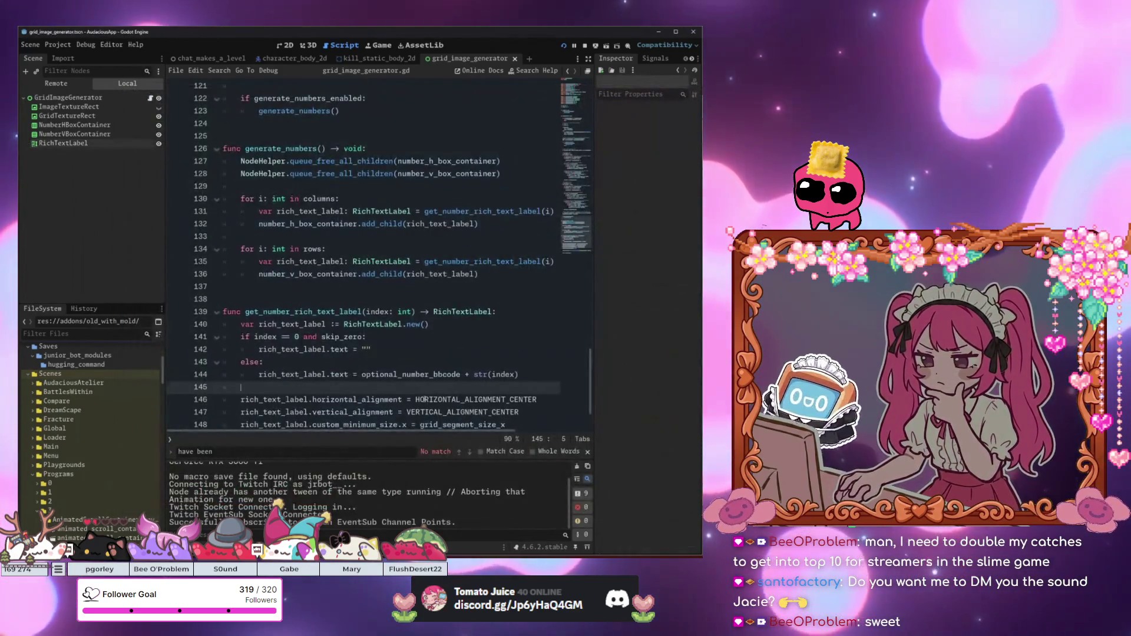
pyautogui.scroll(2, 362, 254)
pyautogui.click(211, 58)
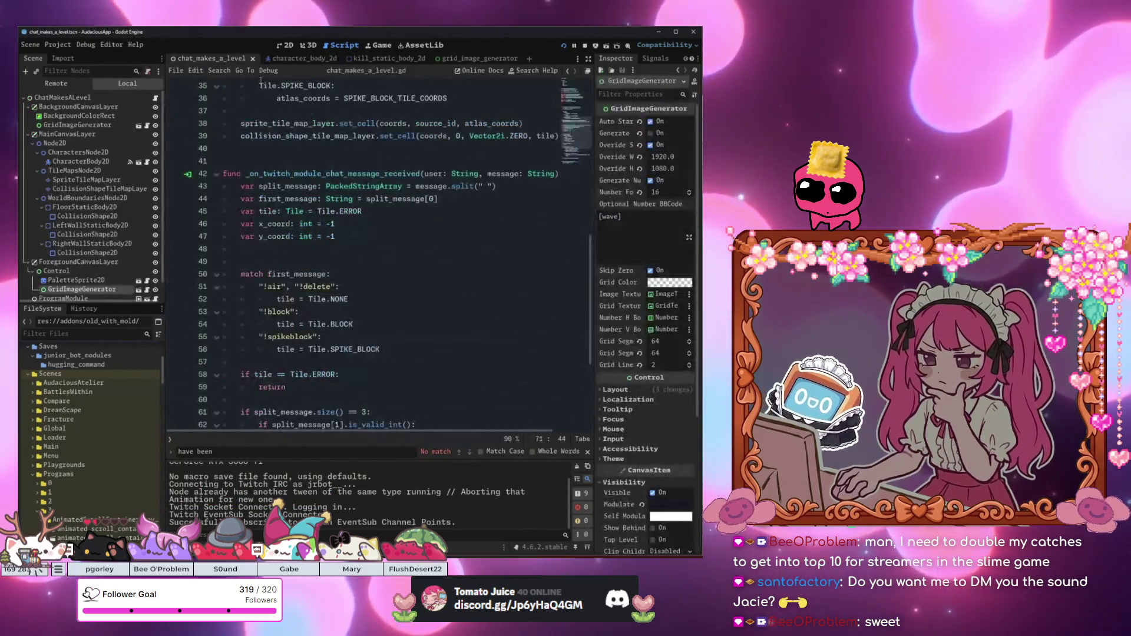
pyautogui.click(285, 45)
pyautogui.click(111, 125)
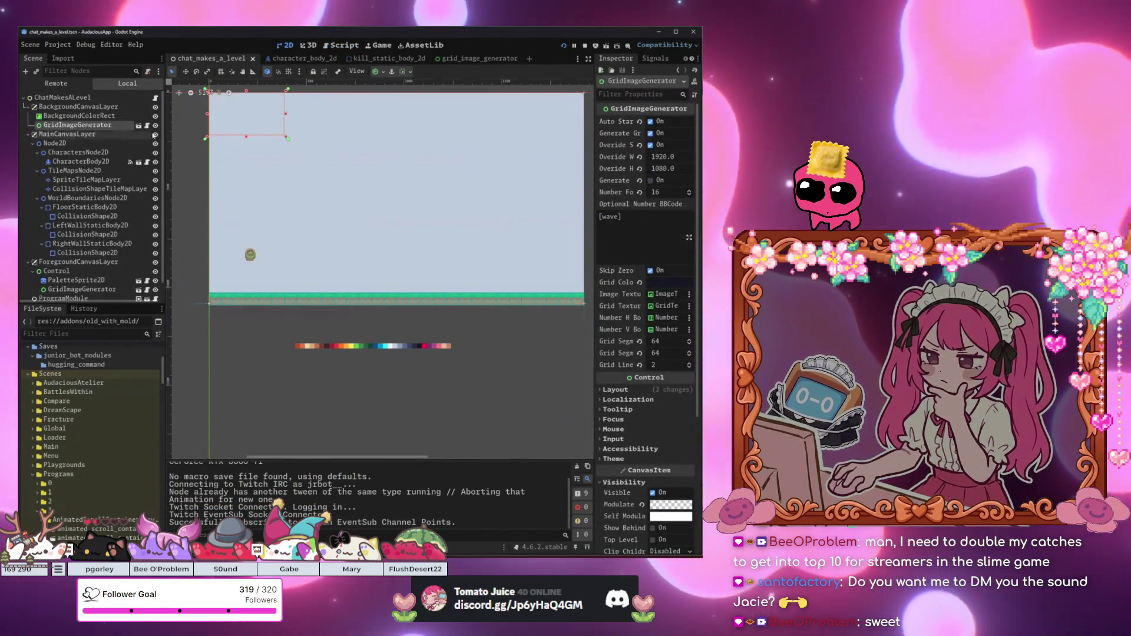
pyautogui.scroll(-2, 99, 282)
pyautogui.click(91, 273)
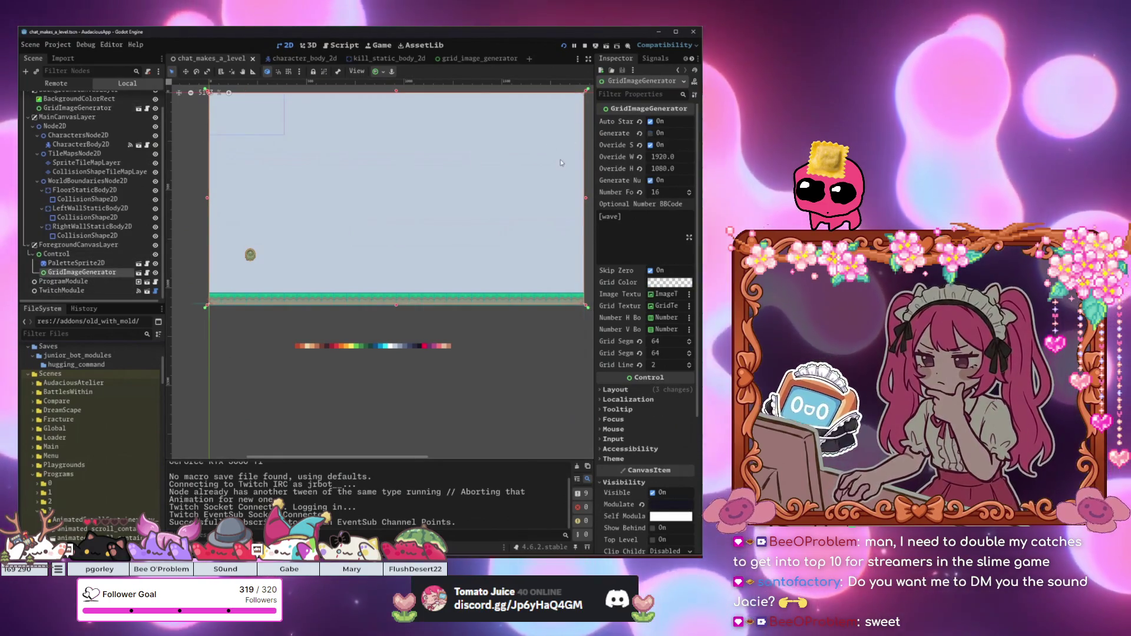
pyautogui.click(639, 223)
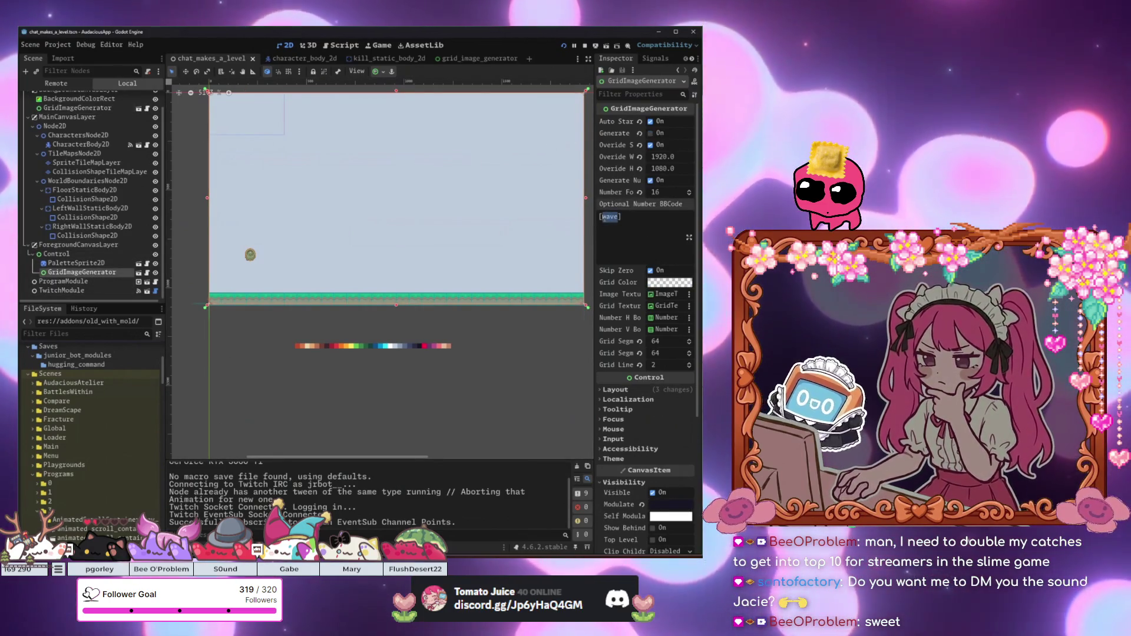
pyautogui.write('rainbow]')
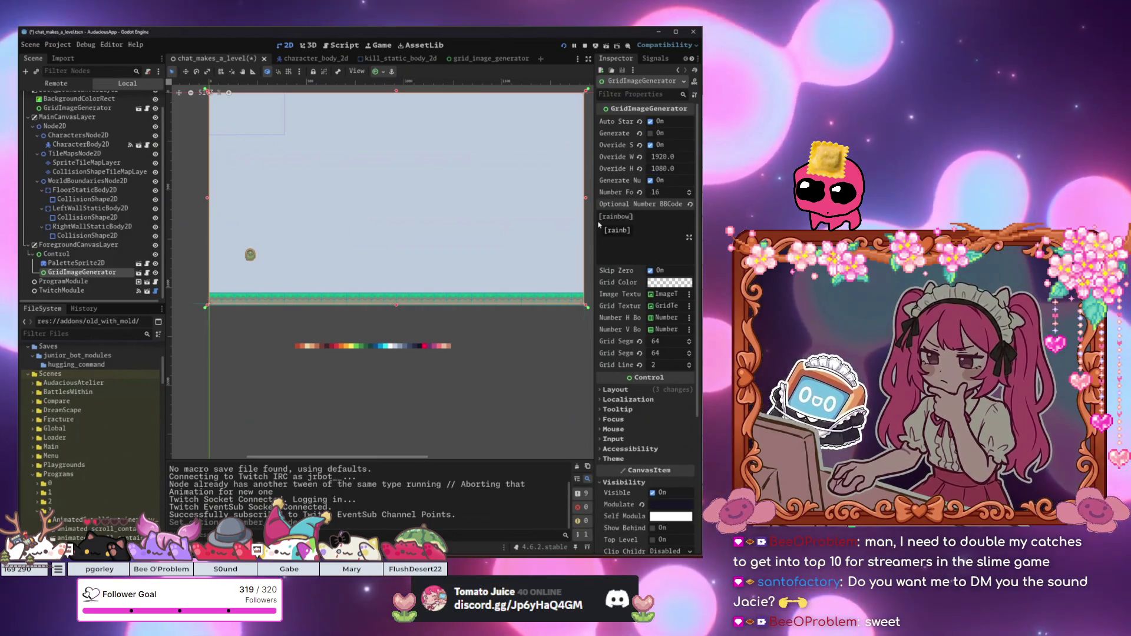
pyautogui.write('[')
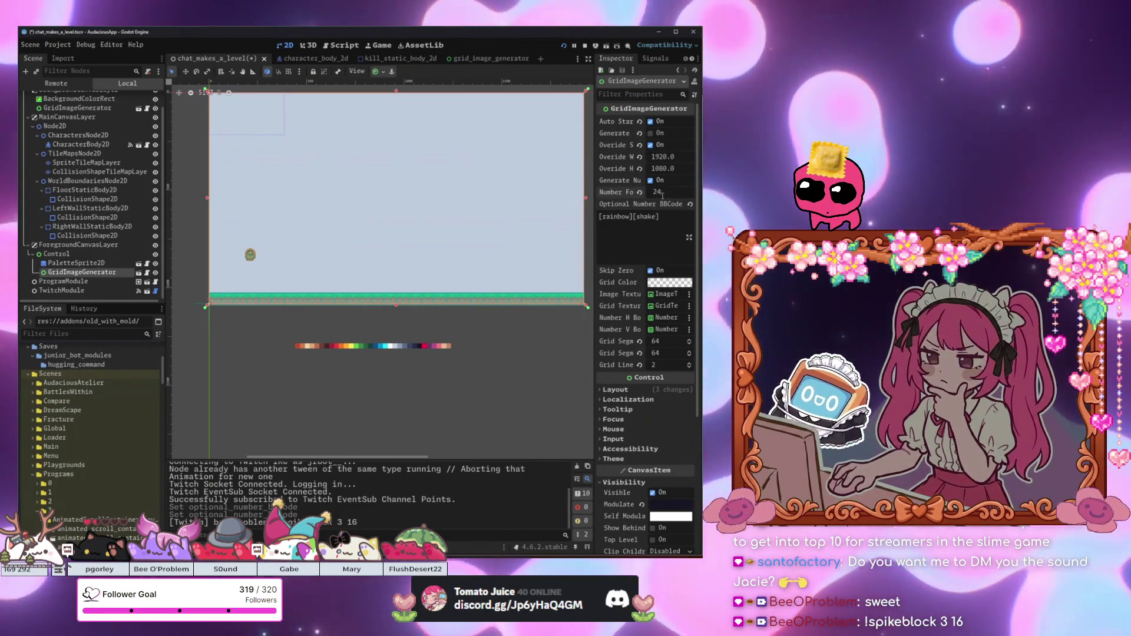
# Step: Run the game with F5, then reset the GridImageGenerator's Modulate colour to default
pyautogui.click(416, 396)
pyautogui.press('F5')
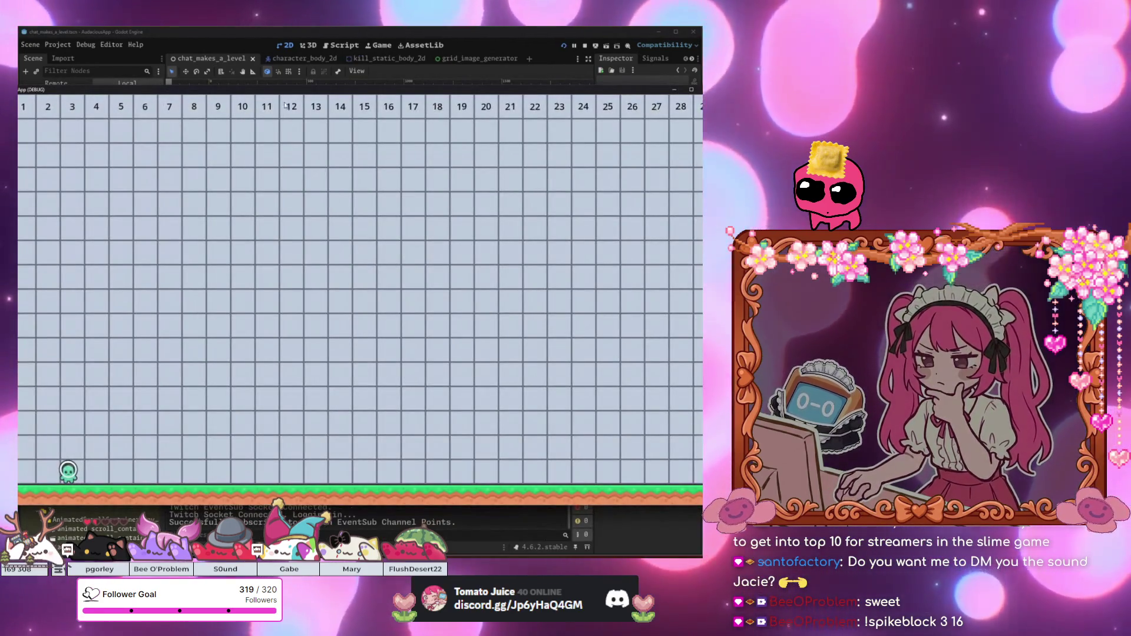
pyautogui.moveTo(349, 94)
pyautogui.mouseDown()
pyautogui.moveTo(402, 236)
pyautogui.moveTo(402, 386)
pyautogui.mouseUp()
pyautogui.scroll(-1, 82, 265)
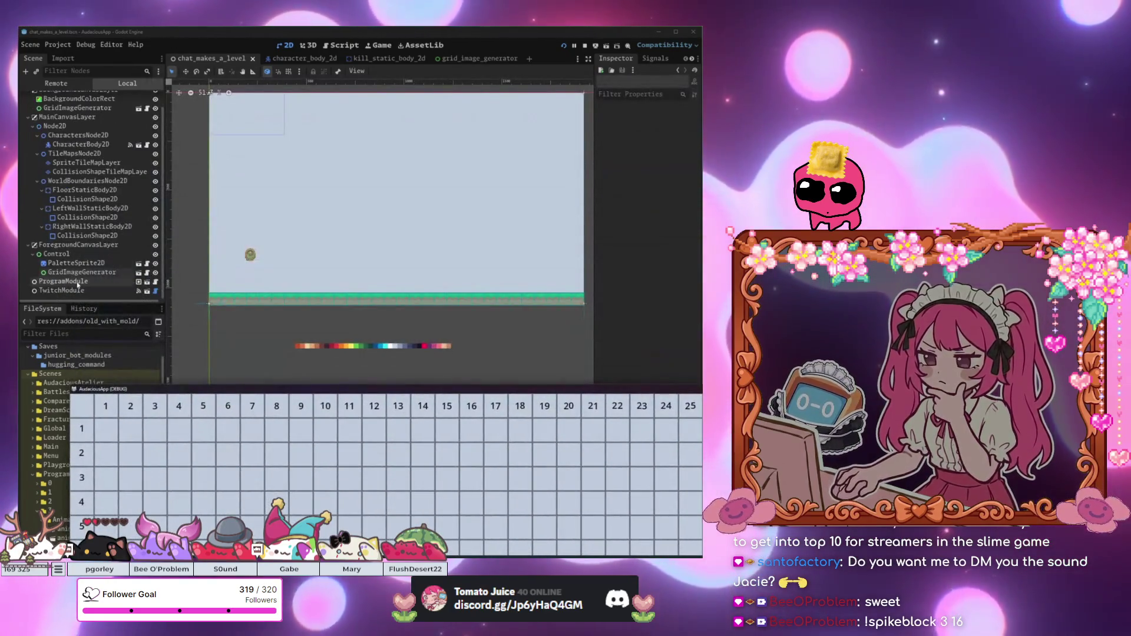
pyautogui.click(80, 273)
pyautogui.scroll(-3, 661, 266)
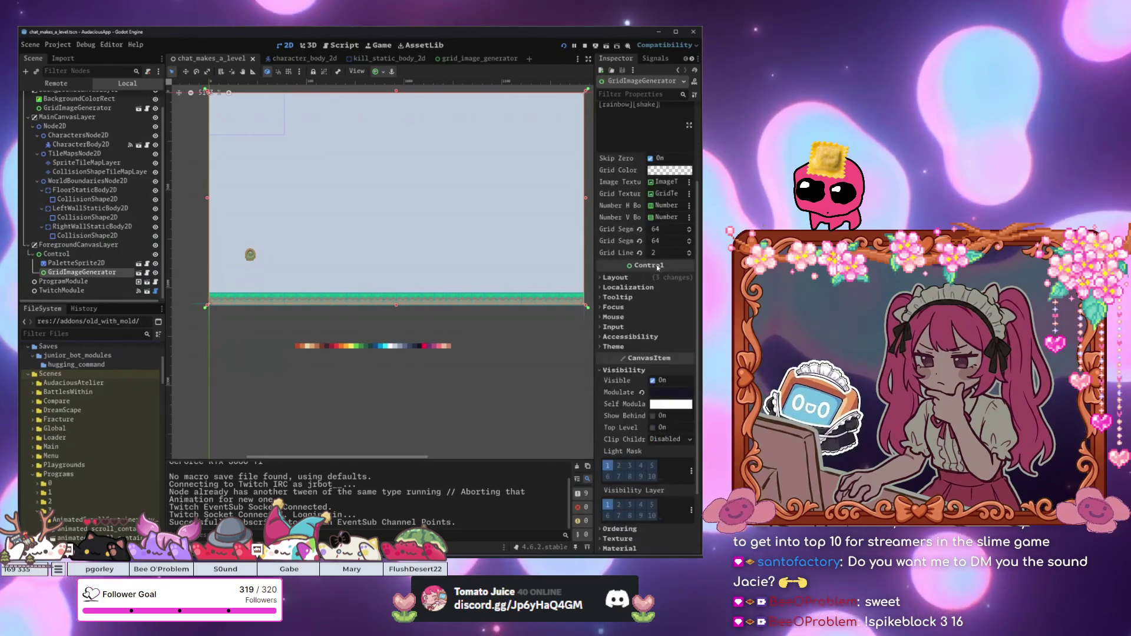
pyautogui.click(642, 392)
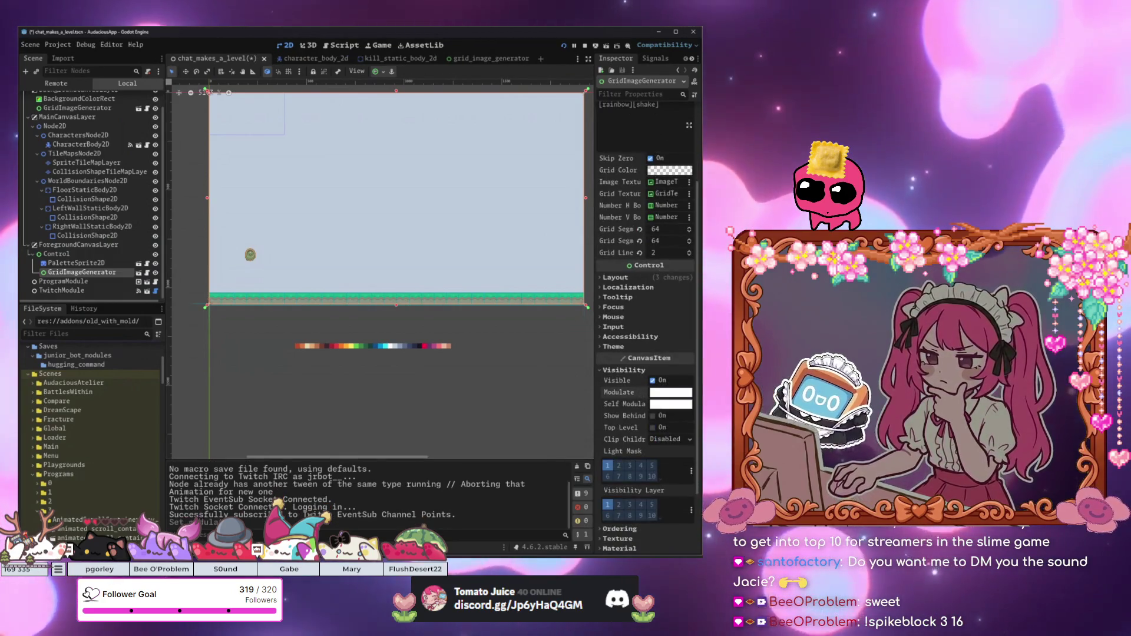